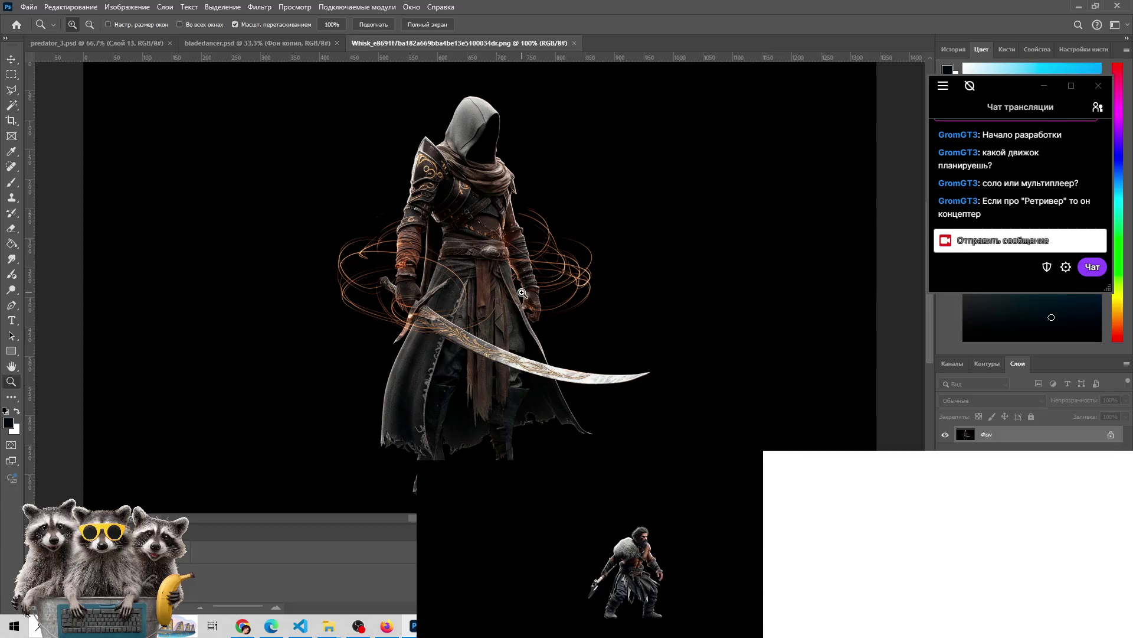
Marquee-select the hooded figure and paste it into bladedancer.psd as a new layer
click(11, 75)
drag(291, 75, 663, 496)
key(ctrl+d)
click(240, 43)
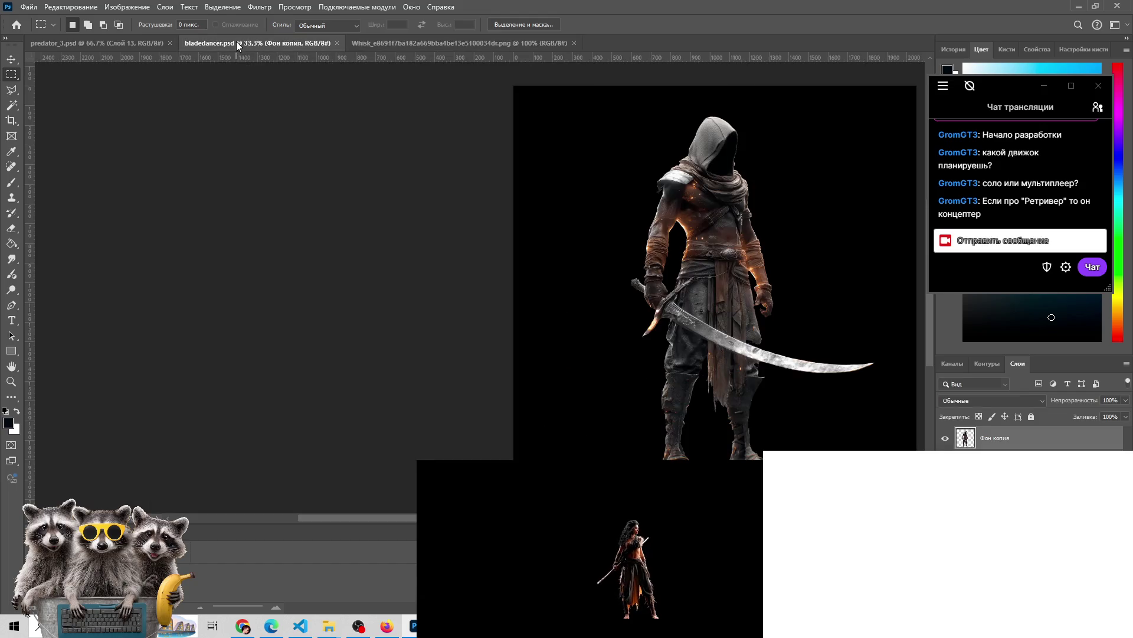
key(ctrl+v)
Check the bladedancer and Whisk images' pixel sizes in Image Size without resizing
key(z)
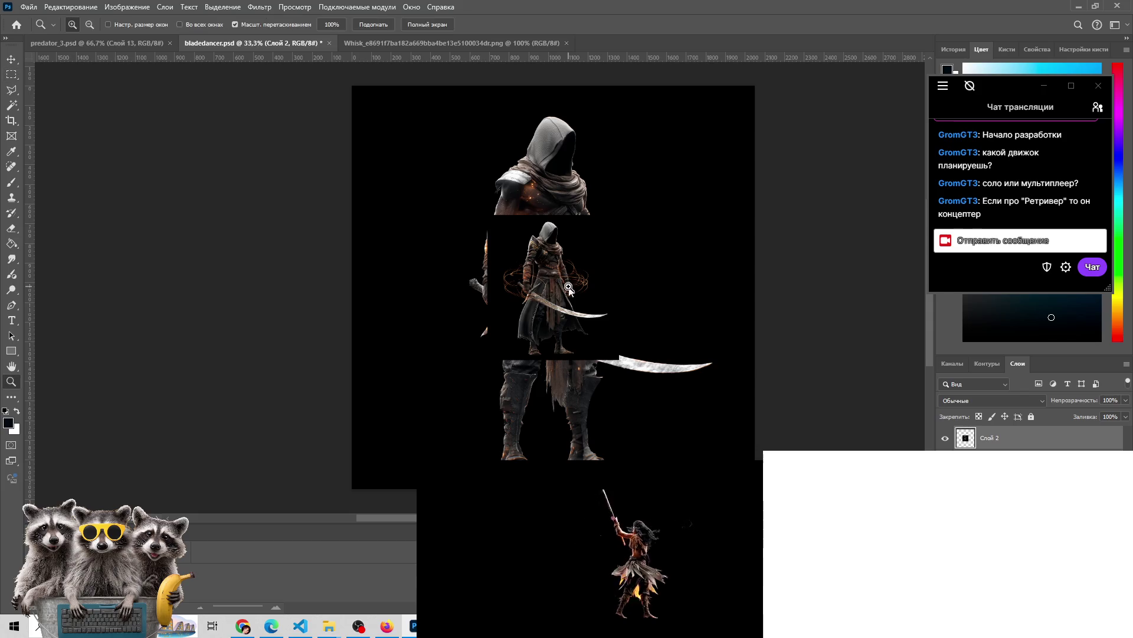
click(123, 12)
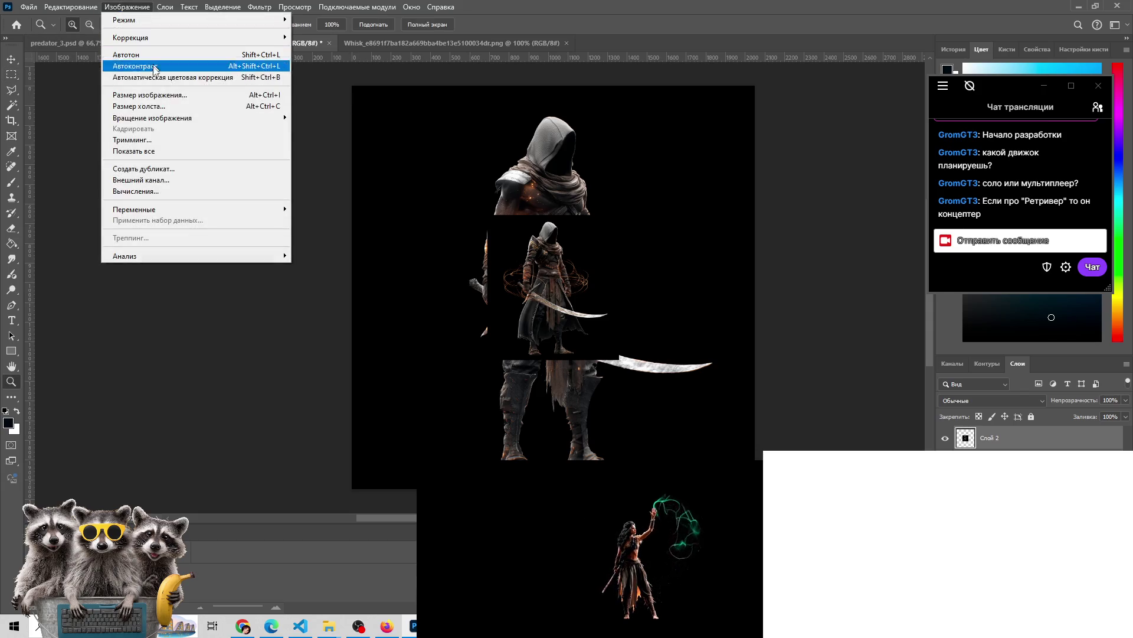
click(153, 92)
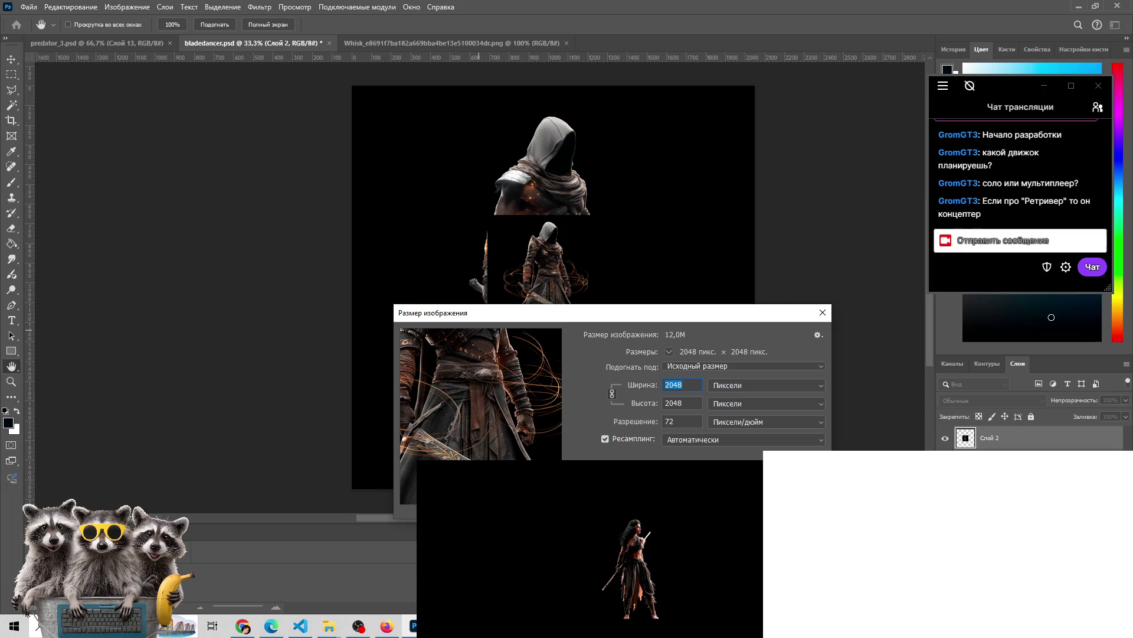
key(Escape)
click(374, 43)
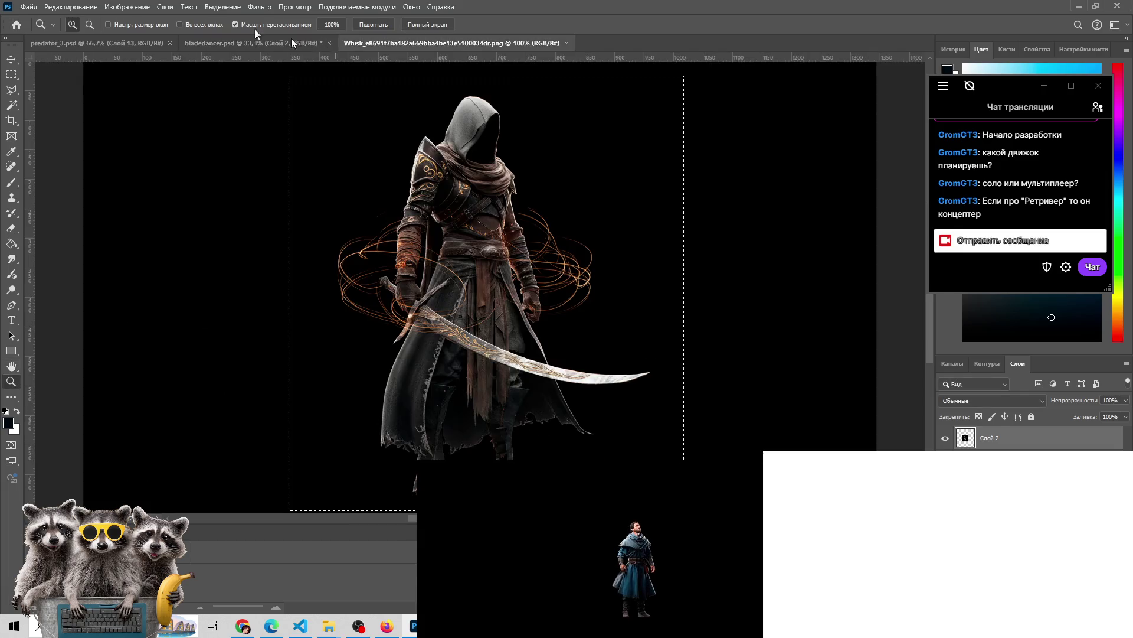
click(128, 6)
click(171, 96)
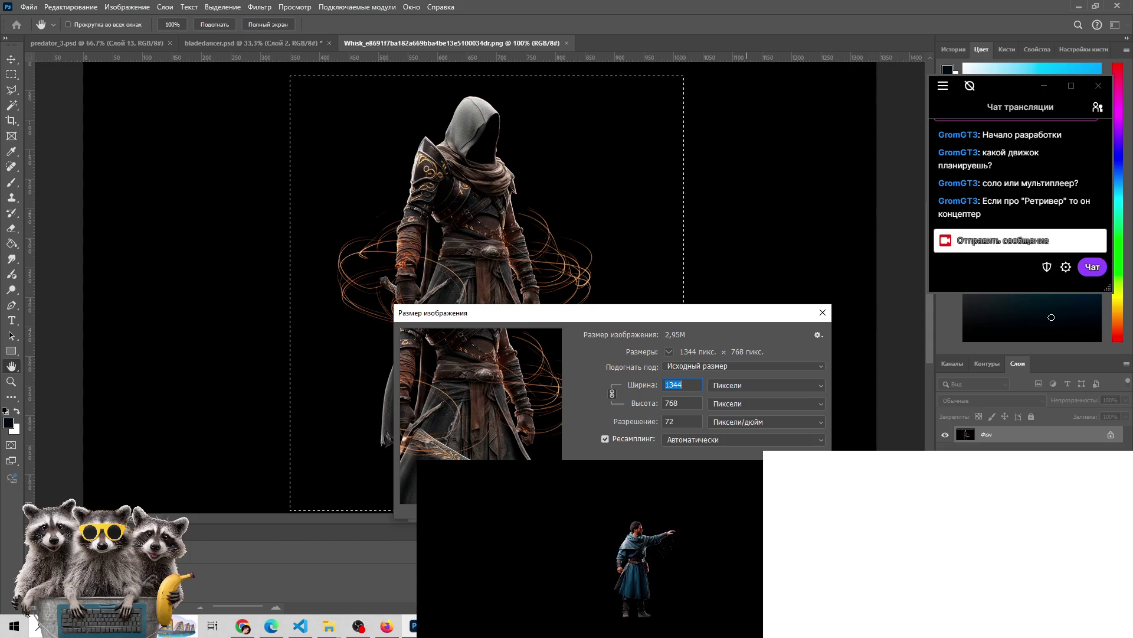
key(Escape)
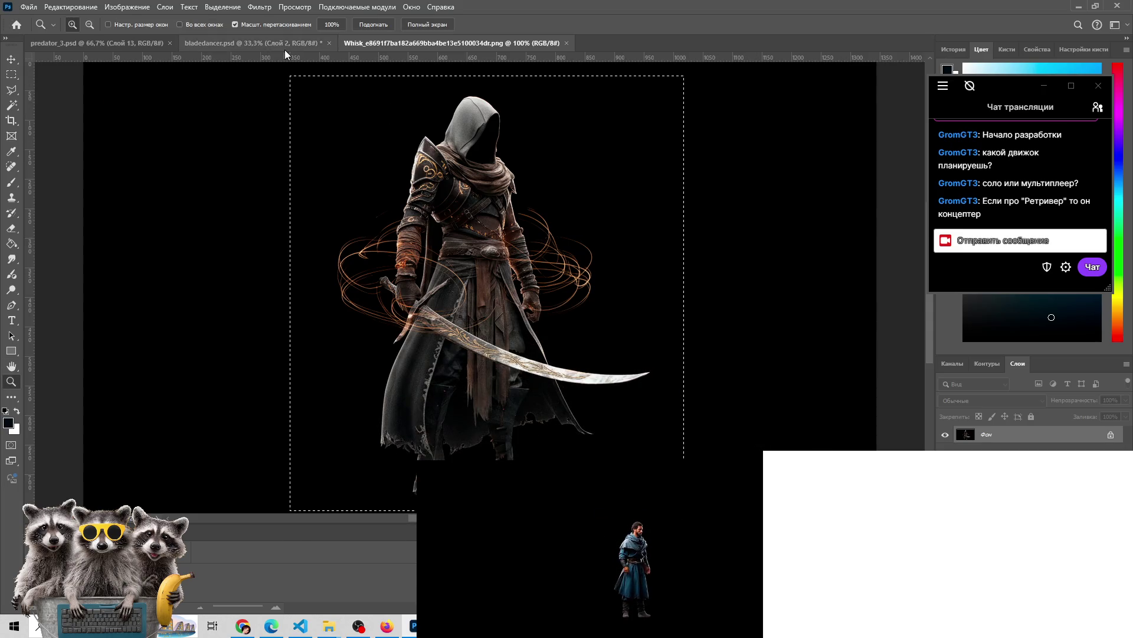
In bladedancer, hide Слой 2 and make Фон копия the active layer
click(284, 44)
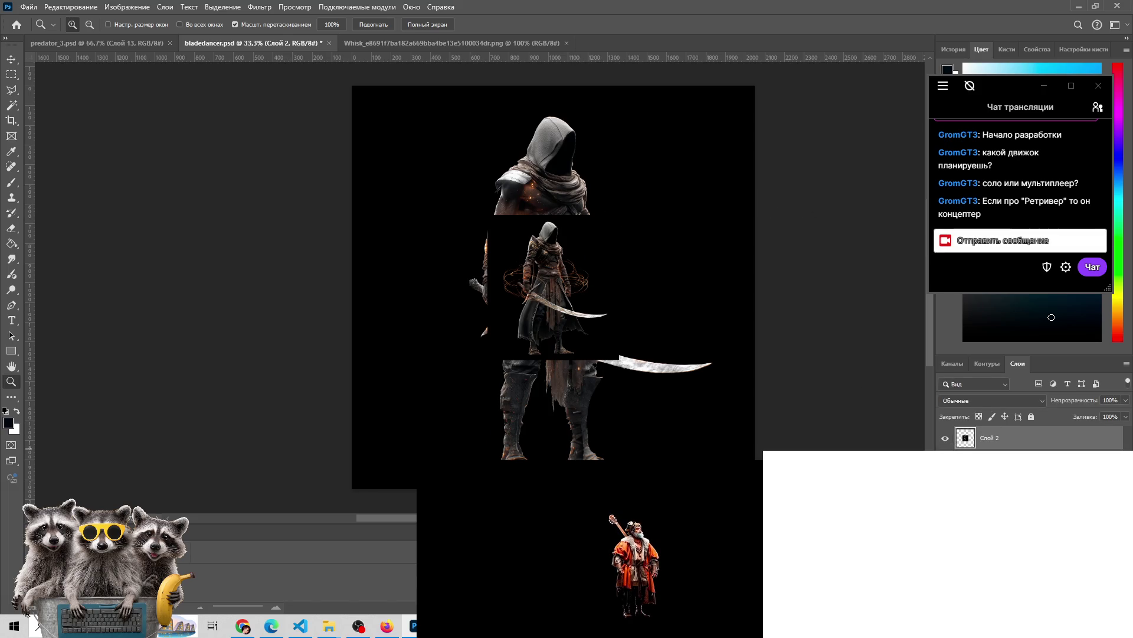
click(945, 438)
click(1003, 458)
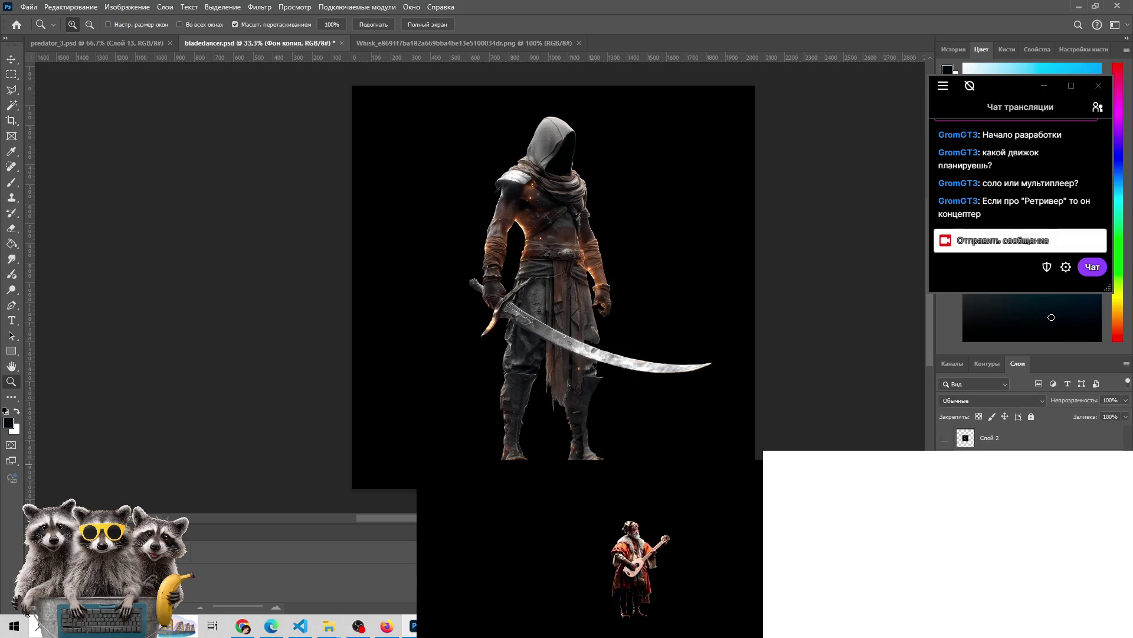
Start a new document at the clipboard size, 2042 × 1921 px, and bring up the bladedancer folder
click(28, 7)
click(28, 7)
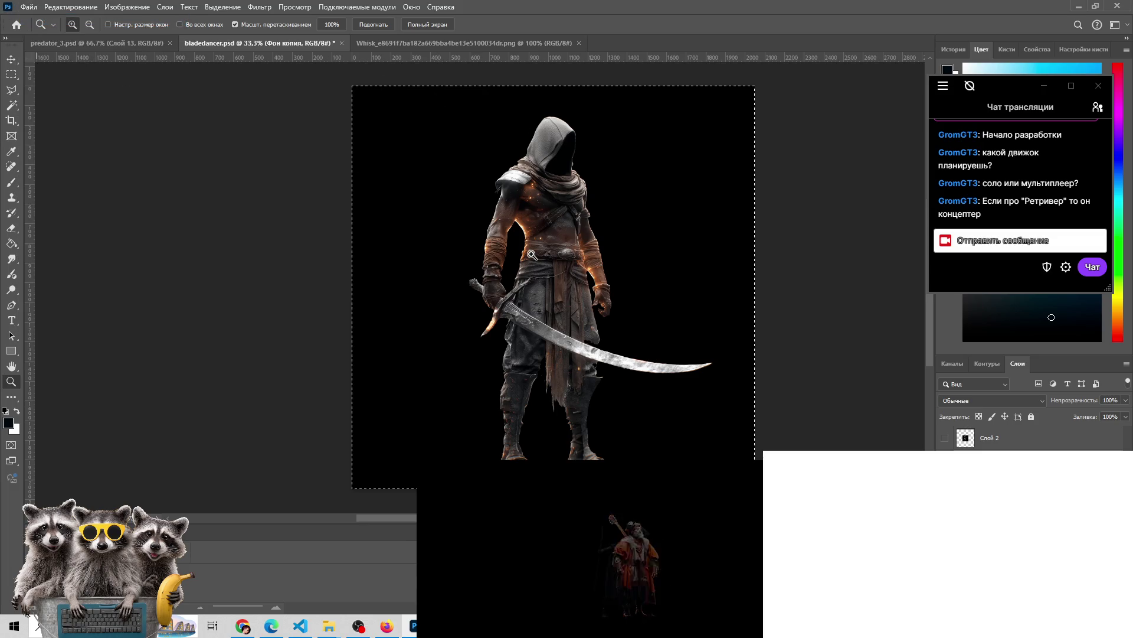
key(ctrl+n)
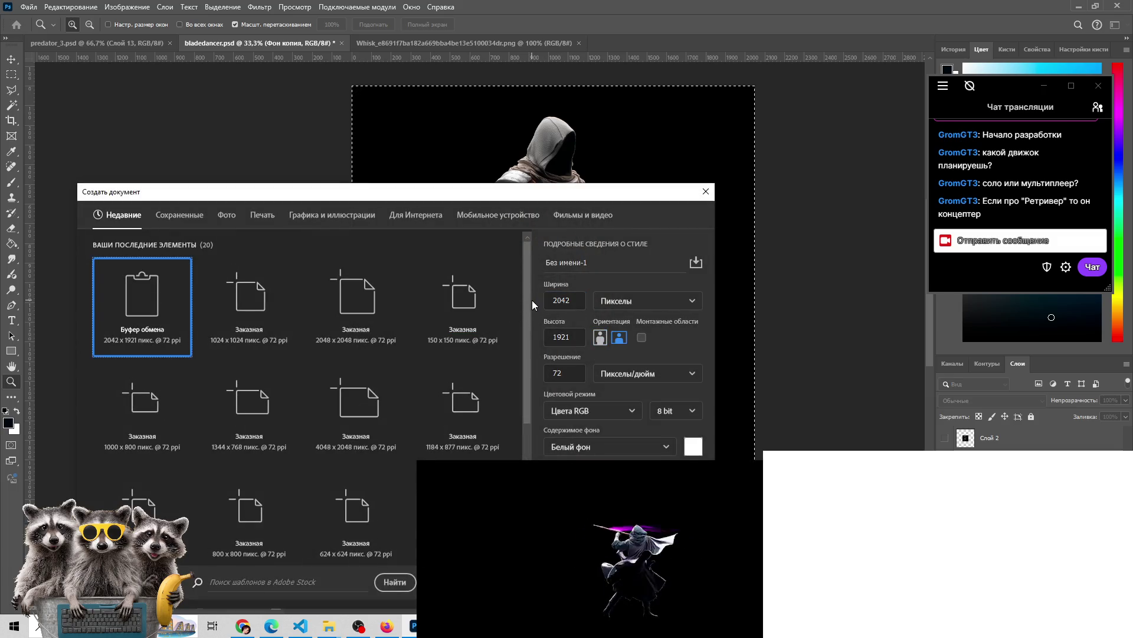
click(561, 300)
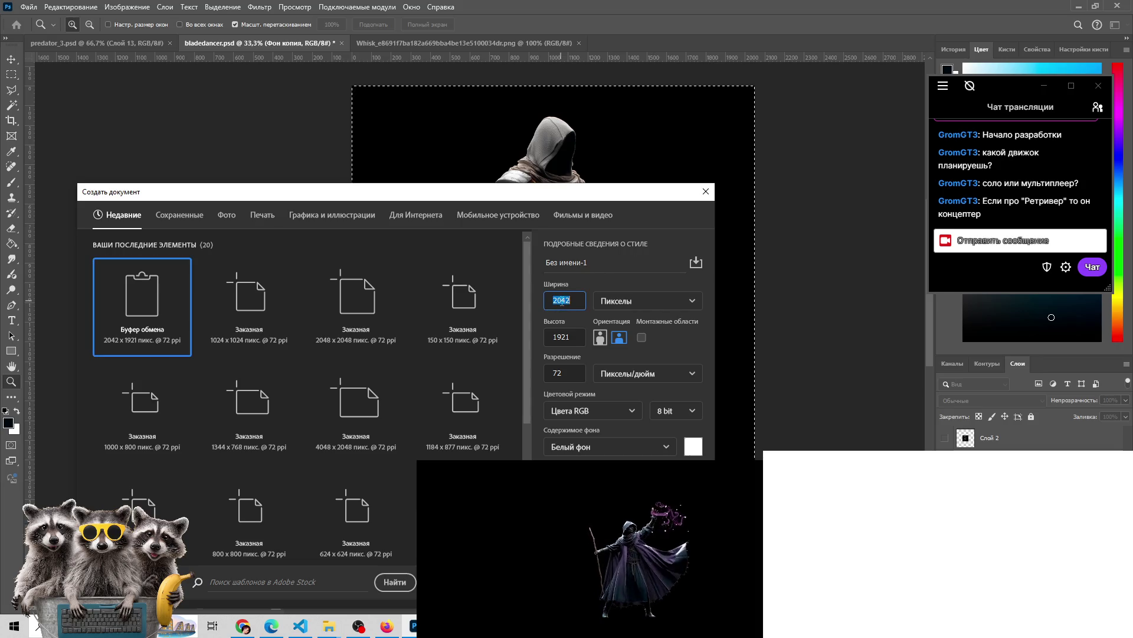
click(328, 626)
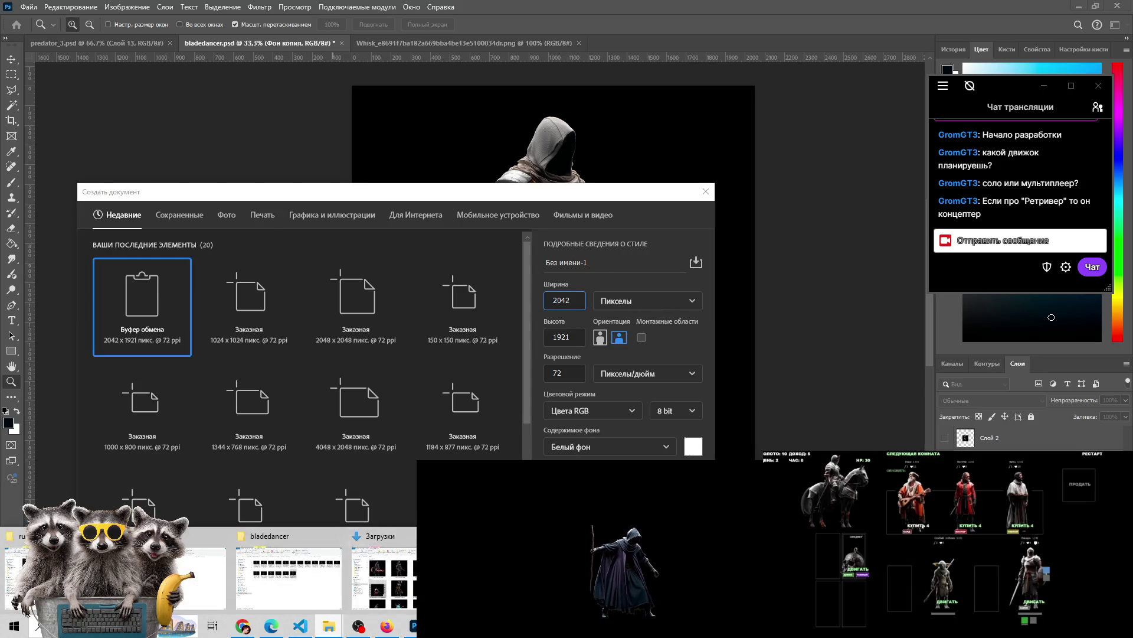
click(289, 576)
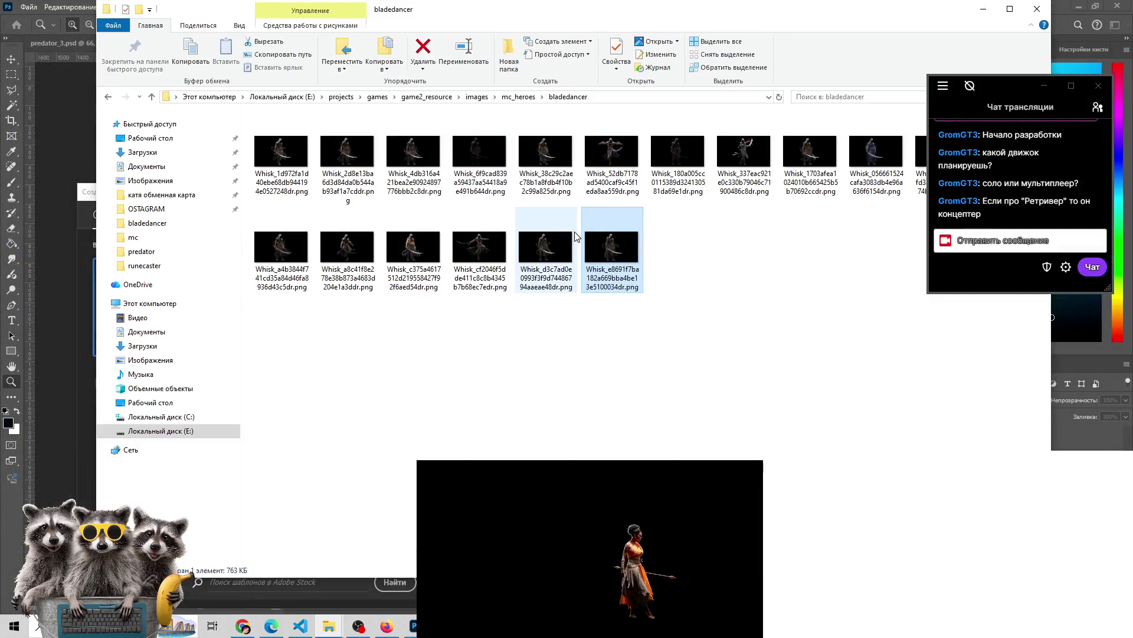
Read the Whisk PNG's size (1344 × 768 px) in its Свойства details, then return to Photoshop
right_click(556, 257)
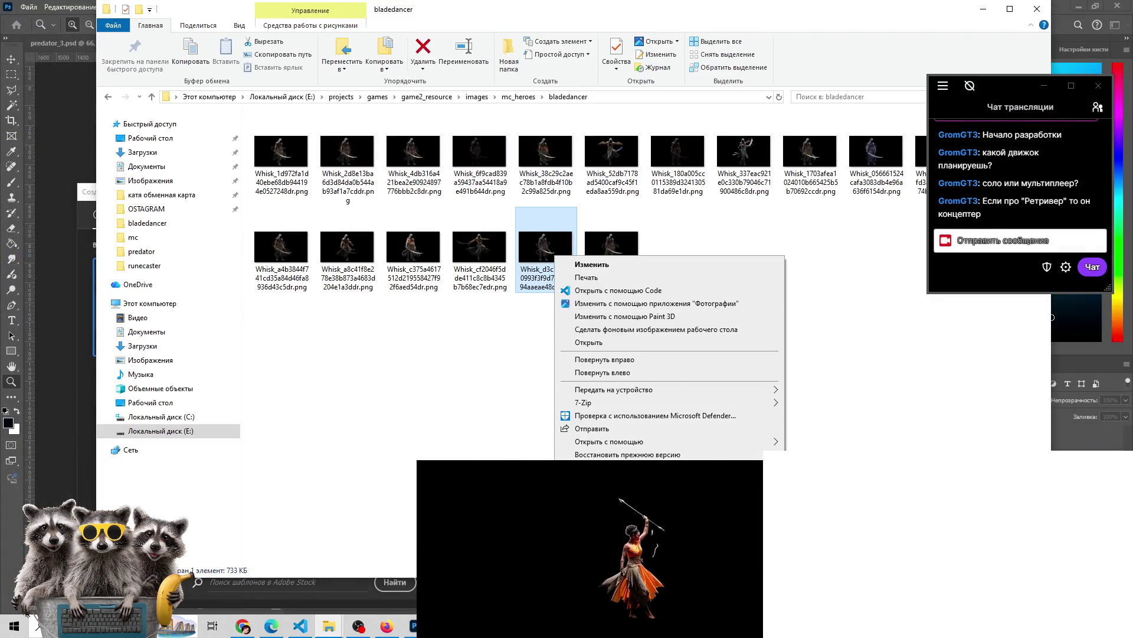
click(591, 561)
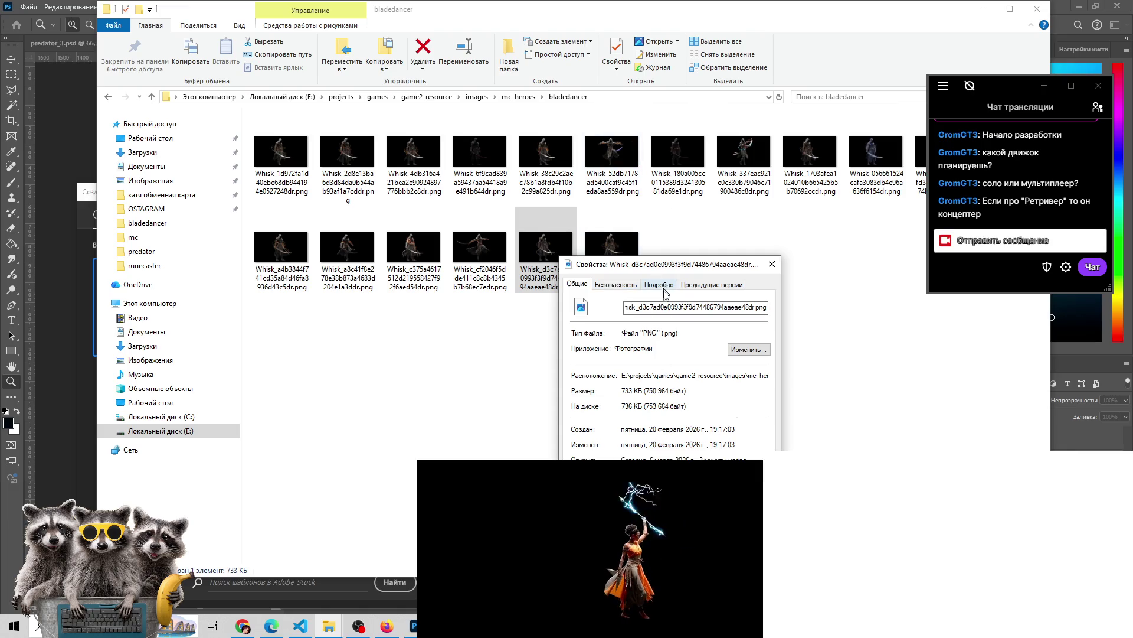
click(660, 285)
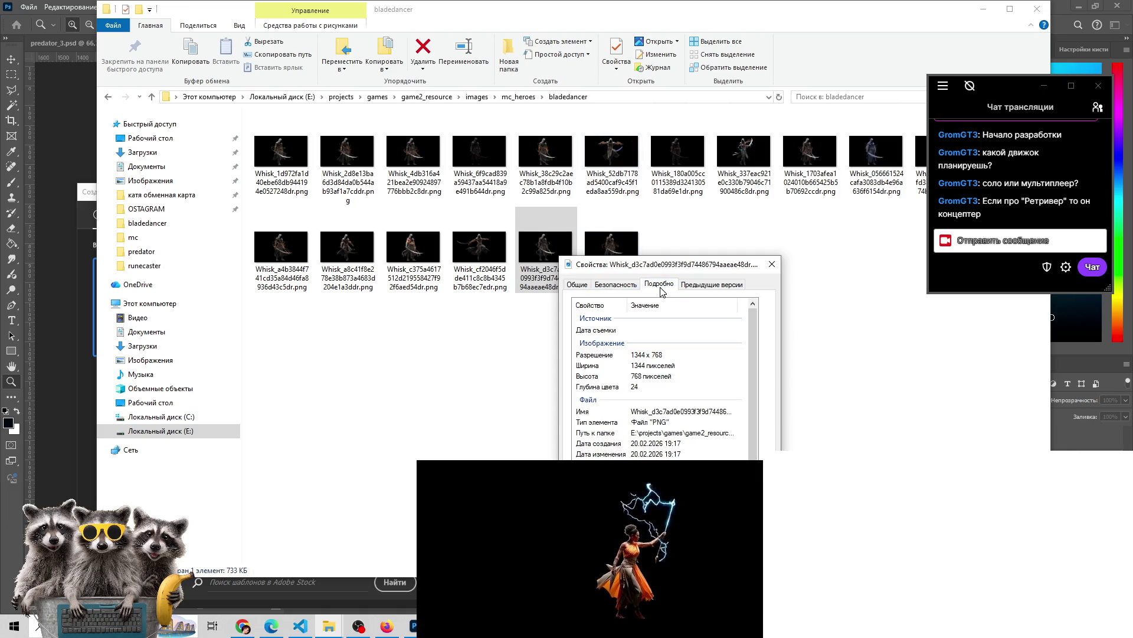
click(771, 265)
key(alt+Tab)
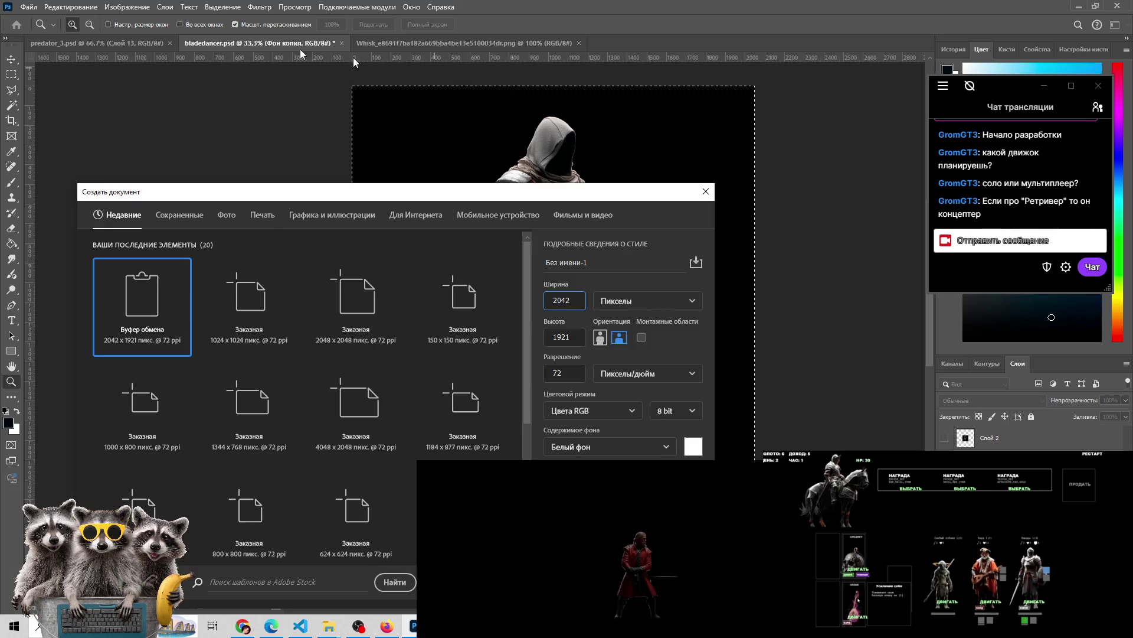
Create a new 1344 × 1344 px document
click(32, 8)
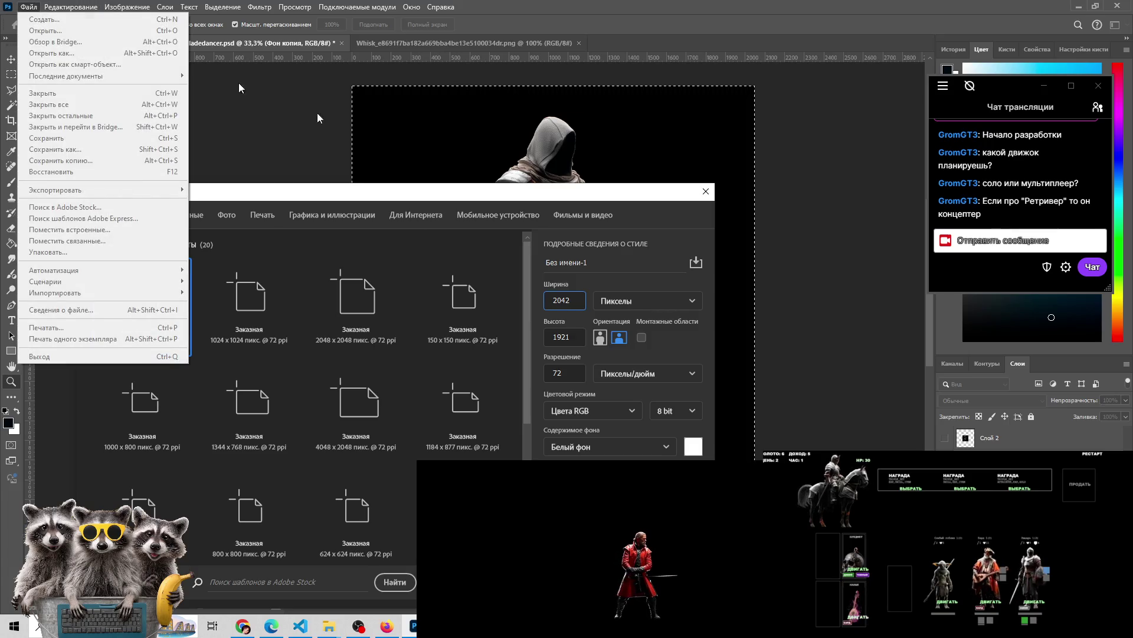
click(569, 299)
text(1344)
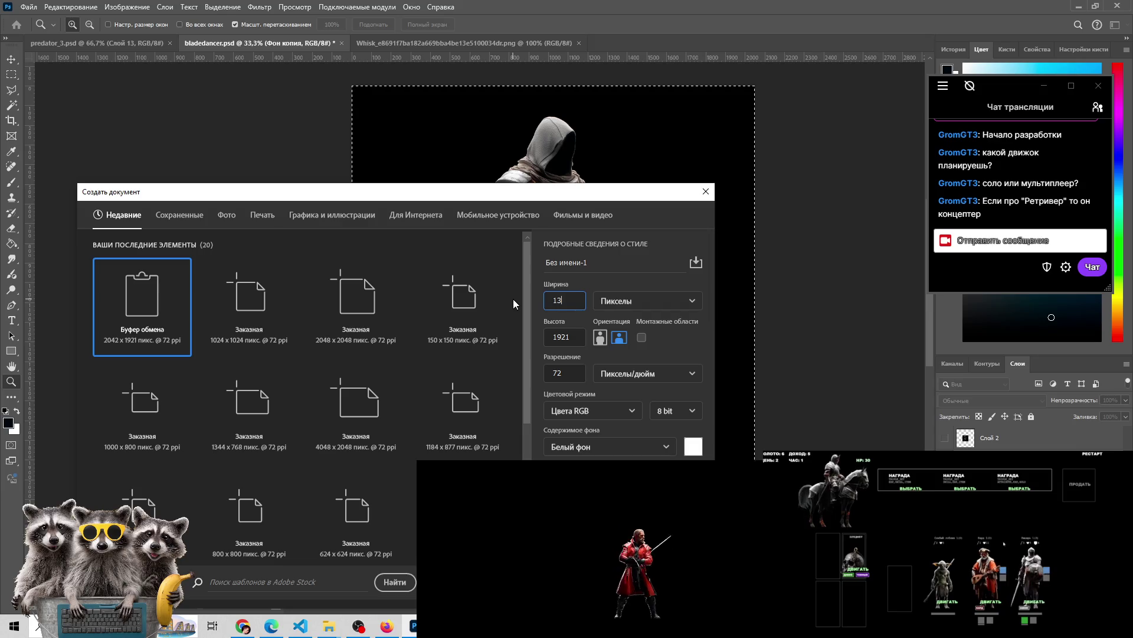
click(599, 341)
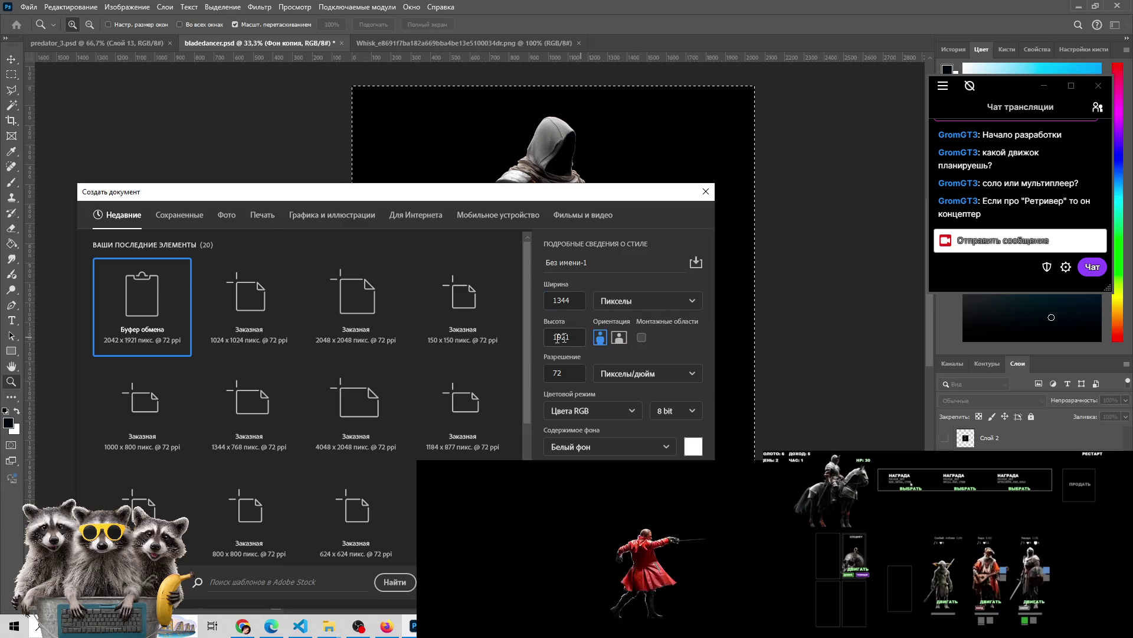
click(558, 336)
text(44)
key(Return)
Paste the hooded warrior and fill the white Фон background with black
key(ctrl+v)
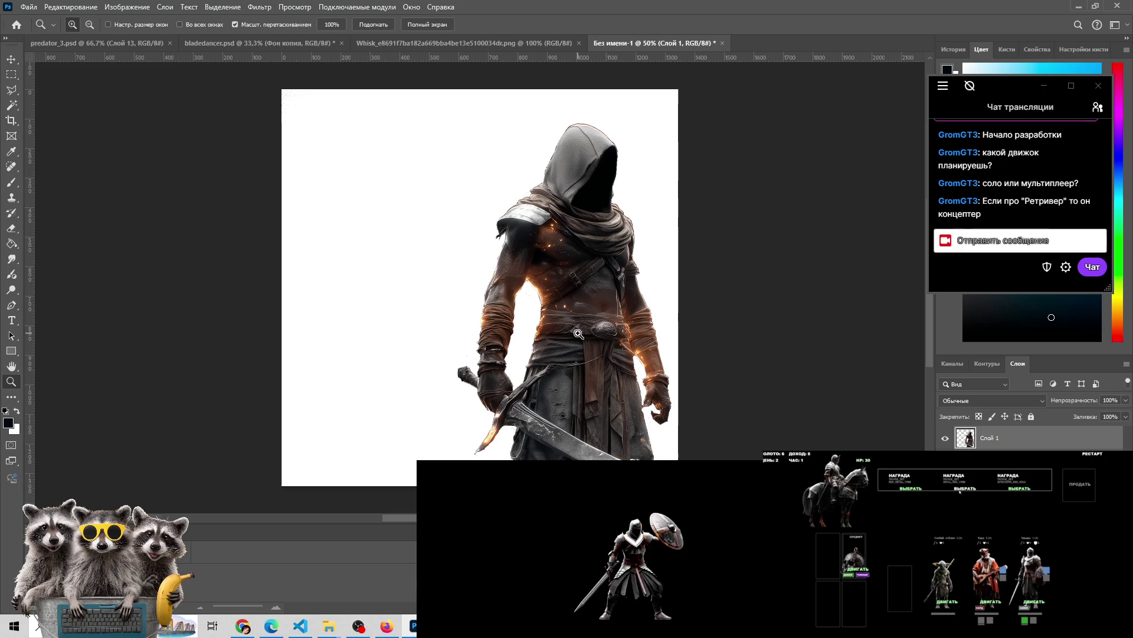
click(991, 458)
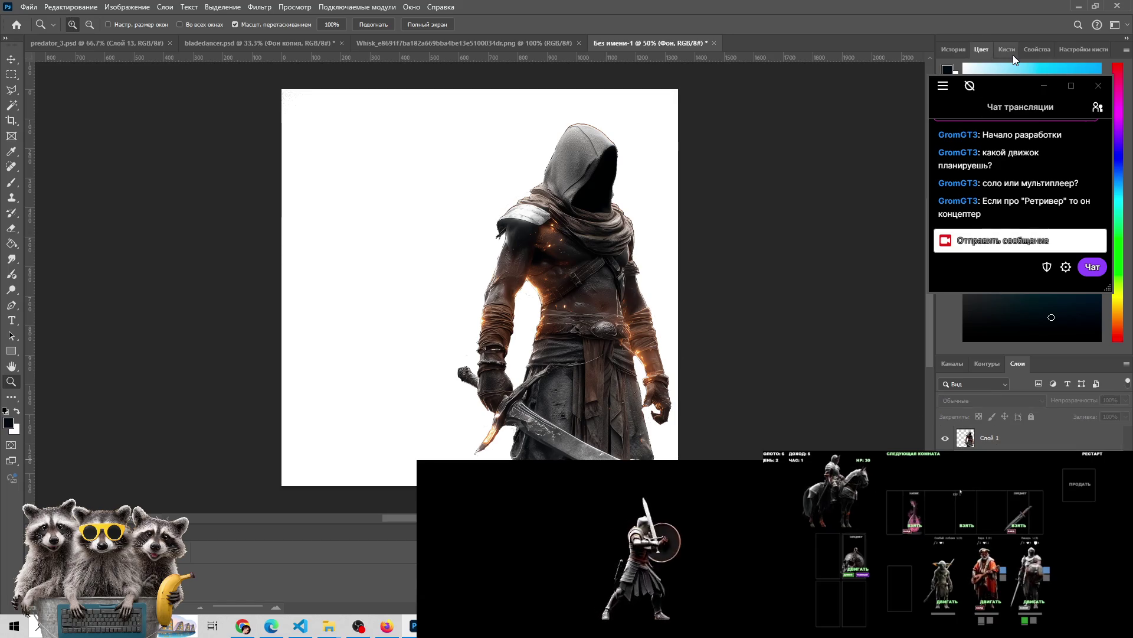
drag(987, 73, 754, 108)
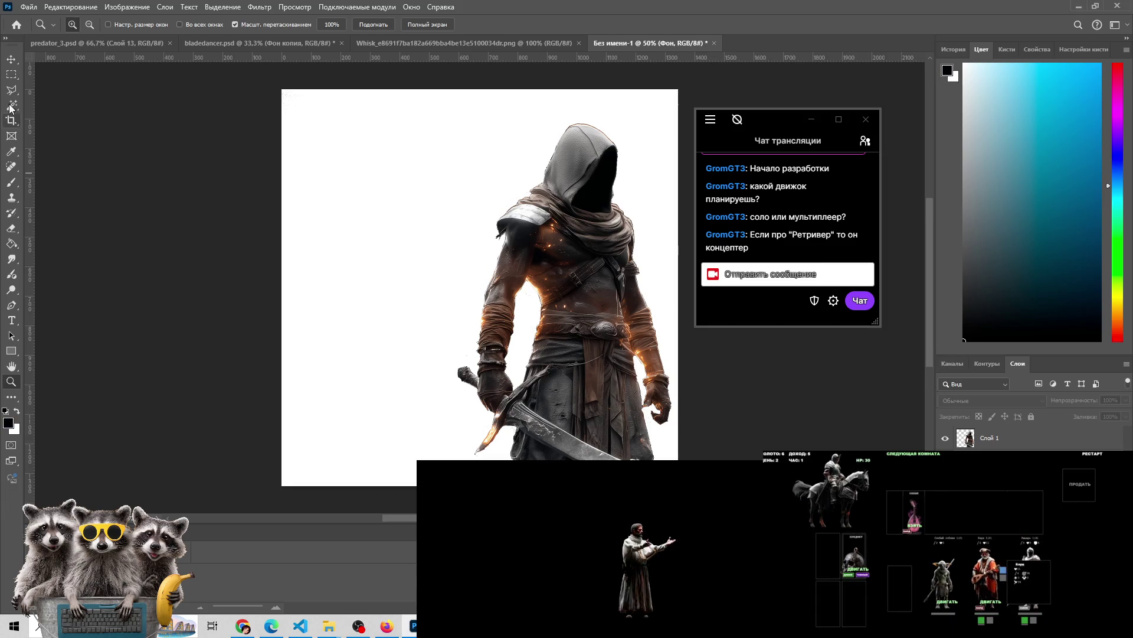
click(20, 244)
click(424, 247)
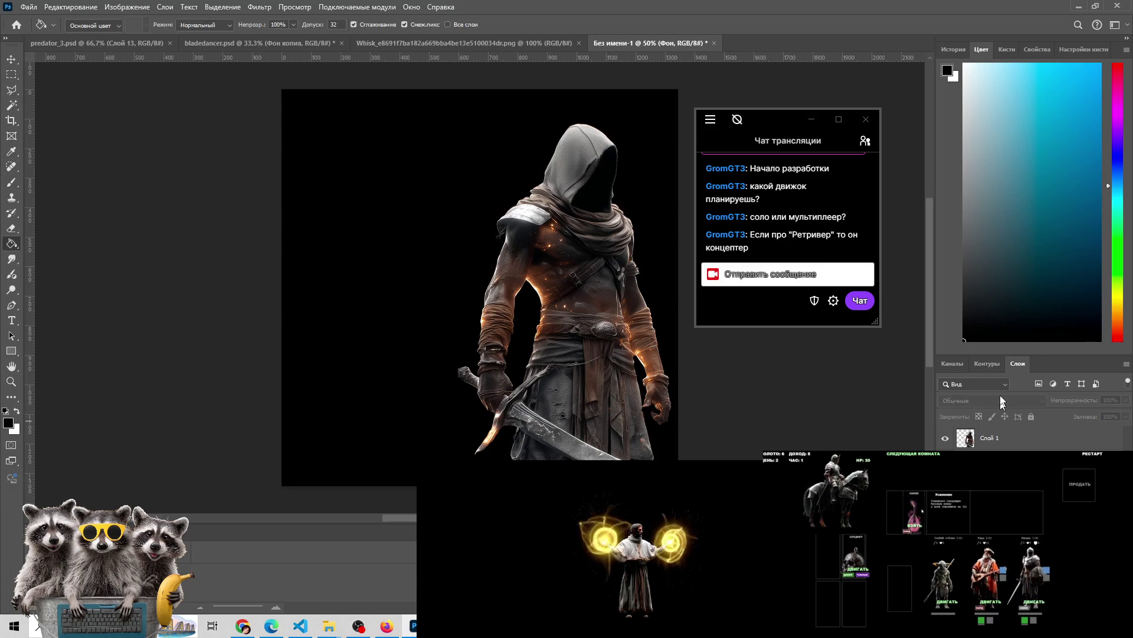
mouse_move(827, 139)
mouse_down()
mouse_move(945, 117)
mouse_move(1043, 117)
mouse_up()
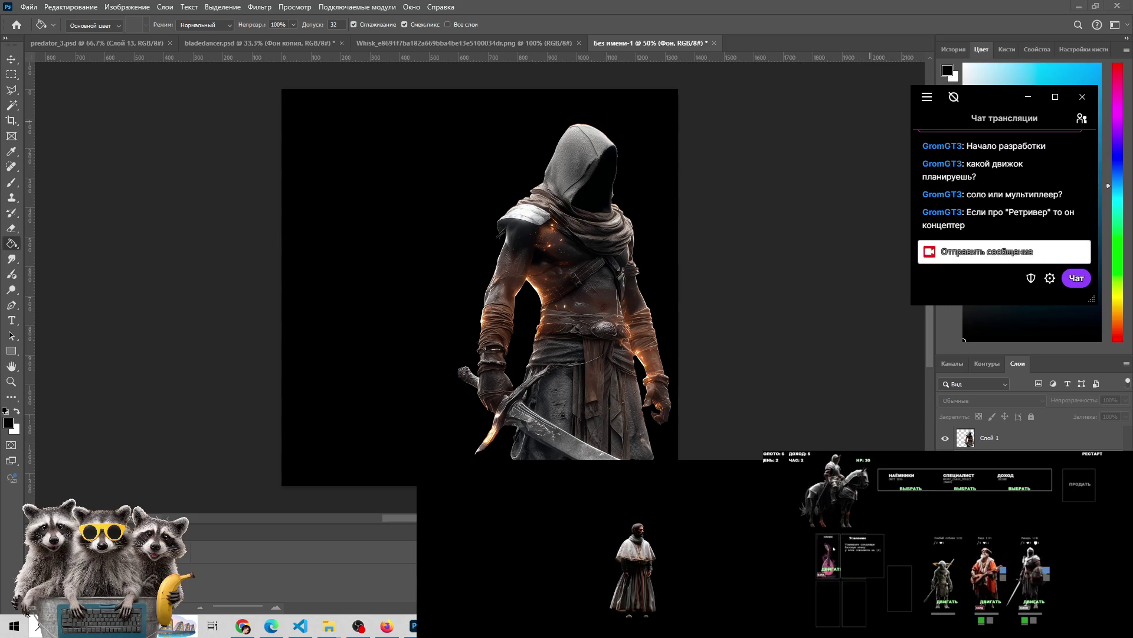
Try to move the warrior, dismiss the locked-layer warning, and clear the layer selection
key(v)
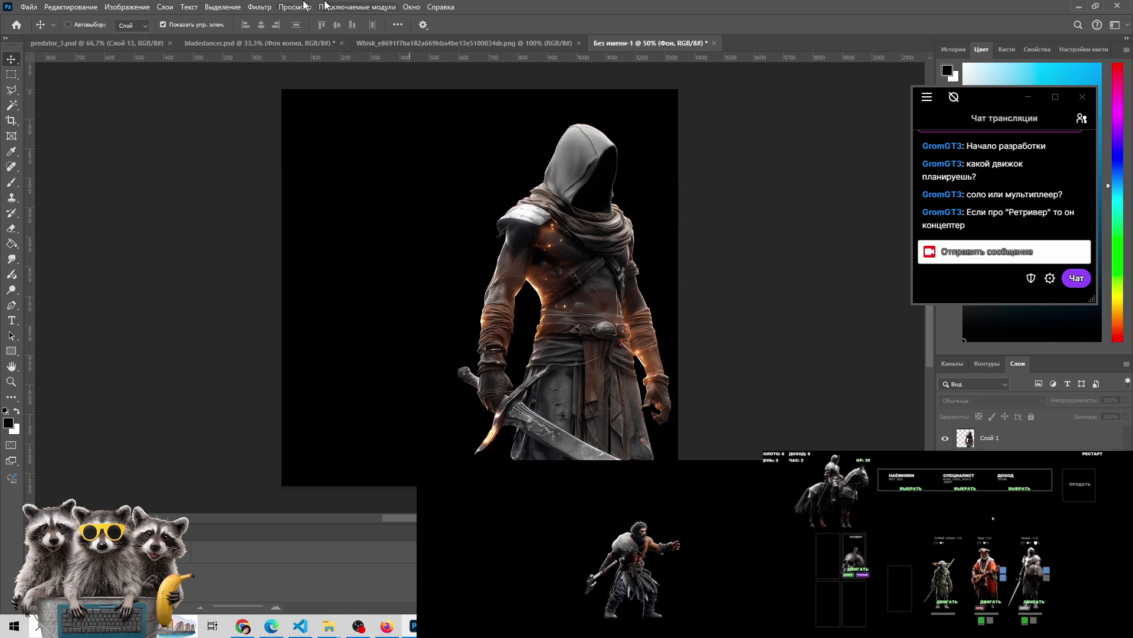
drag(586, 236, 502, 254)
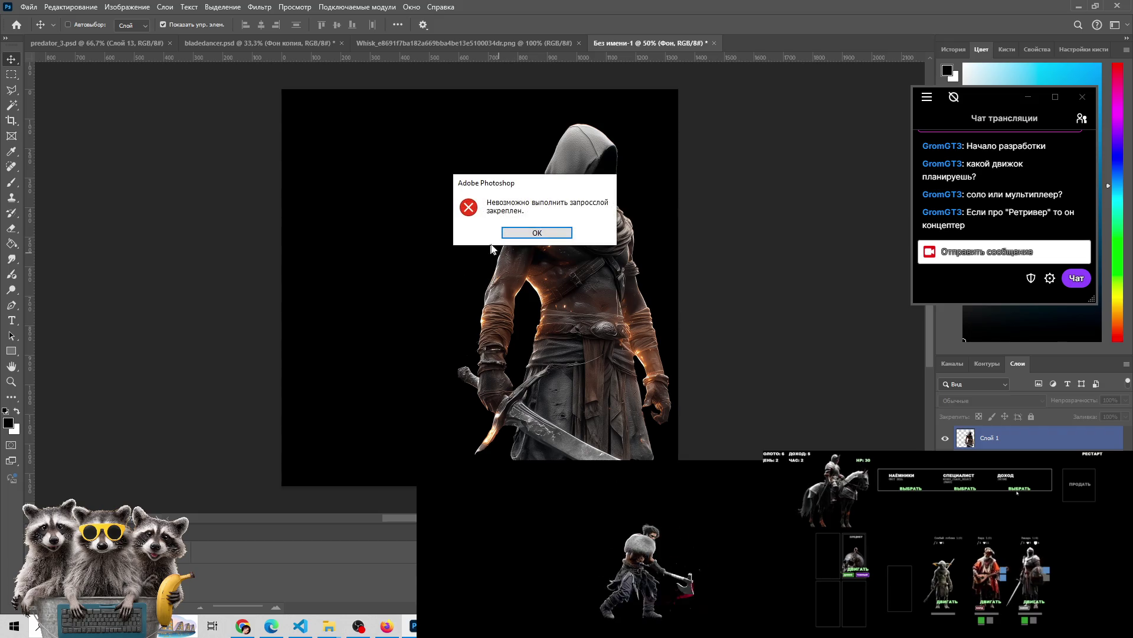
click(530, 231)
click(293, 552)
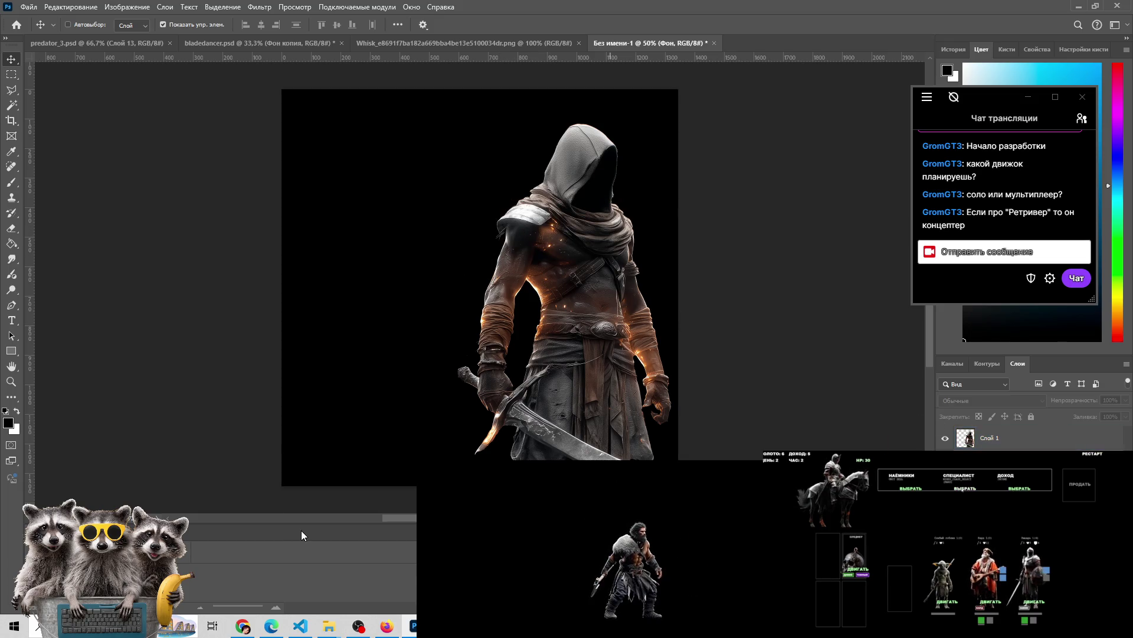
Make Слой 1 active and shift the hooded figure left on the canvas
click(550, 269)
click(519, 231)
click(1006, 445)
drag(608, 250, 486, 261)
Scale the hooded figure to 70% with Free Transform and centre it on the canvas
key(ctrl+t)
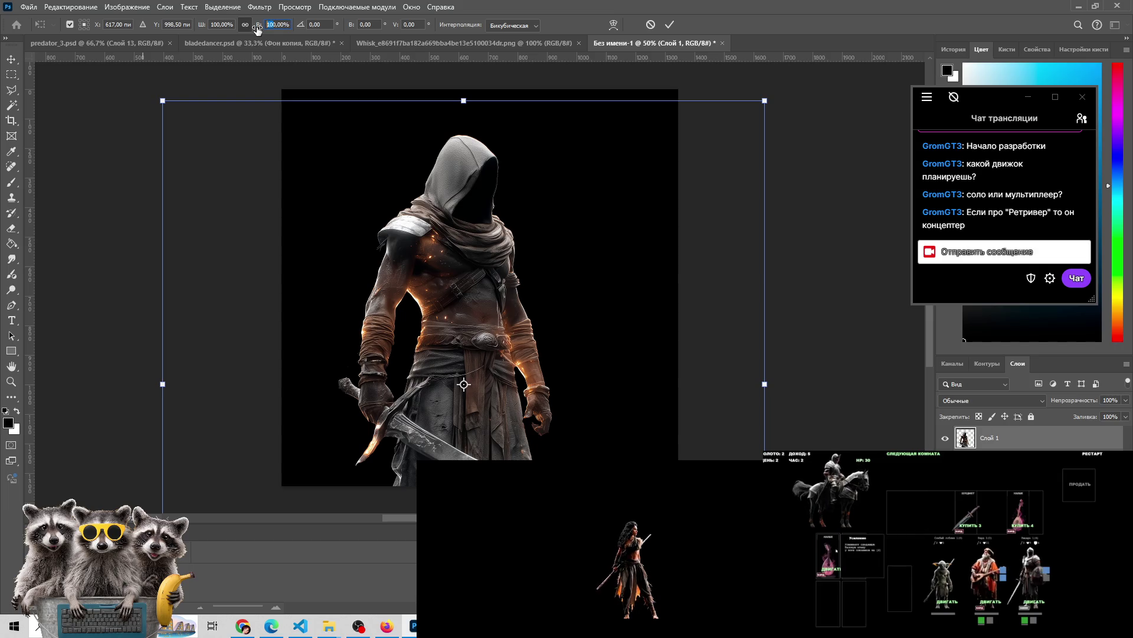
text(40)
key(Return)
text(60)
key(Return)
mouse_move(493, 372)
mouse_down()
mouse_move(504, 228)
mouse_move(507, 251)
mouse_up()
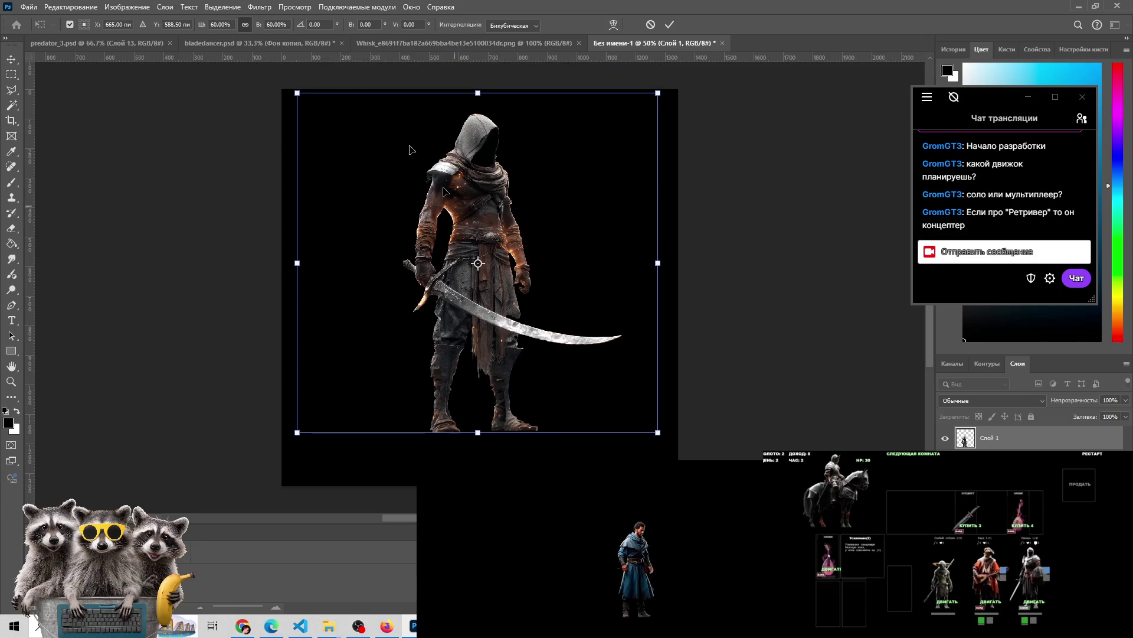
text(70)
key(Return)
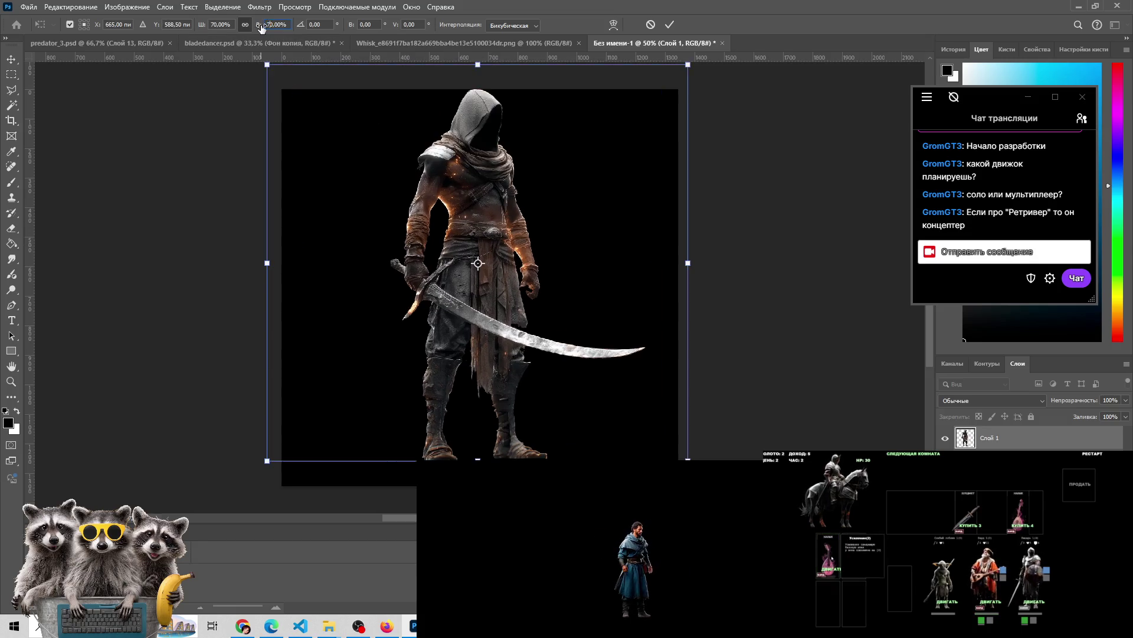
drag(492, 246, 494, 262)
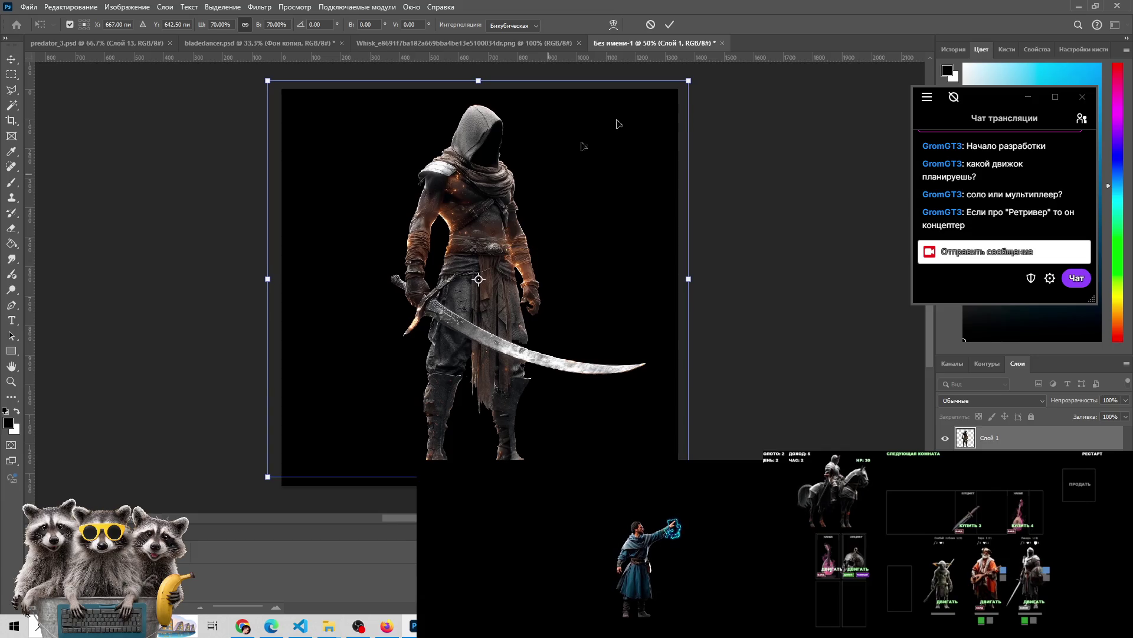
click(669, 26)
click(490, 49)
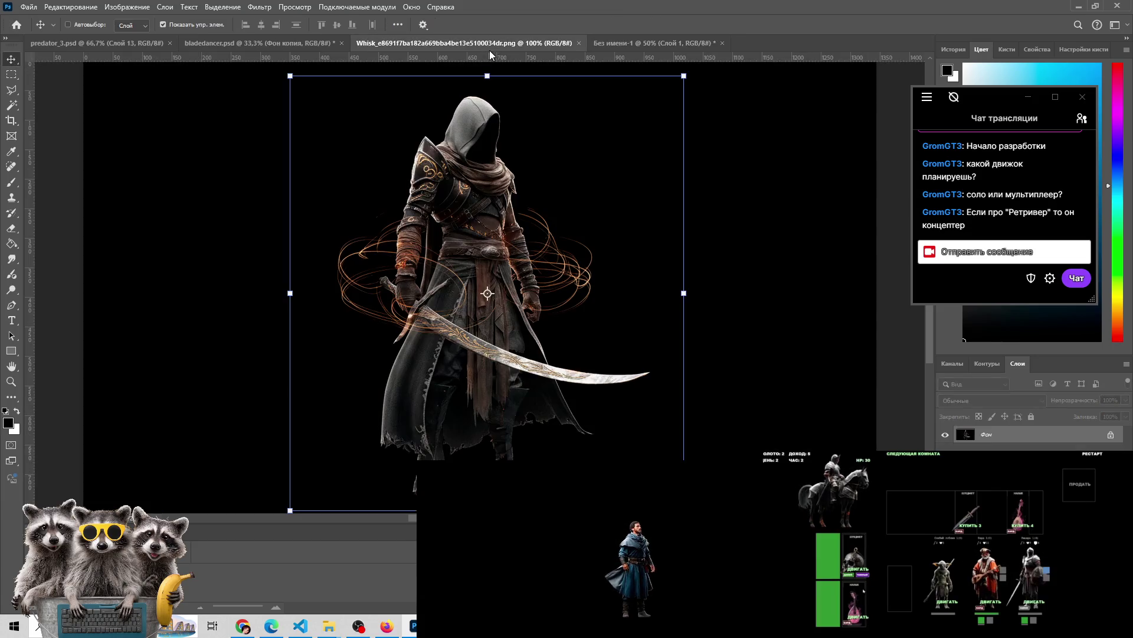
Copy the orange-swirl figure and paste it into the untitled composite's middle as Слой 2
key(ctrl+c)
click(640, 43)
key(ctrl+v)
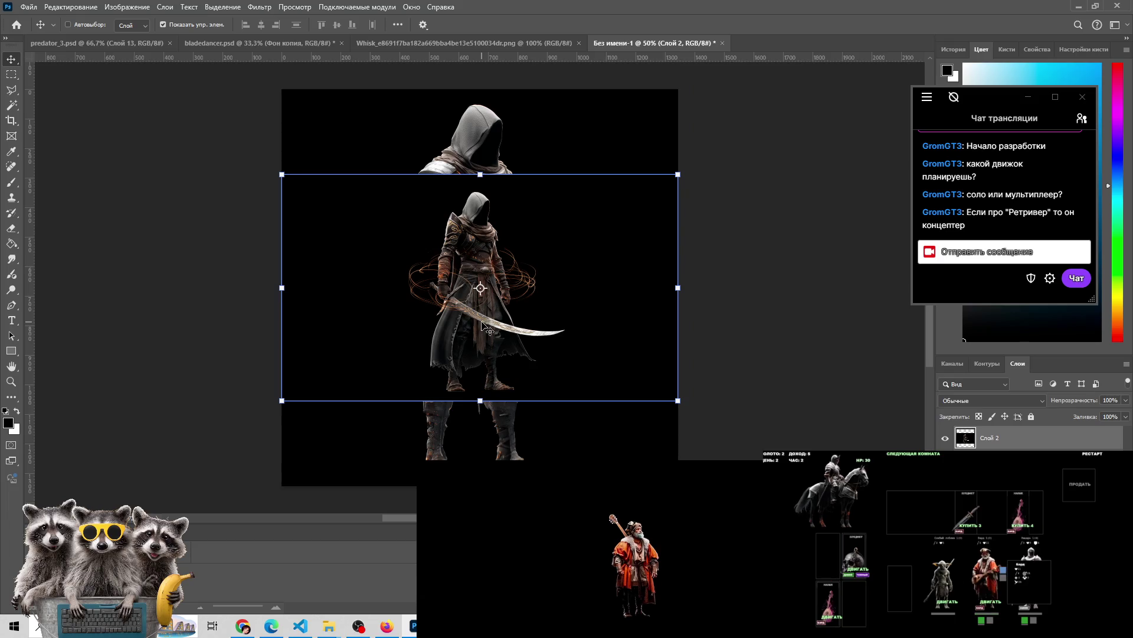
mouse_move(480, 253)
mouse_down()
mouse_move(476, 201)
mouse_move(468, 344)
mouse_move(478, 347)
mouse_move(480, 251)
mouse_up()
Inspect the pasted swirl figure at 200% and shift it slightly into place
key(z)
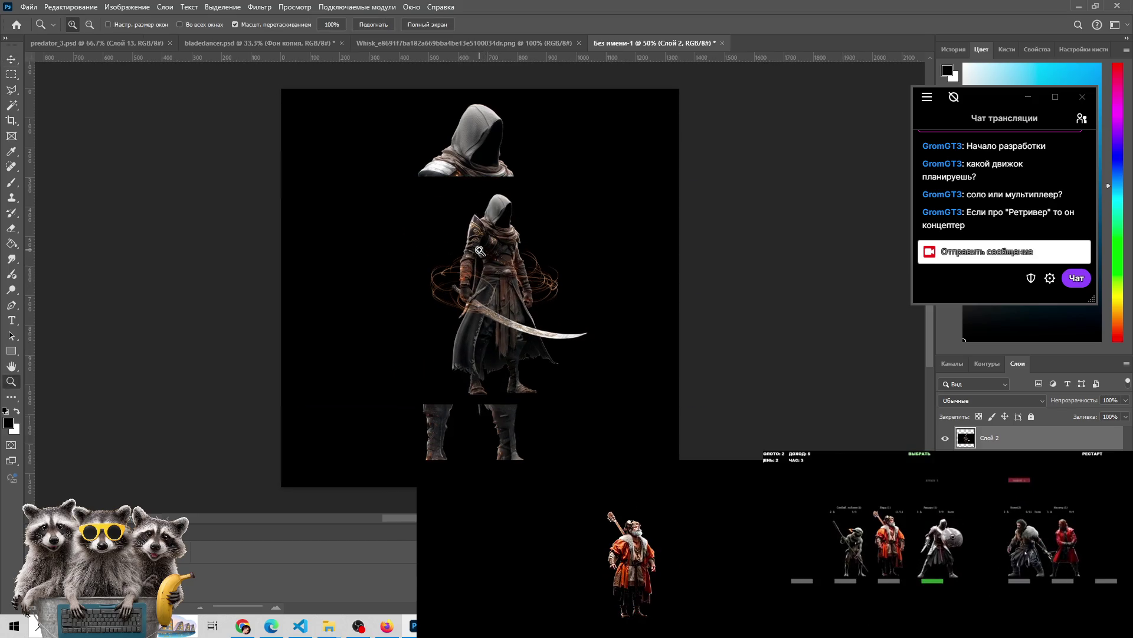
click(479, 250)
click(480, 250)
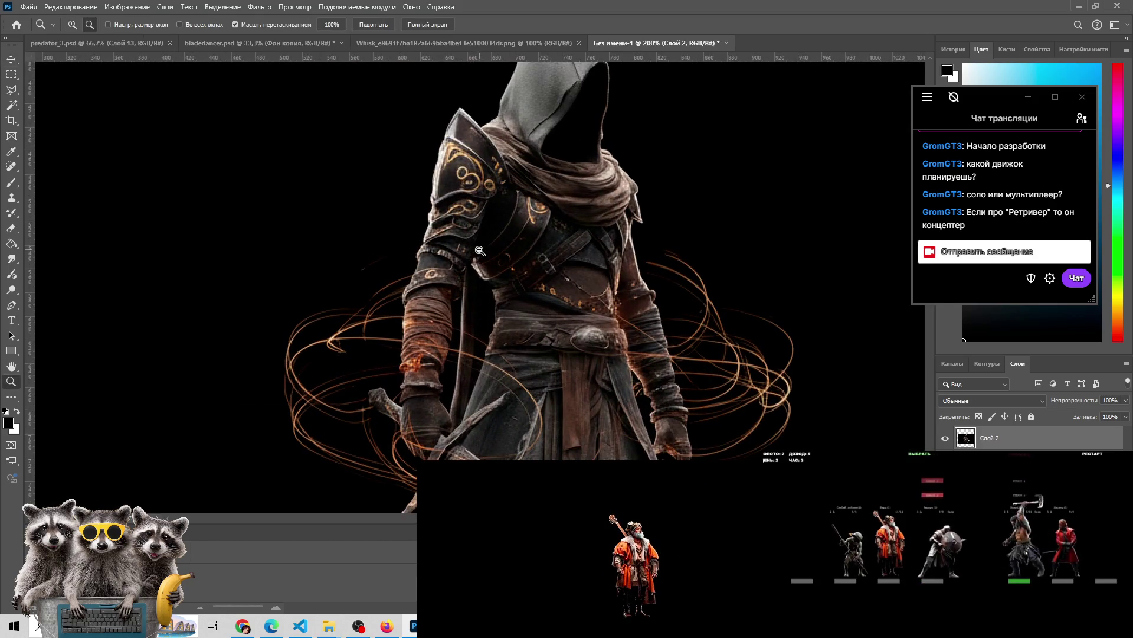
alt+click(481, 254)
alt+click(485, 268)
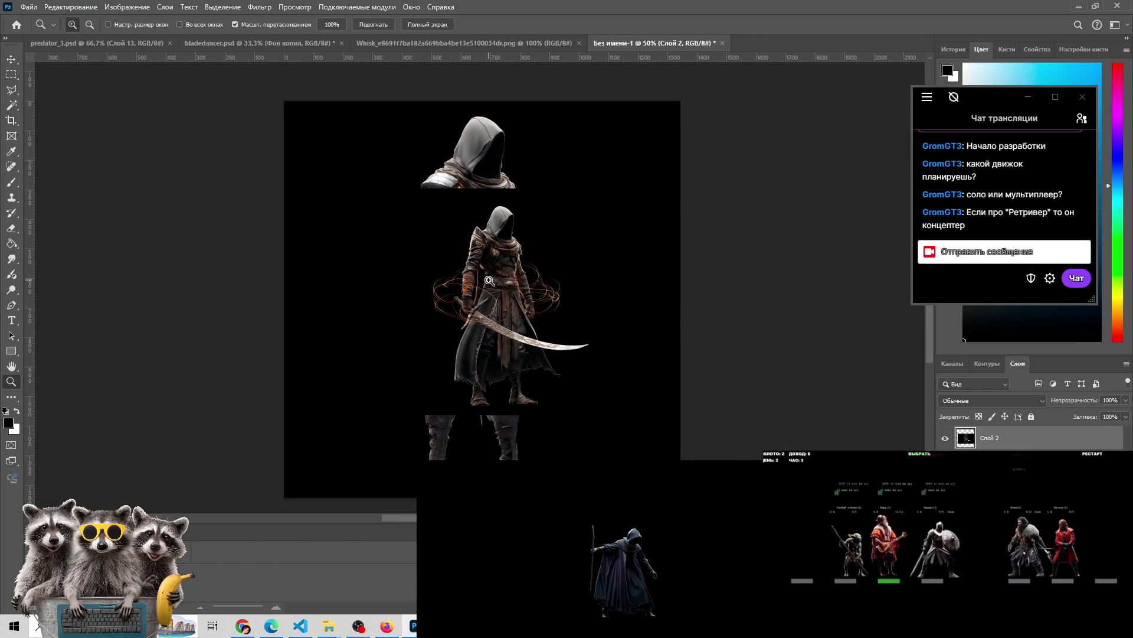
key(v)
mouse_move(480, 208)
mouse_down()
mouse_move(478, 229)
mouse_move(488, 222)
mouse_up()
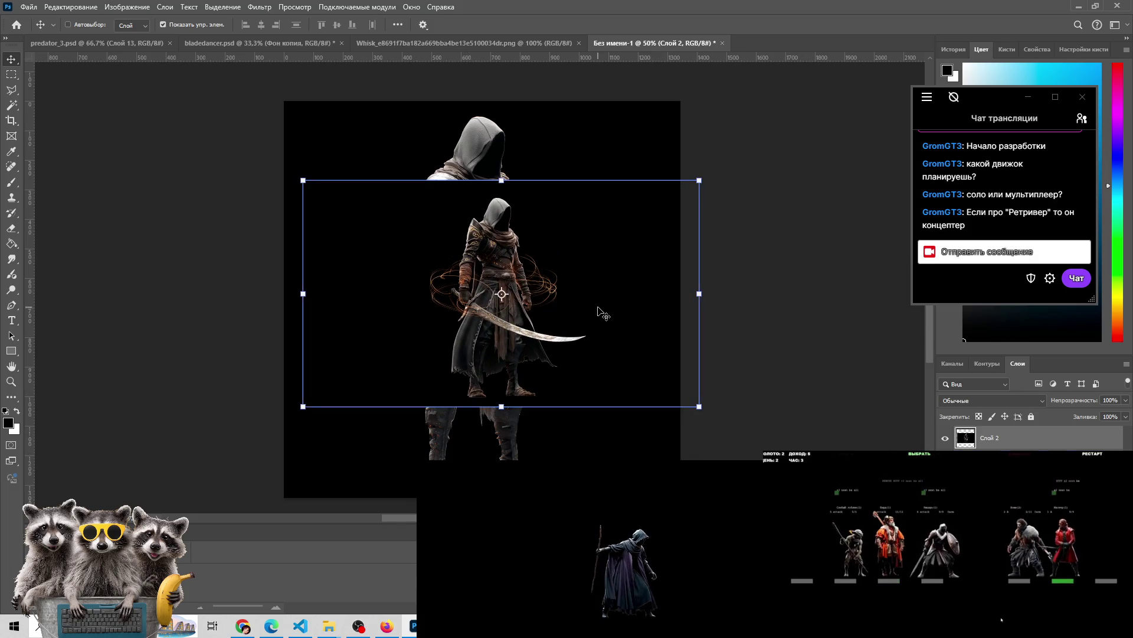
key(ctrl+t)
click(651, 24)
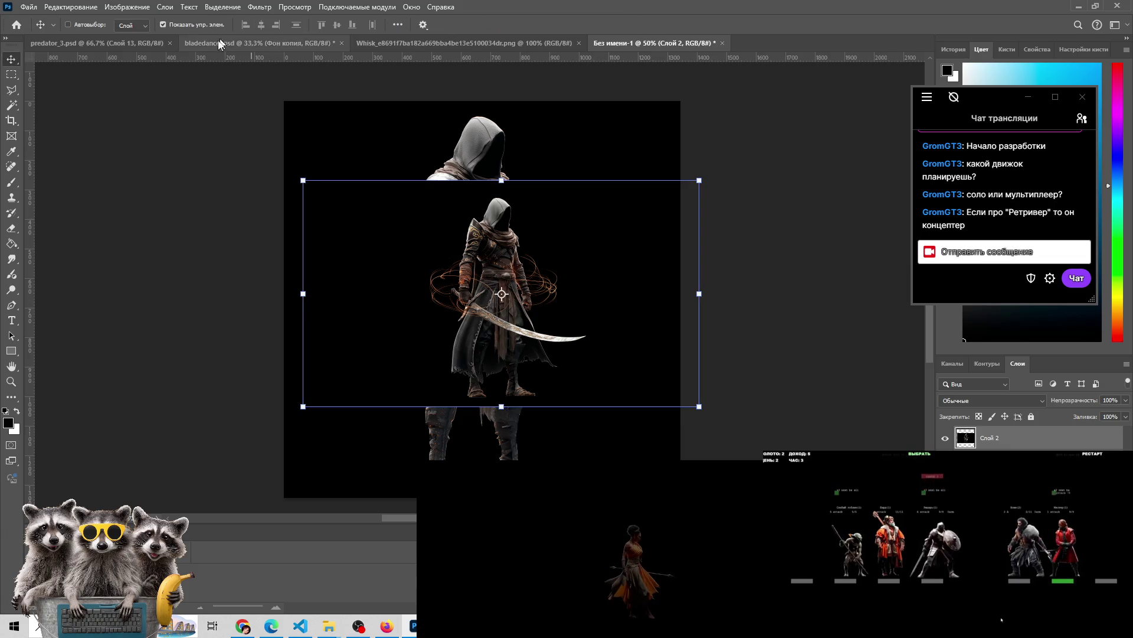
Paste the copied bladedancer figure into the composite as new layer Слой 3
click(126, 42)
click(221, 44)
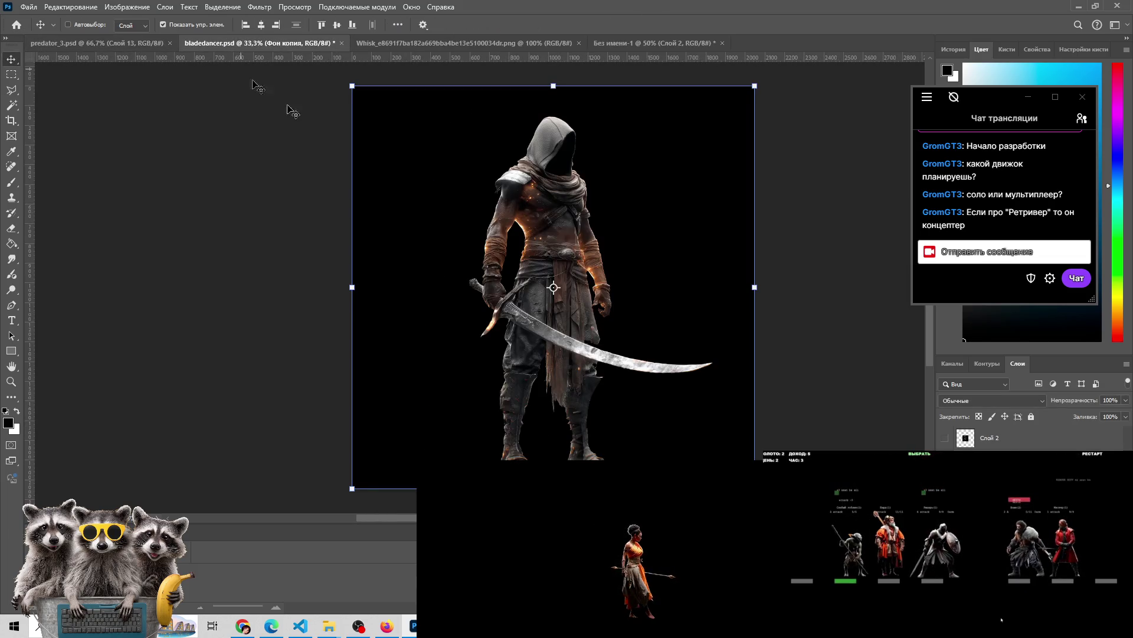
click(634, 43)
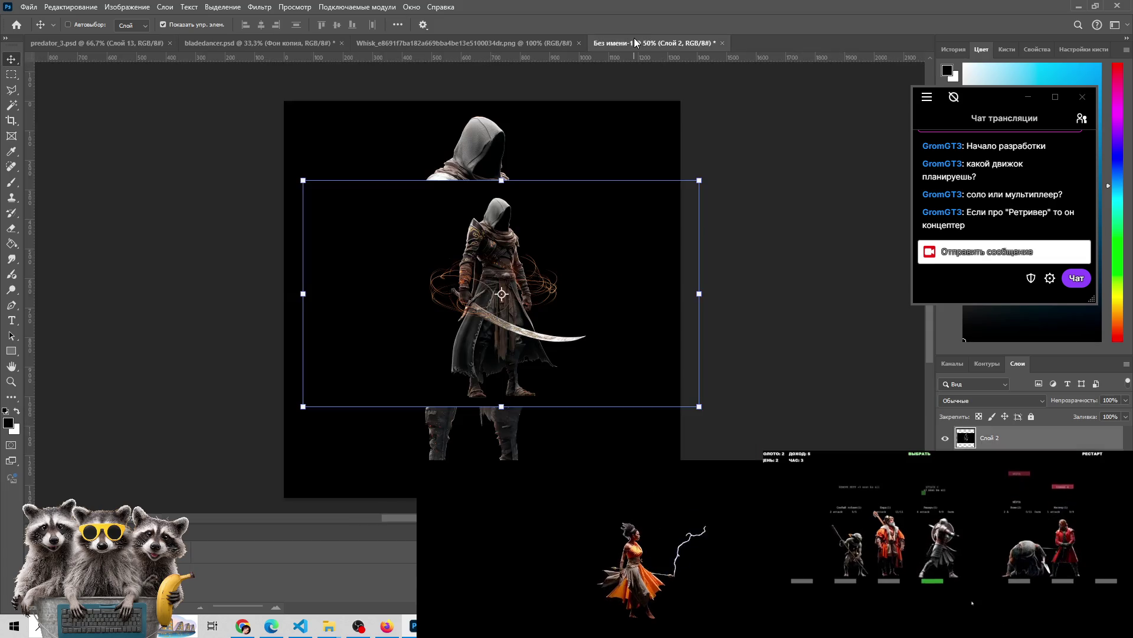
key(ctrl+v)
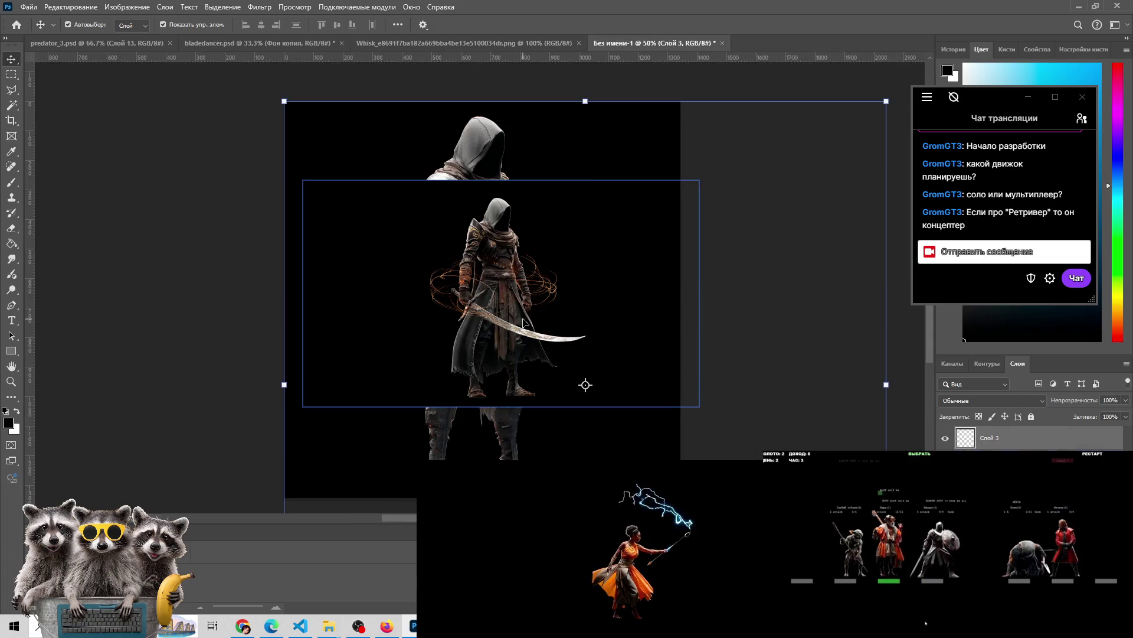
Scale Слой 3's figure to 38%, overlay it on the middle swirl figure, and commit
key(ctrl+t)
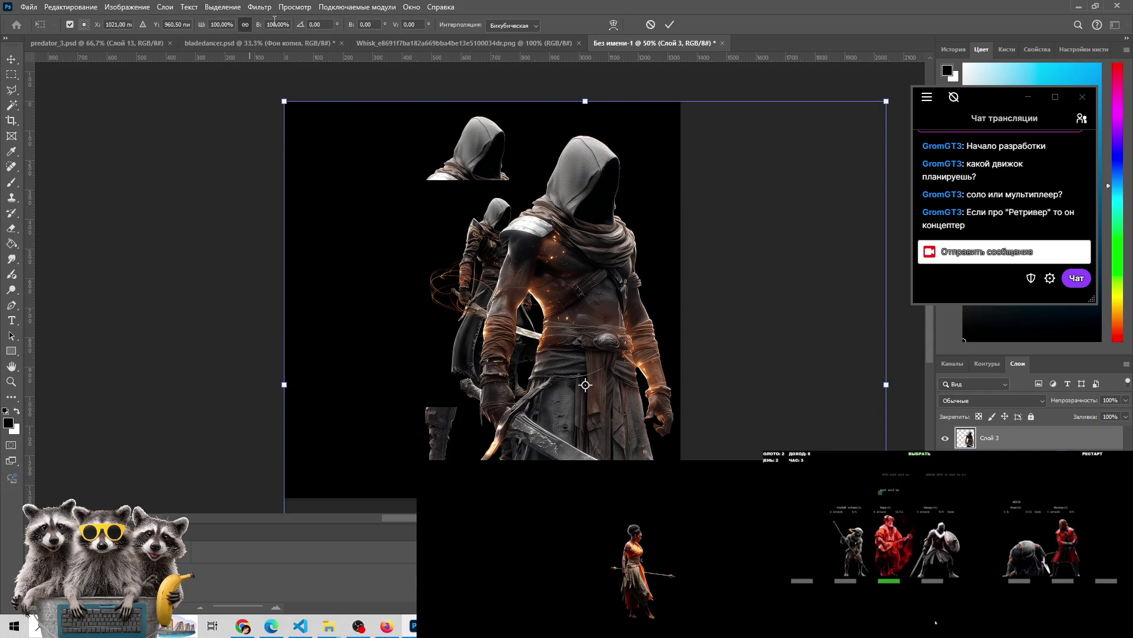
text(40)
key(Return)
mouse_move(565, 342)
mouse_down()
mouse_move(489, 240)
mouse_move(462, 245)
mouse_move(520, 255)
mouse_move(487, 270)
mouse_move(515, 252)
mouse_up()
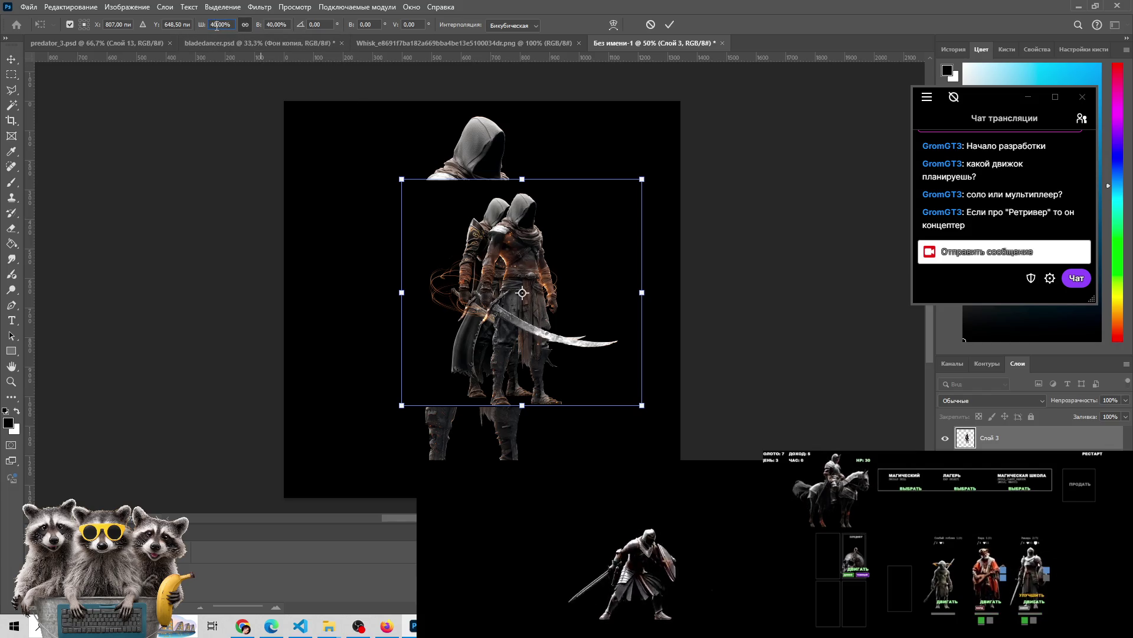
drag(203, 26, 200, 27)
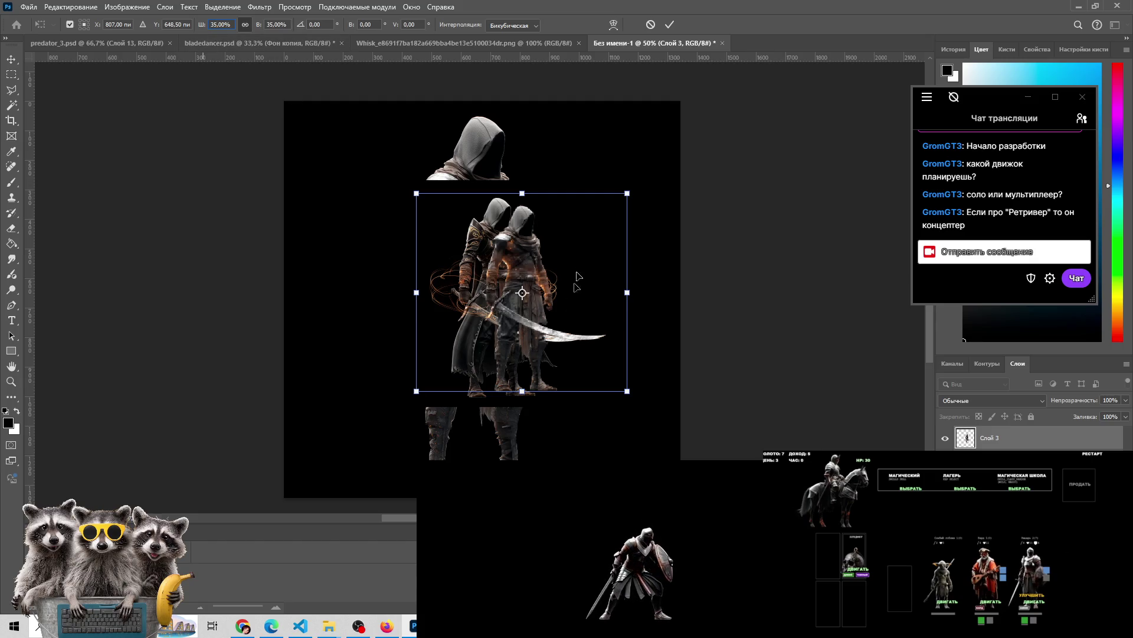
mouse_move(531, 266)
mouse_down()
mouse_move(494, 267)
mouse_move(513, 267)
mouse_move(488, 306)
mouse_move(506, 273)
mouse_up()
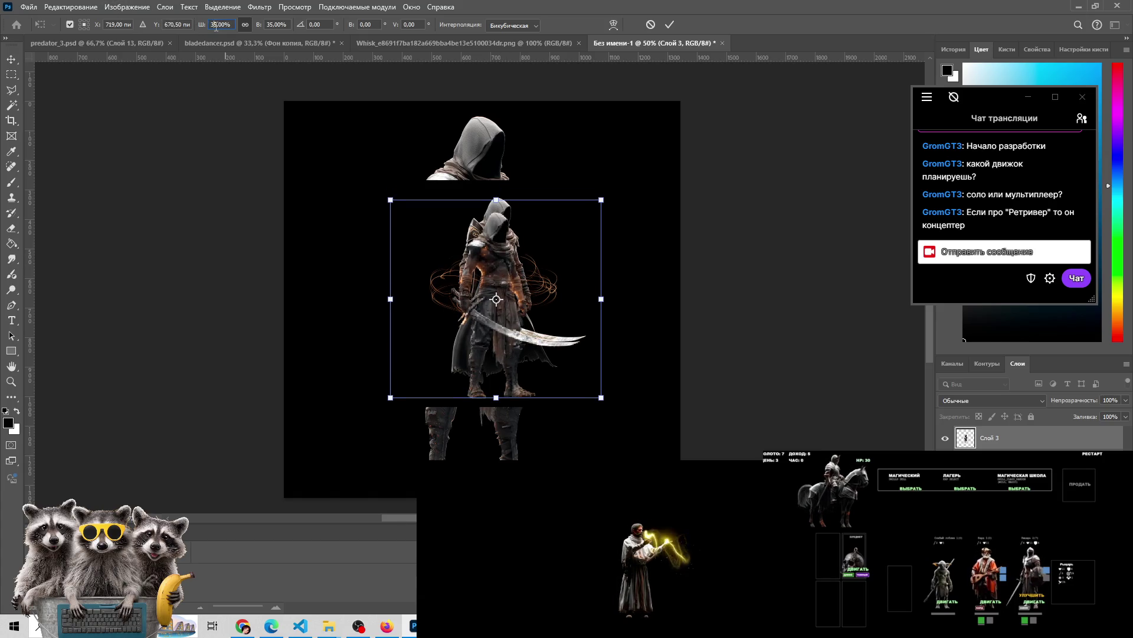
key(Up)
key(Up)
key(Up)
mouse_move(495, 257)
mouse_down()
mouse_move(510, 266)
mouse_move(500, 238)
mouse_move(472, 251)
mouse_move(525, 238)
mouse_move(498, 237)
mouse_move(497, 246)
mouse_up()
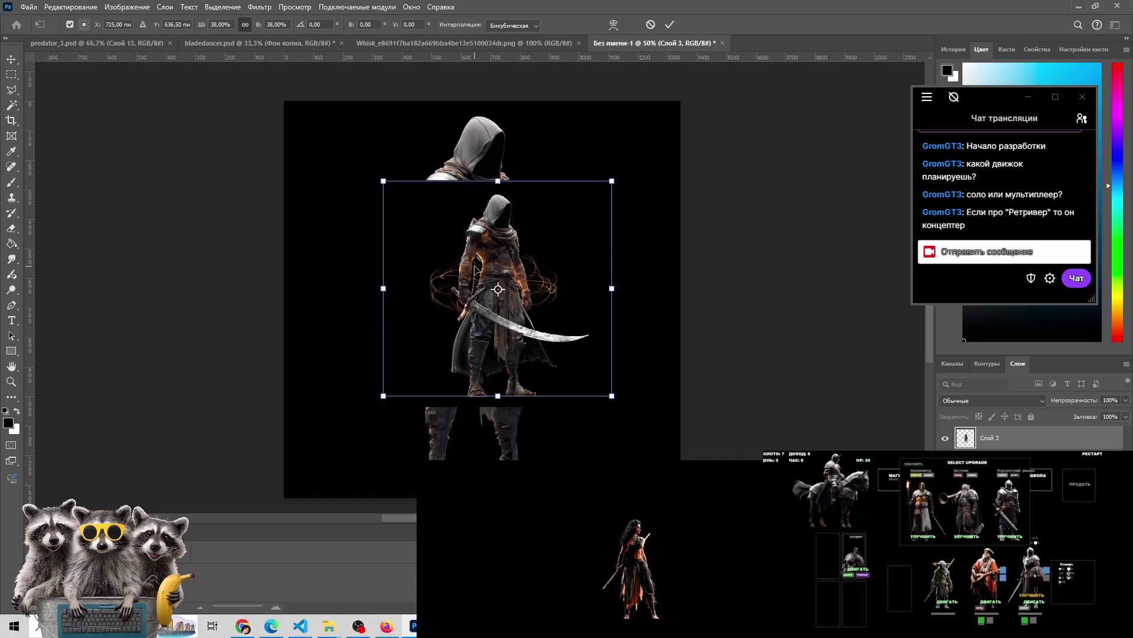
click(670, 24)
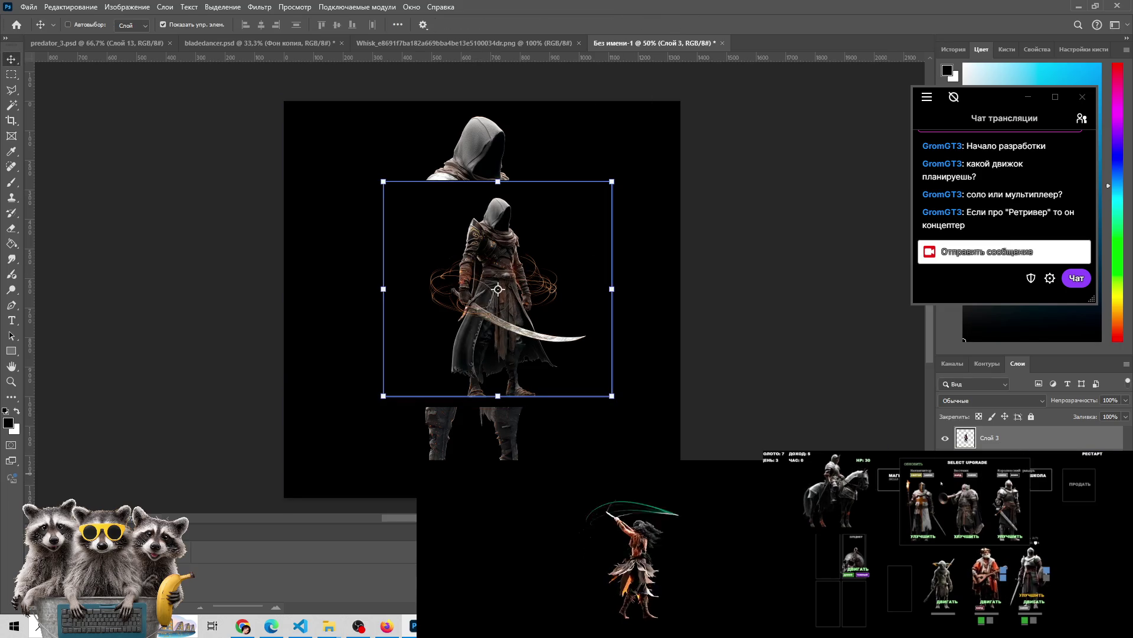
key(z)
click(493, 243)
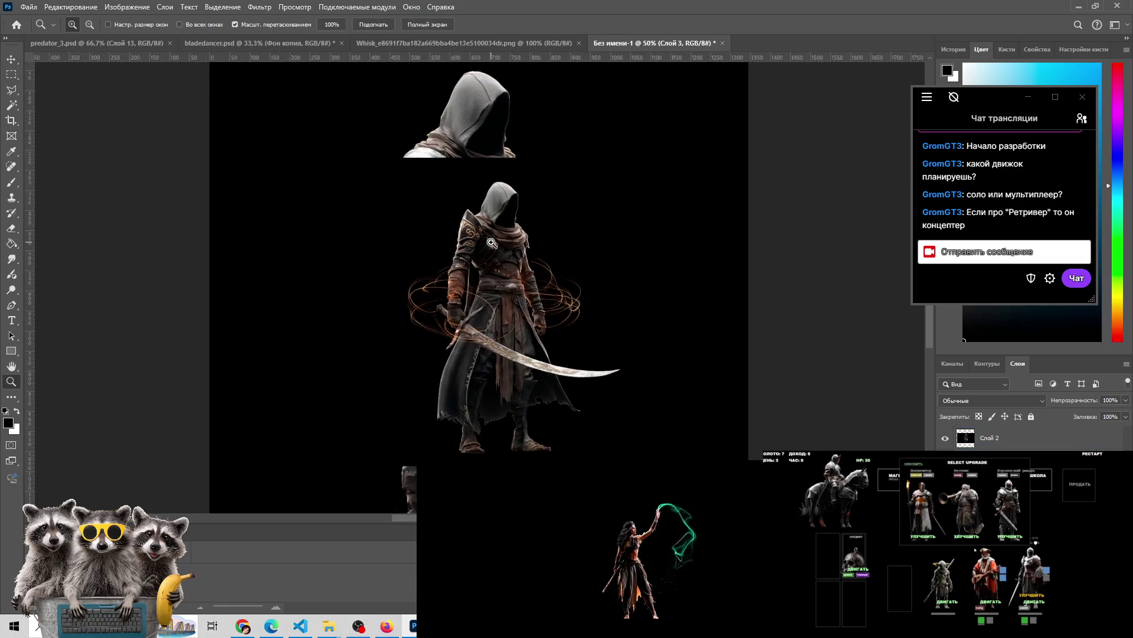
Select the ornate shoulder armor on Слой 2, hide Слой 2, and copy the armor to Слой 4
click(492, 243)
click(12, 74)
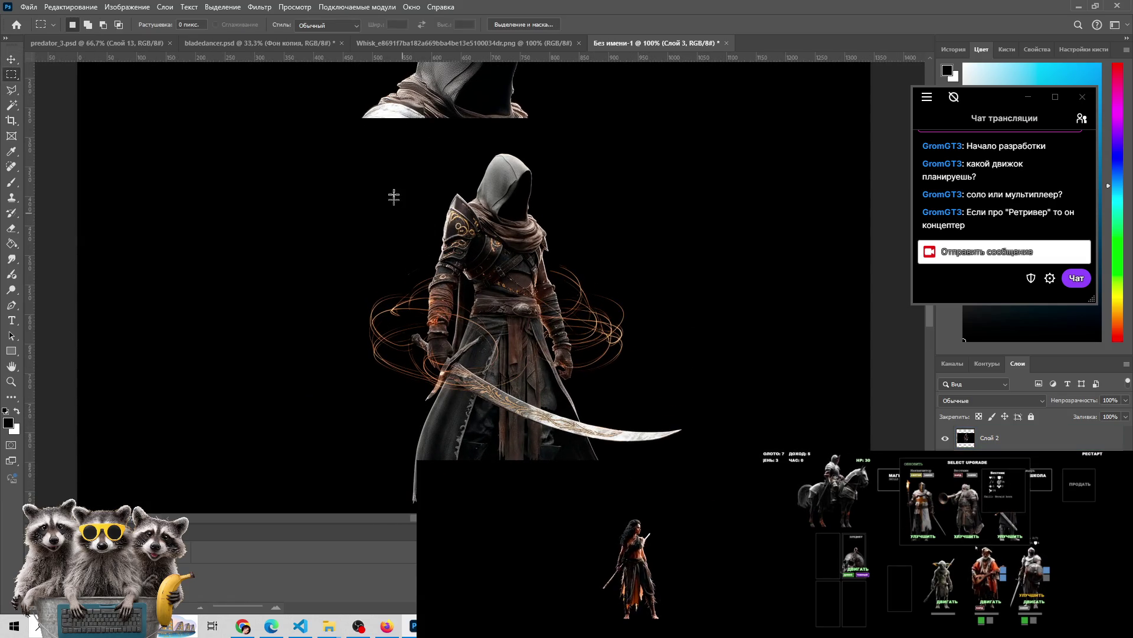
key(alt+Tab)
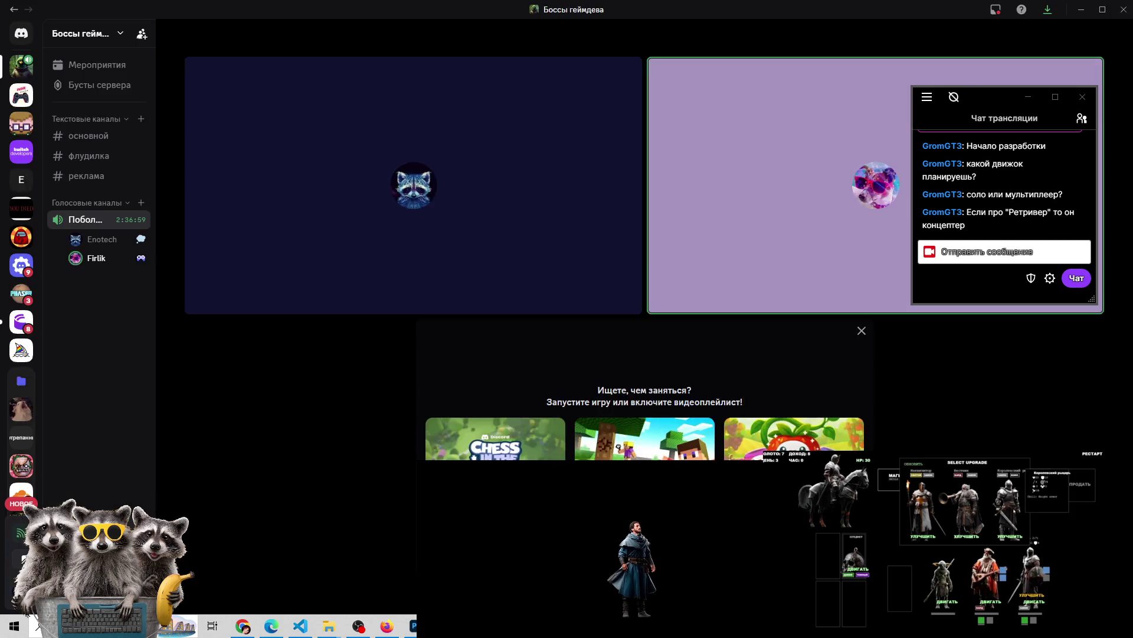
key(alt+Tab)
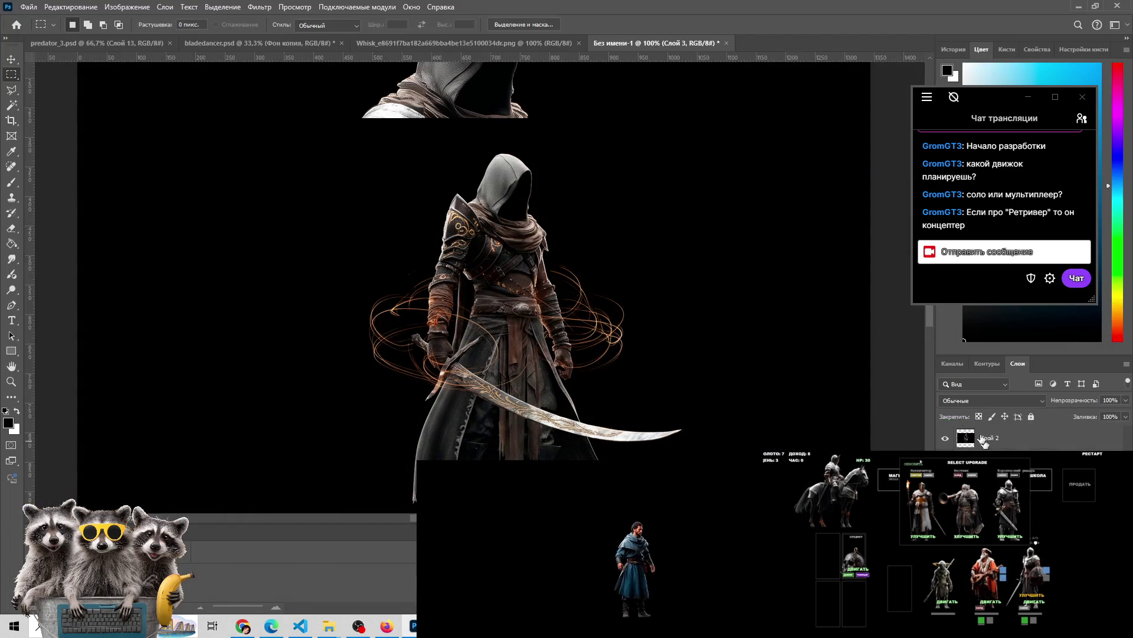
click(956, 438)
mouse_move(374, 178)
mouse_down()
mouse_move(587, 486)
mouse_move(561, 480)
mouse_up()
click(360, 227)
mouse_move(429, 170)
mouse_down()
mouse_move(501, 307)
mouse_move(515, 276)
mouse_move(510, 290)
mouse_up()
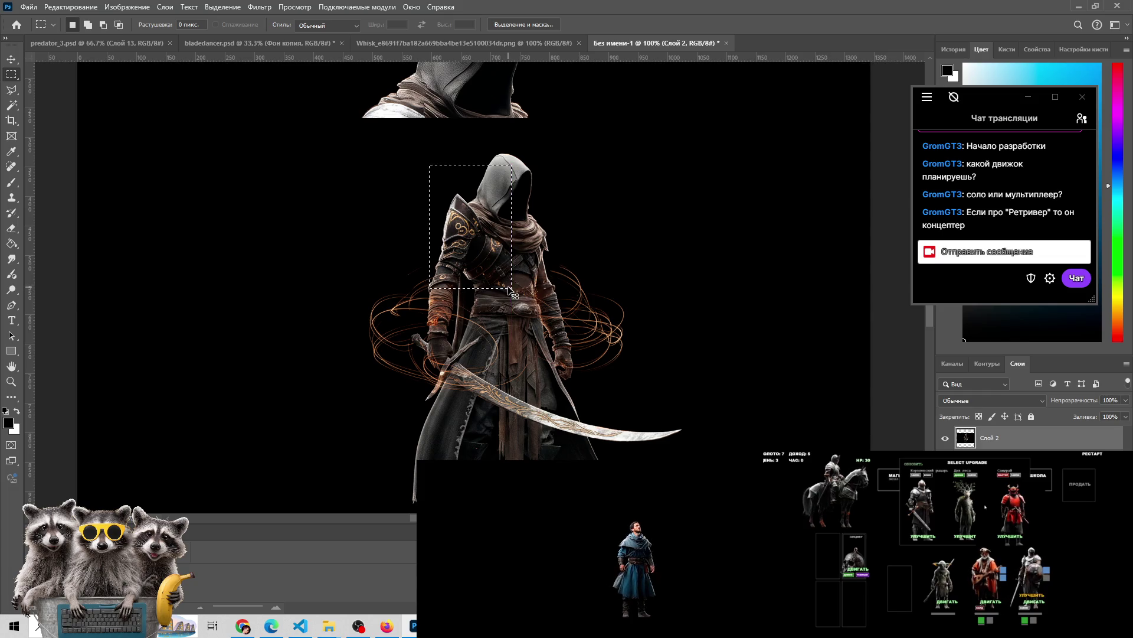
click(945, 438)
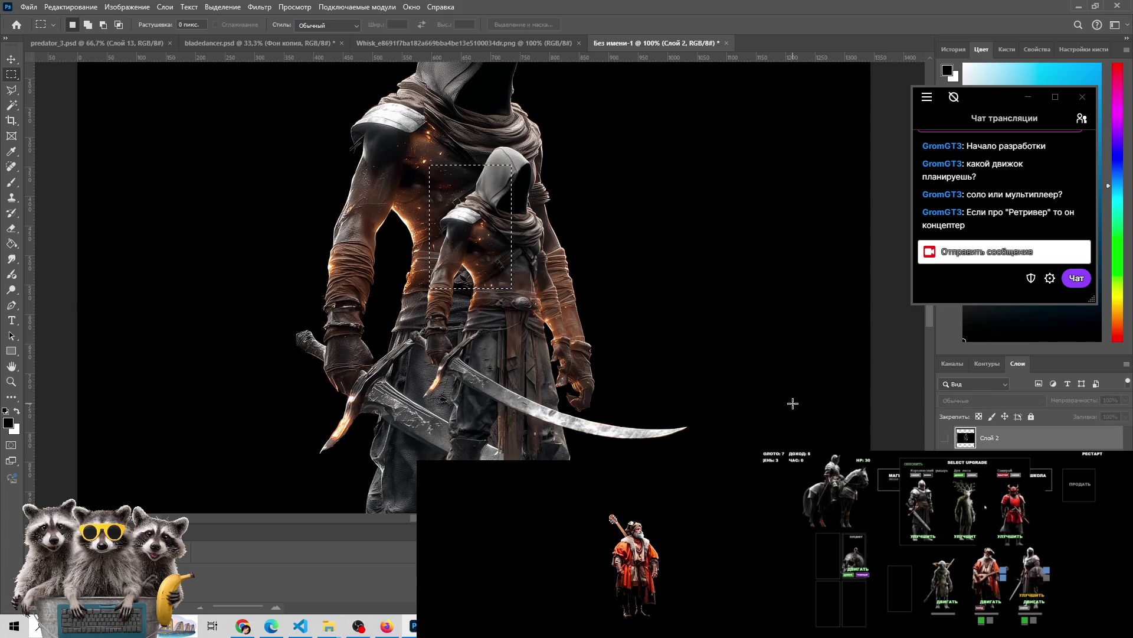
key(ctrl+j)
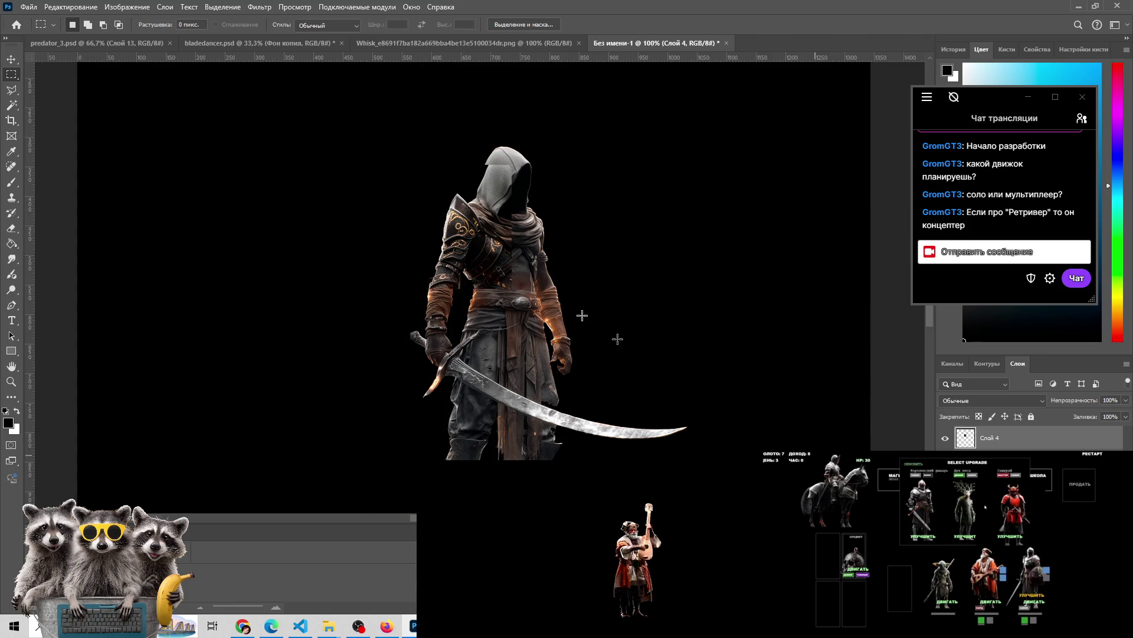
Fit the armor piece over the bladedancer's shoulder and zoom in to check the seam
key(z)
click(483, 249)
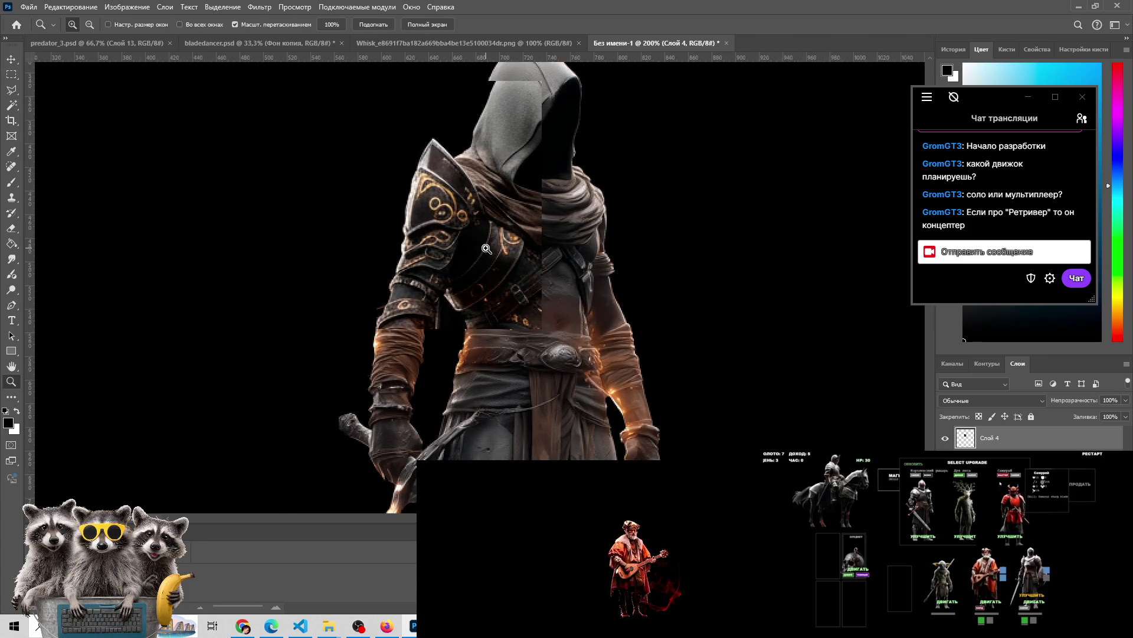
key(v)
drag(508, 233, 483, 219)
mouse_move(509, 208)
mouse_down()
mouse_move(508, 171)
mouse_move(503, 215)
mouse_up()
mouse_move(579, 217)
mouse_down()
mouse_move(607, 291)
mouse_move(591, 218)
mouse_up()
drag(474, 211, 476, 216)
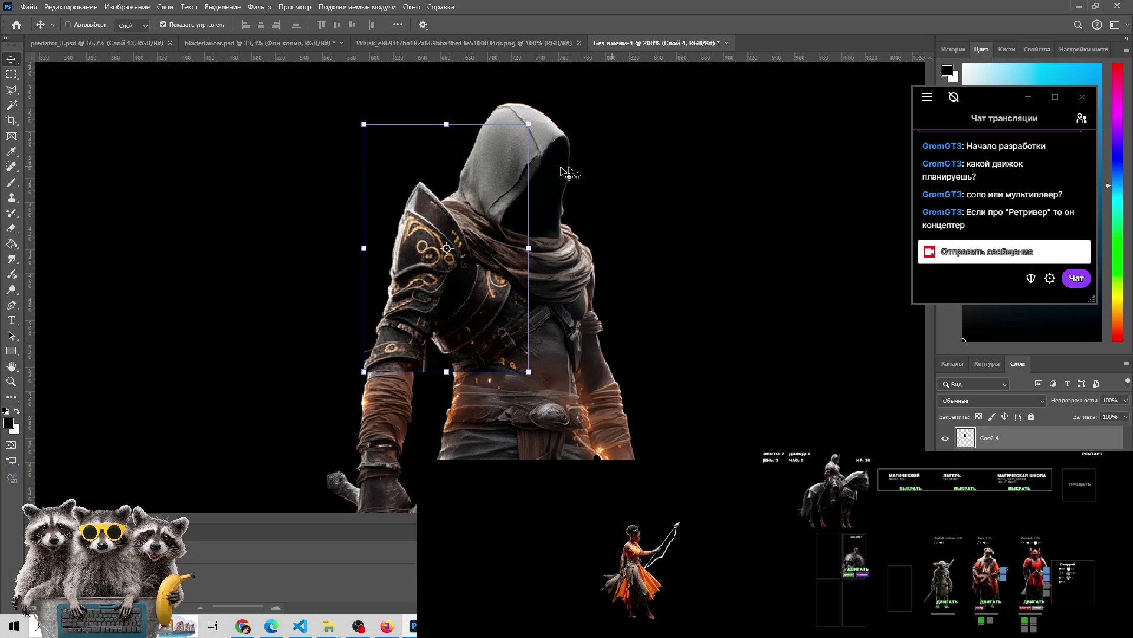
key(z)
alt+click(562, 360)
click(562, 360)
click(562, 359)
alt+click(501, 310)
click(501, 310)
key(e)
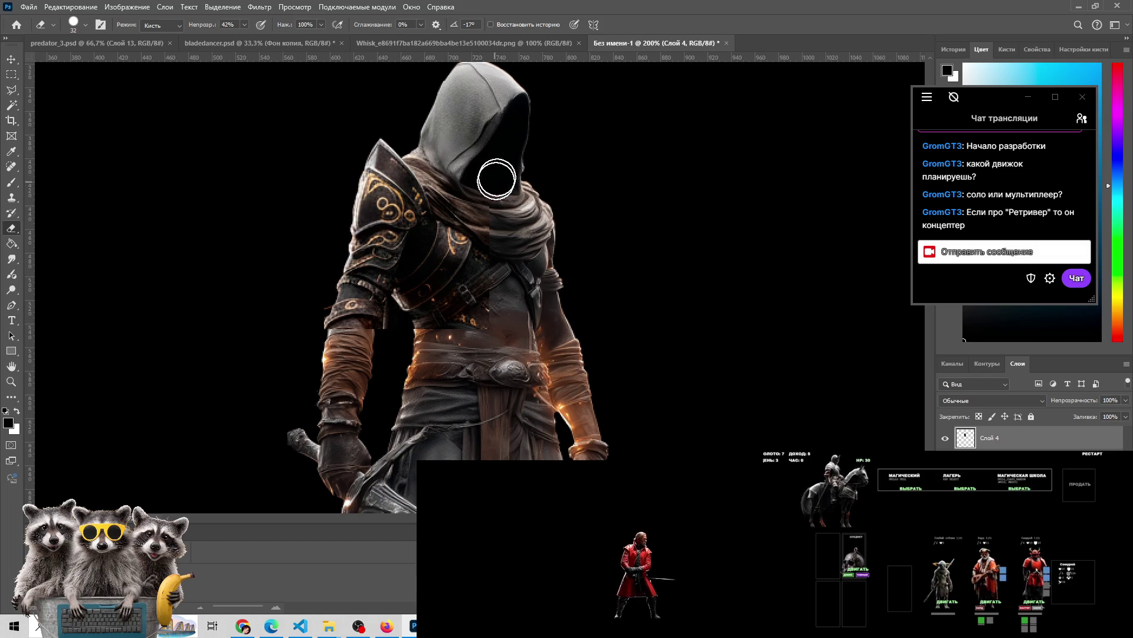
Set the eraser opacity to 100% and toggle Слой 4 off and on to compare
click(243, 25)
drag(244, 37, 559, 162)
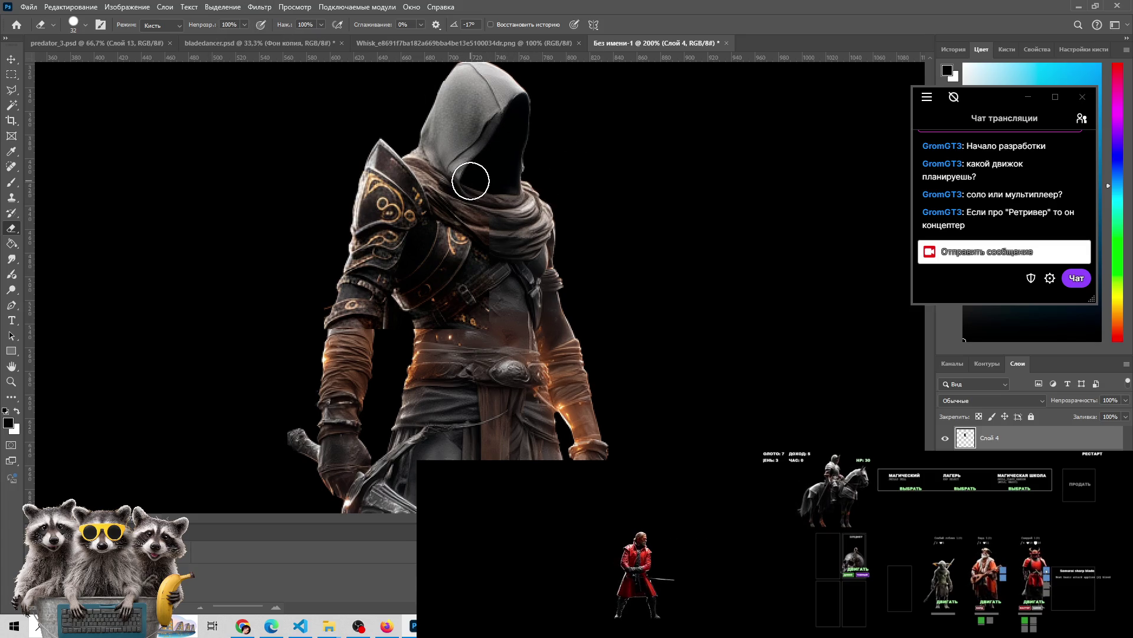
click(944, 437)
click(944, 438)
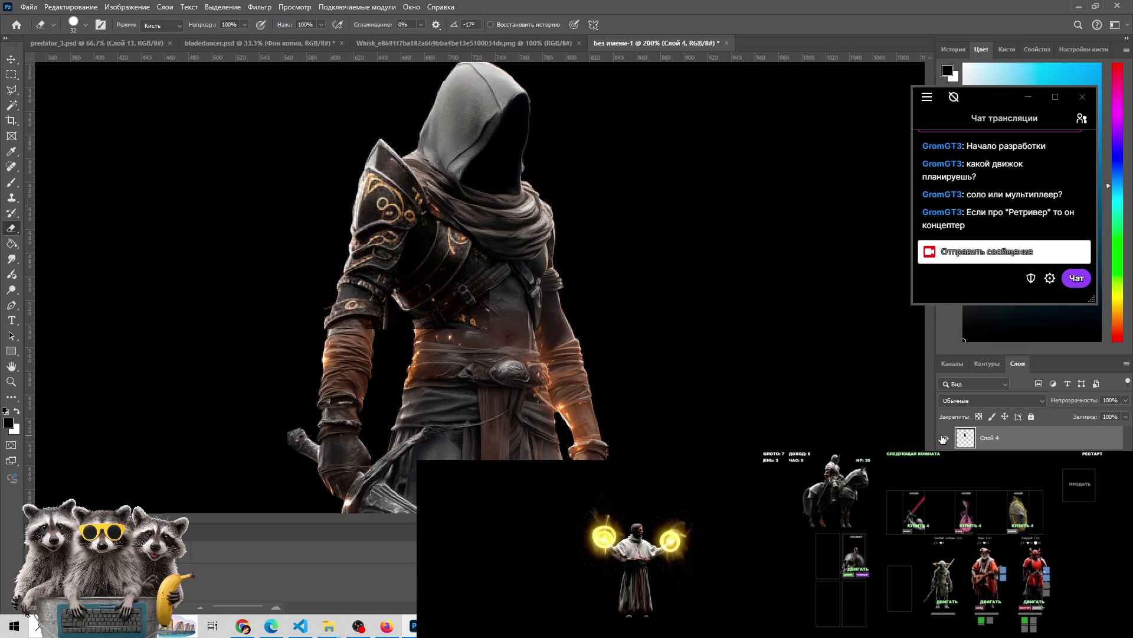
Inspect the chest at 300%, compare with the source image, then hide Слой 4
key(z)
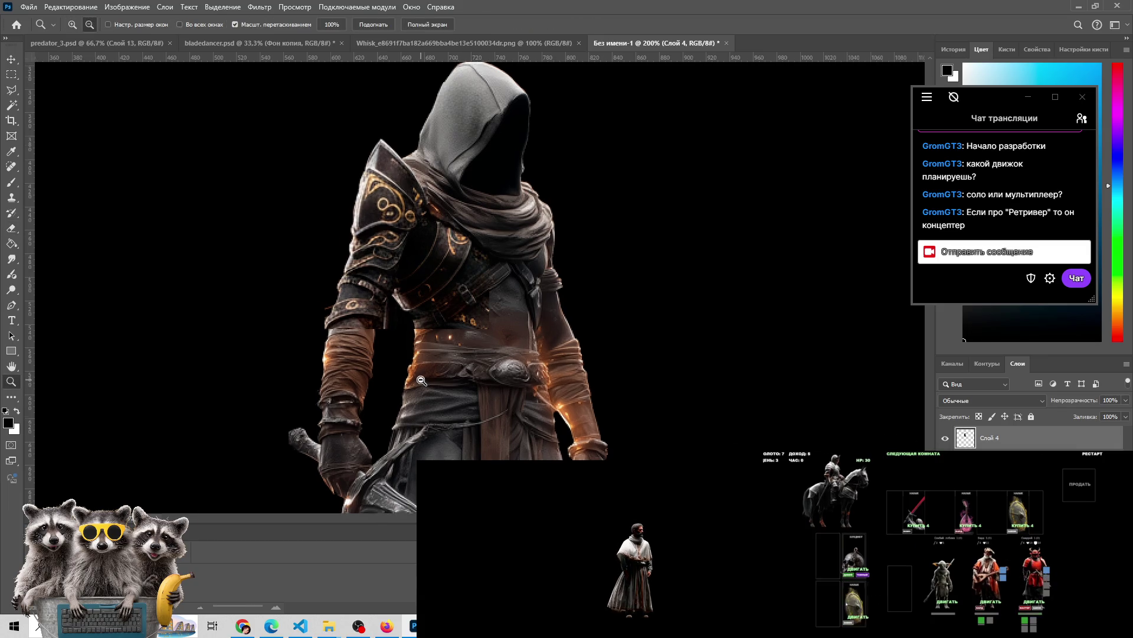
alt+click(439, 346)
alt+click(439, 345)
click(440, 346)
click(440, 346)
click(439, 346)
click(440, 346)
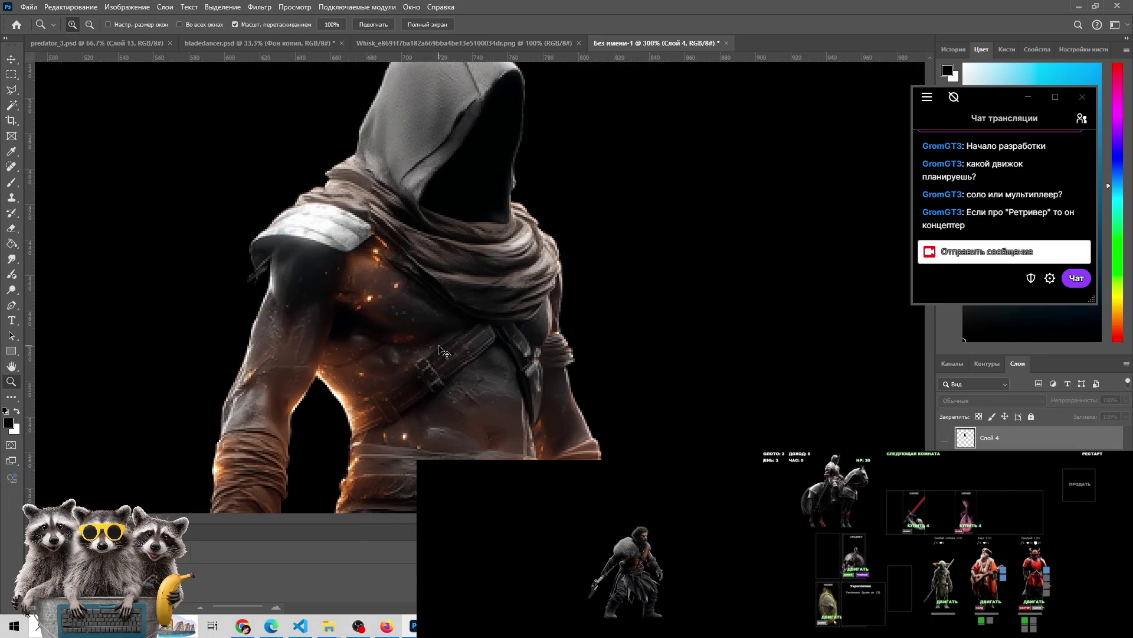
scroll(439, 346, down, 3)
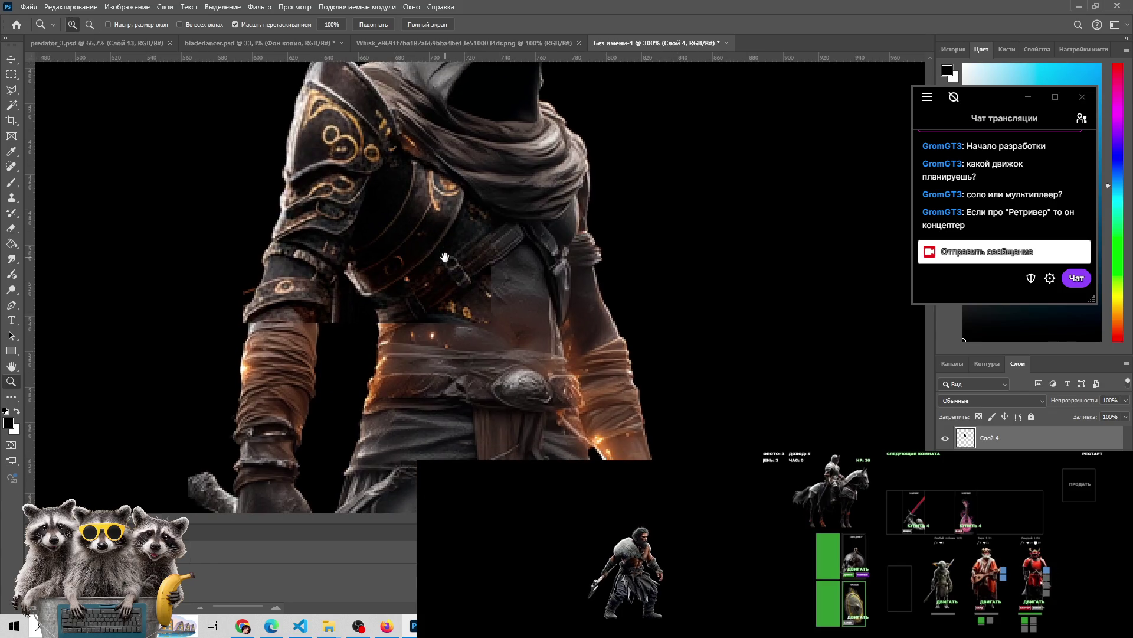
alt+click(463, 342)
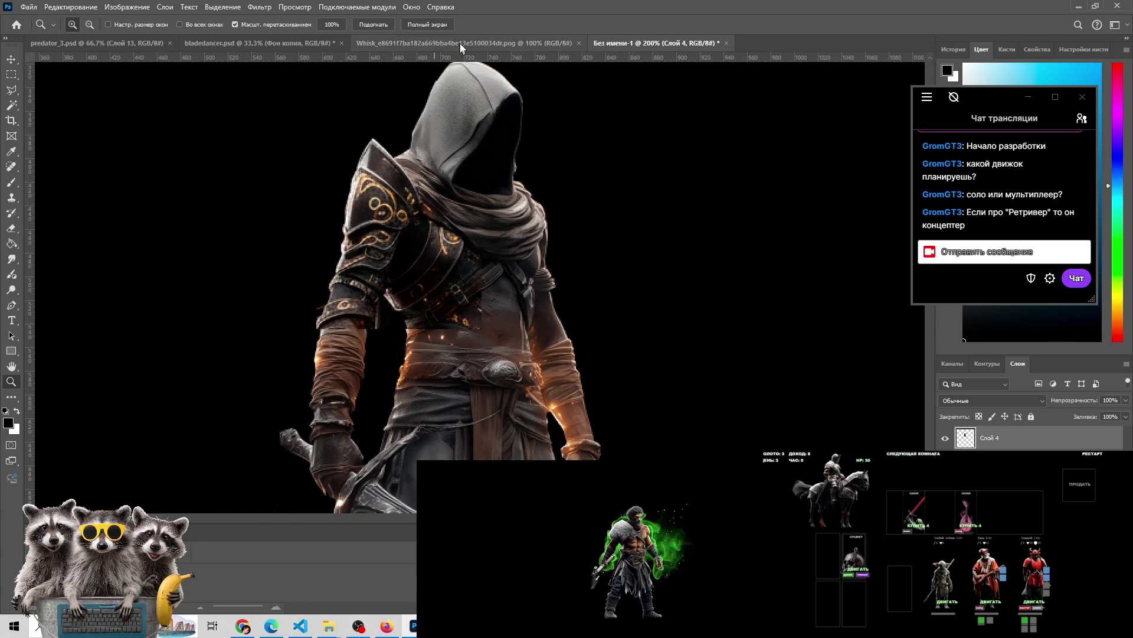
click(460, 43)
click(655, 43)
click(962, 488)
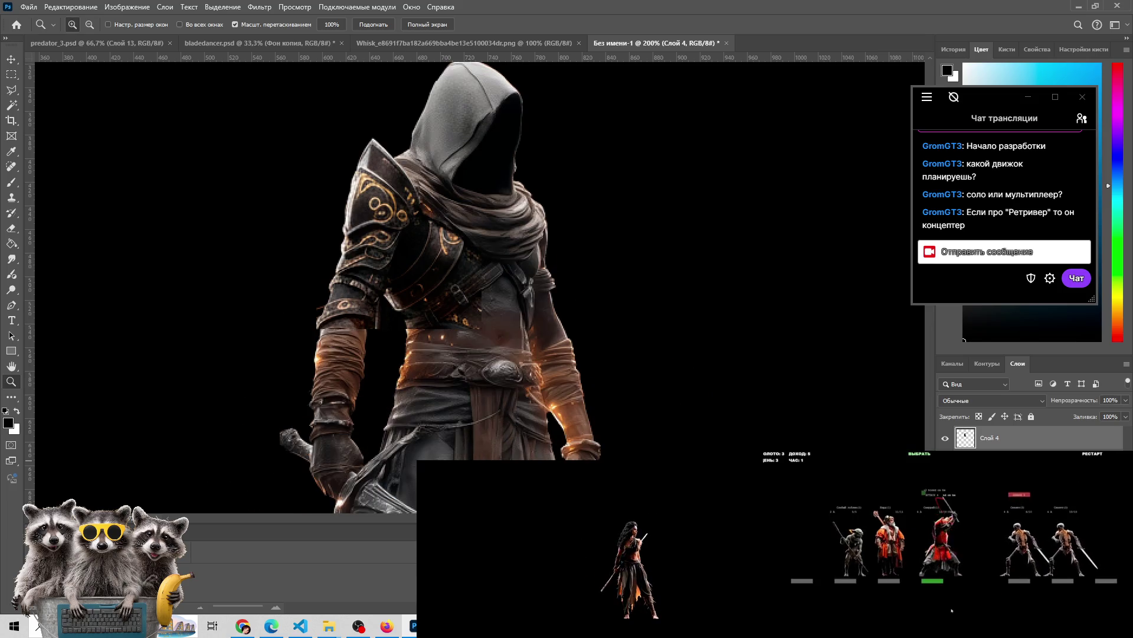
click(945, 439)
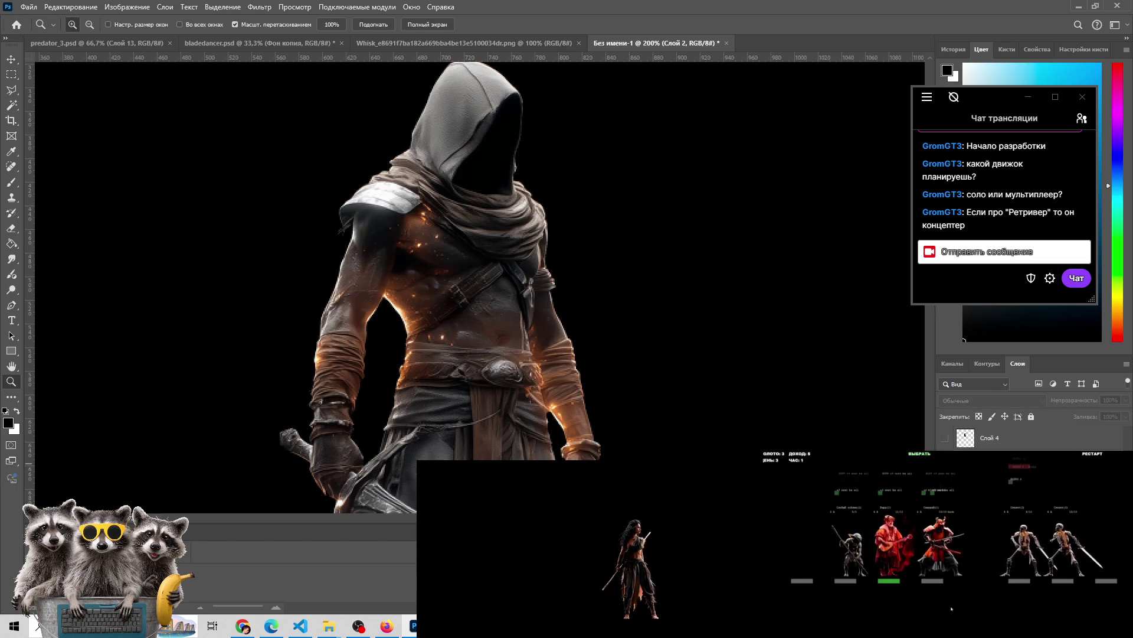
Show Слой 4, select the left-arm swirl area, and nudge it into alignment
click(945, 439)
click(10, 76)
drag(281, 294, 331, 212)
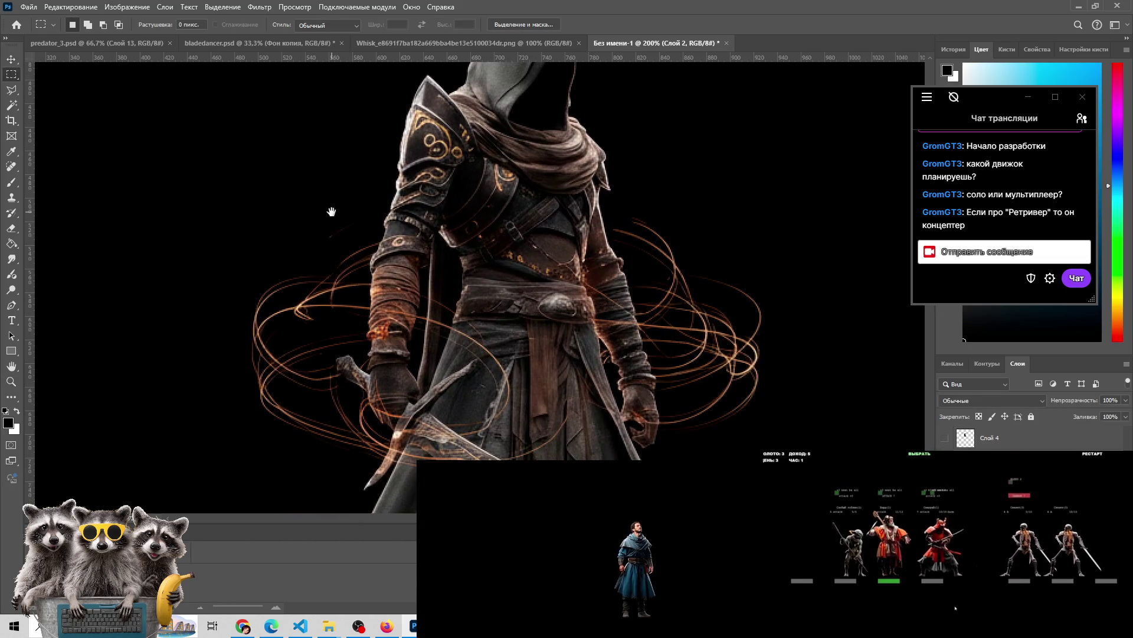
mouse_move(320, 150)
mouse_down()
mouse_move(428, 407)
mouse_move(435, 464)
mouse_move(456, 464)
mouse_up()
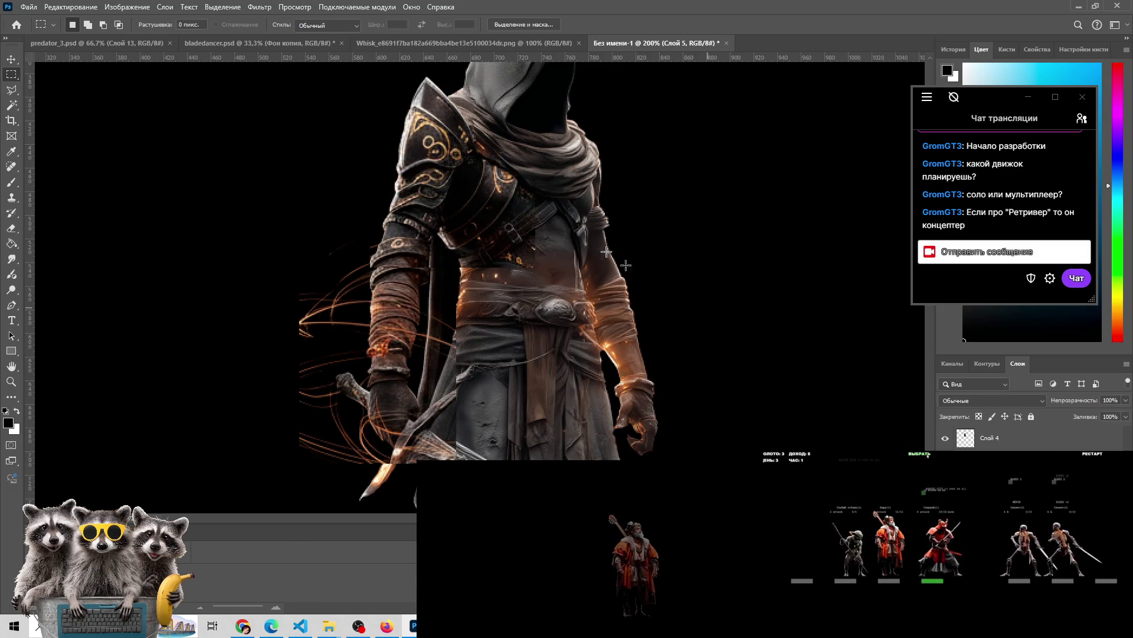
key(v)
mouse_move(395, 277)
mouse_down()
mouse_move(397, 294)
mouse_move(372, 248)
mouse_move(395, 295)
mouse_up()
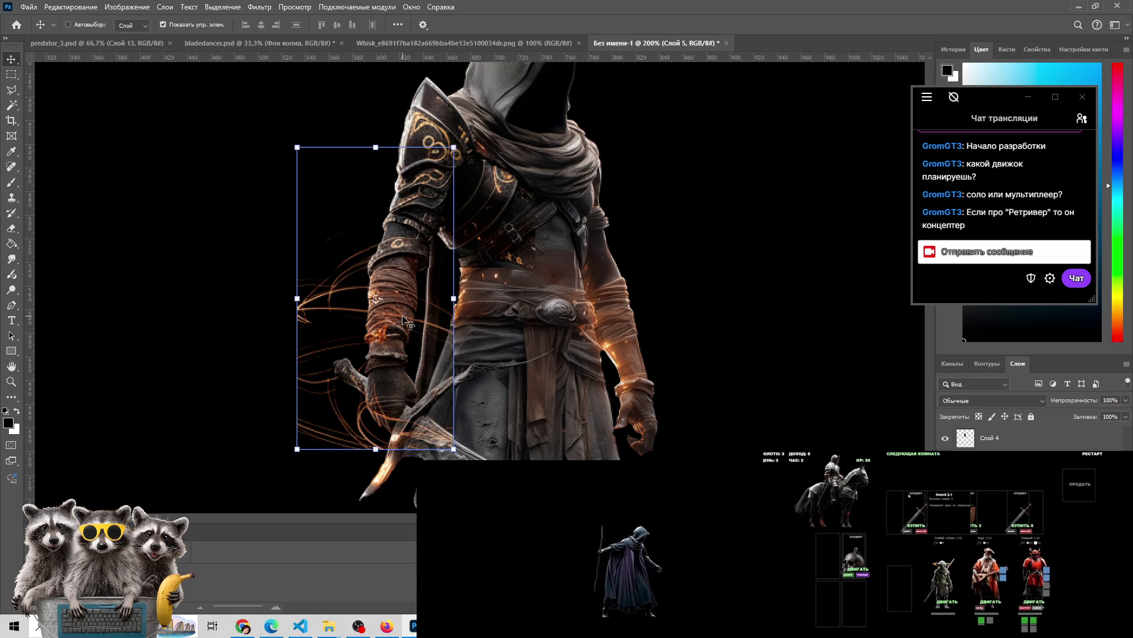
key(Right)
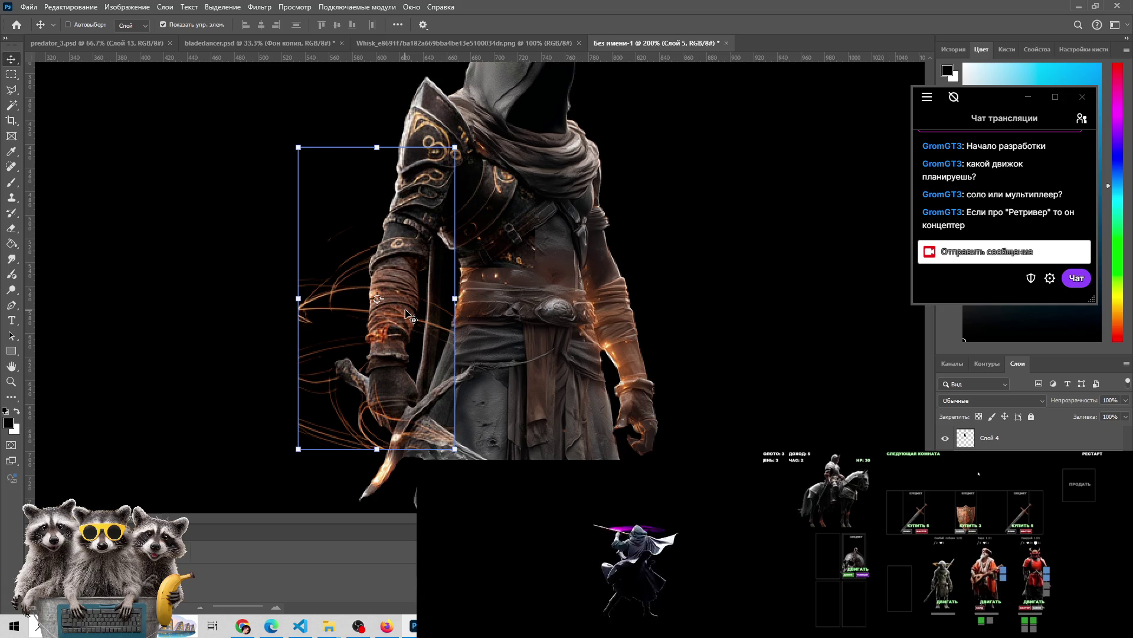
Erase the stray orange wisps to the left of the figure's arm
key(z)
scroll(556, 305, down, 3)
scroll(426, 231, up, 3)
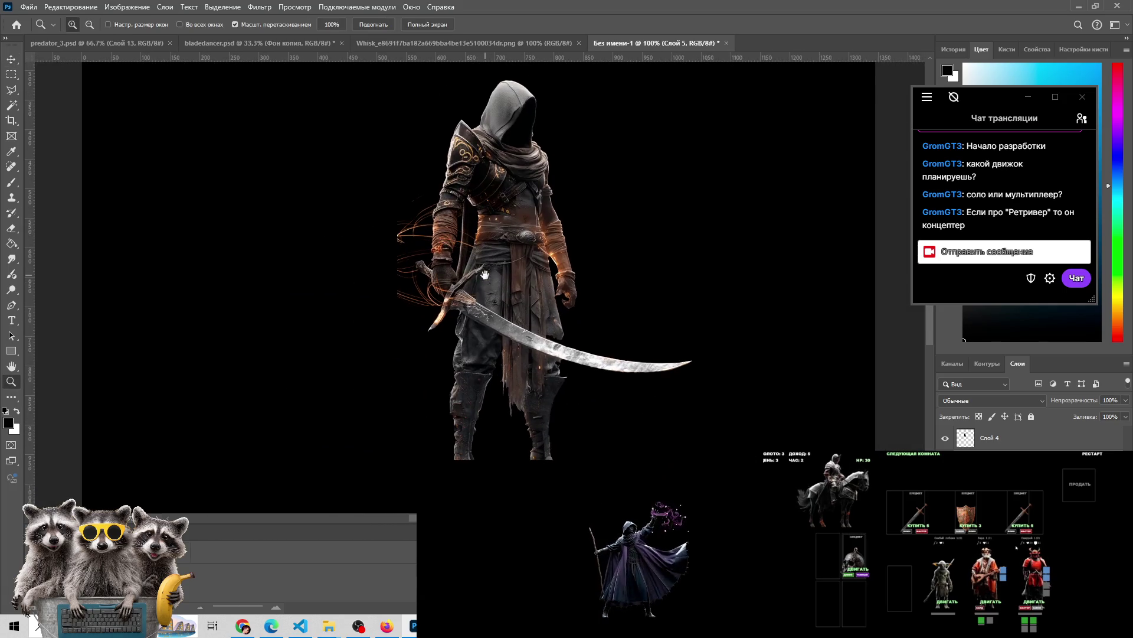
key(e)
mouse_move(426, 231)
mouse_down()
mouse_move(385, 192)
mouse_move(420, 144)
mouse_move(413, 214)
mouse_move(379, 291)
mouse_move(405, 324)
mouse_move(384, 246)
mouse_move(416, 221)
mouse_move(422, 157)
mouse_move(372, 234)
mouse_move(403, 327)
mouse_move(424, 343)
mouse_up()
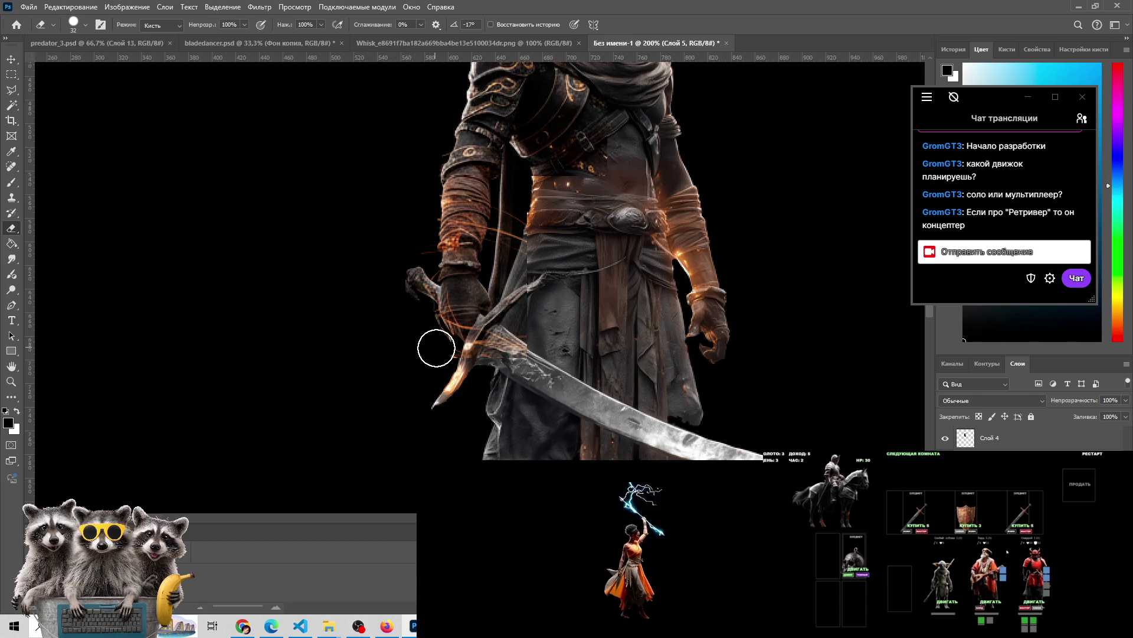
Zoom in to 300% on the figure's chest and belt strap
key(z)
alt+click(421, 373)
click(381, 309)
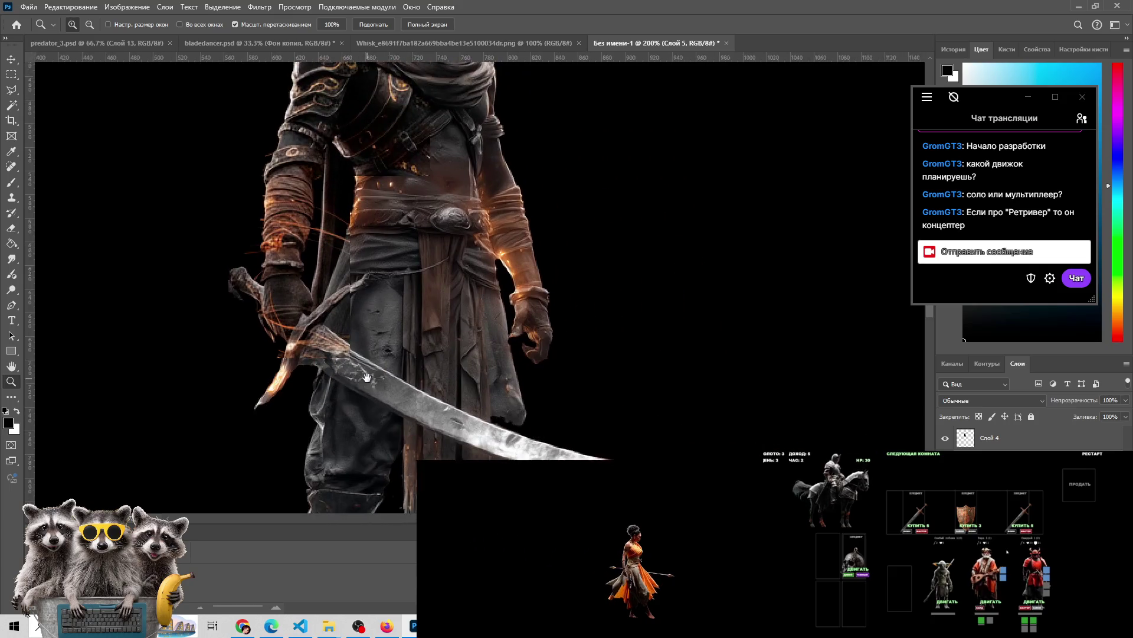
alt+click(381, 309)
drag(341, 248, 368, 255)
click(409, 240)
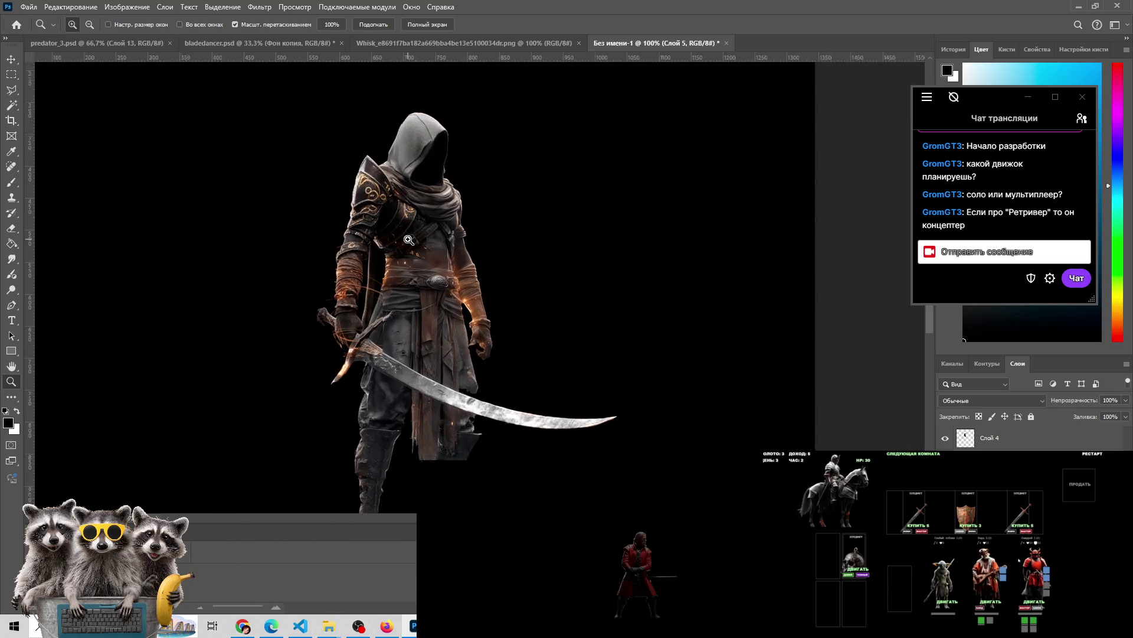
alt+click(408, 240)
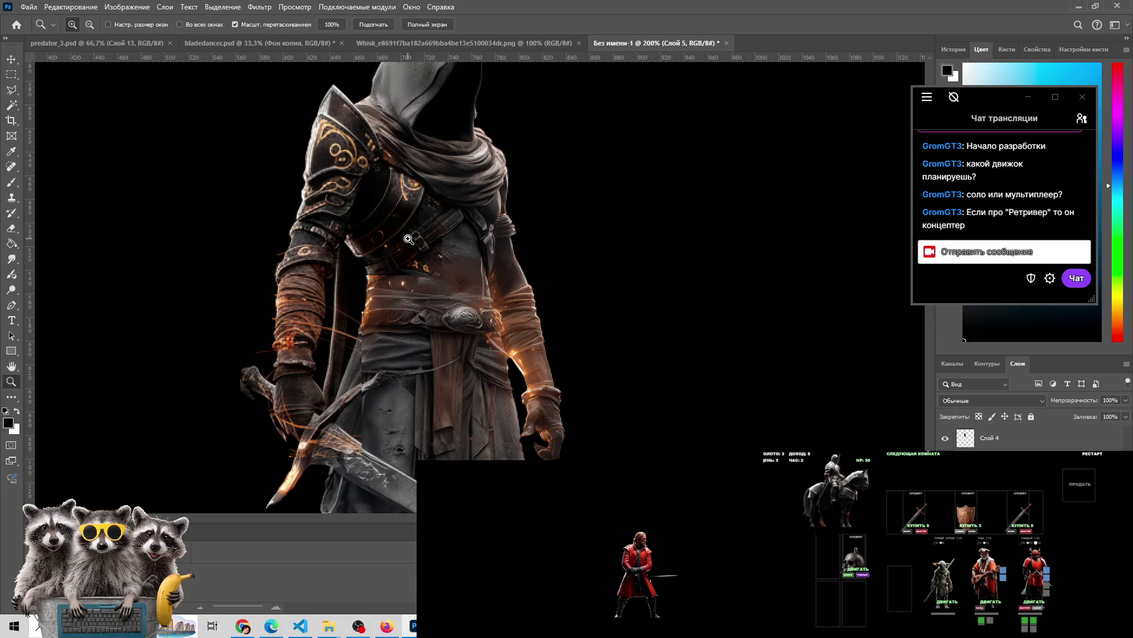
click(411, 242)
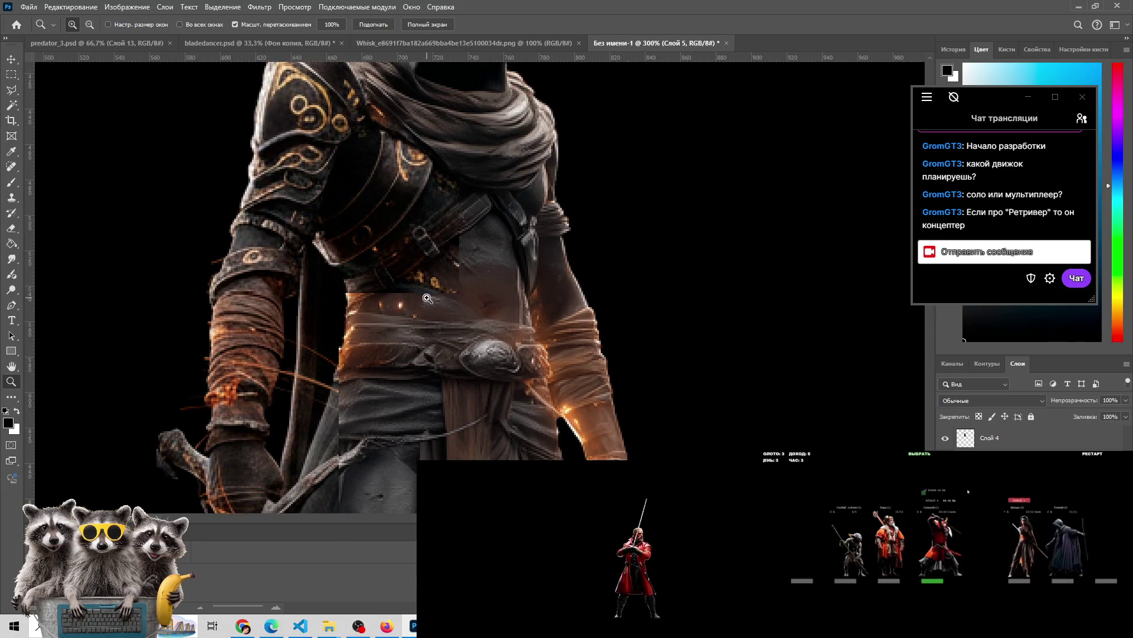
Compare the earlier swirl version with the patched composite on Слой 4 using undo and redo
key(e)
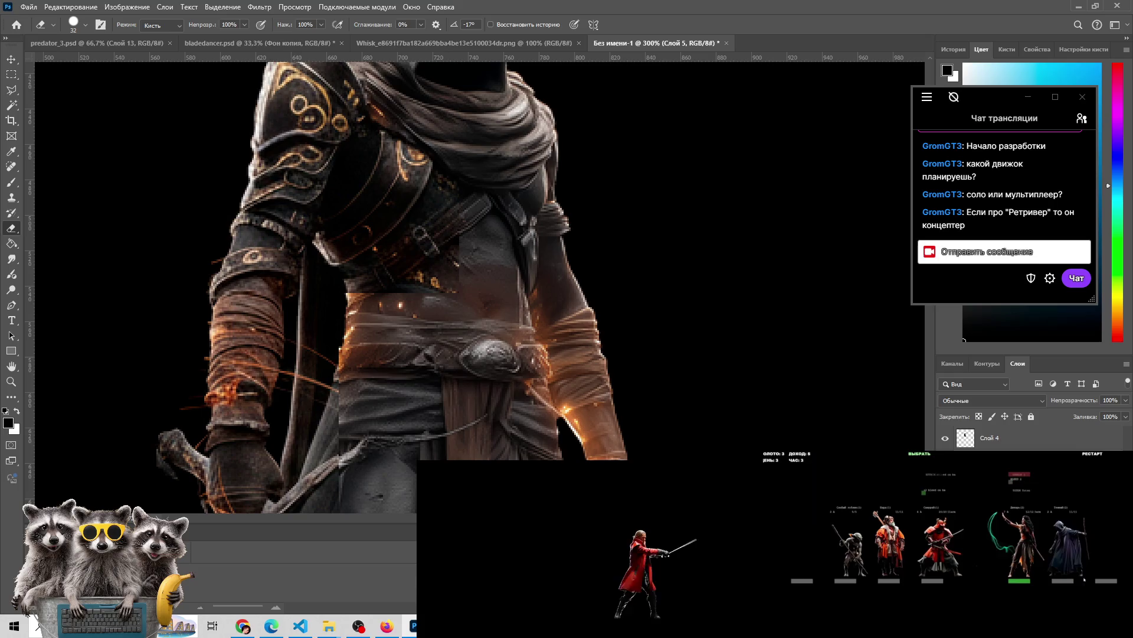
click(990, 437)
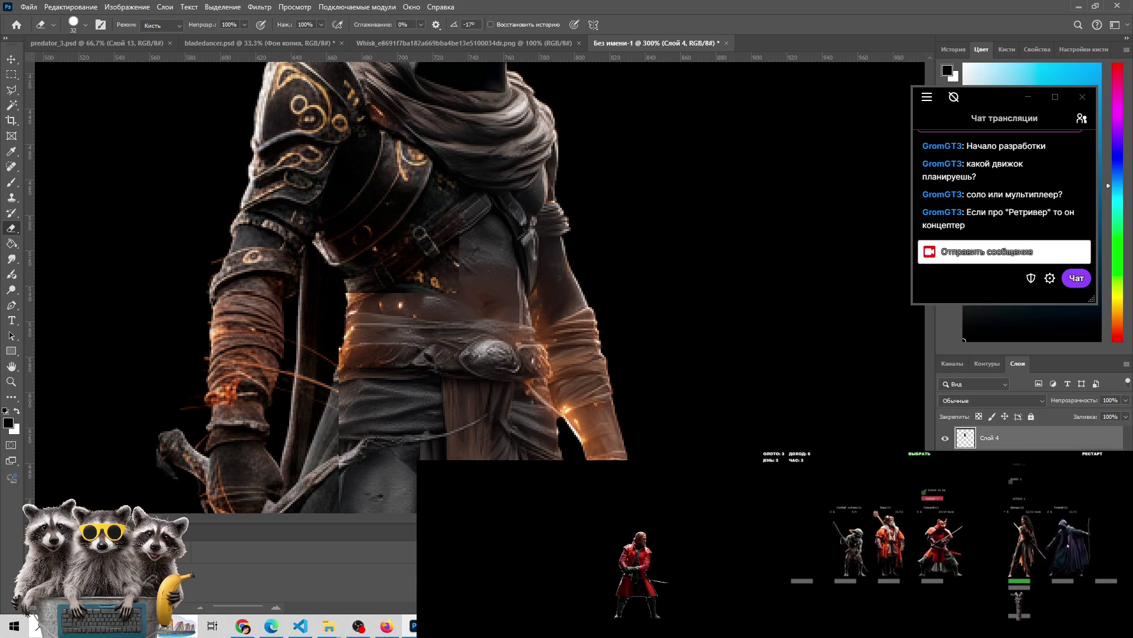
key(ctrl+z)
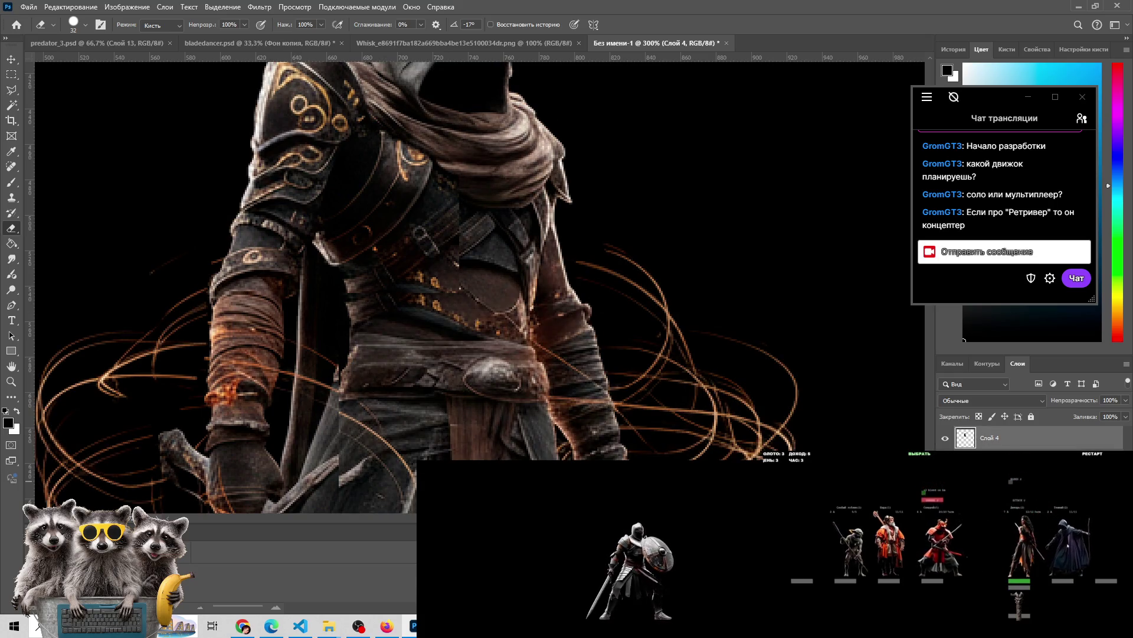
key(ctrl+shift+z)
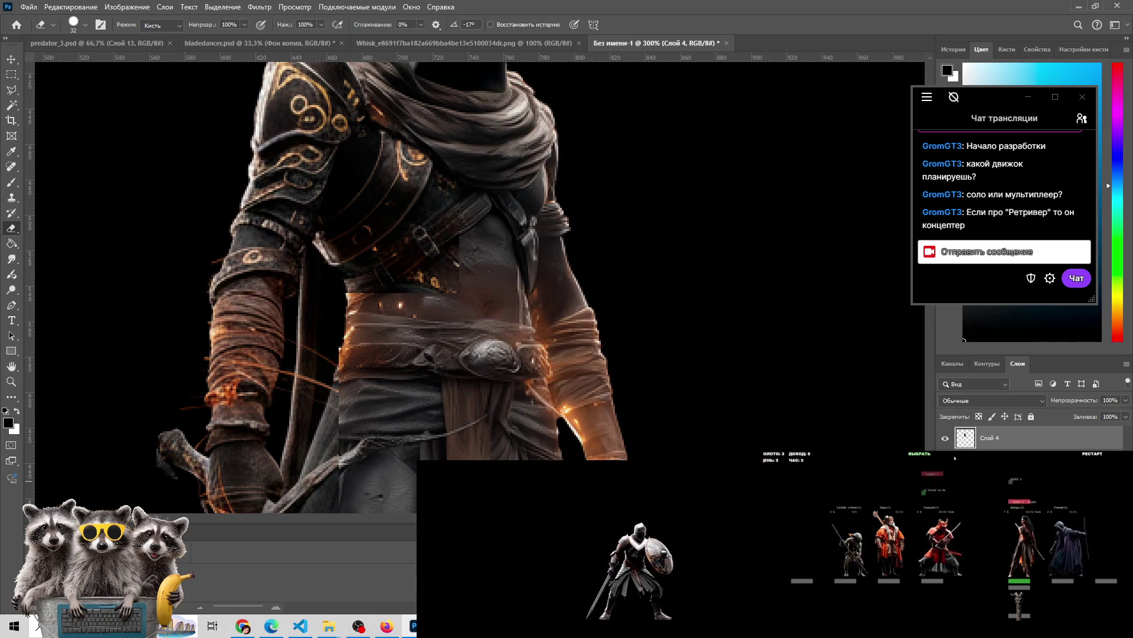
click(925, 454)
key(ctrl+z)
click(915, 524)
key(ctrl+shift+z)
key(ctrl+z)
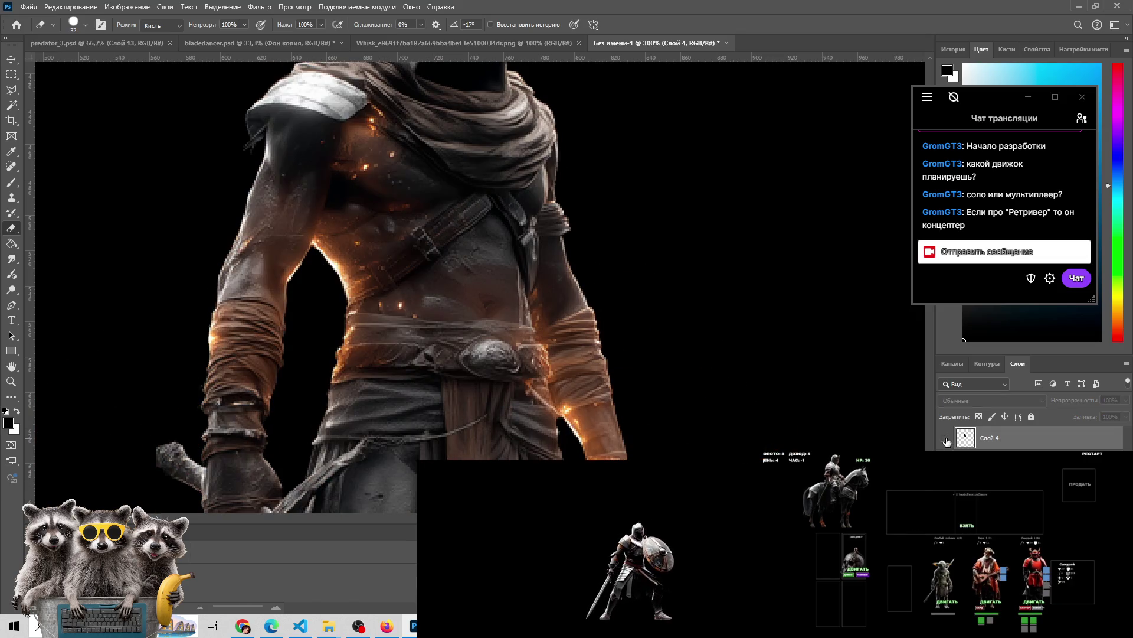
click(969, 525)
key(ctrl+shift+z)
key(ctrl+shift+z)
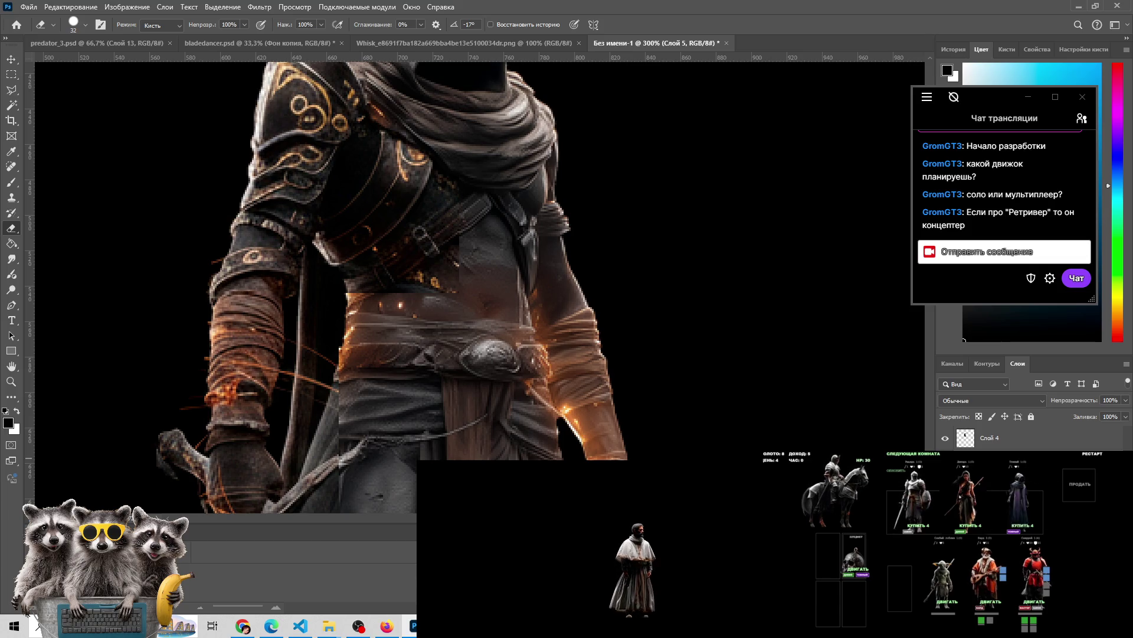
click(945, 438)
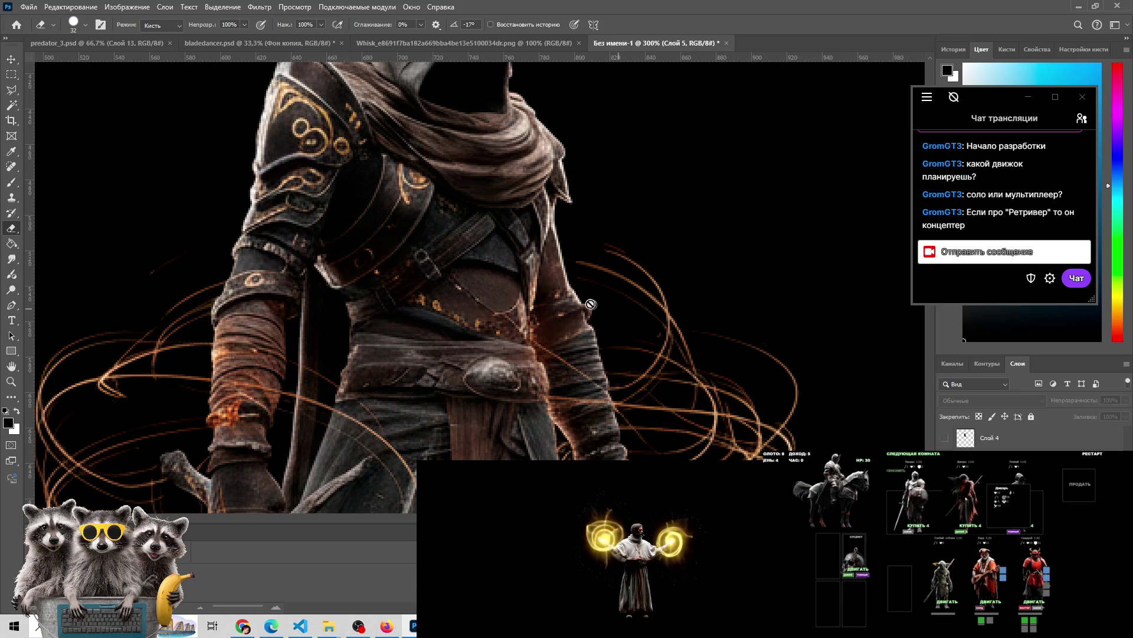
Zoom to 300% on the chest and undo back toward the earlier arm and belt version
key(z)
alt+click(480, 294)
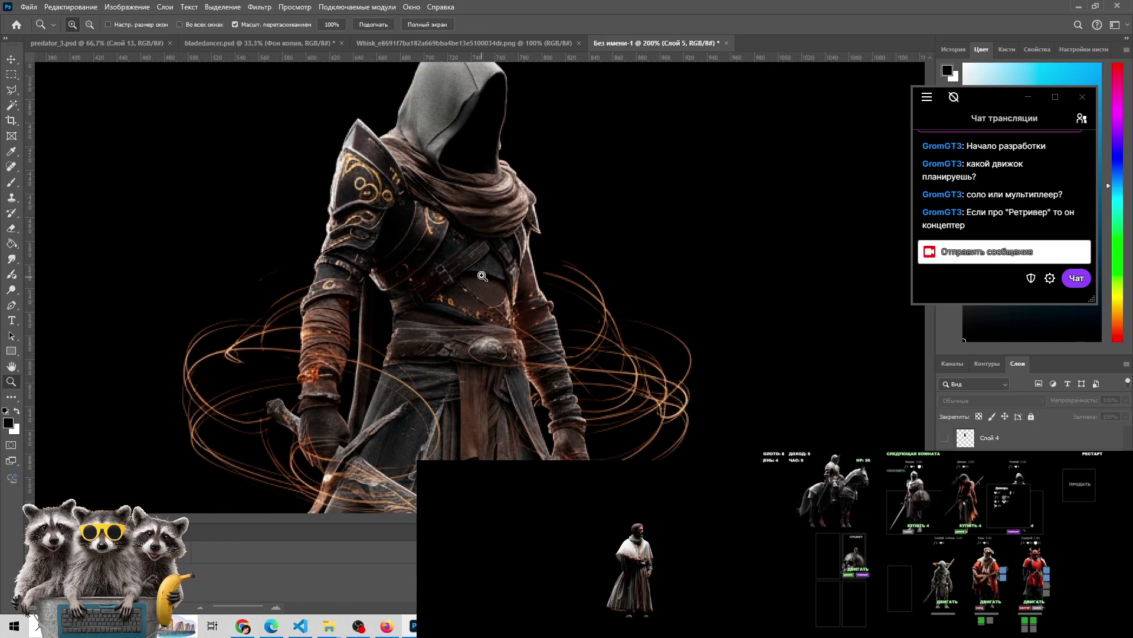
click(480, 294)
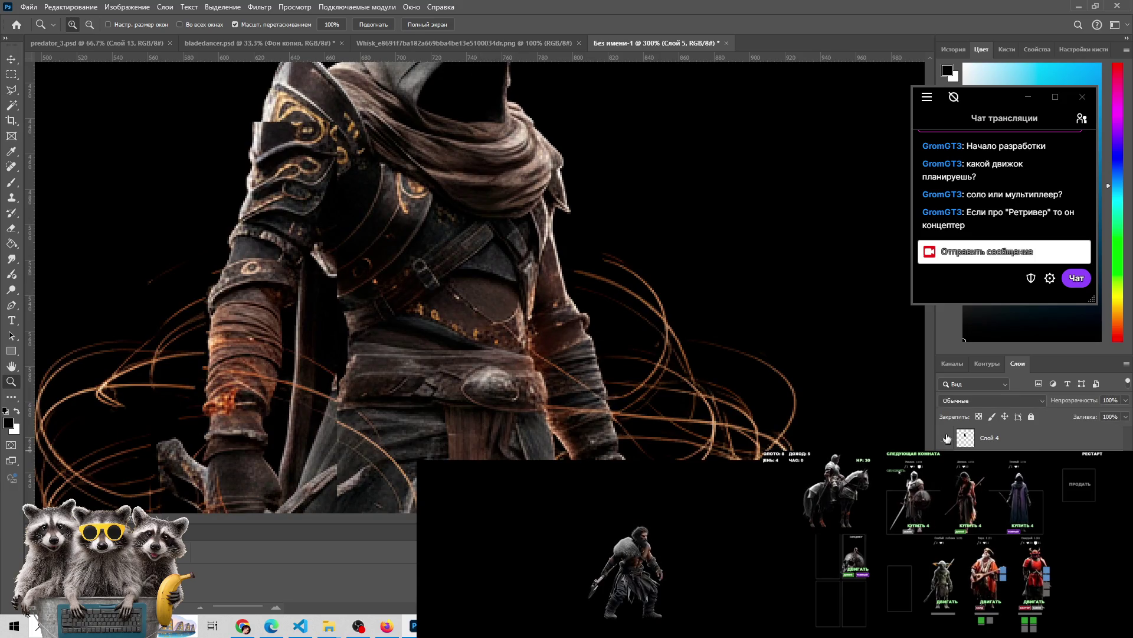
key(ctrl+z)
key(ctrl+z)
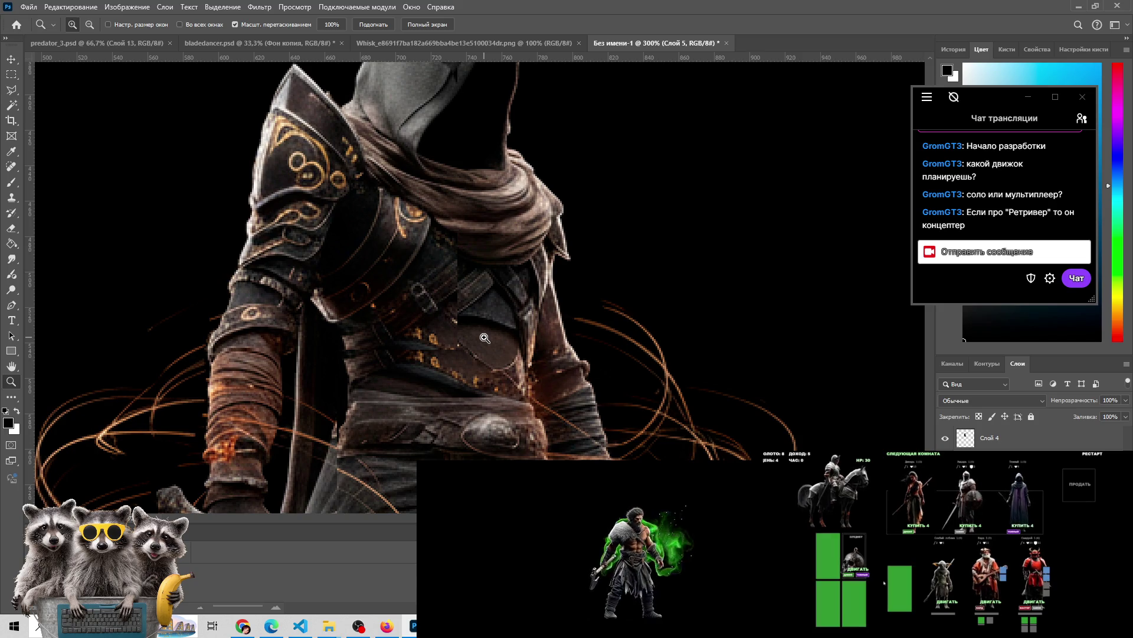
key(ctrl+z)
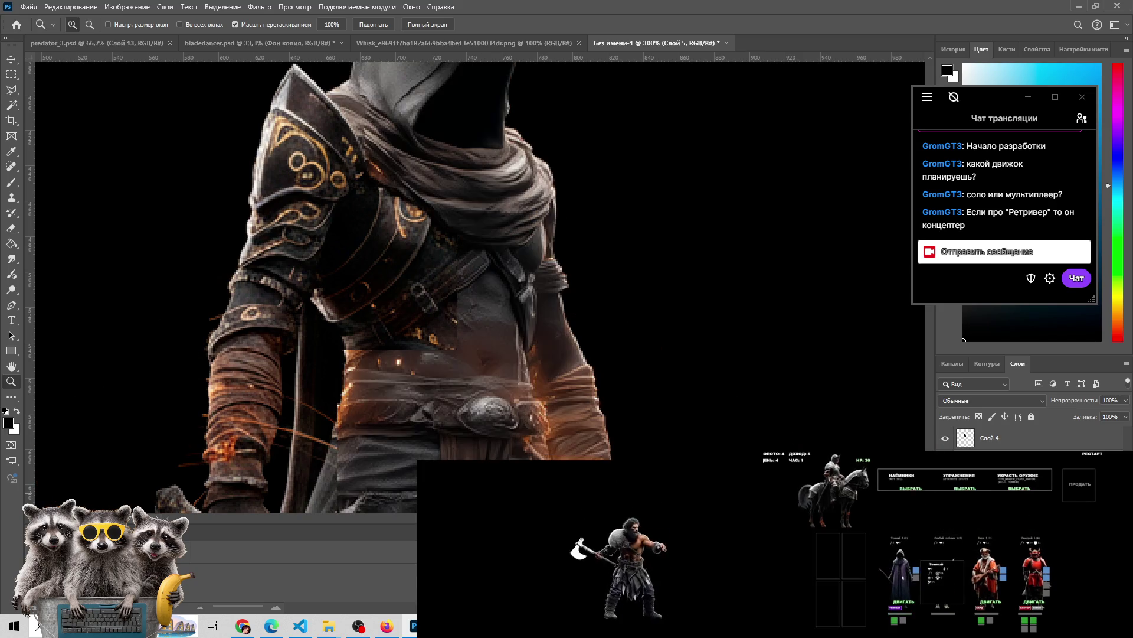
Zoom to 400% on the waist and erase around the torso and belt on Слой 4
click(450, 339)
key(e)
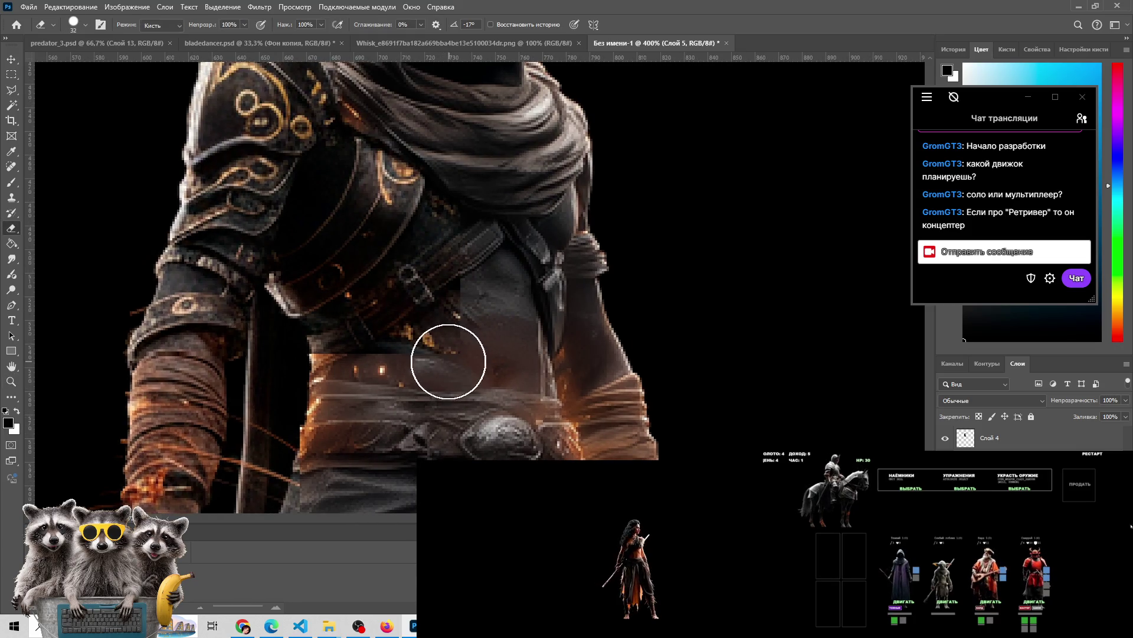
click(992, 438)
mouse_move(472, 320)
mouse_down()
mouse_move(496, 319)
mouse_move(435, 342)
mouse_move(419, 362)
mouse_up()
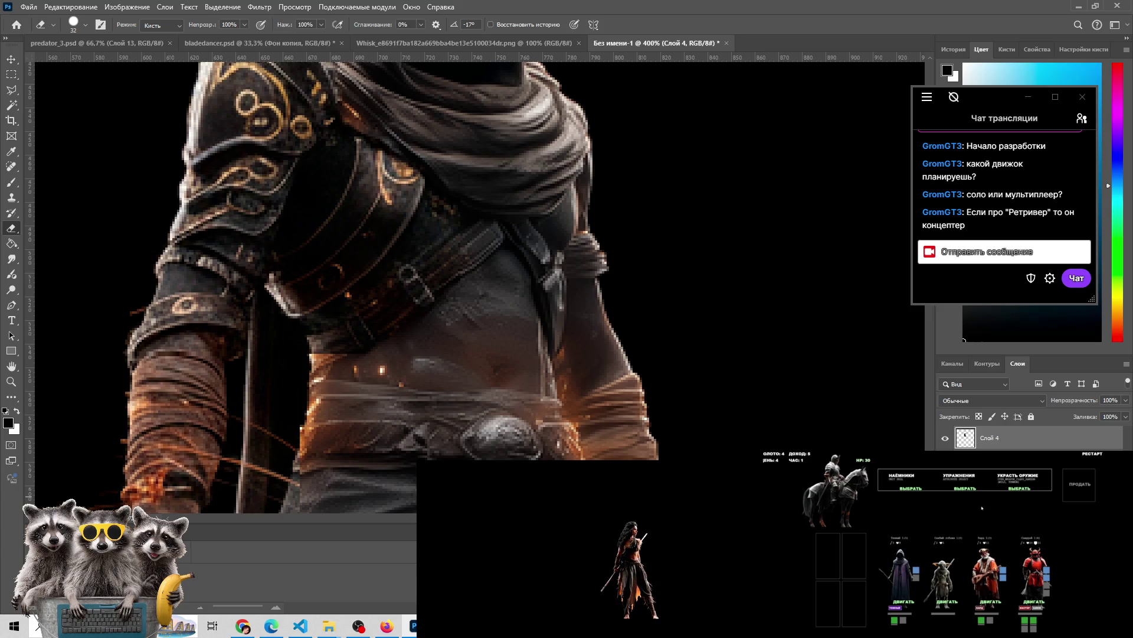
Undo the torso erase and marquee a small rectangle over the left waist
key(ctrl+z)
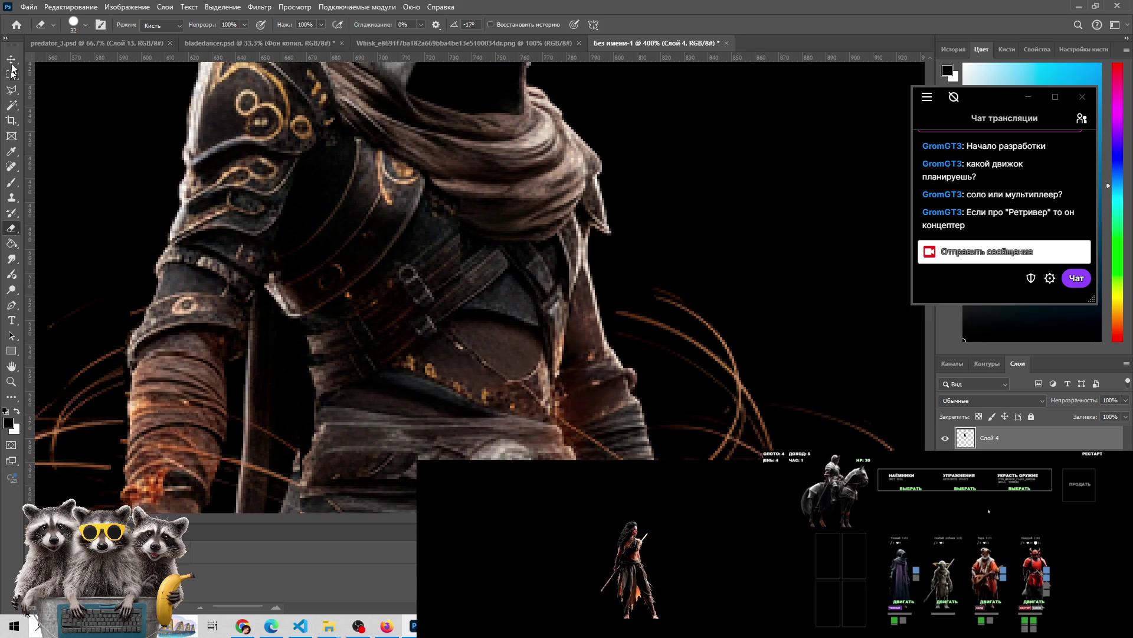
click(12, 75)
drag(344, 404, 357, 411)
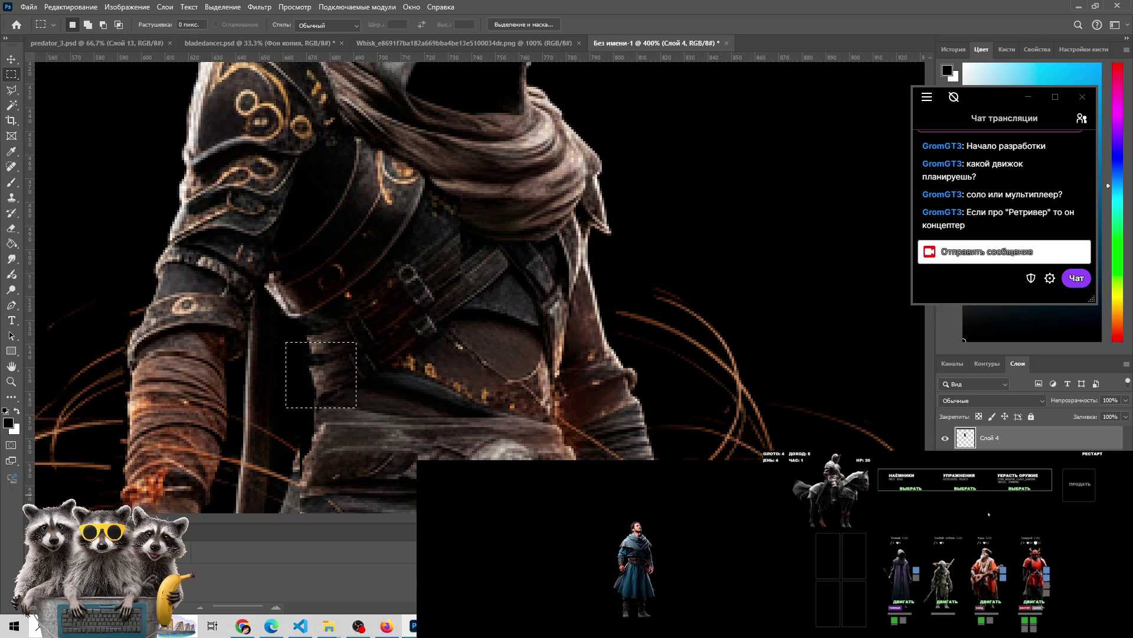
Delete the top layer Слой 6 and select the brighter armour layer
key(ctrl+z)
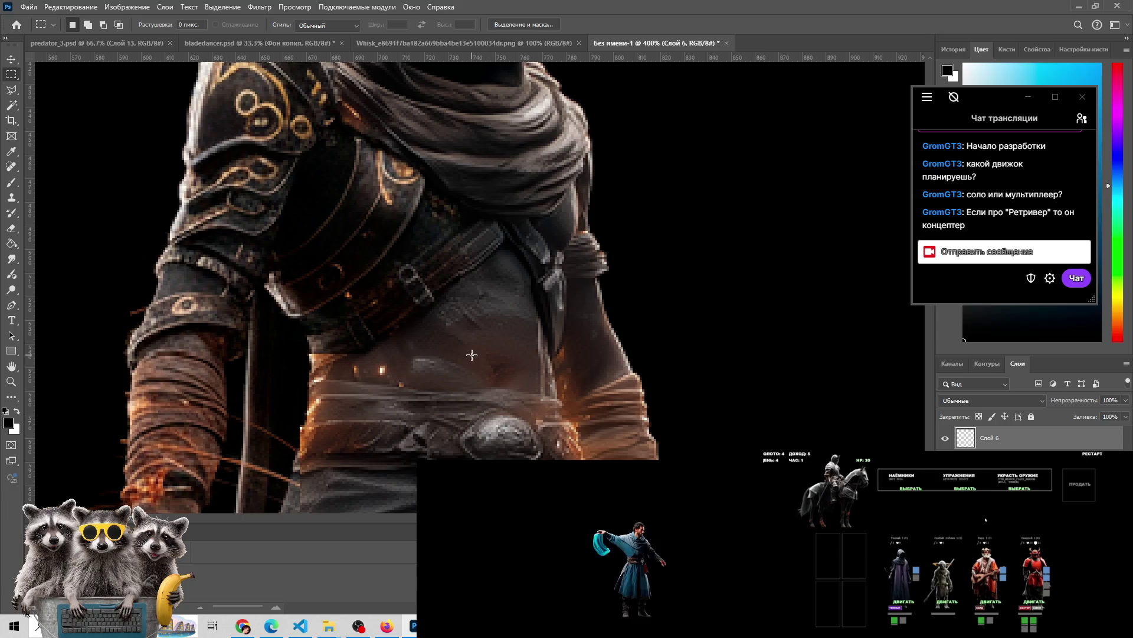
click(945, 439)
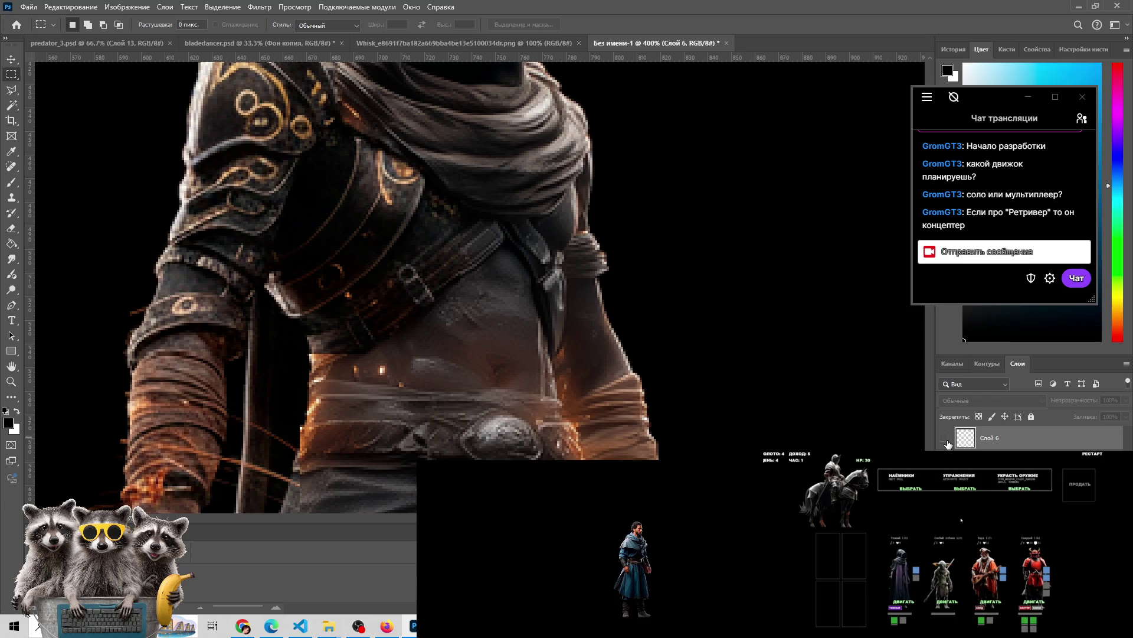
key(Delete)
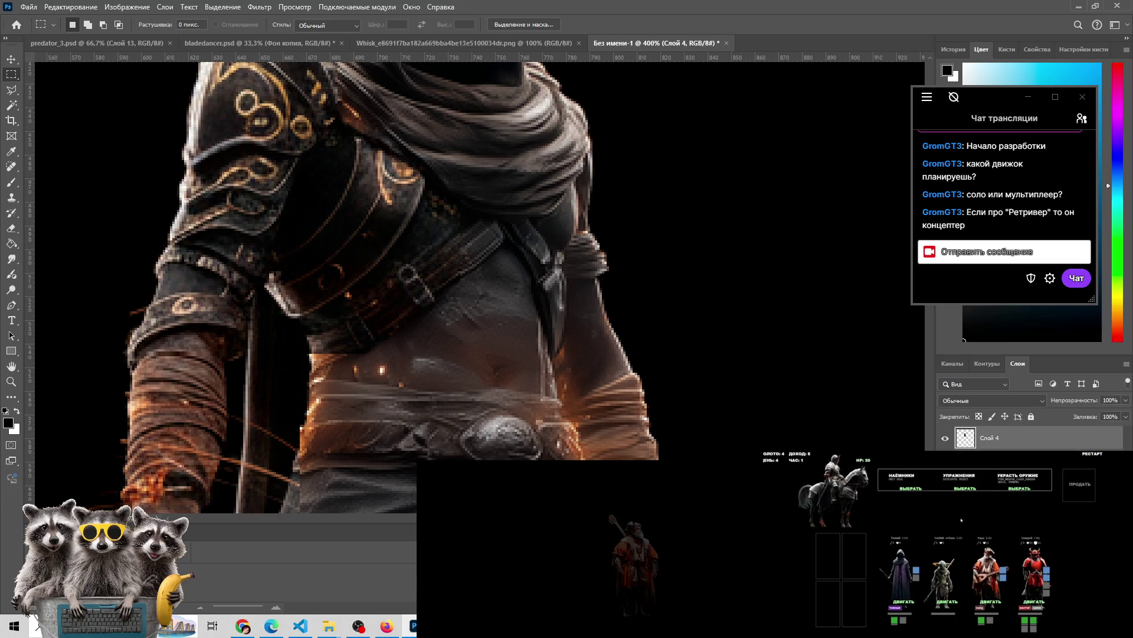
key(Delete)
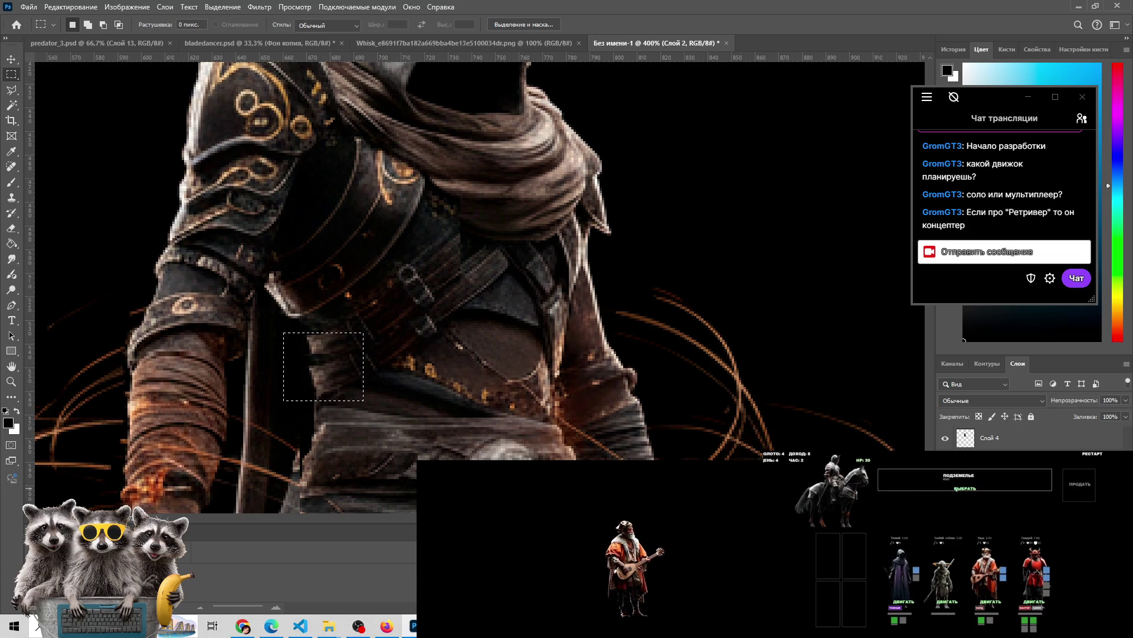
click(945, 466)
Copy the selected waist area to a new layer and move it onto the left hip
key(ctrl+j)
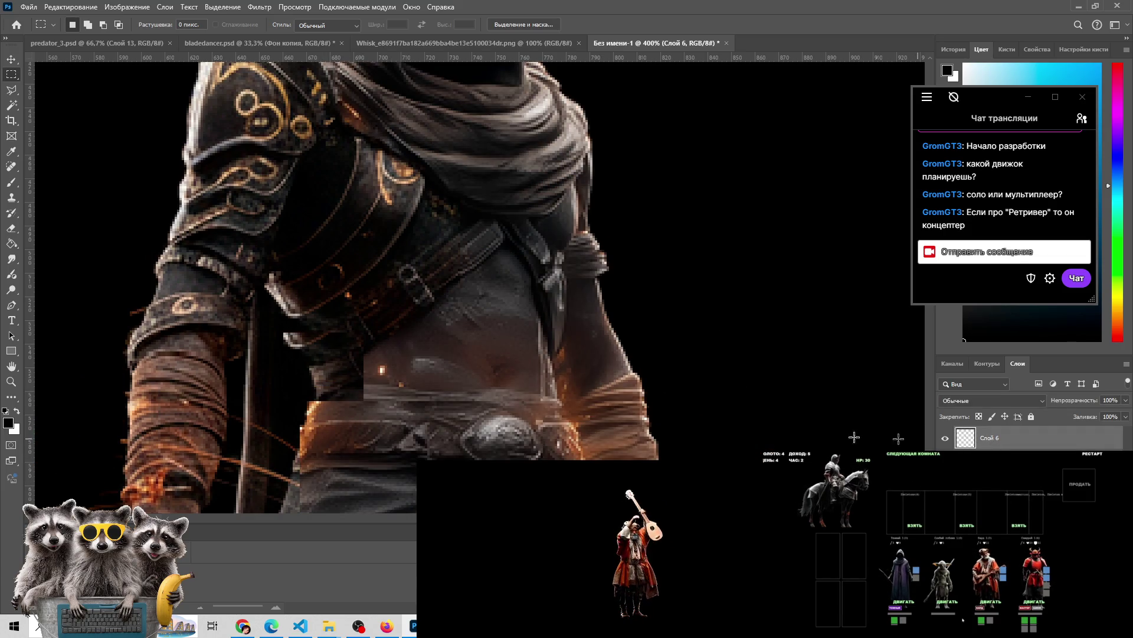
key(v)
mouse_move(304, 354)
mouse_down()
mouse_move(331, 378)
mouse_move(305, 331)
mouse_move(341, 357)
mouse_move(336, 340)
mouse_move(334, 352)
mouse_up()
mouse_move(331, 391)
mouse_down()
mouse_move(354, 385)
mouse_move(362, 344)
mouse_move(334, 359)
mouse_up()
key(e)
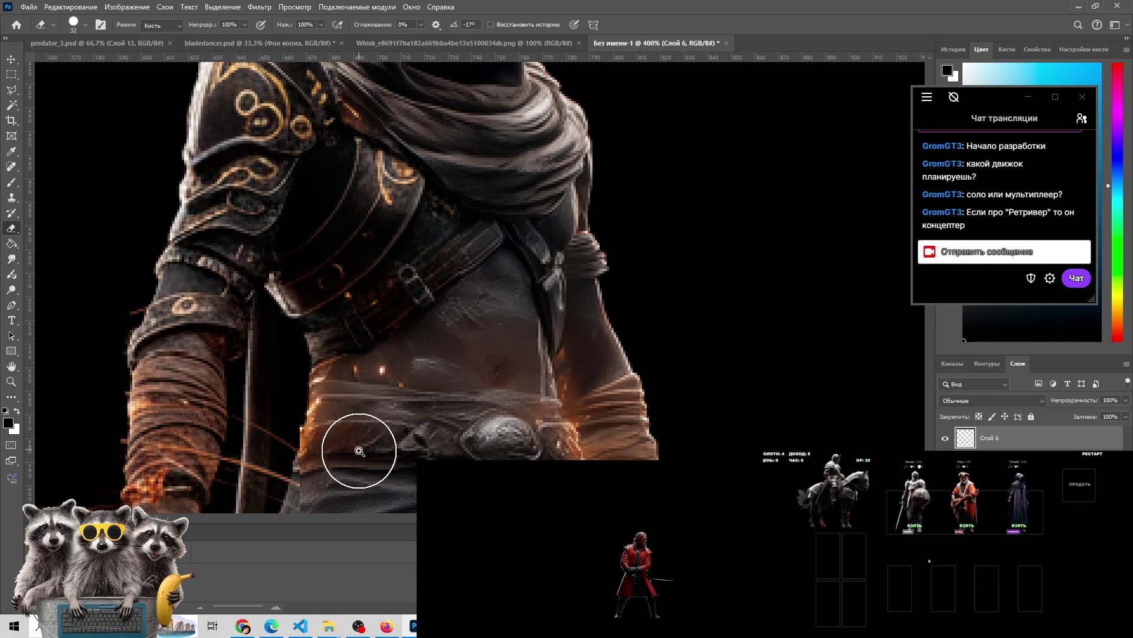
Zoom to 300% on the waist patch and toggle Слой 6 off and on to compare
key(z)
alt+click(375, 439)
click(366, 410)
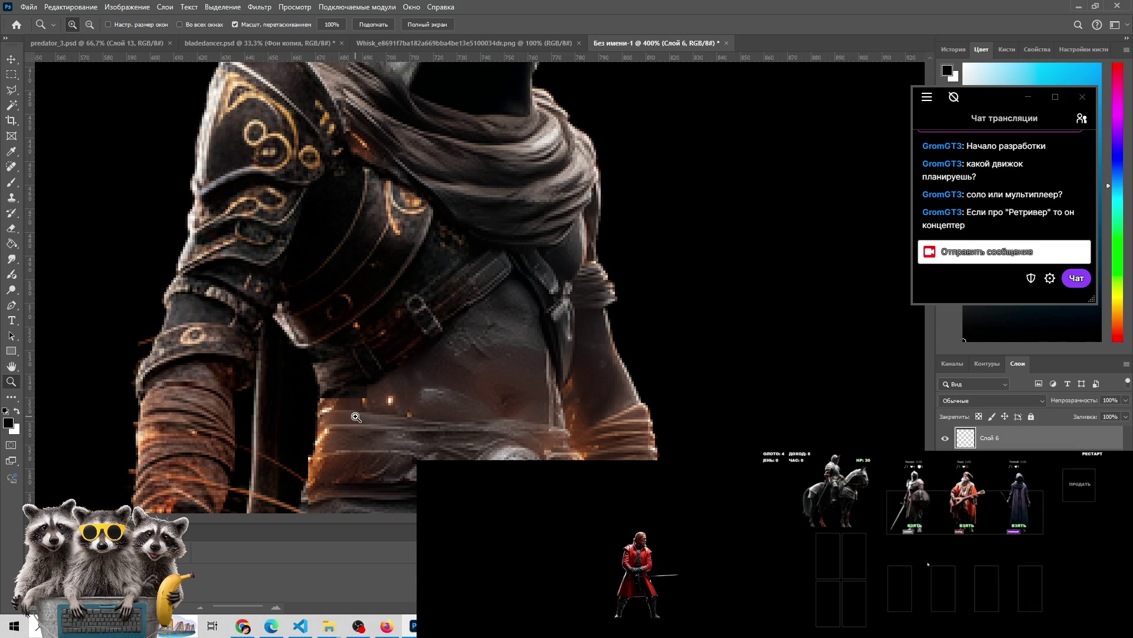
key(e)
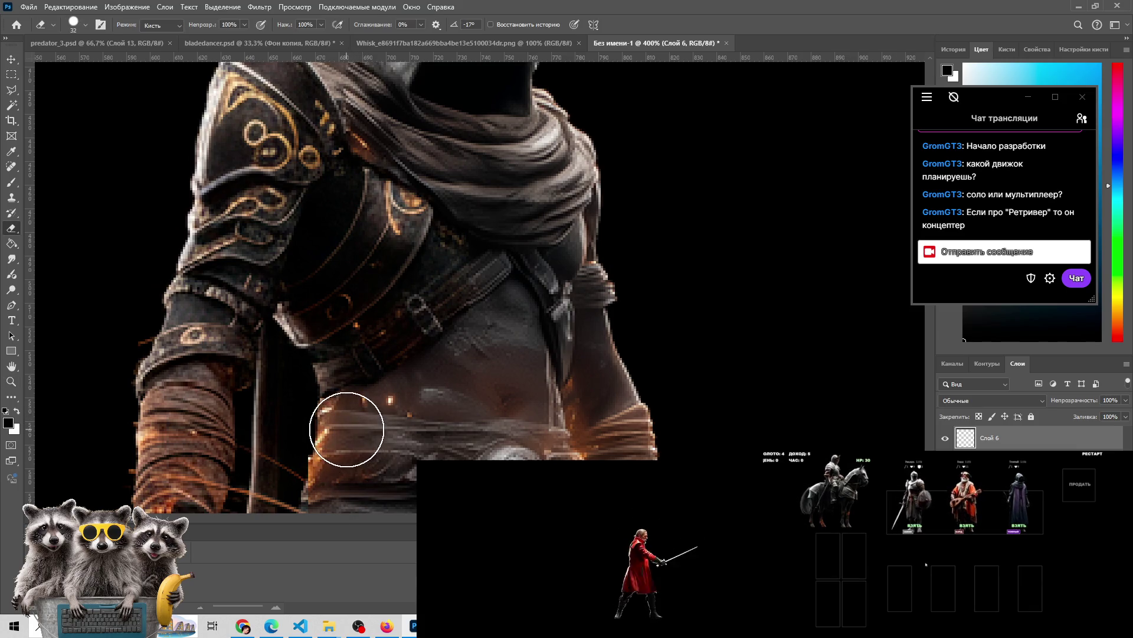
alt+click(327, 450)
alt+click(327, 450)
mouse_move(326, 449)
mouse_down()
mouse_move(361, 248)
mouse_move(370, 287)
mouse_up()
click(370, 286)
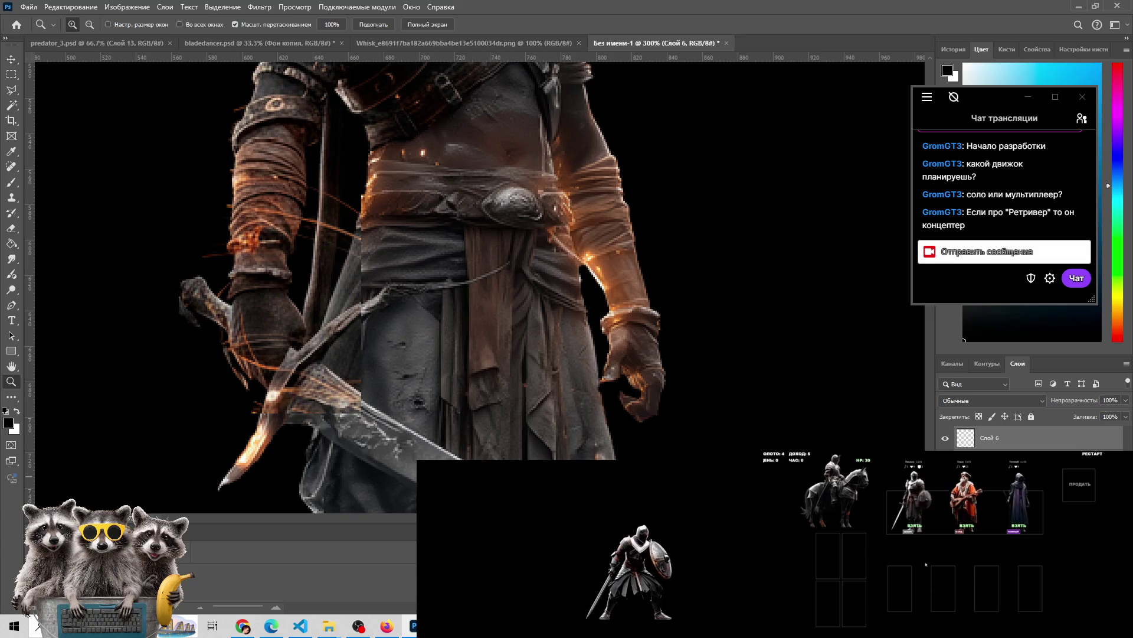
click(946, 438)
click(946, 438)
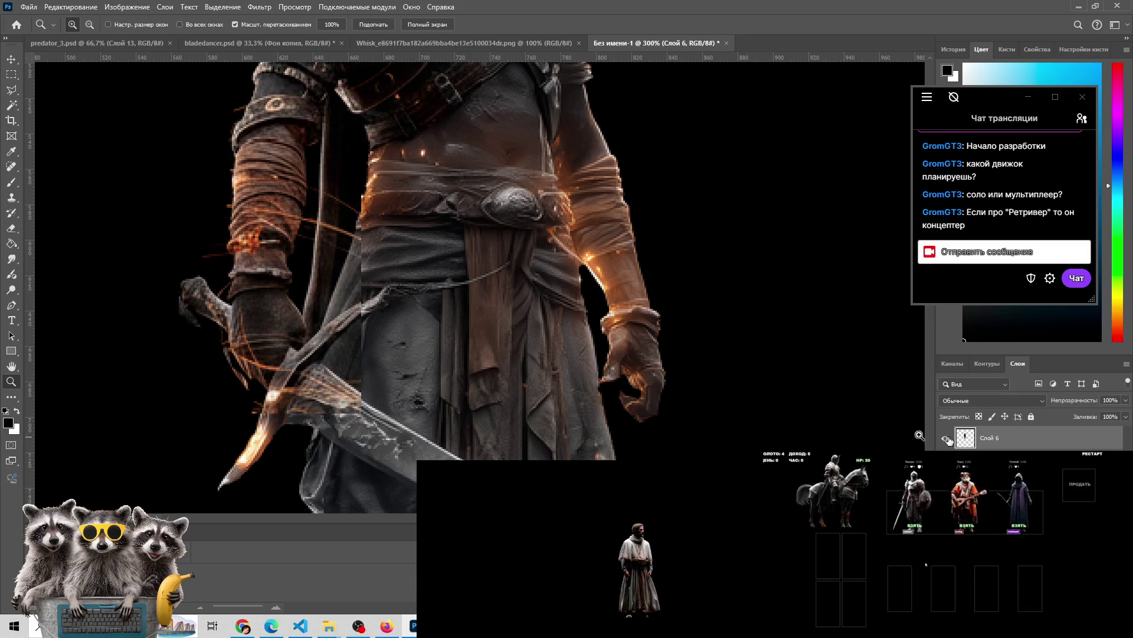
key(e)
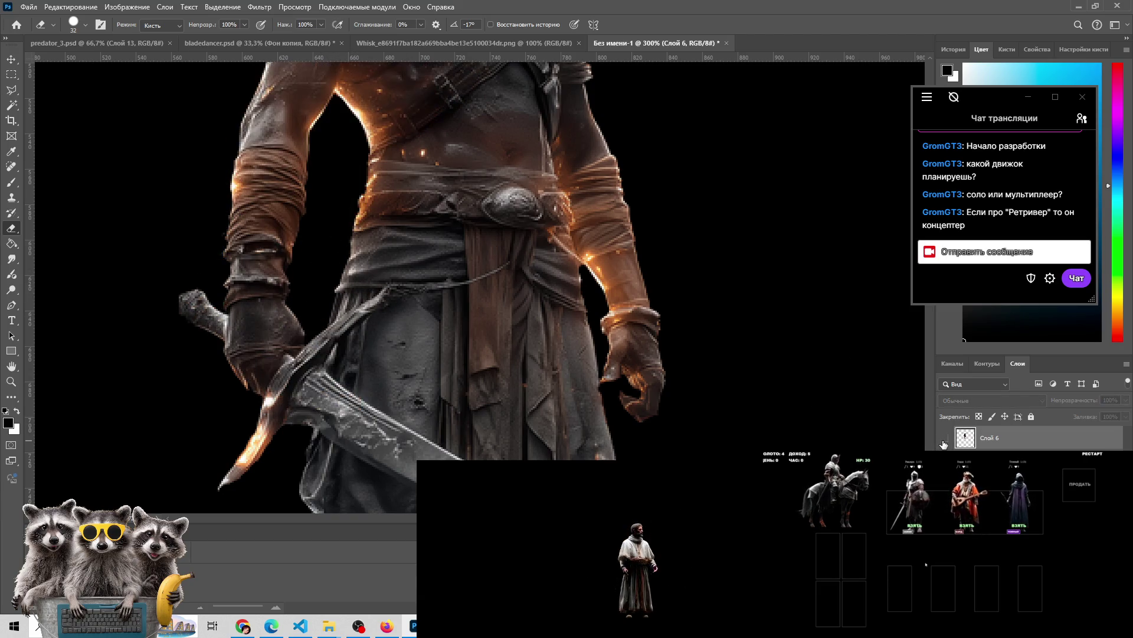
Set the Eraser brush size to 21 px and frame the sword and legs
drag(333, 188, 431, 336)
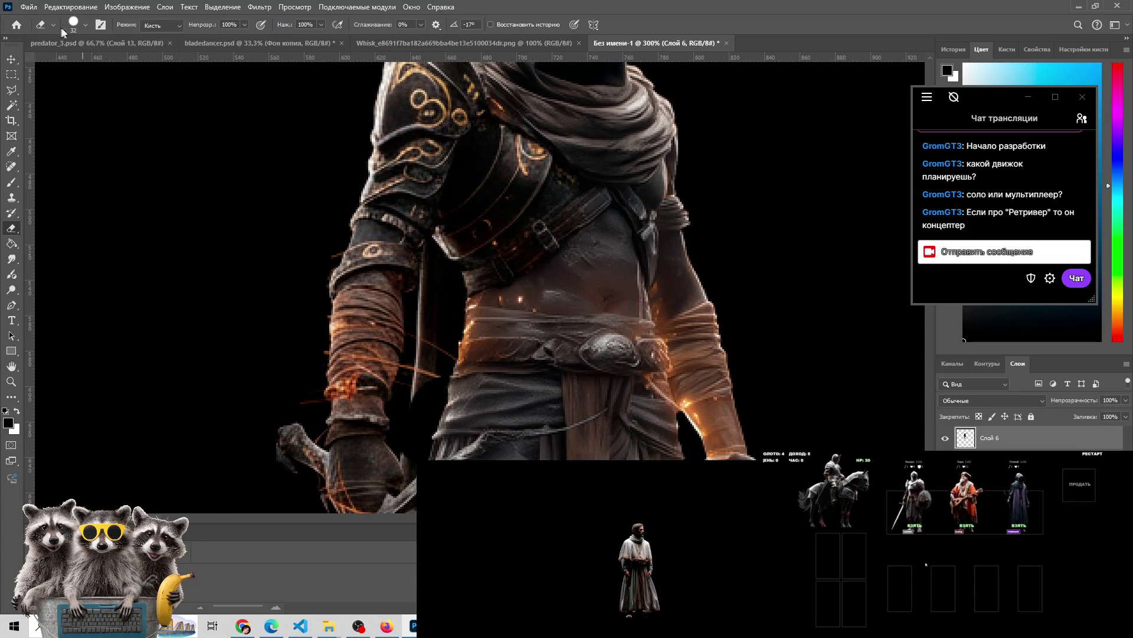
click(86, 25)
drag(72, 62, 69, 62)
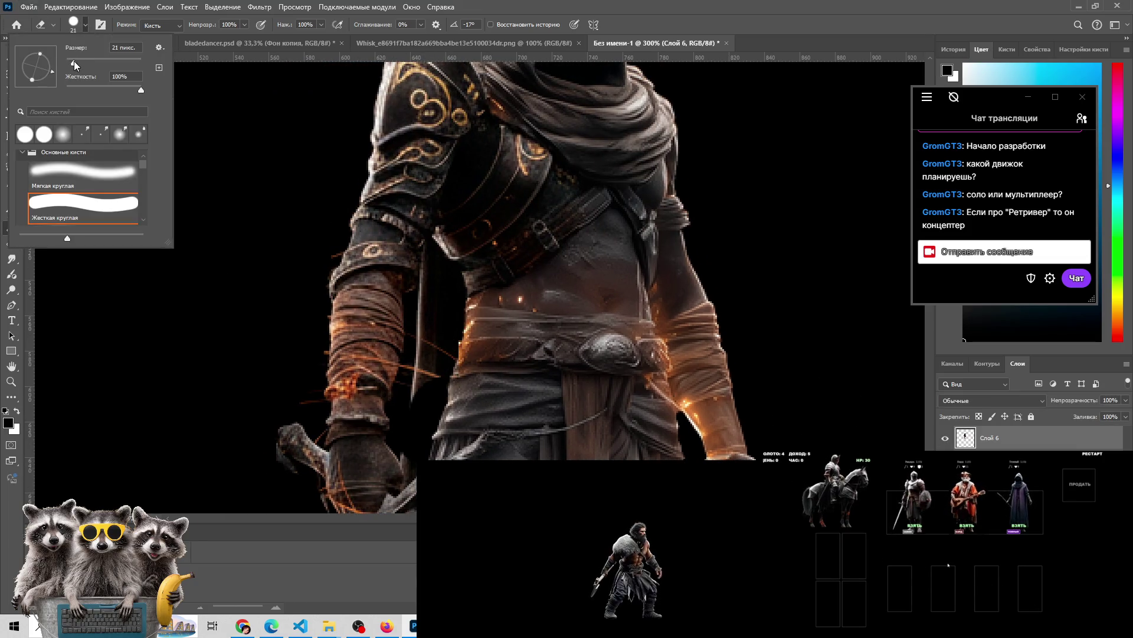
click(1079, 124)
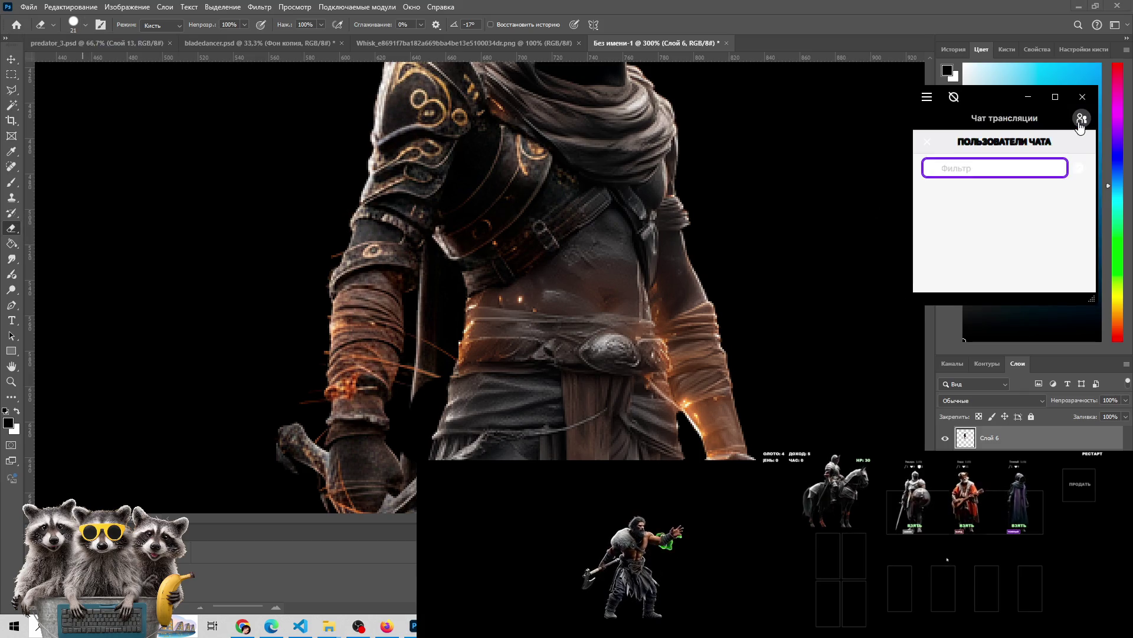
click(1079, 121)
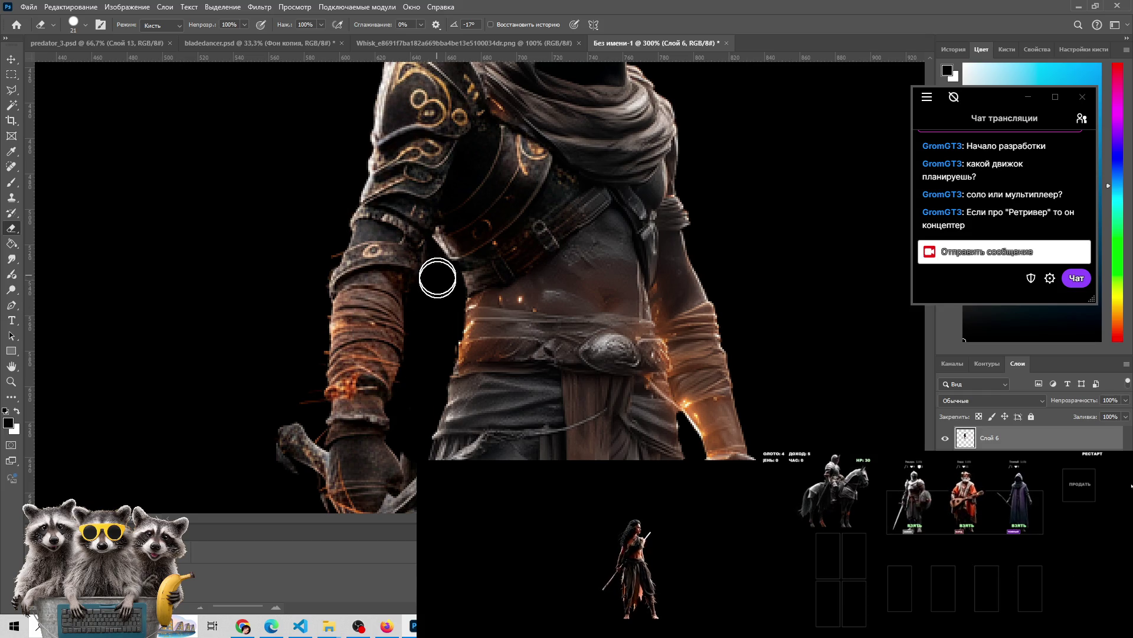
key(z)
alt+click(248, 290)
drag(367, 374, 330, 251)
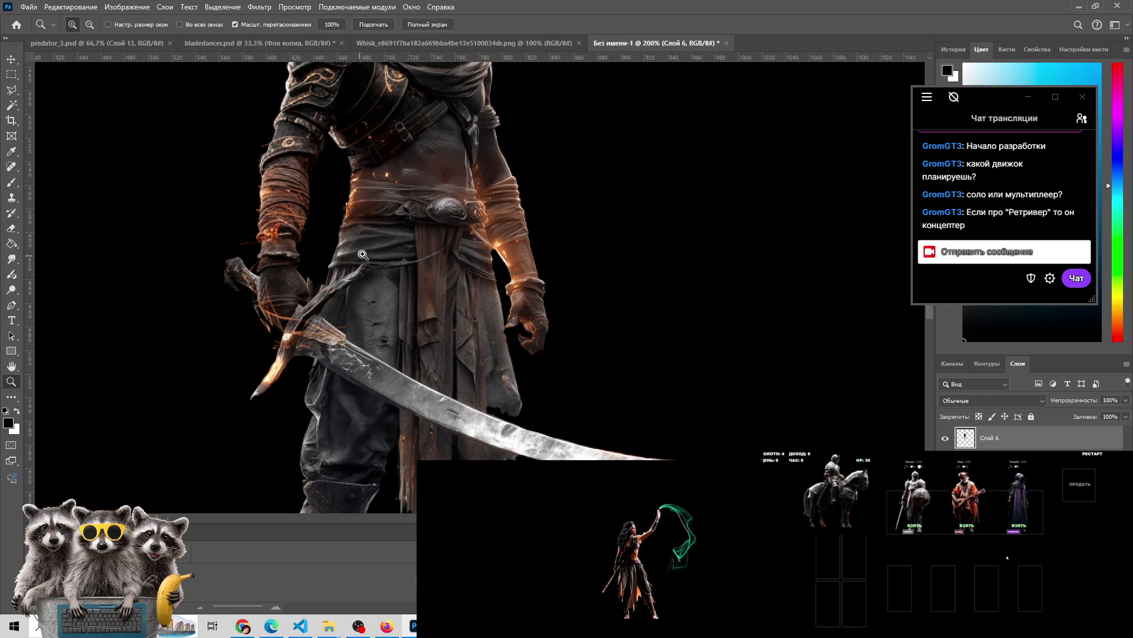
Check the whole swordsman at 100%, then zoom to 200% around the hood
click(363, 255)
alt+click(389, 253)
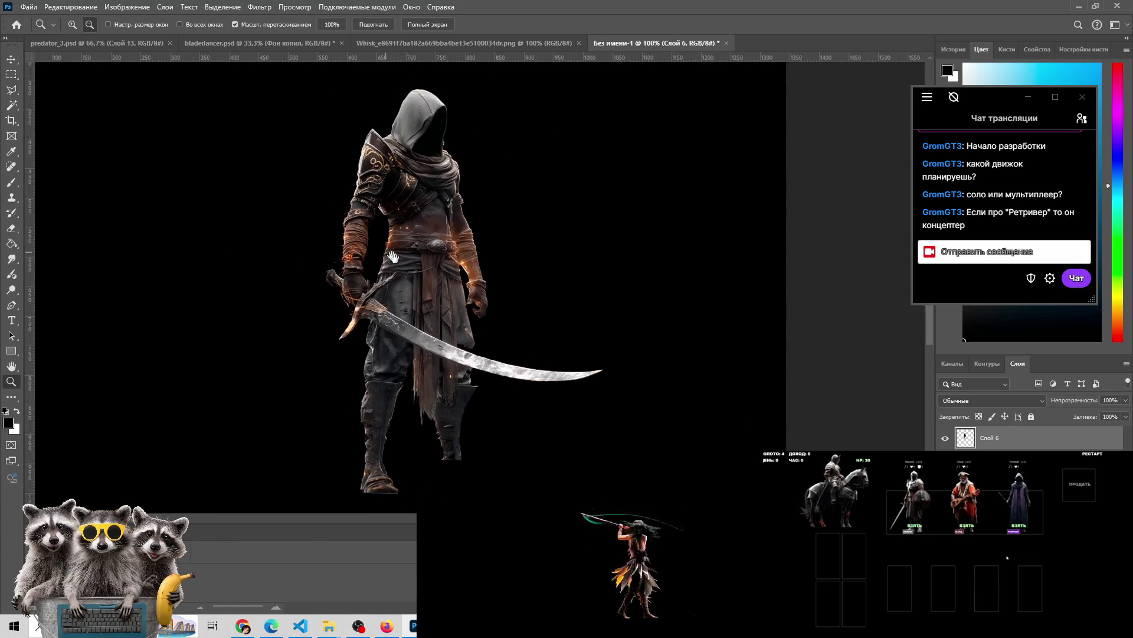
click(445, 167)
click(445, 166)
alt+click(434, 182)
alt+click(423, 197)
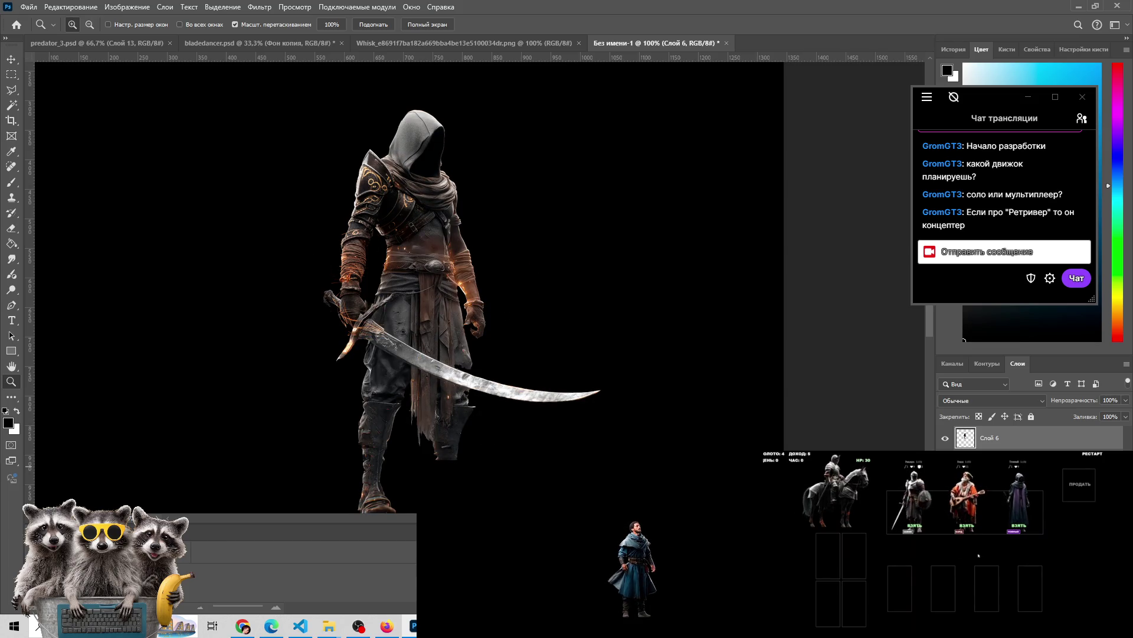
click(434, 131)
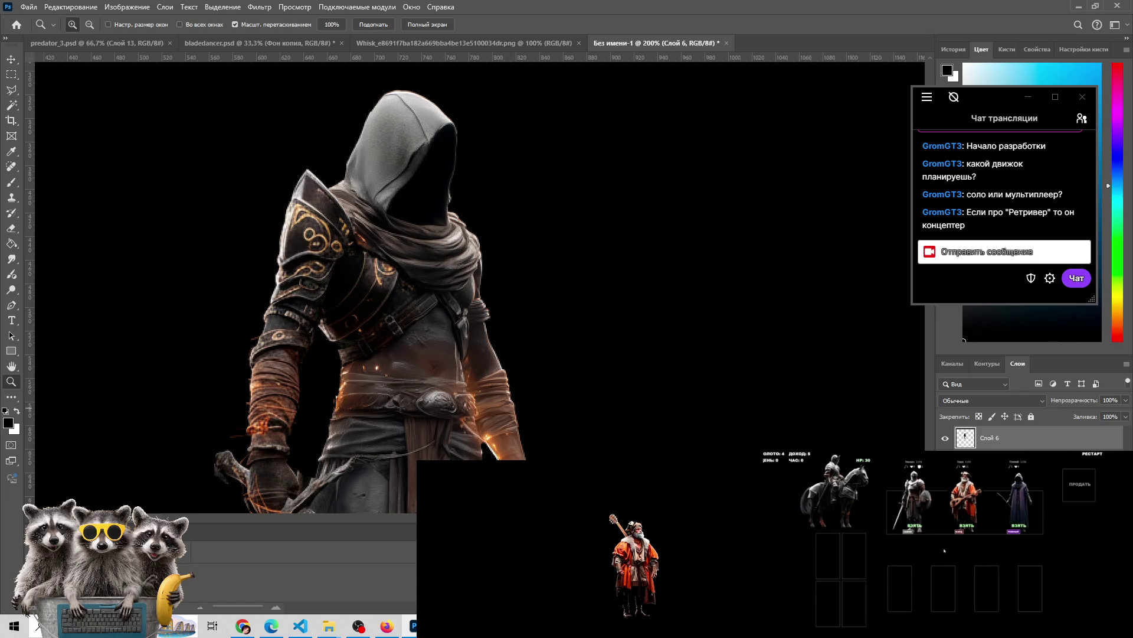
key(e)
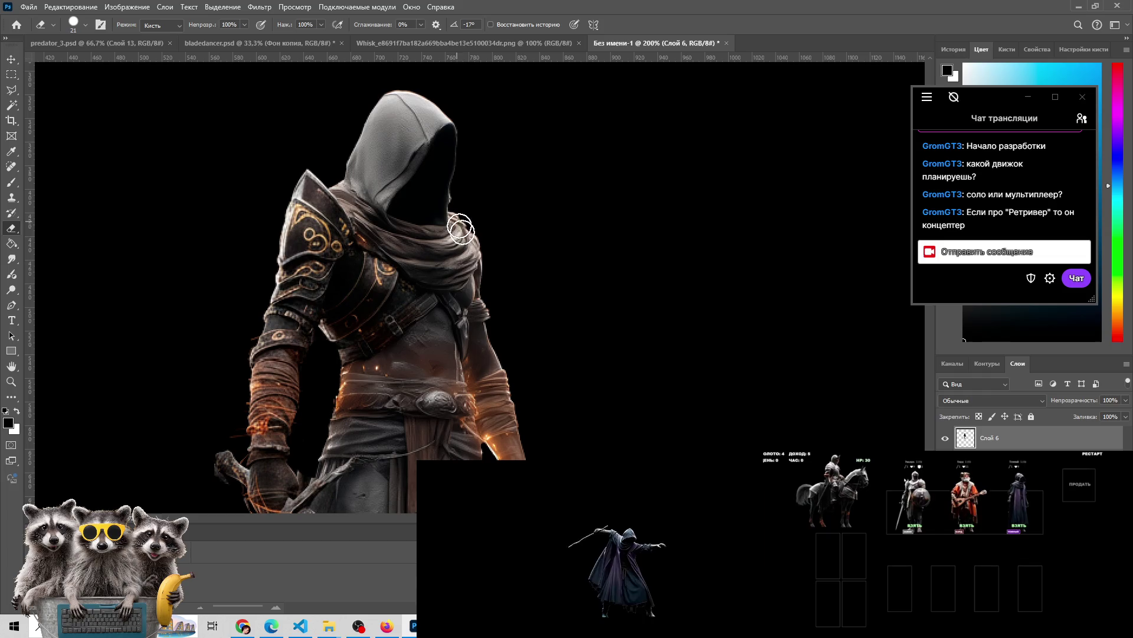
Zoom out to 100% with the figure centred and bring up the swirl-trail variant image
scroll(494, 292, down, 5)
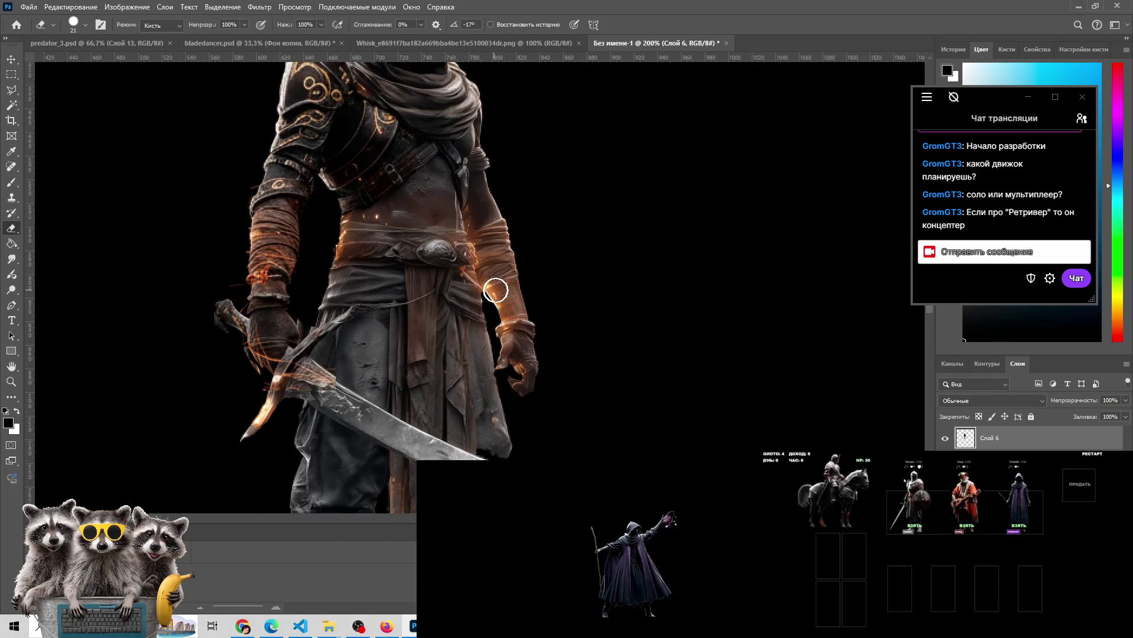
scroll(495, 290, down, 3)
key(z)
key(ctrl+minus)
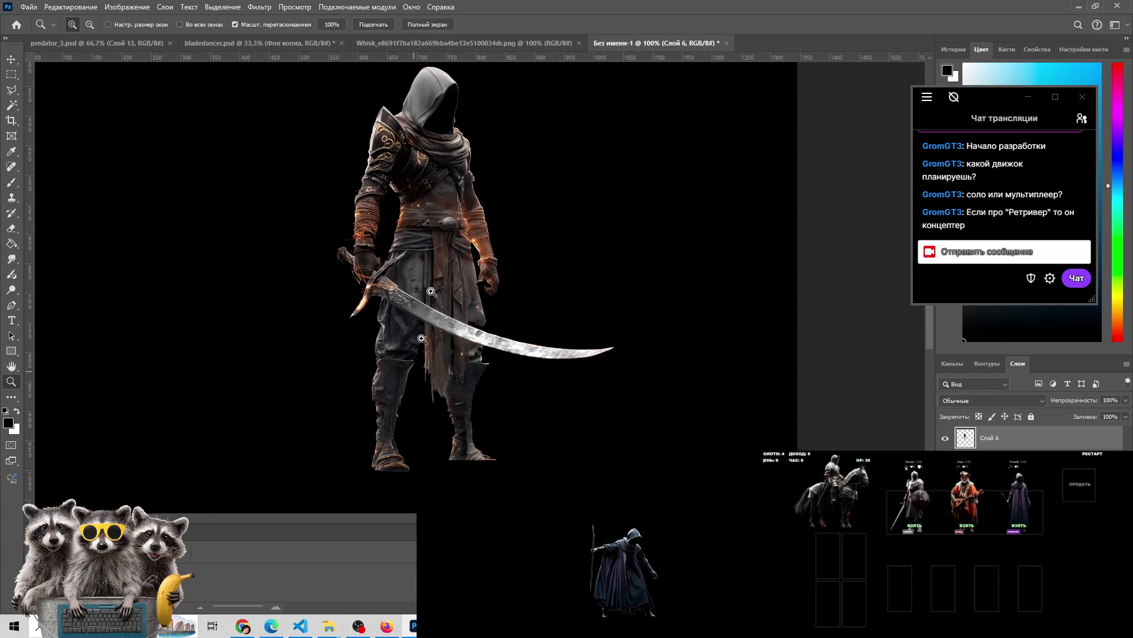
drag(430, 305, 418, 274)
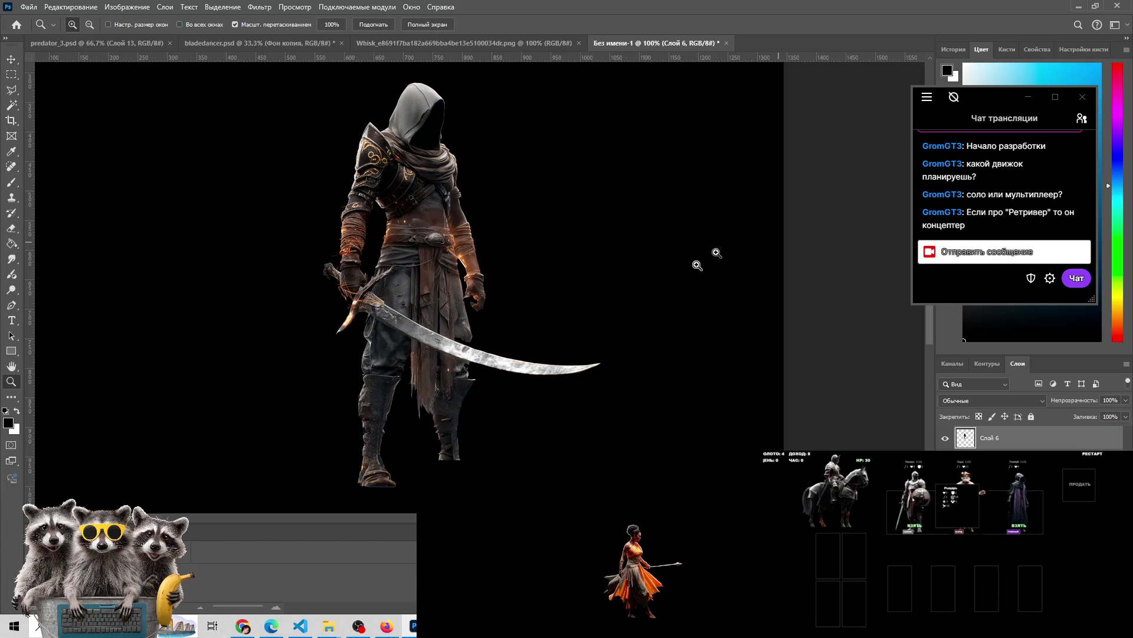
key(alt+Tab)
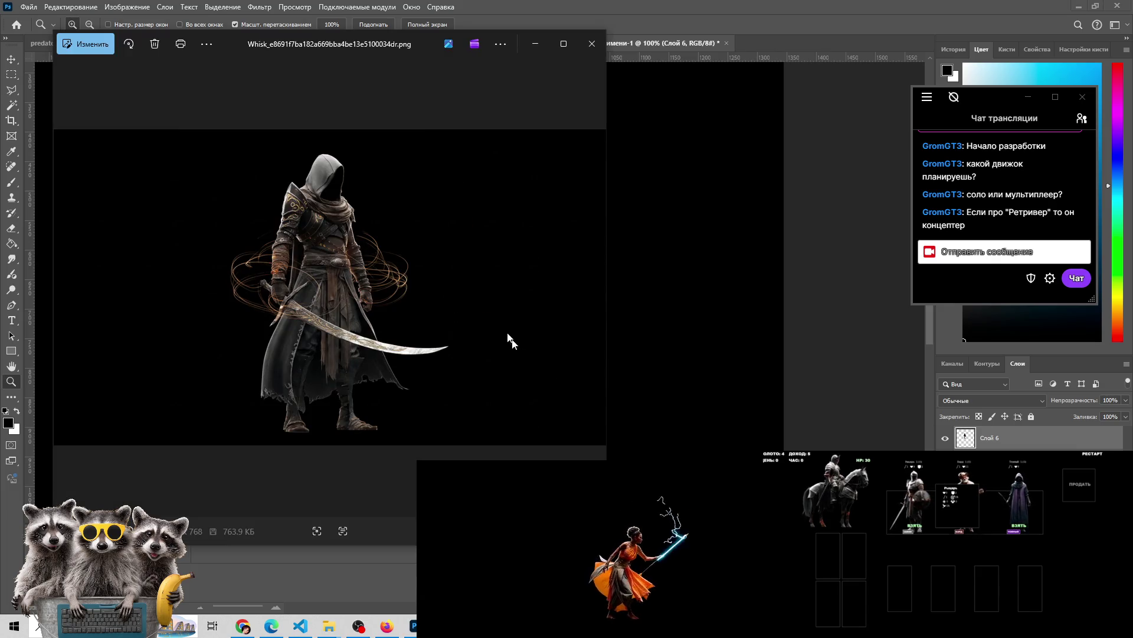
Browse back through the earlier hooded swordsman variants to the blue hooded one
scroll(314, 317, up, 2)
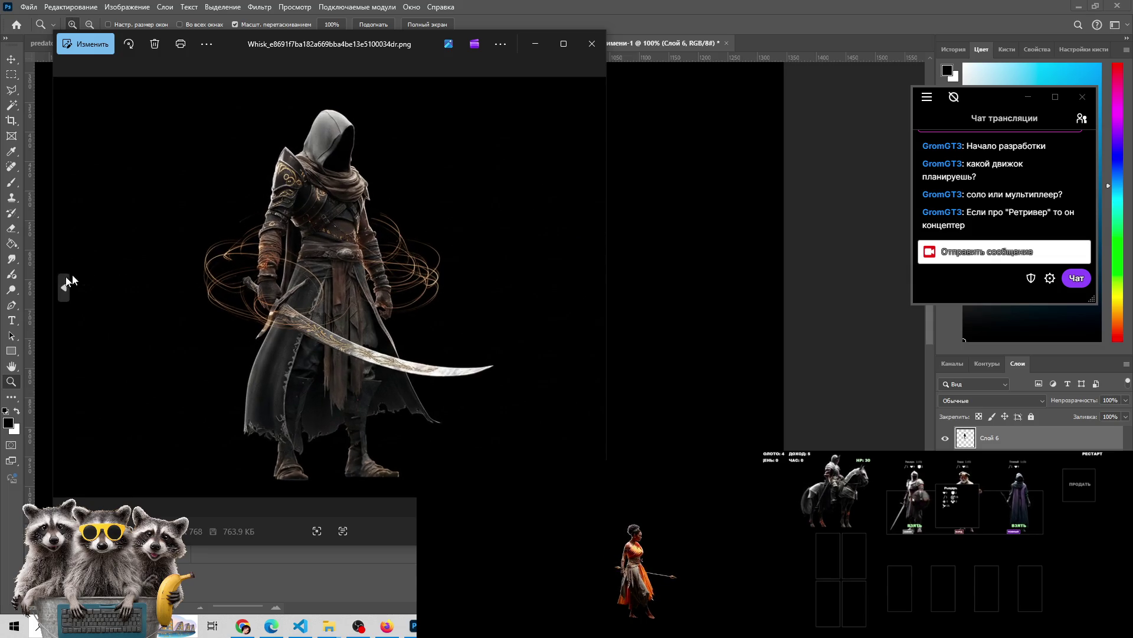
click(62, 278)
click(61, 277)
click(61, 278)
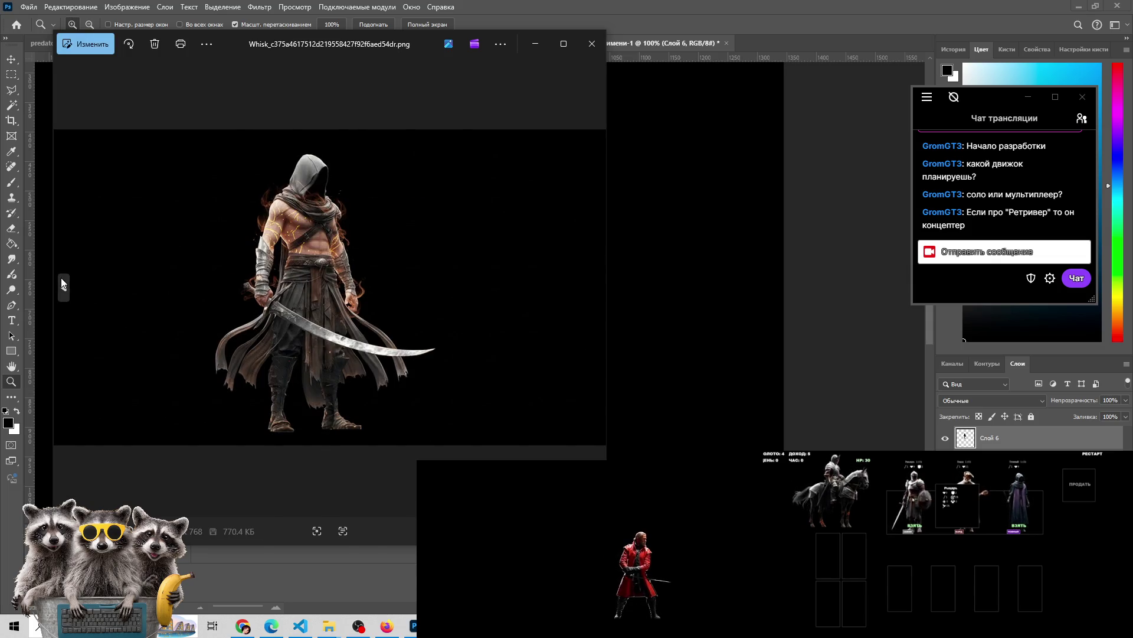
click(62, 277)
click(62, 277)
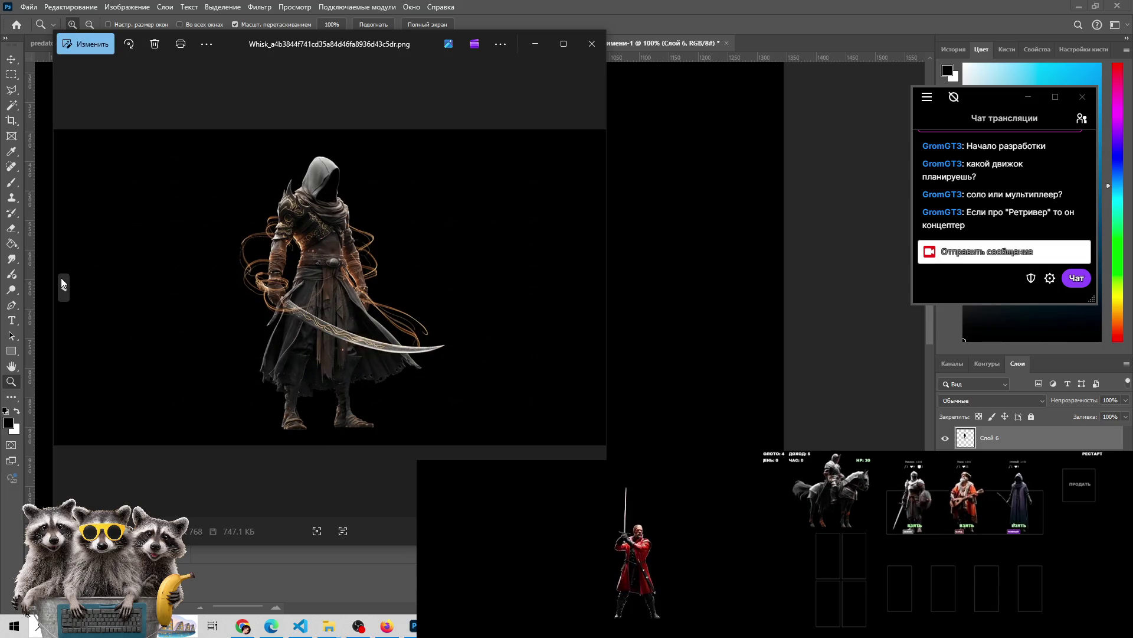
click(61, 277)
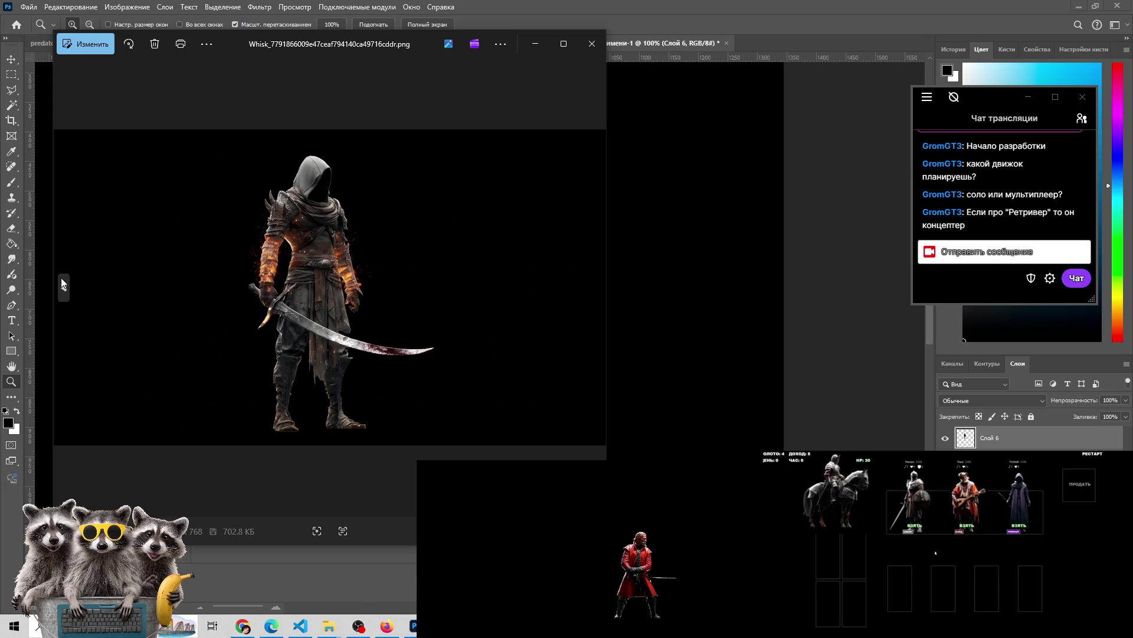
click(61, 278)
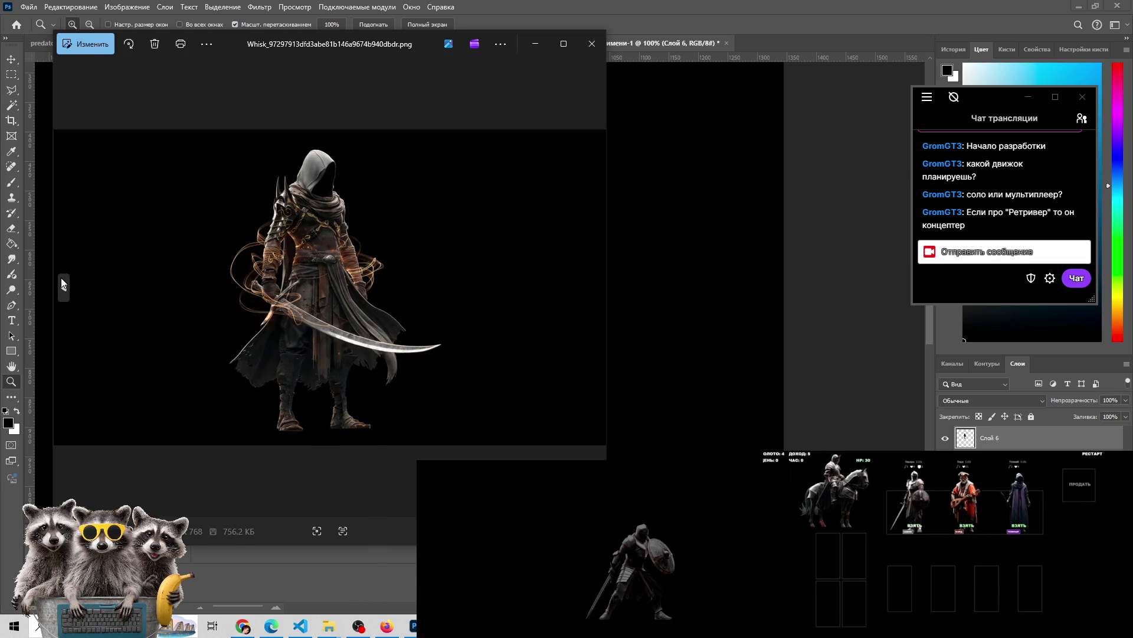
click(62, 278)
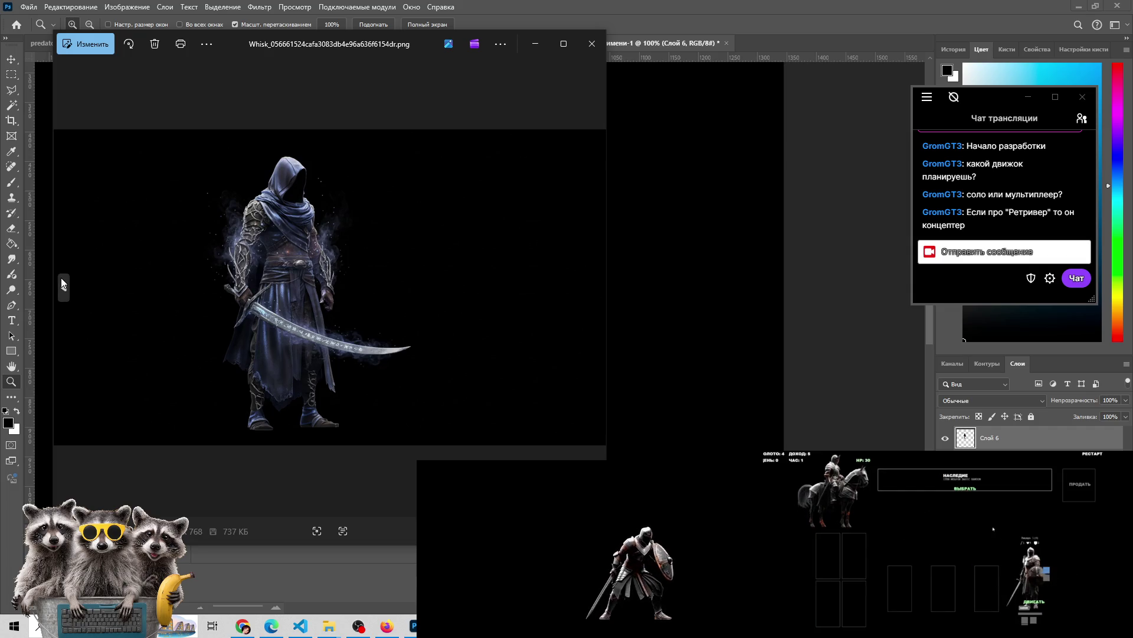
Step back to the red-armoured variant, return to the brown-armoured one, and close Photos
click(61, 277)
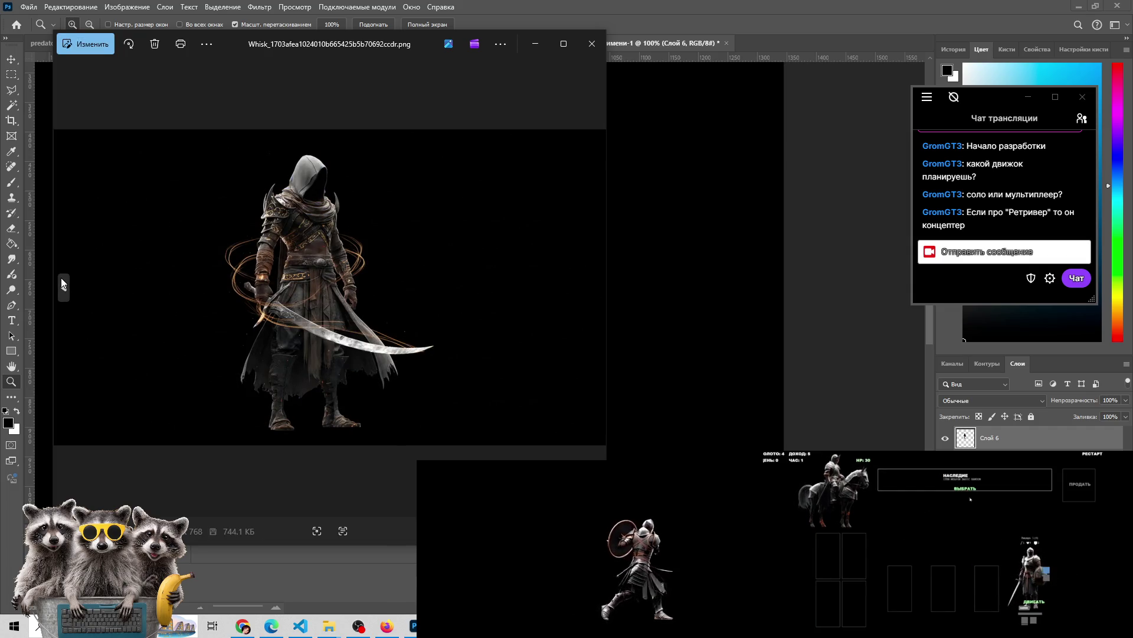
click(61, 277)
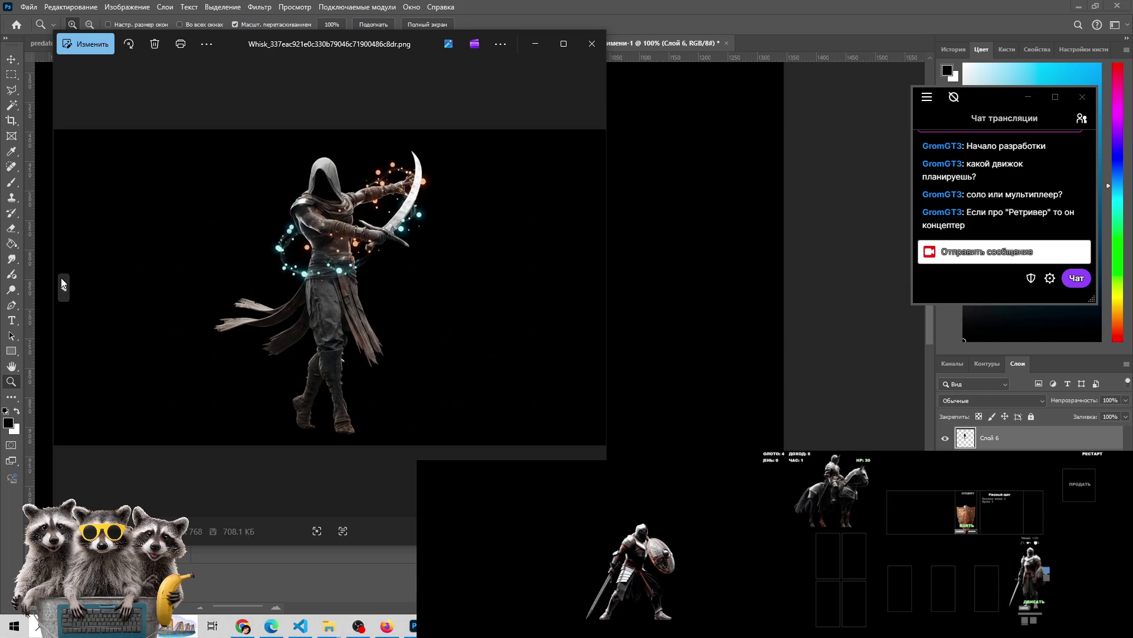
click(61, 278)
click(592, 289)
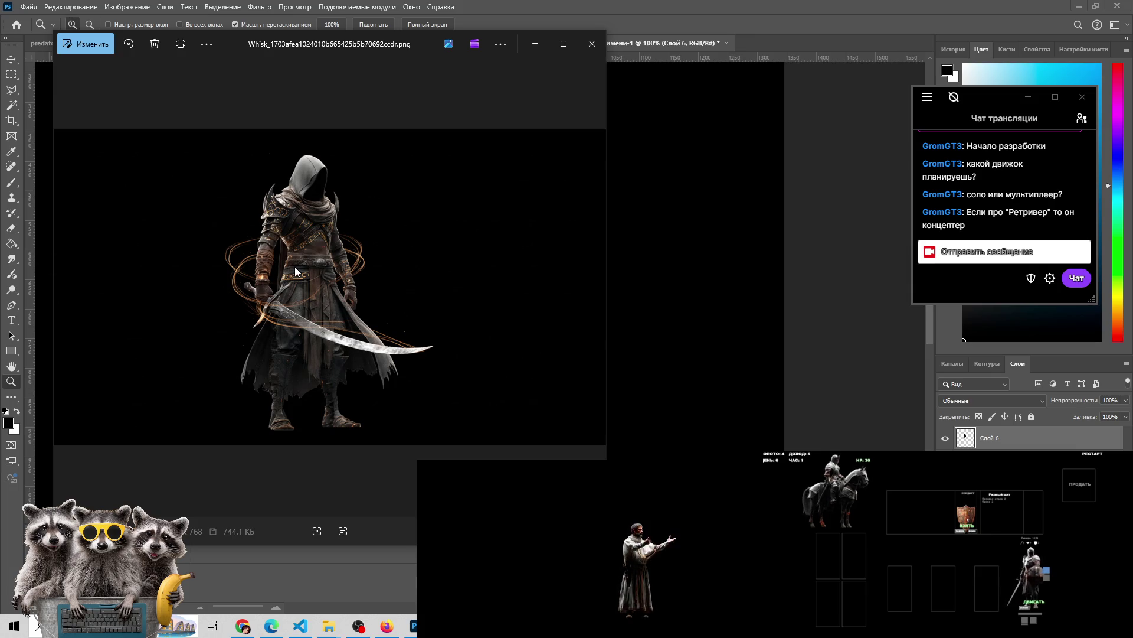
click(592, 44)
Open the first bladedancer image from the folder and page forward through every swordsman variant
mouse_move(329, 625)
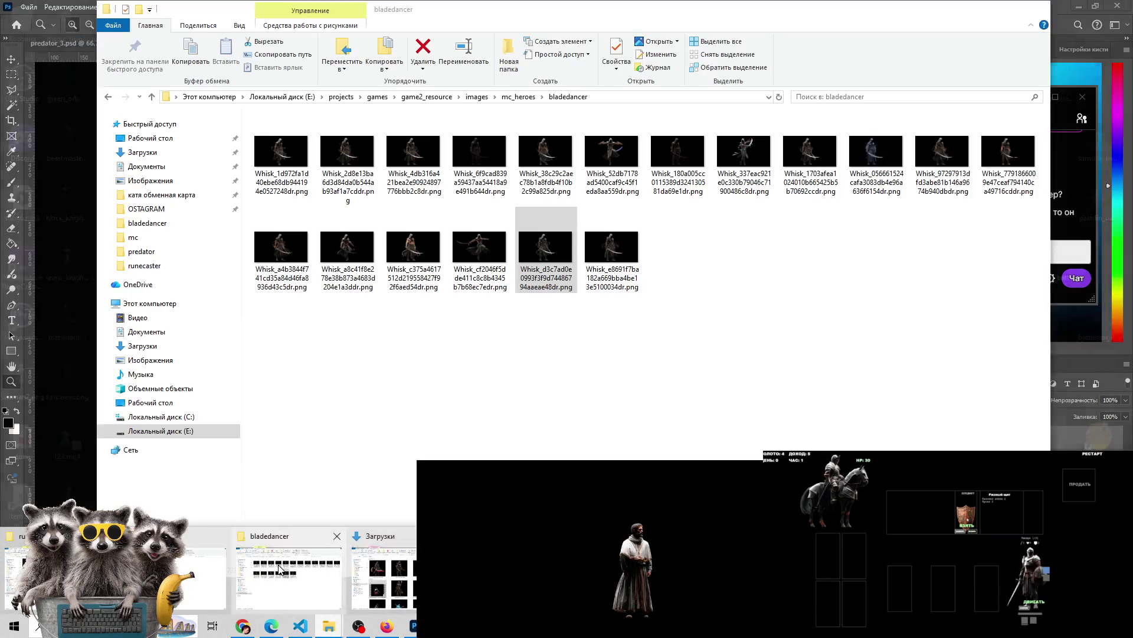
click(280, 569)
double_click(286, 153)
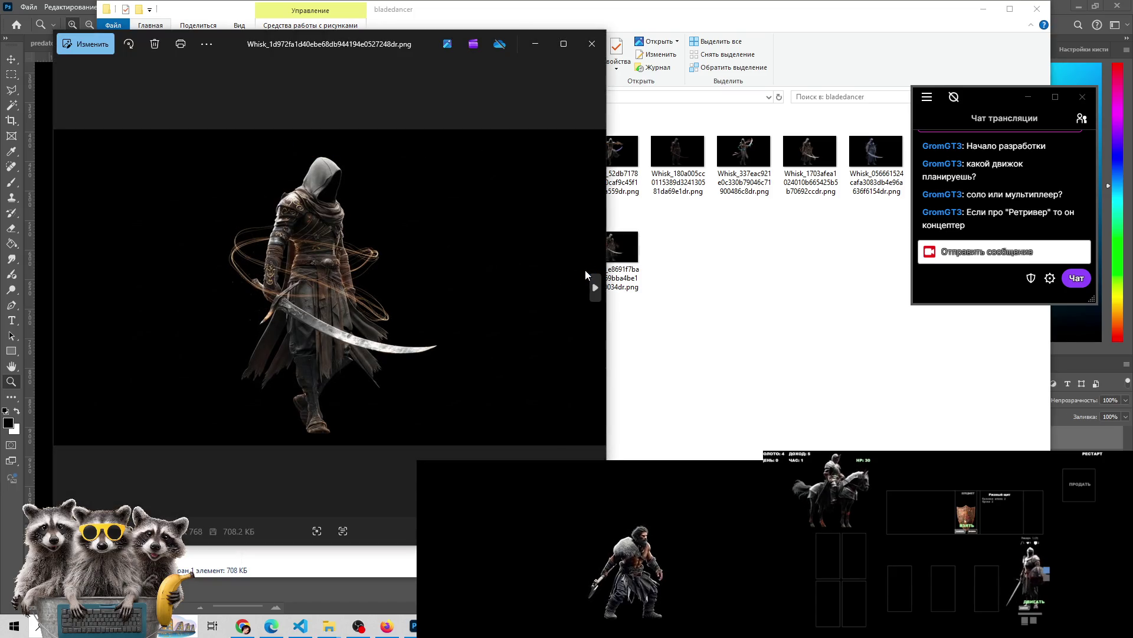
click(589, 285)
click(589, 285)
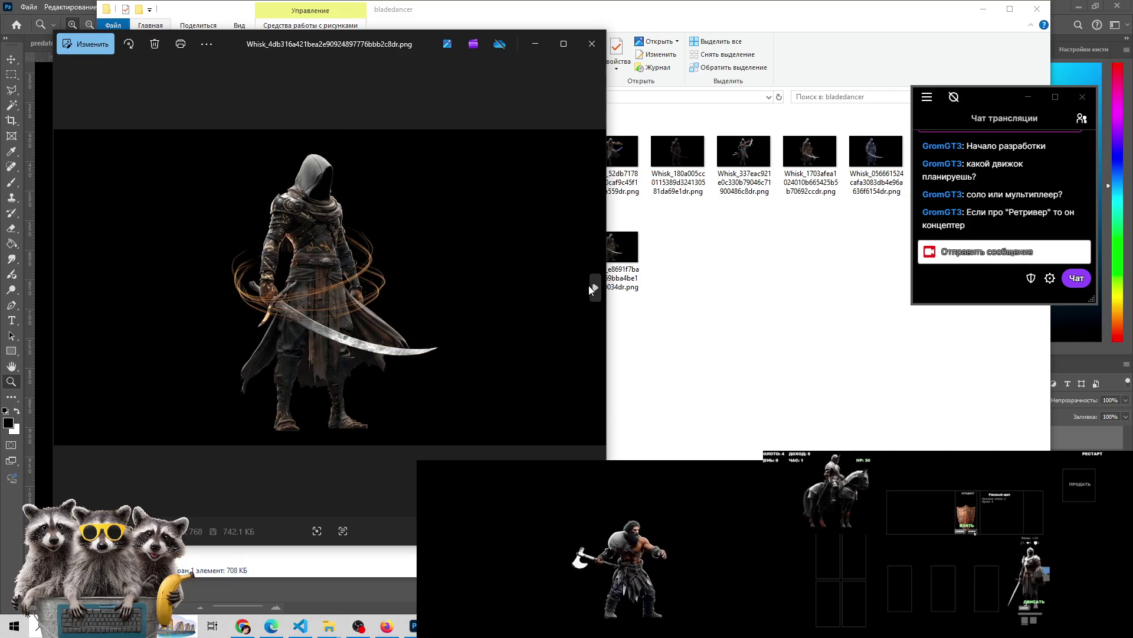
click(589, 285)
click(590, 285)
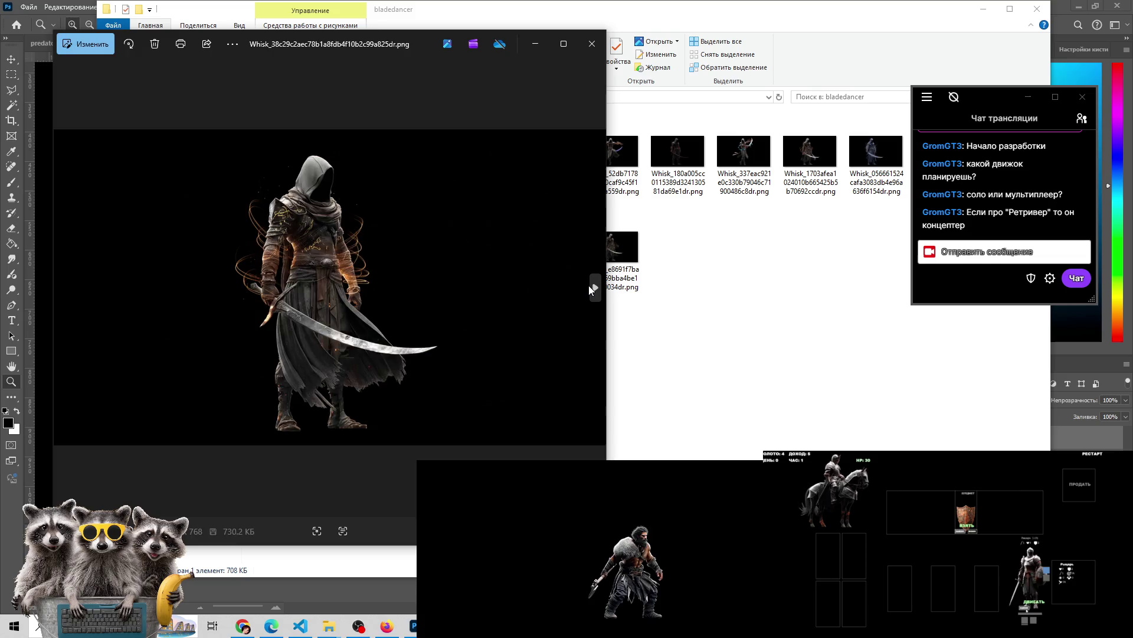
click(589, 285)
click(589, 285)
click(589, 285)
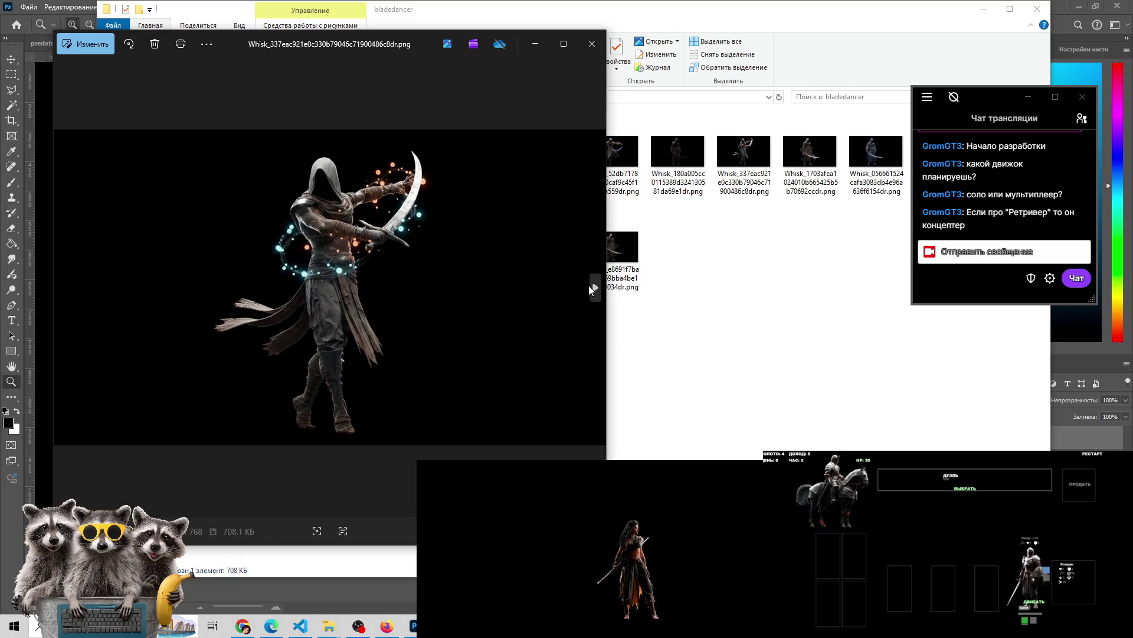
click(590, 285)
click(589, 285)
click(589, 286)
click(589, 285)
click(589, 285)
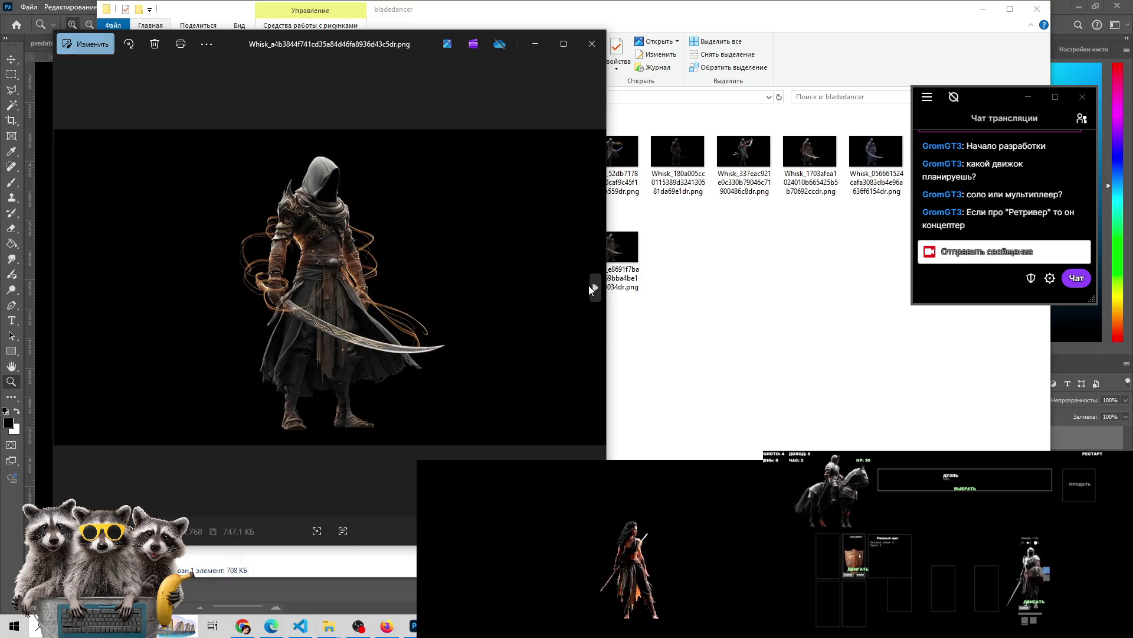
Step back to the leaping violet-blade swordsman, return to the brown-armoured one, and close Photos
click(64, 287)
click(64, 287)
click(64, 287)
click(63, 287)
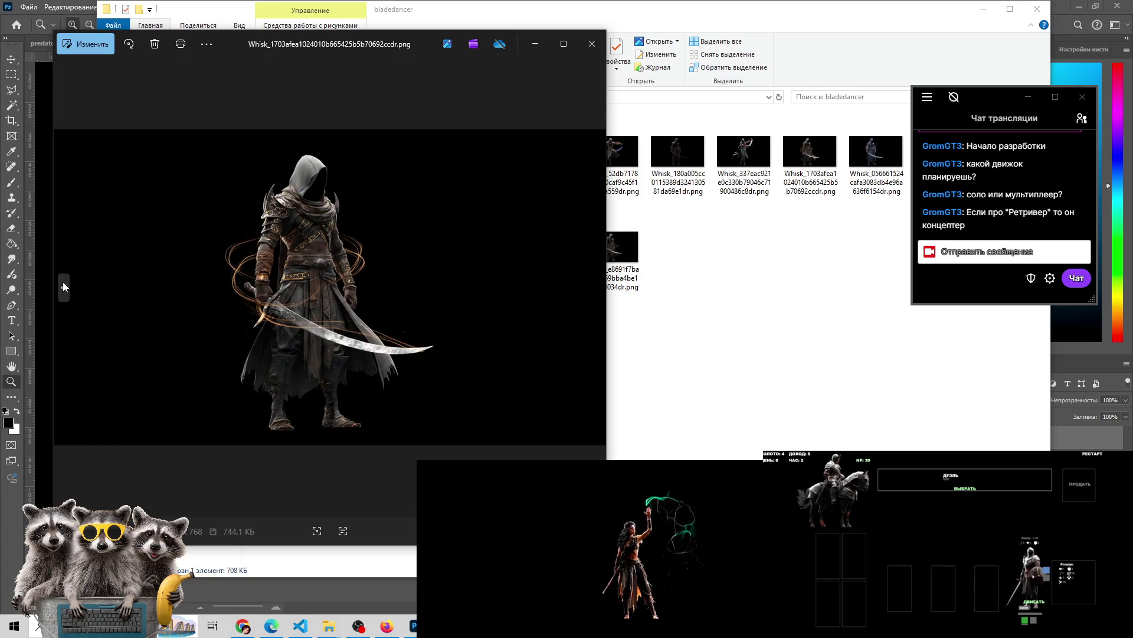
click(63, 282)
click(63, 282)
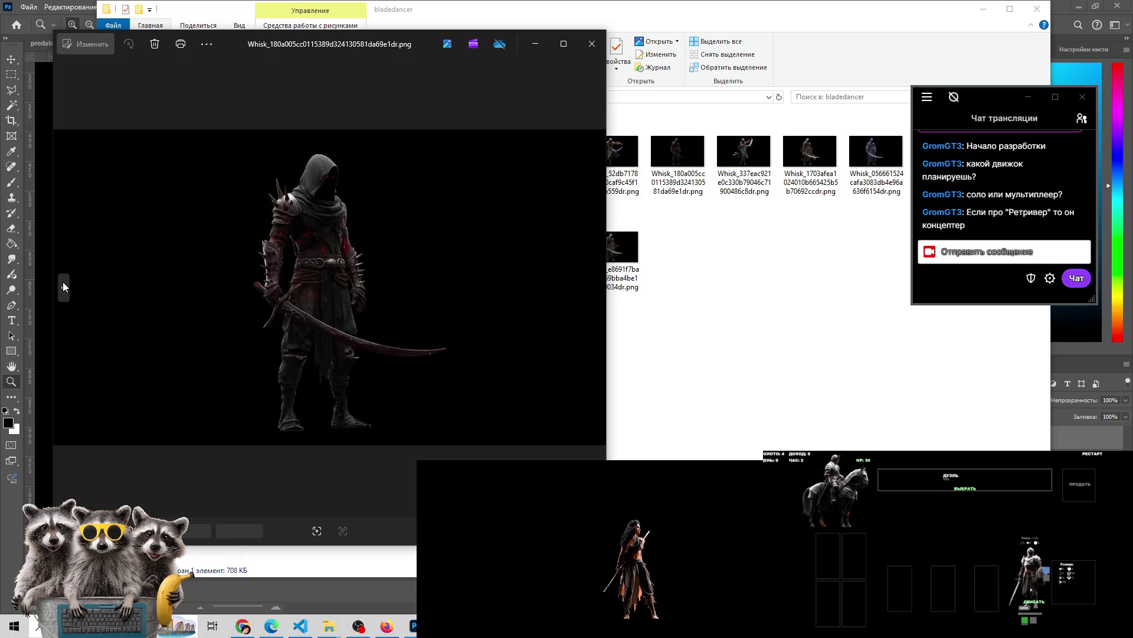
click(63, 282)
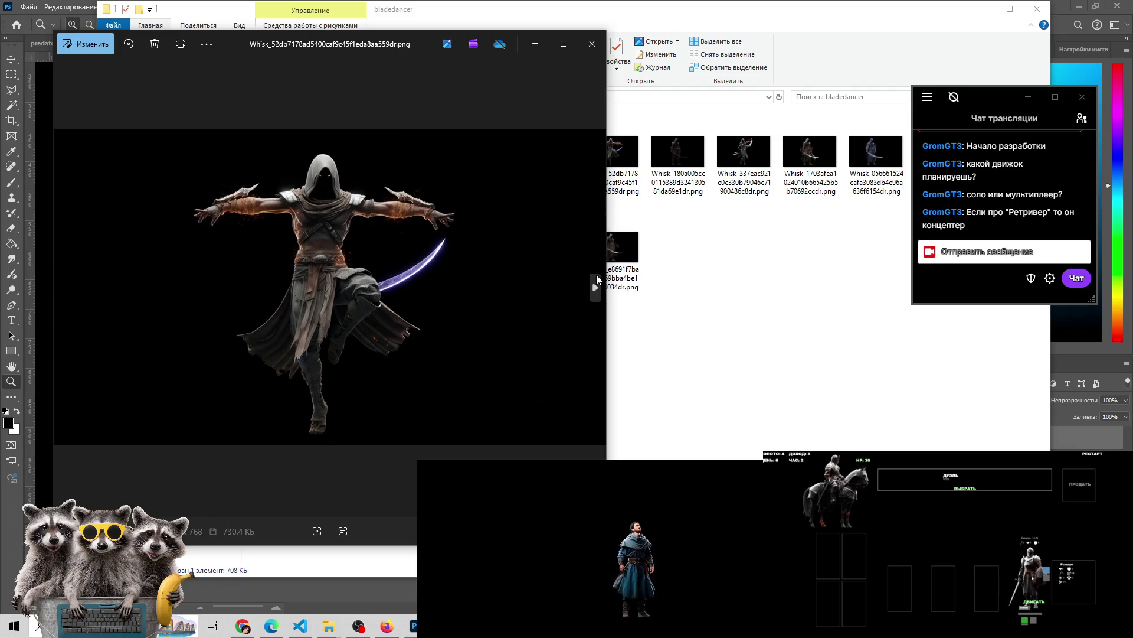
click(596, 281)
click(596, 281)
click(596, 281)
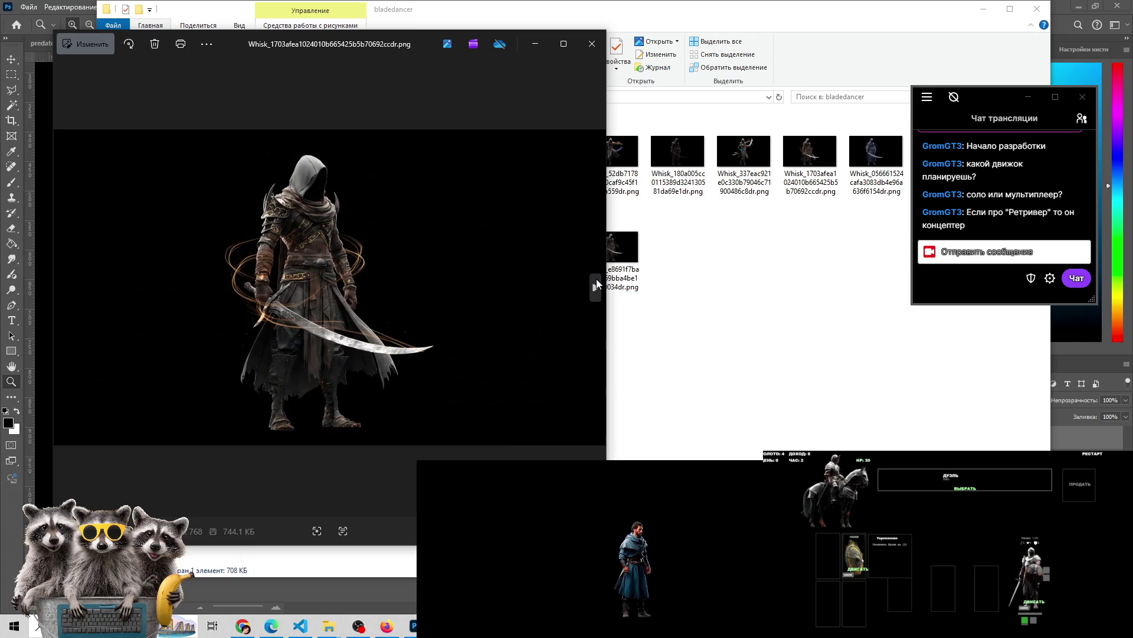
click(593, 44)
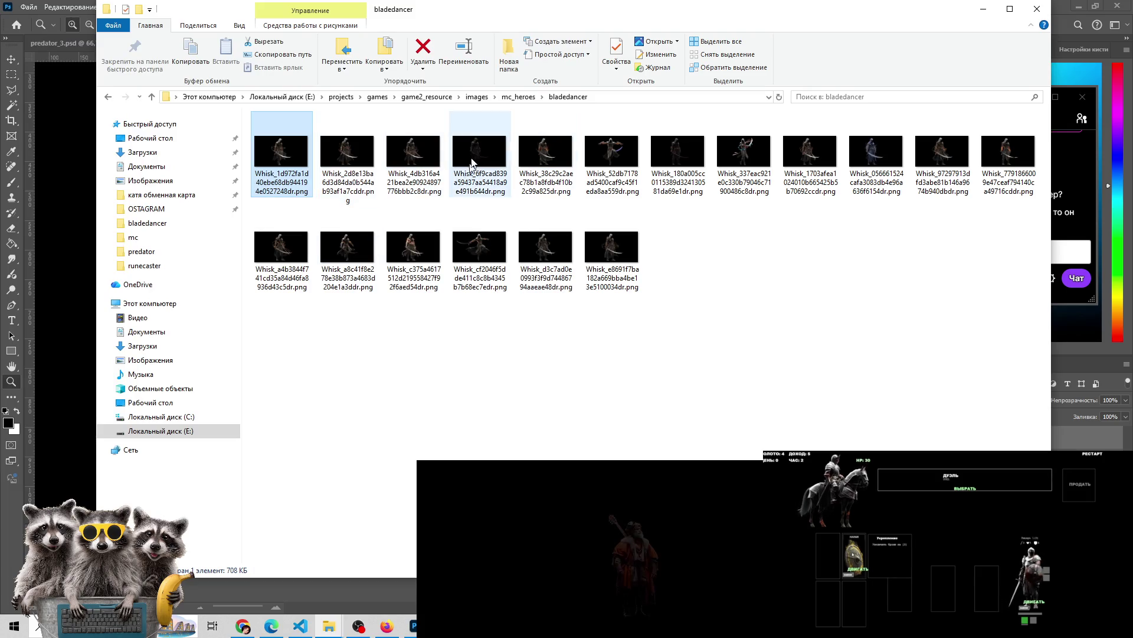
Confirm the brown-armoured swordsman image and drag its file into Photoshop
double_click(873, 158)
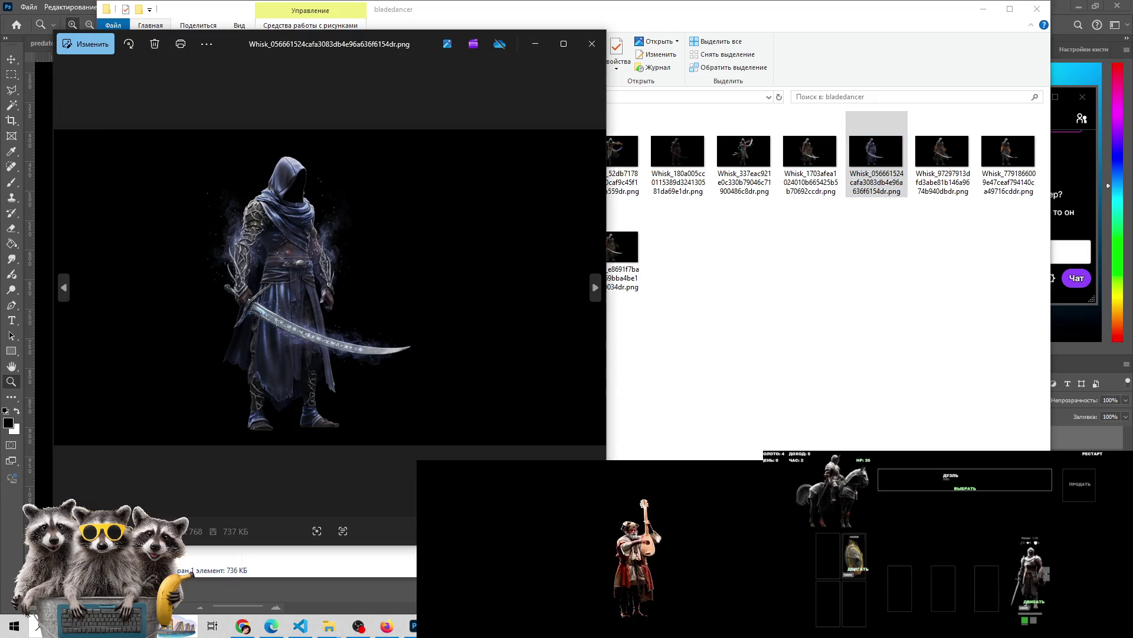
click(63, 288)
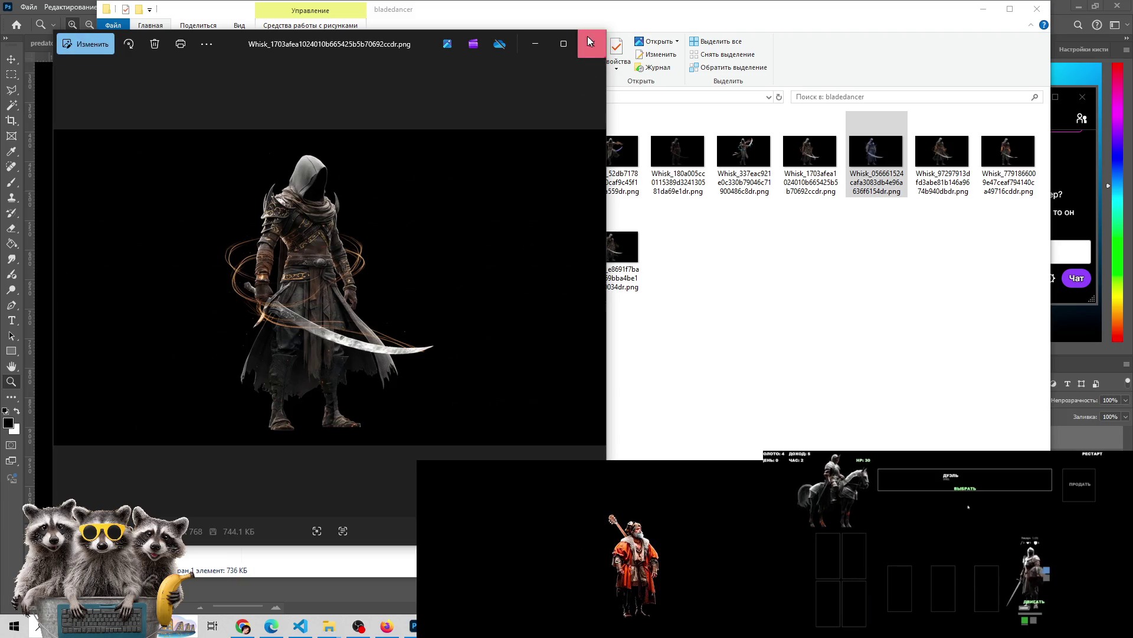
click(589, 40)
mouse_move(810, 156)
mouse_down()
mouse_move(630, 390)
mouse_move(501, 449)
mouse_move(433, 540)
mouse_move(415, 627)
mouse_move(767, 124)
mouse_move(785, 45)
mouse_up()
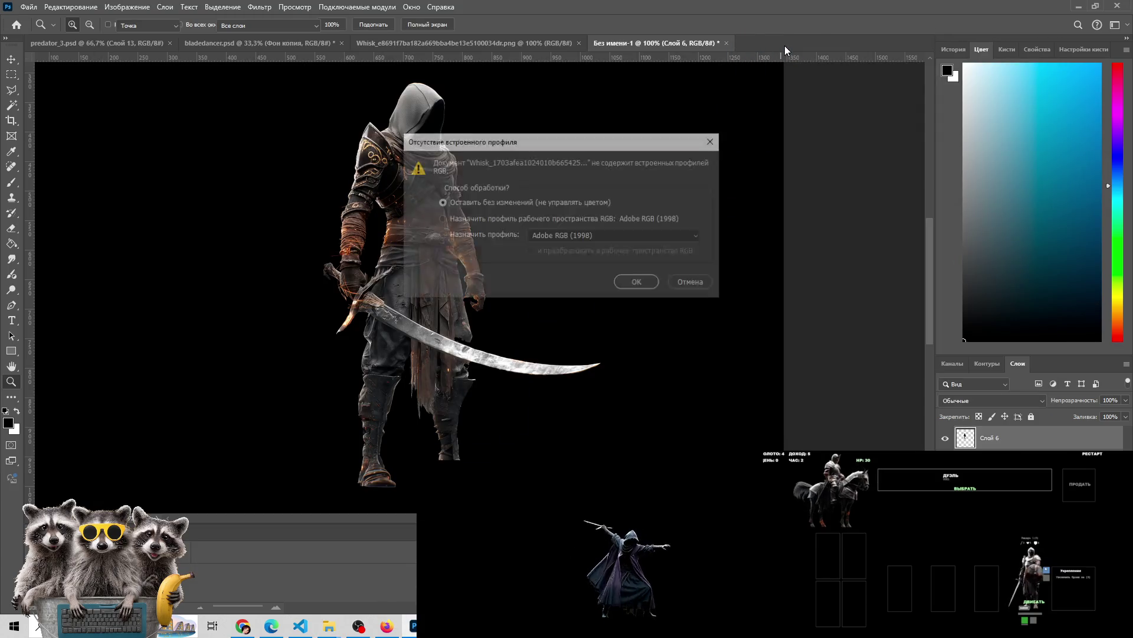
Open the Whisk_1703afea… PNG with 'Leave as is (don't colour manage)', then switch to Discord
click(637, 282)
key(z)
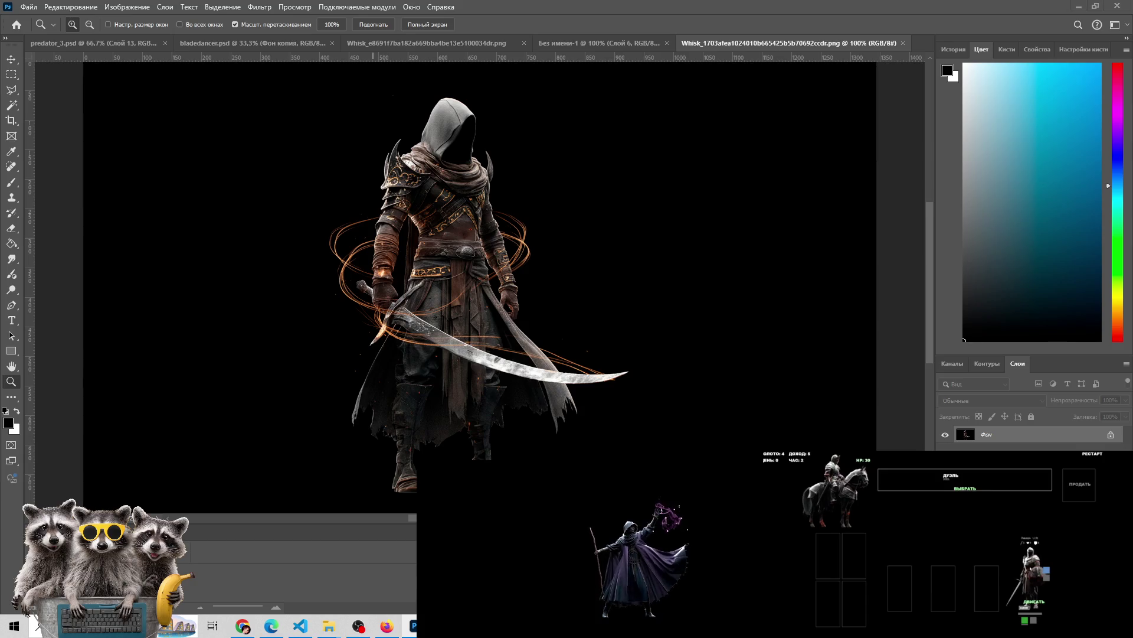
key(alt+Tab)
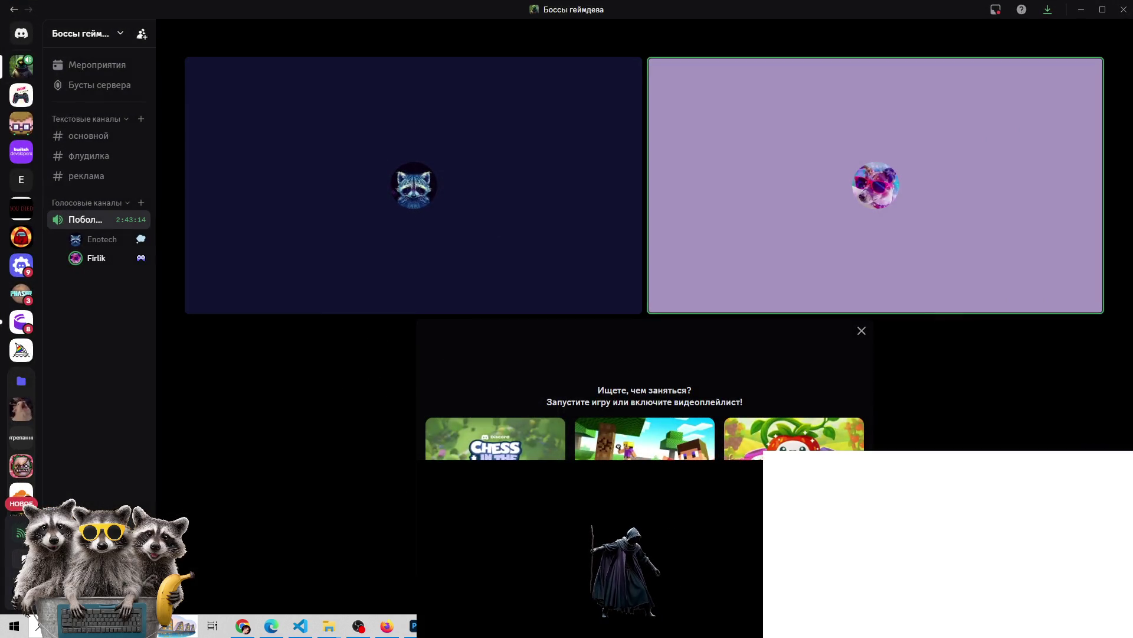
Switch from Discord back to the Whisk_1703afea… swordsman document in Photoshop
key(alt+Tab)
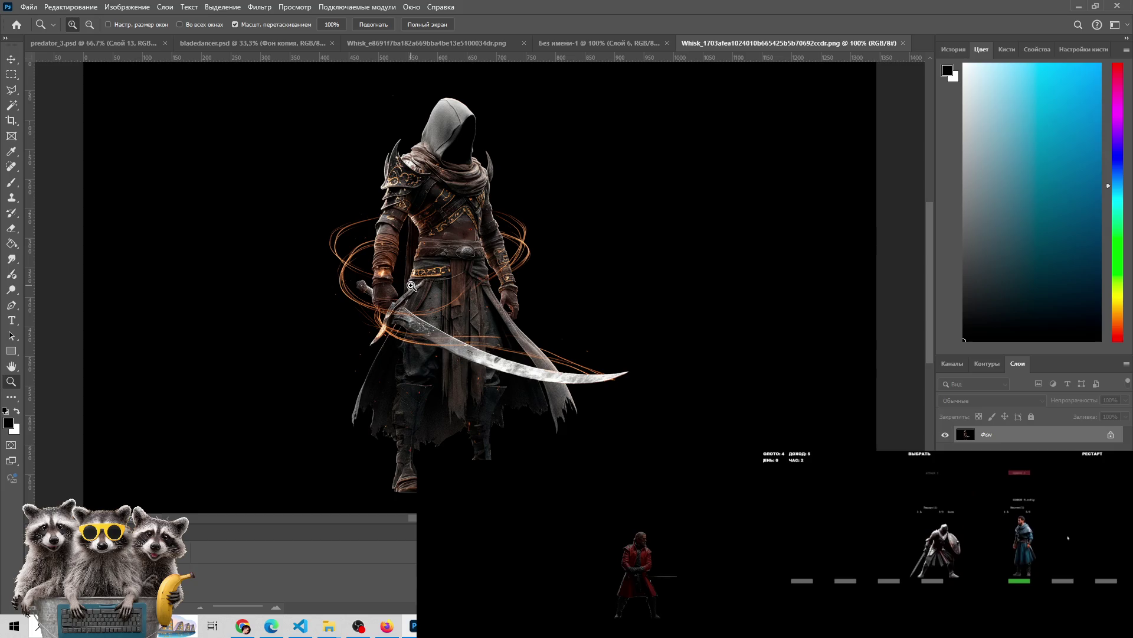
Marquee a tall rectangle over the swordsman's right torso at 100%, then switch to Discord
click(442, 272)
alt+click(444, 273)
key(m)
drag(466, 171, 543, 328)
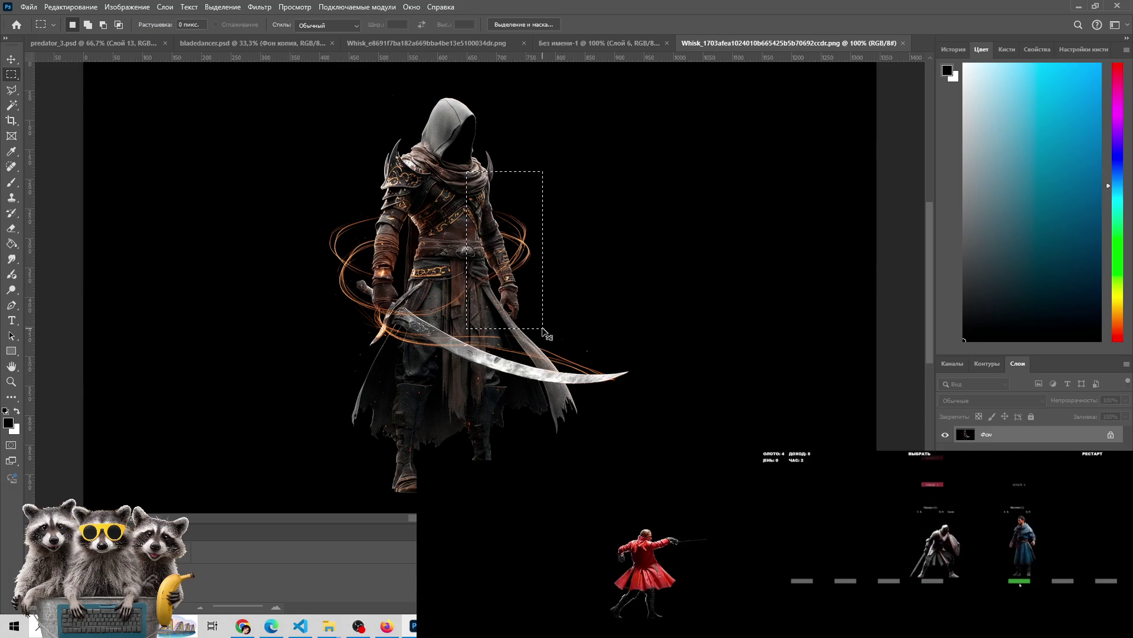
key(alt+Tab)
mouse_move(519, 261)
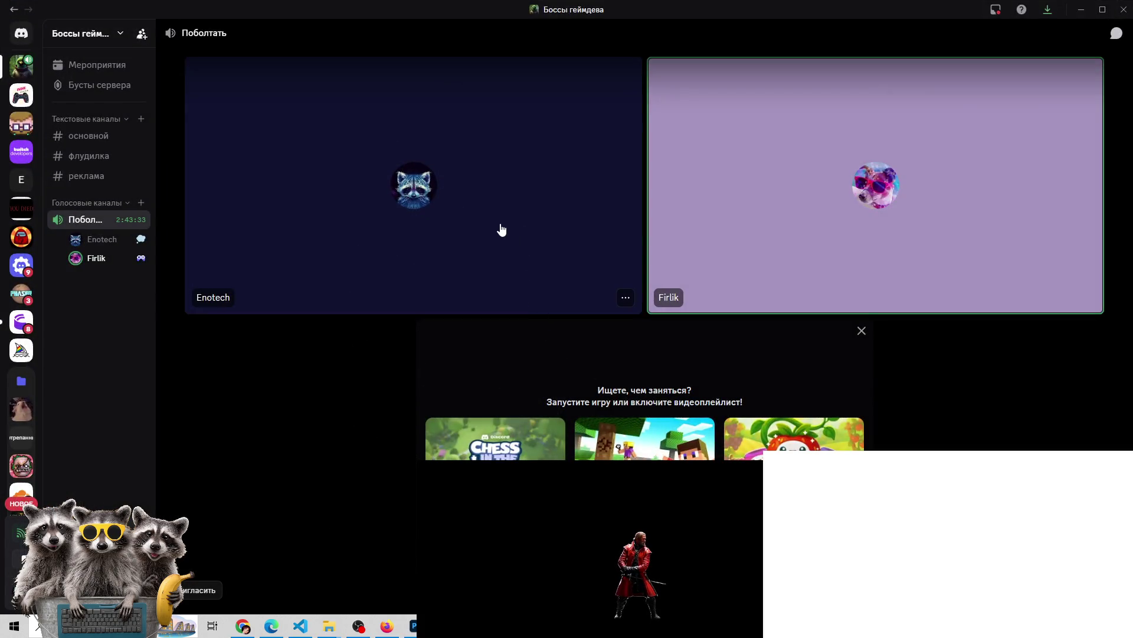
Open Discord's реклама channel and its thread list, then return to Photoshop
right_click(96, 185)
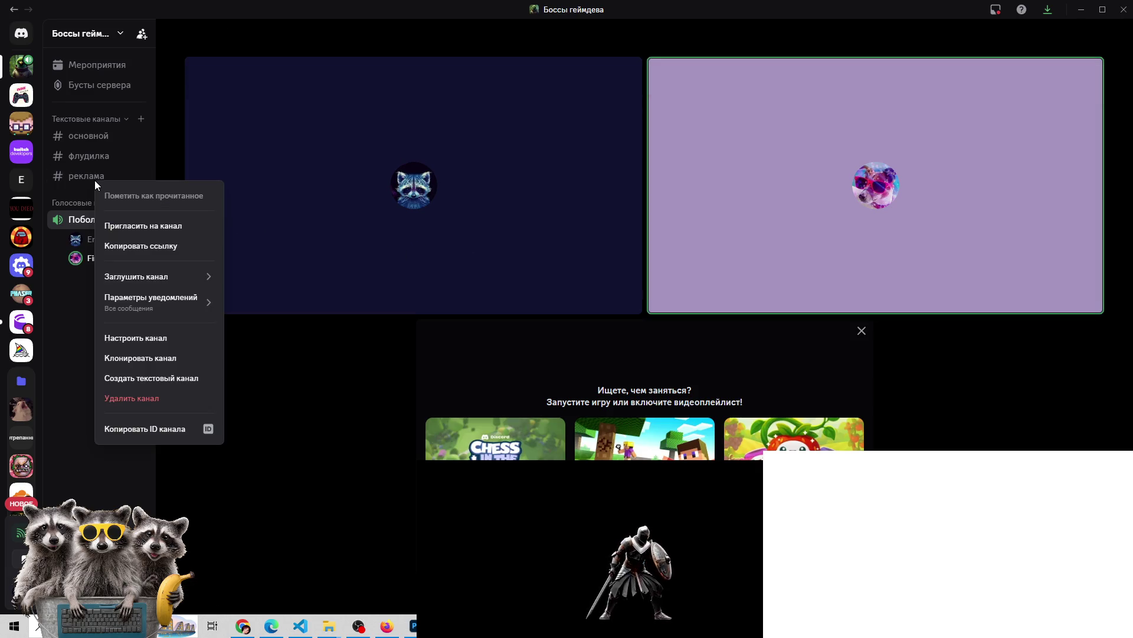
click(197, 154)
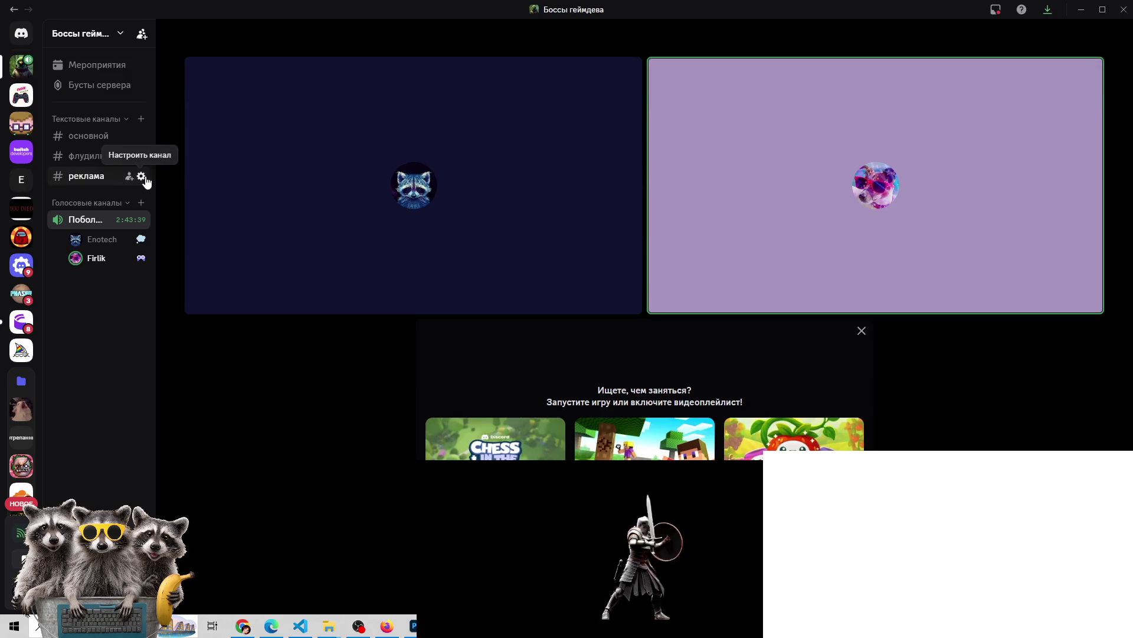
right_click(98, 176)
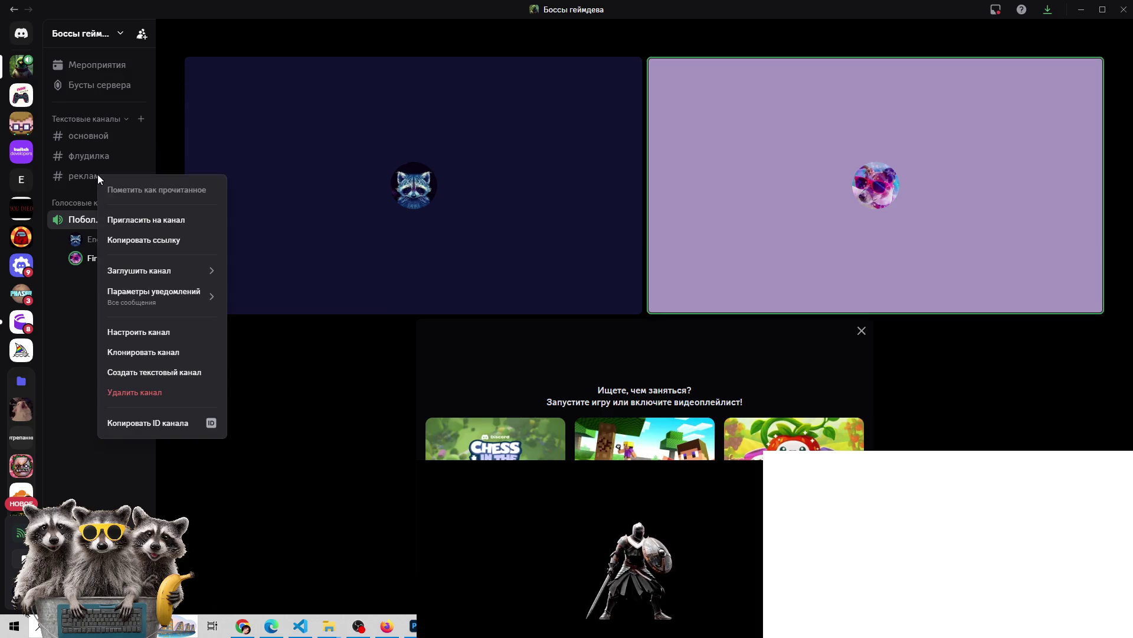
click(297, 254)
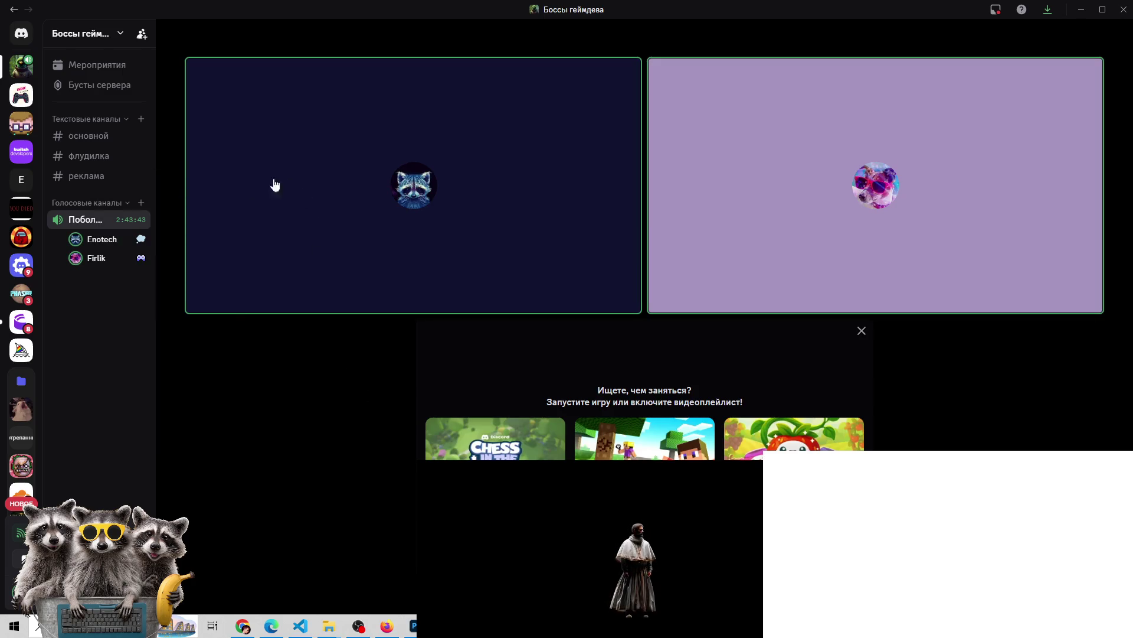
click(83, 177)
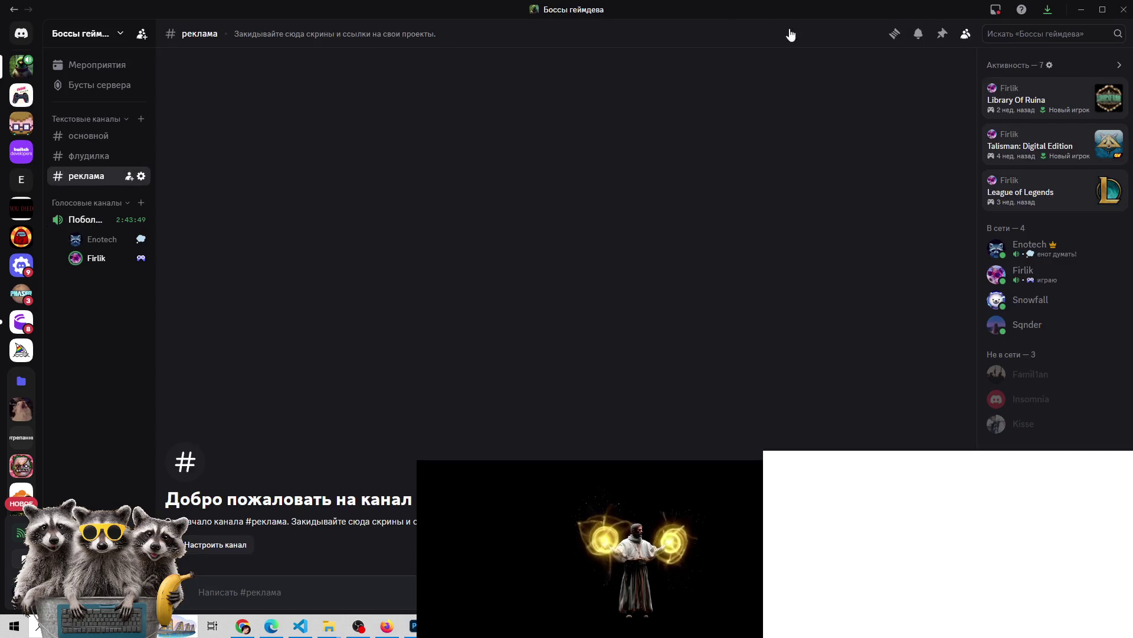
click(895, 35)
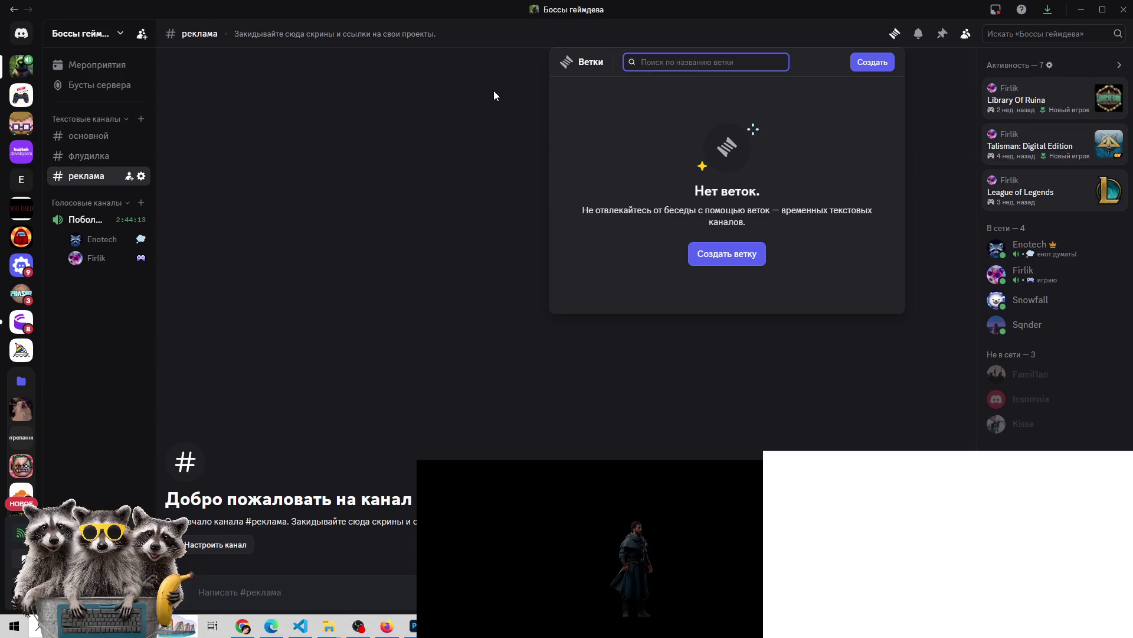
key(alt+Tab)
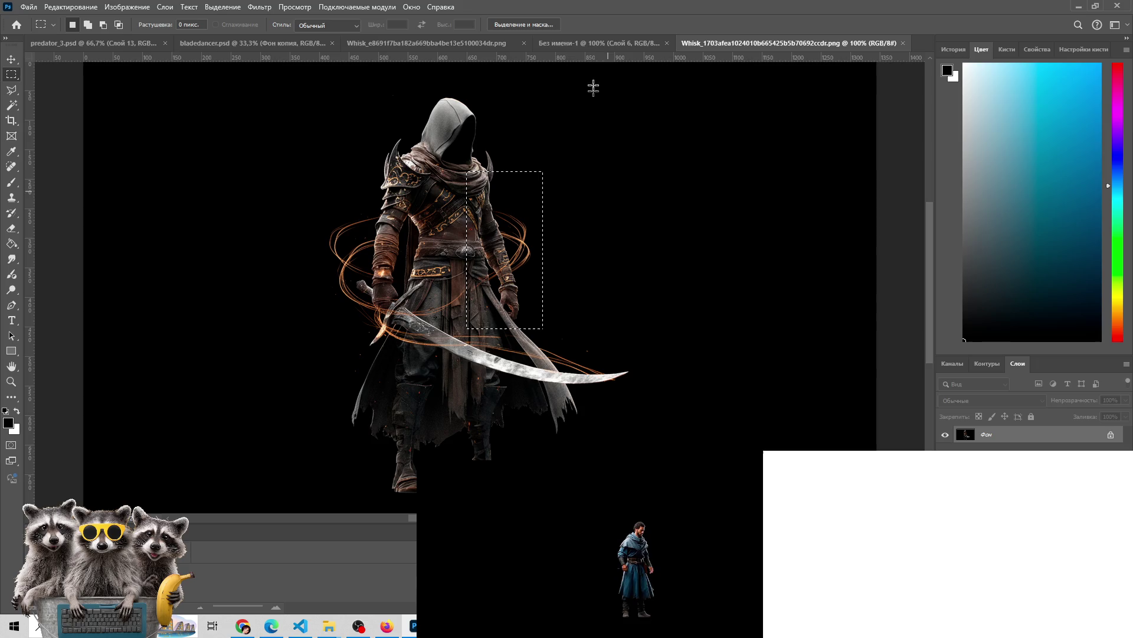
Paste the copied arm section into the untitled composite as Слой 7 and move it onto the body
click(555, 43)
key(ctrl+v)
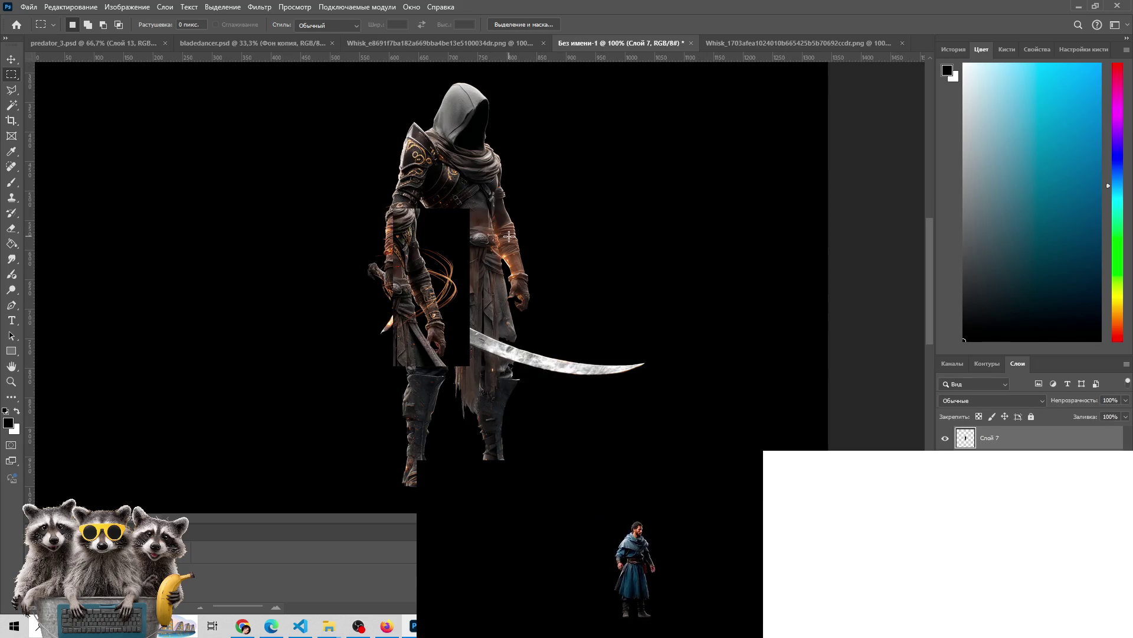
key(z)
click(440, 271)
key(v)
mouse_move(419, 281)
mouse_down()
mouse_move(582, 195)
mouse_move(585, 222)
mouse_move(511, 228)
mouse_move(525, 228)
mouse_up()
key(z)
alt+click(554, 192)
click(555, 192)
key(v)
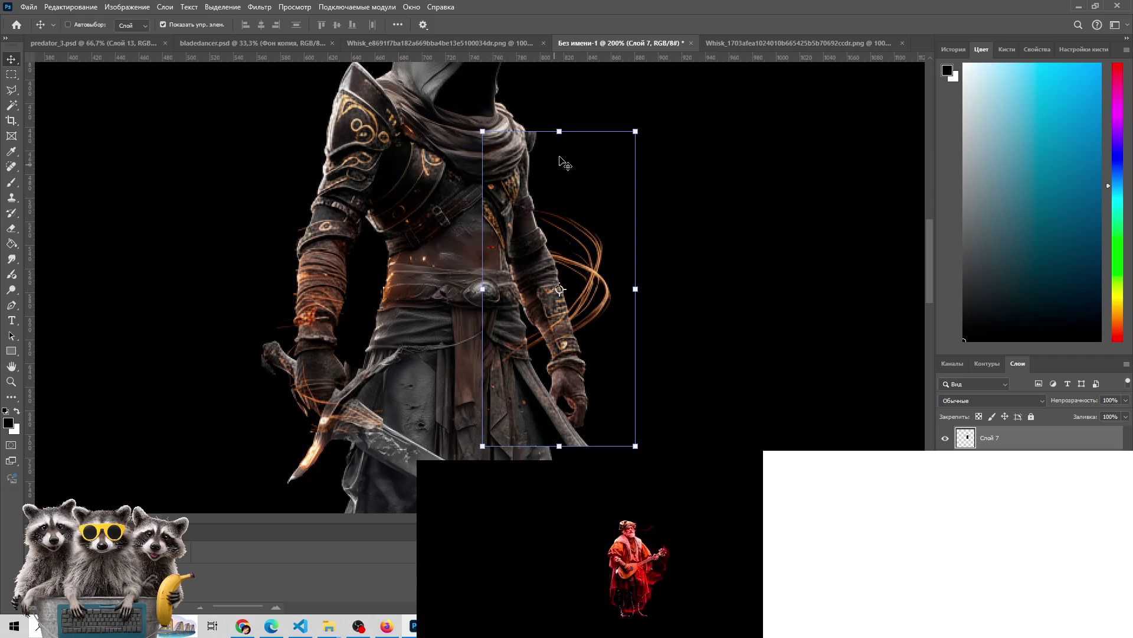
Erase stray swirls on Слой 7 and shift it right to line up with the torso
key(e)
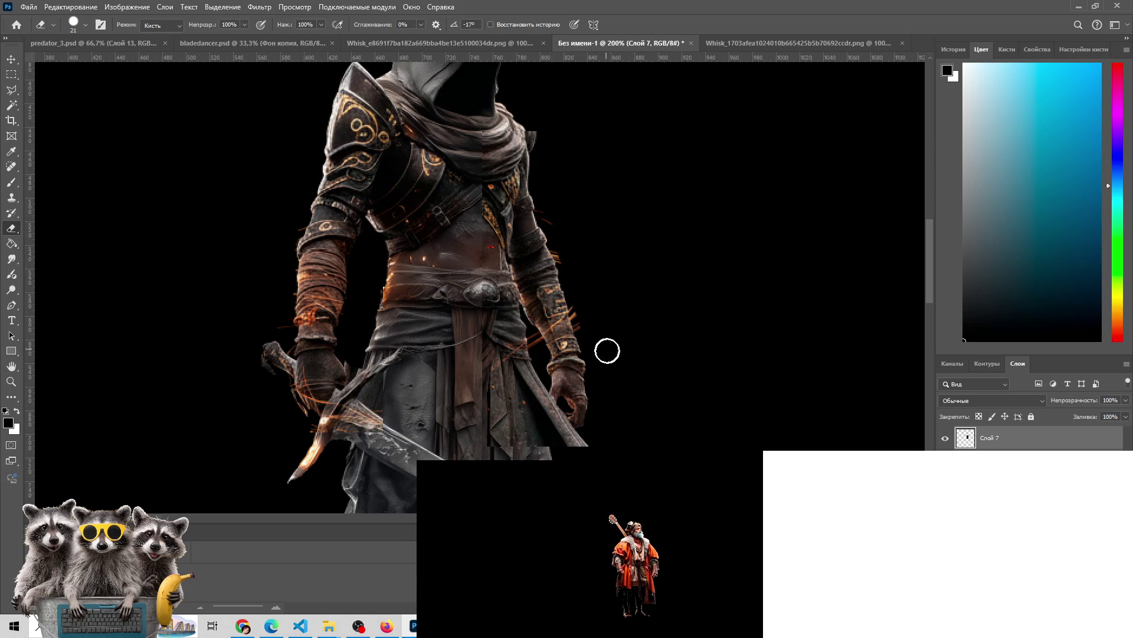
key(v)
mouse_move(499, 156)
mouse_down()
mouse_move(562, 155)
mouse_move(500, 157)
mouse_up()
key(e)
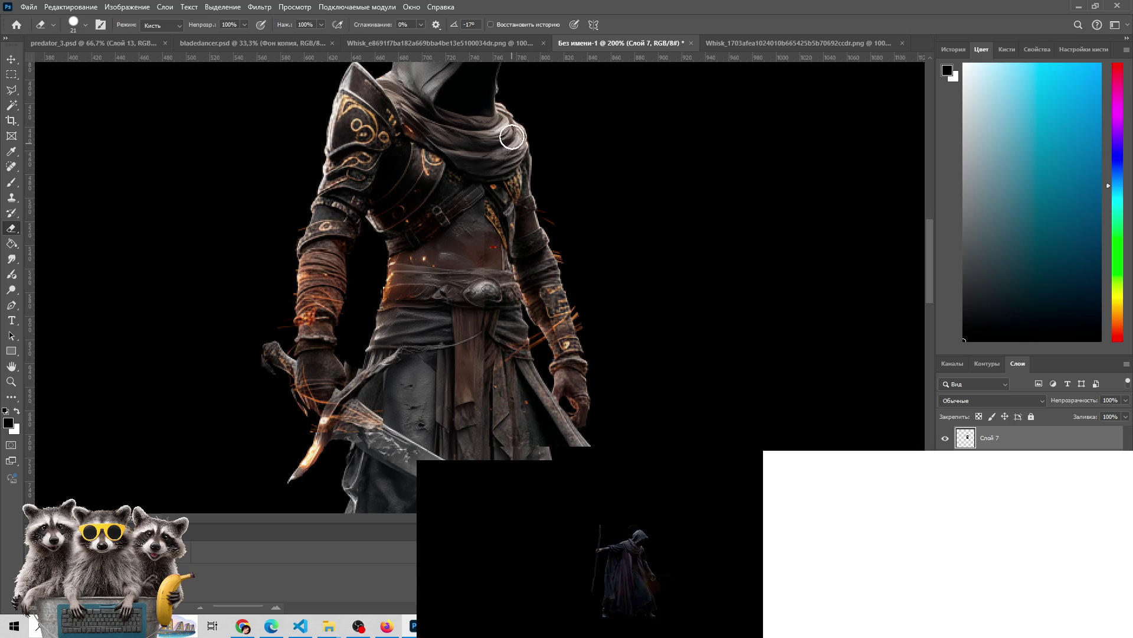
key(v)
mouse_move(503, 157)
mouse_down()
mouse_move(581, 166)
mouse_move(516, 168)
mouse_up()
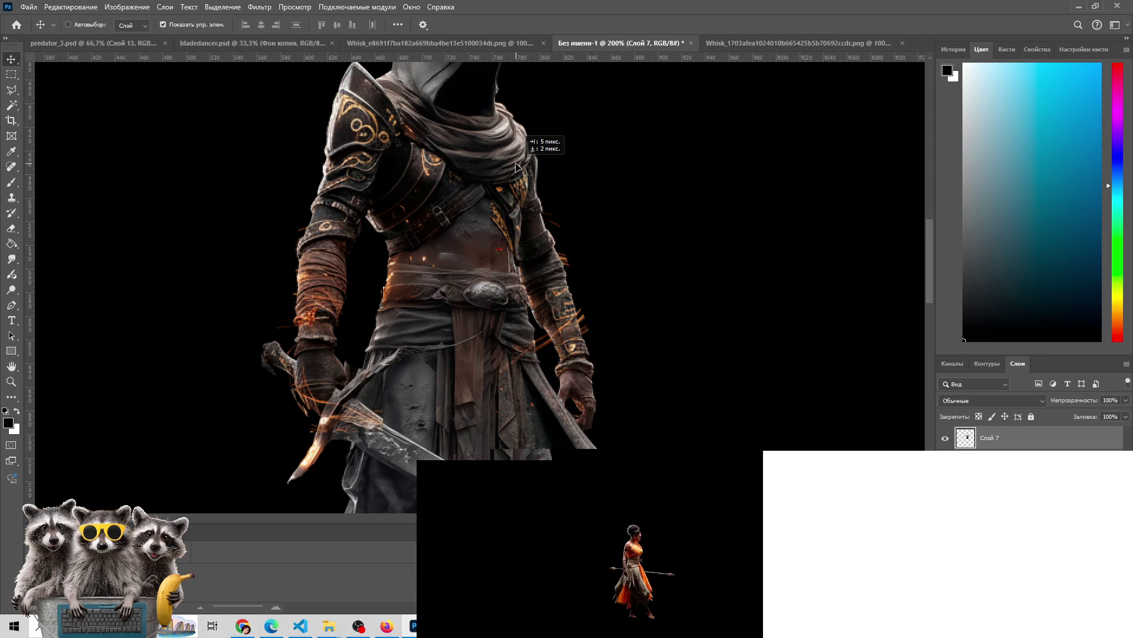
Lower Слой 7's fill to 53%, nudge it into alignment, then switch to Discord
drag(516, 167, 517, 167)
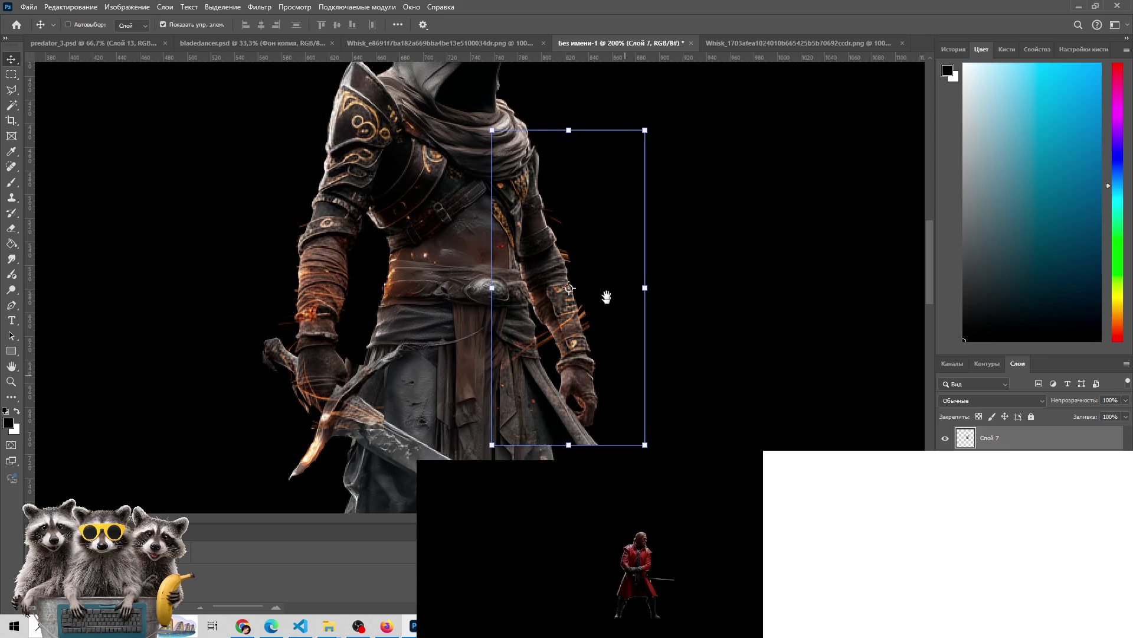
scroll(552, 175, down, 3)
click(1126, 417)
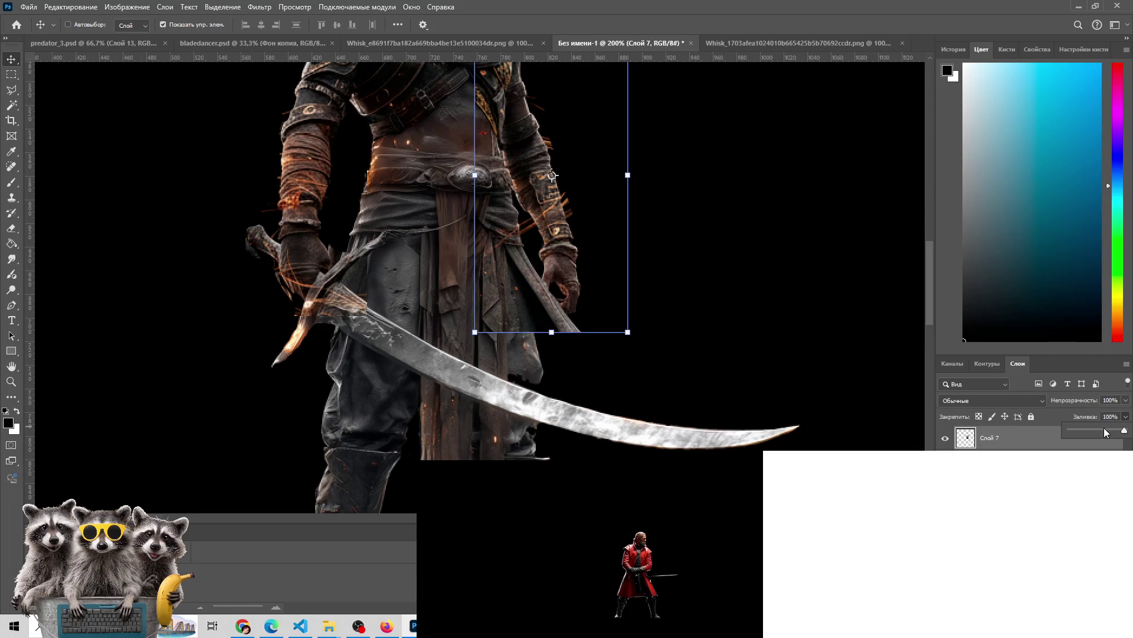
drag(1124, 429, 1097, 430)
drag(577, 243, 587, 280)
mouse_move(537, 243)
mouse_down()
mouse_move(549, 245)
mouse_move(530, 242)
mouse_up()
key(alt+Tab)
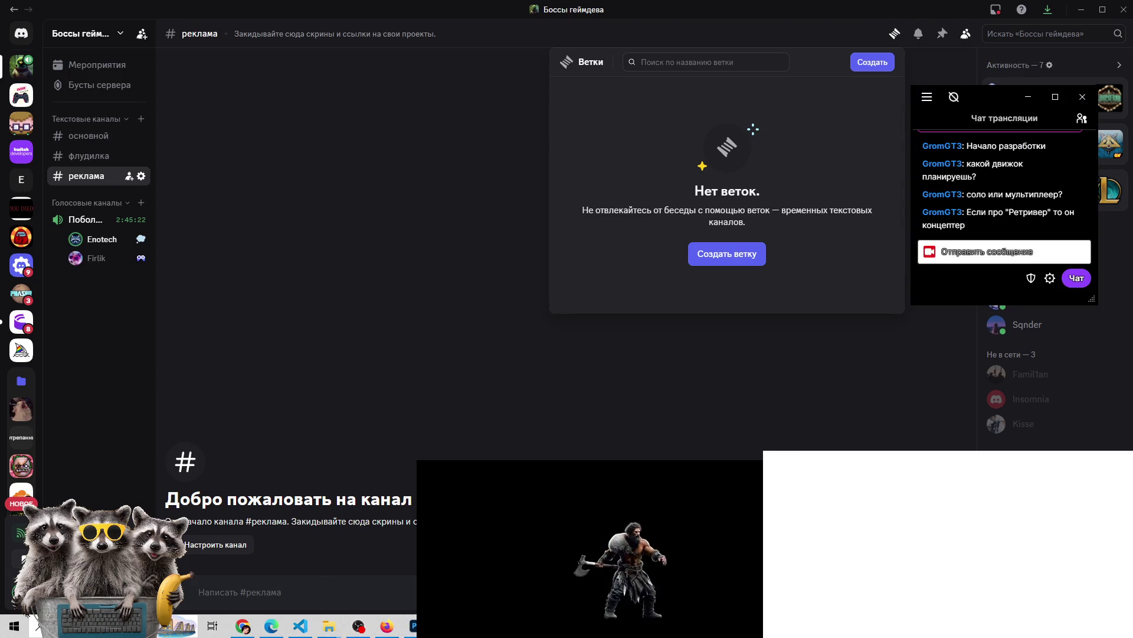
Glance at VS Code and the YouTube video, then return to the Photoshop composite
click(296, 629)
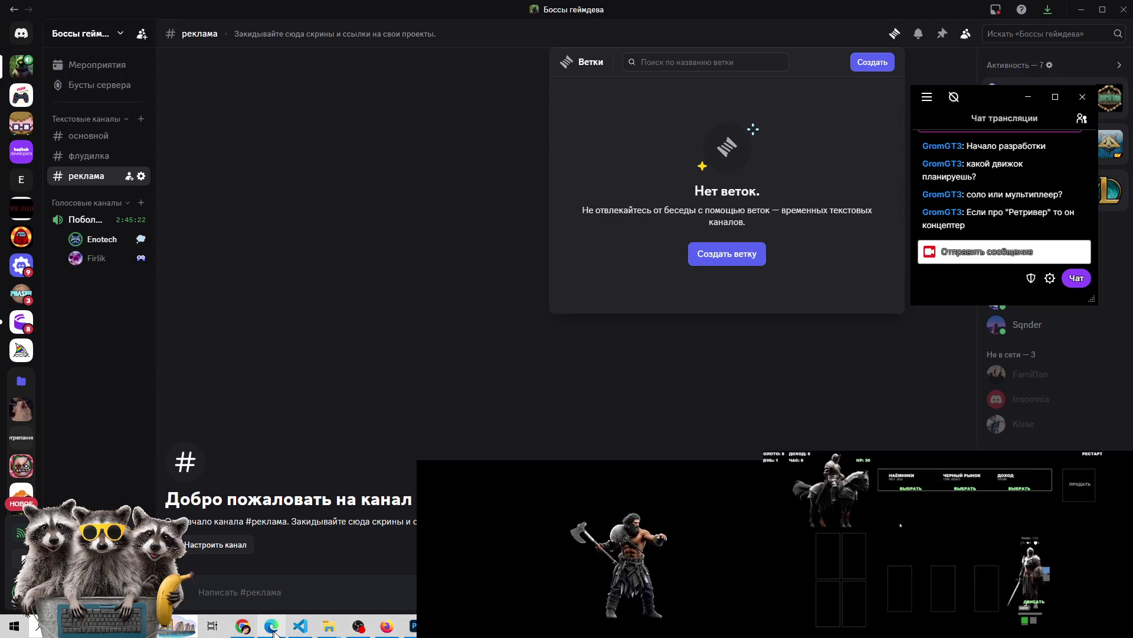
click(294, 630)
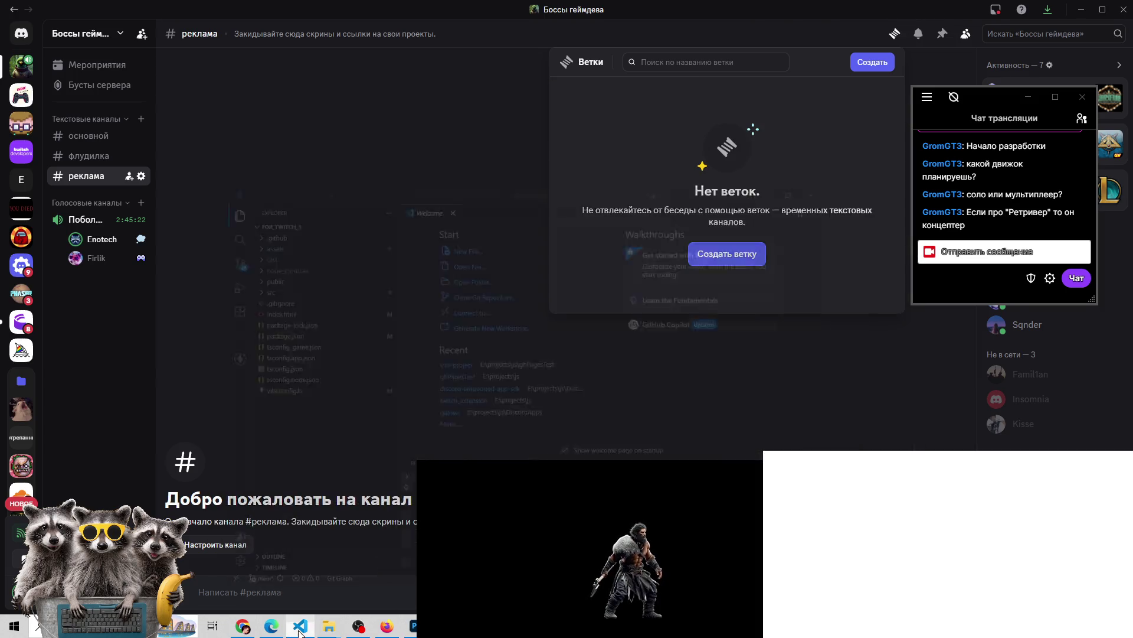
click(298, 628)
click(357, 627)
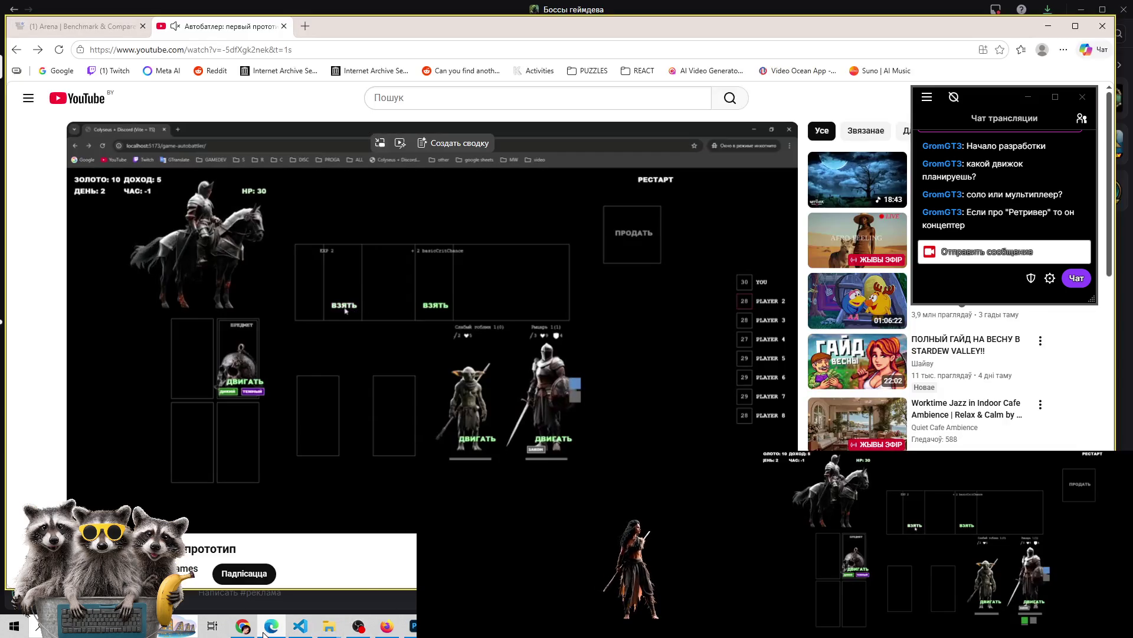
click(413, 630)
scroll(599, 236, up, 3)
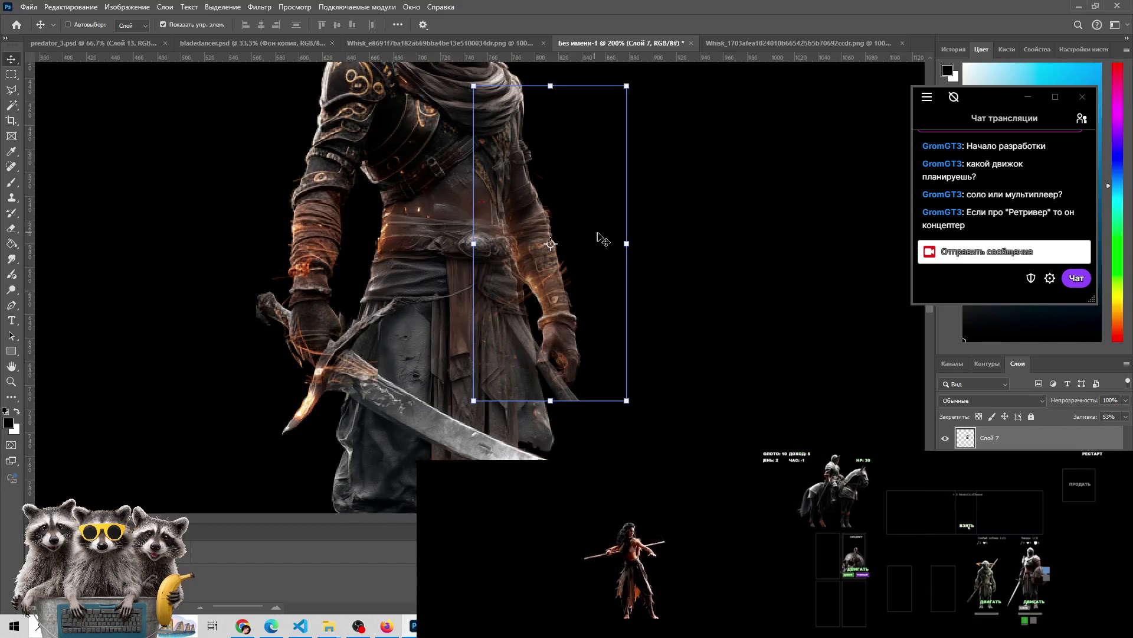
Set Слой 7's fill back to 100% so the arm strip is fully opaque
click(1125, 416)
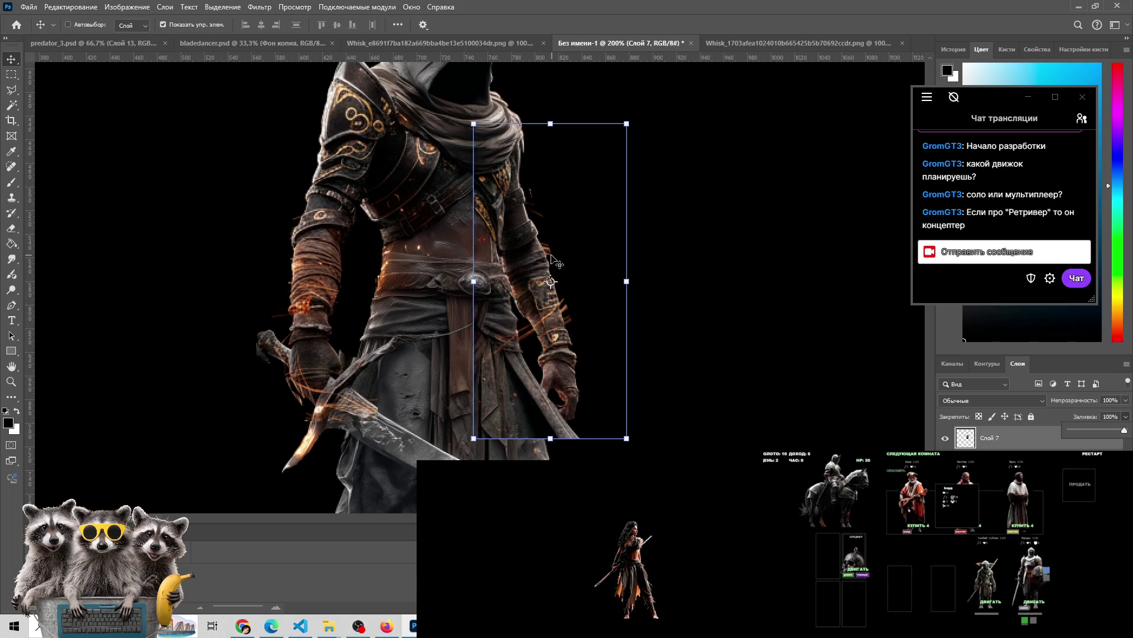
click(511, 286)
key(e)
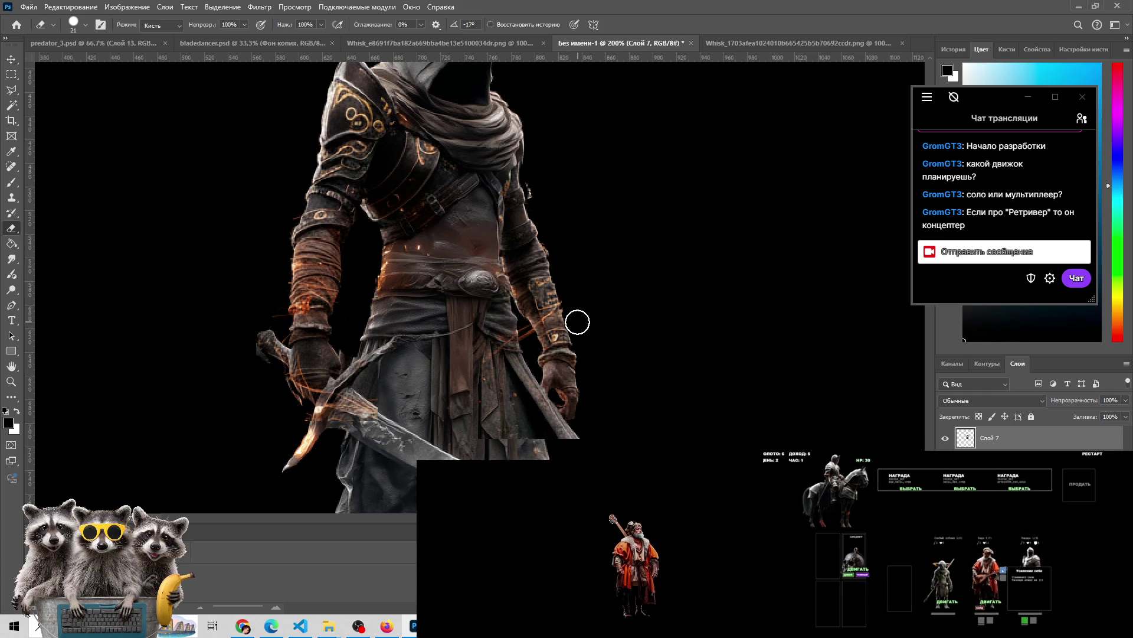
Erase the extra blade beside the right hand, then toggle Слой 7's visibility to compare
mouse_move(566, 451)
mouse_down()
mouse_move(500, 366)
mouse_move(566, 438)
mouse_move(535, 384)
mouse_up()
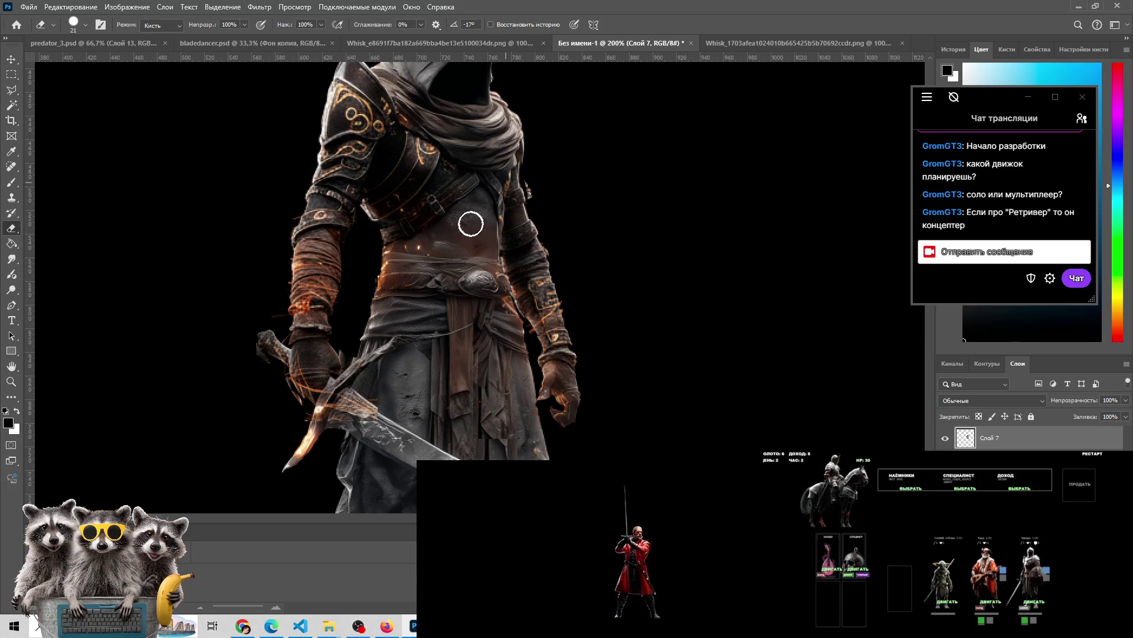
click(945, 438)
click(945, 438)
click(945, 438)
click(946, 438)
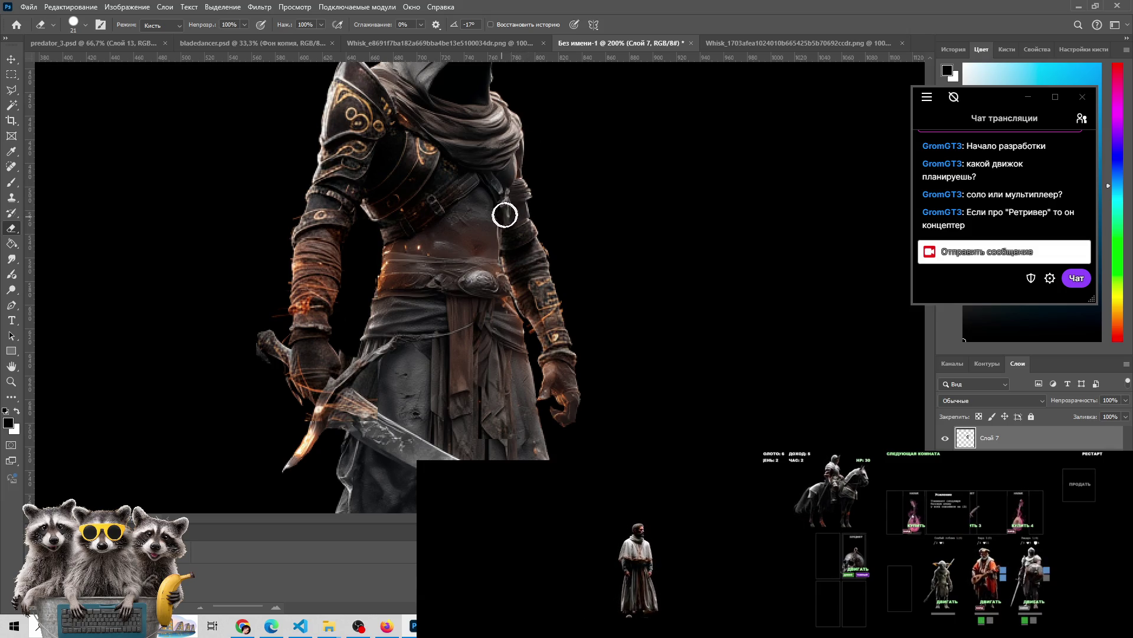
Zoom in and out on the composite to inspect the arm edge on the torso
key(z)
alt+click(562, 240)
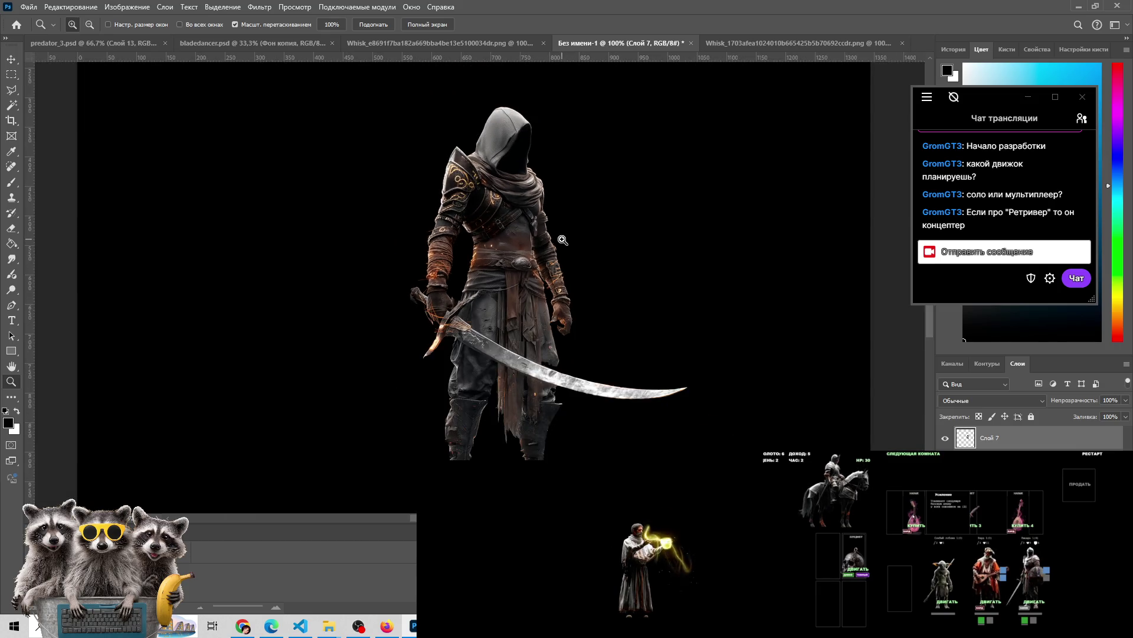
click(562, 239)
click(562, 239)
key(e)
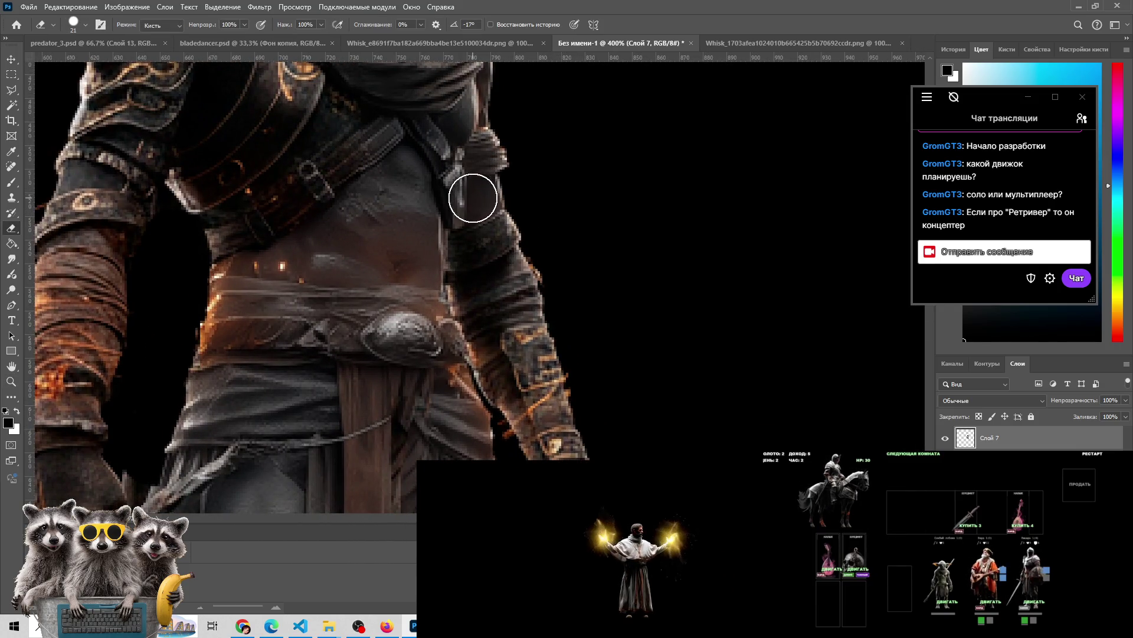
key(z)
alt+click(599, 253)
alt+click(598, 255)
click(597, 257)
click(596, 258)
key(e)
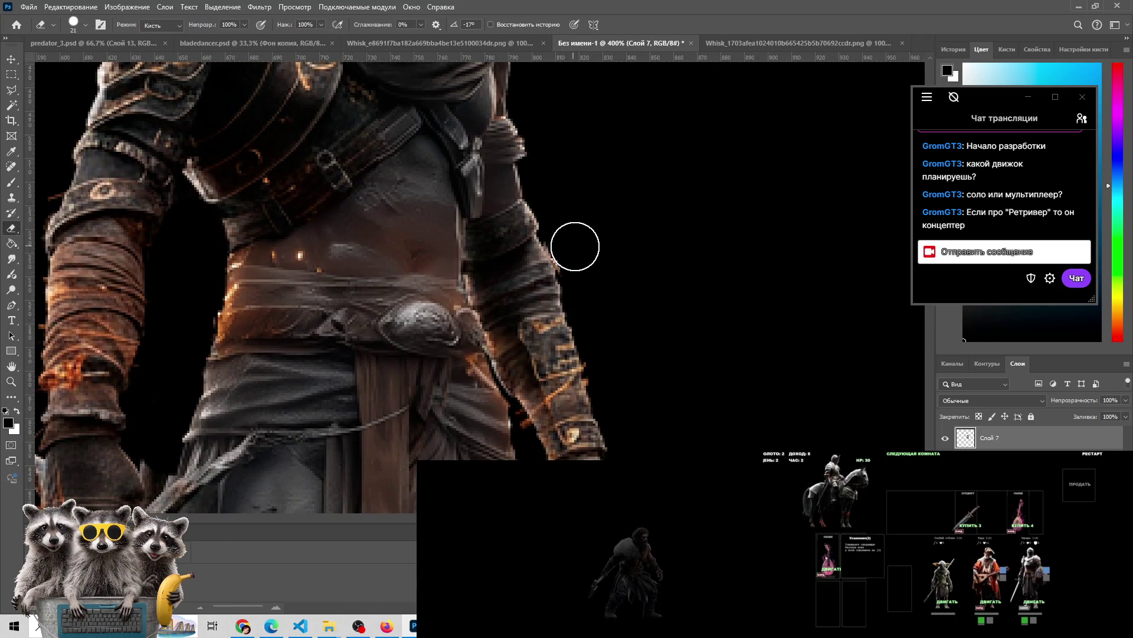
Review the whole figure, then switch to the Whisk_1703 variant and clear its selection
key(z)
alt+click(528, 208)
alt+click(529, 208)
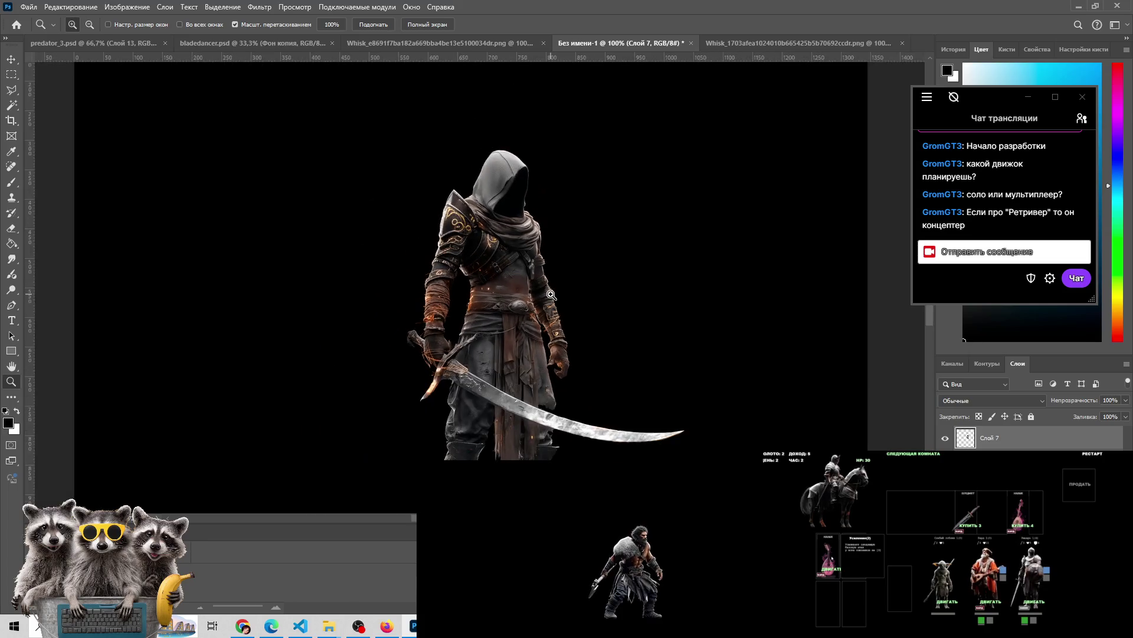
click(495, 180)
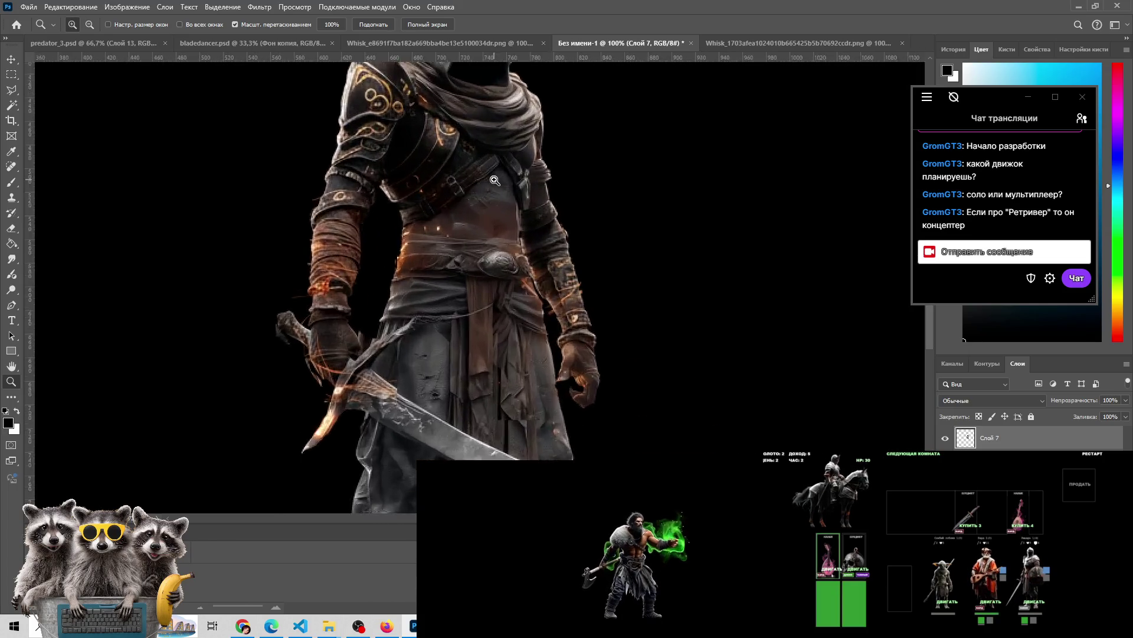
alt+click(495, 180)
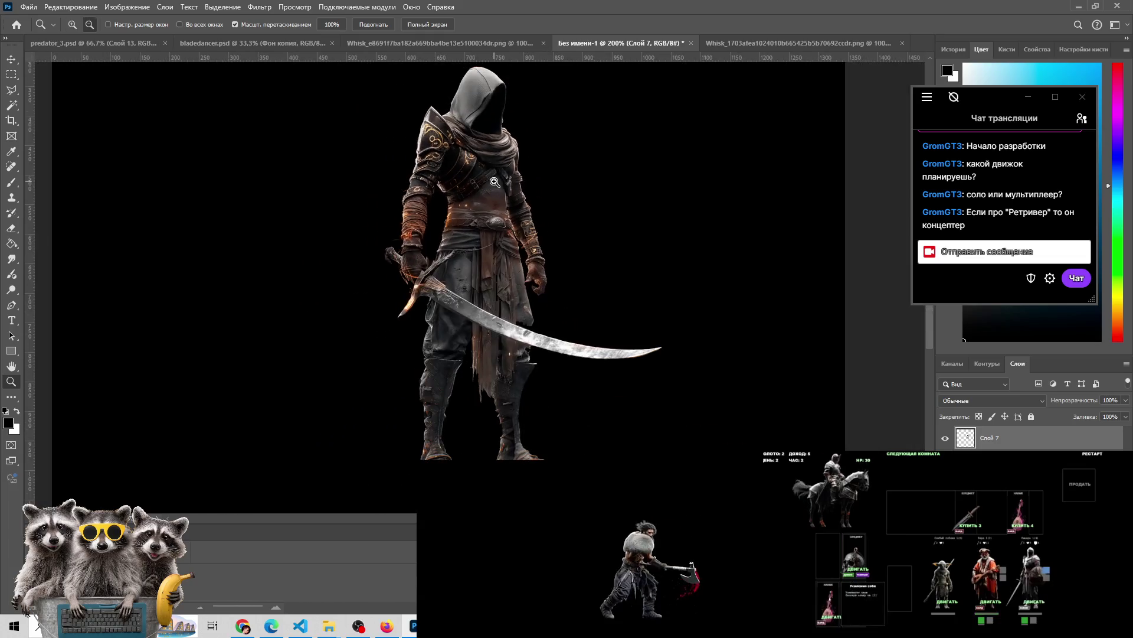
drag(499, 185, 494, 196)
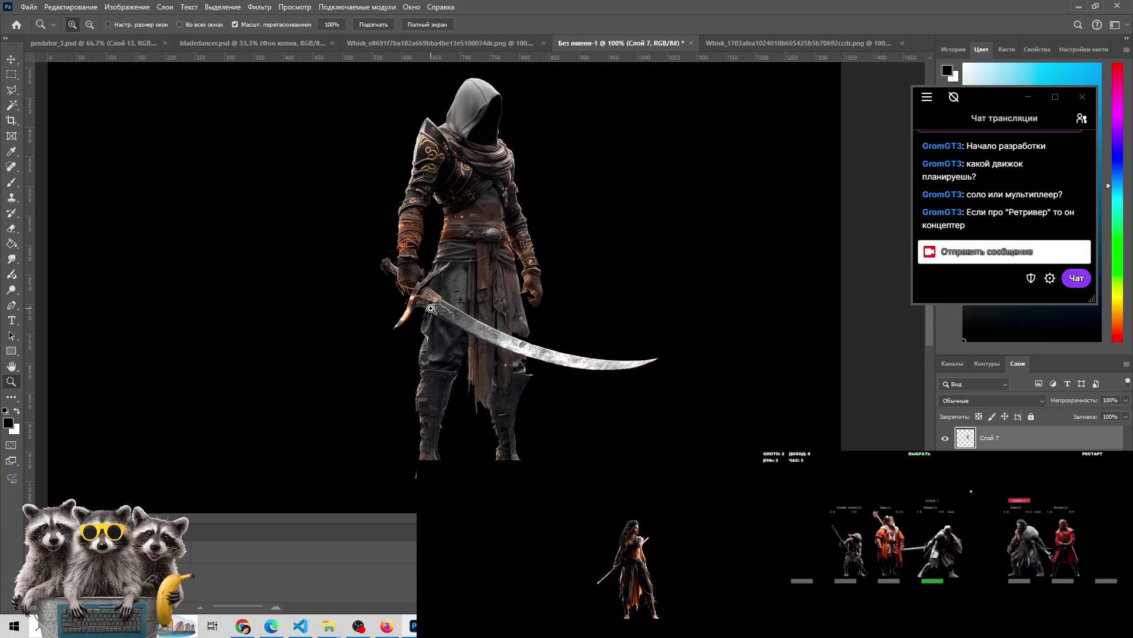
key(ctrl+z)
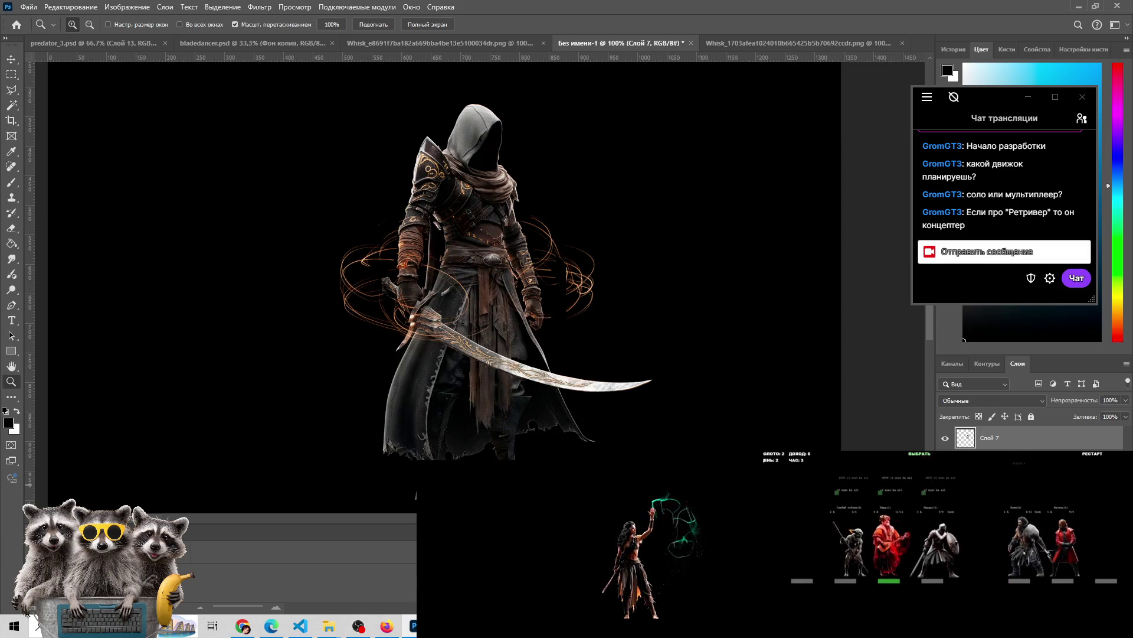
click(803, 45)
key(ctrl+d)
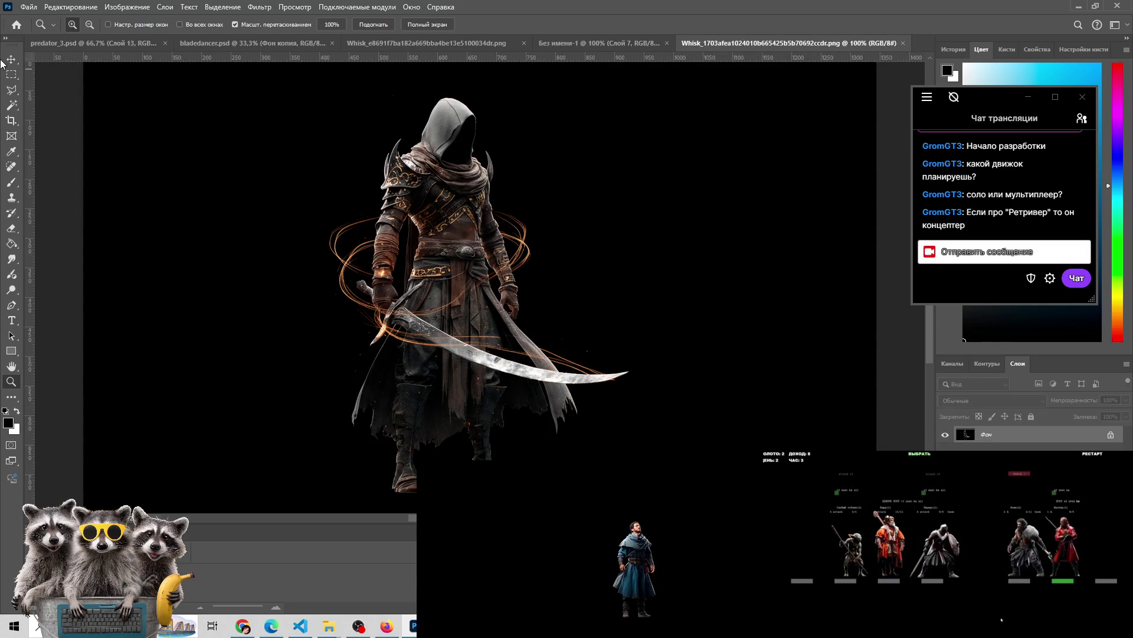
Select the belt area on the variant's waist and paste it into the untitled composite
click(10, 75)
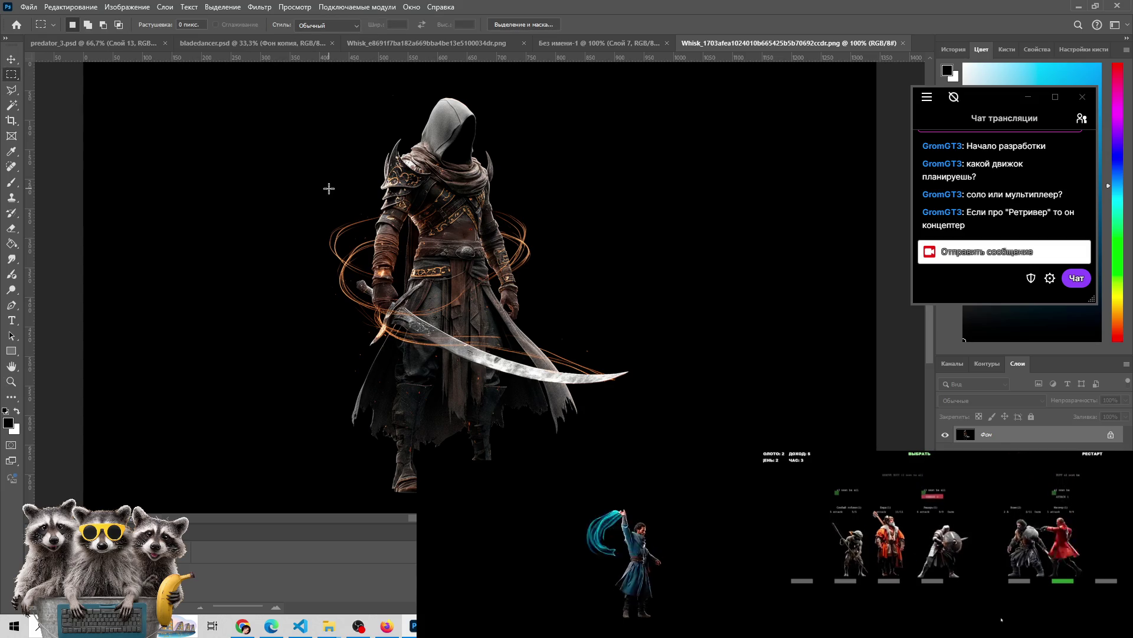
mouse_move(408, 256)
mouse_down()
mouse_move(481, 270)
mouse_move(496, 287)
mouse_move(464, 288)
mouse_up()
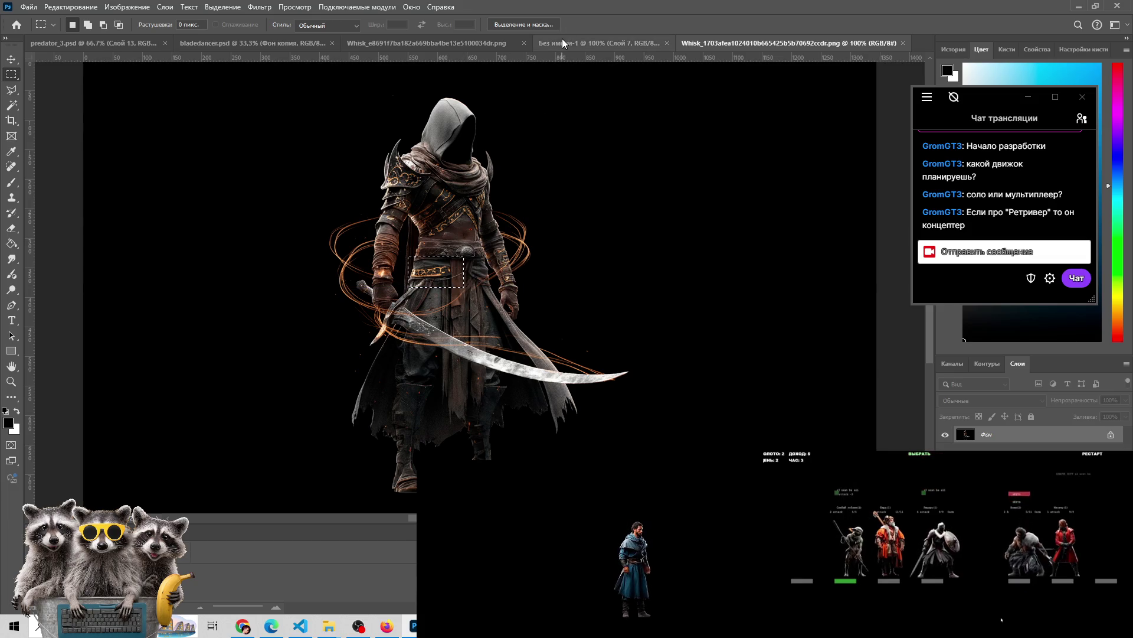
click(562, 39)
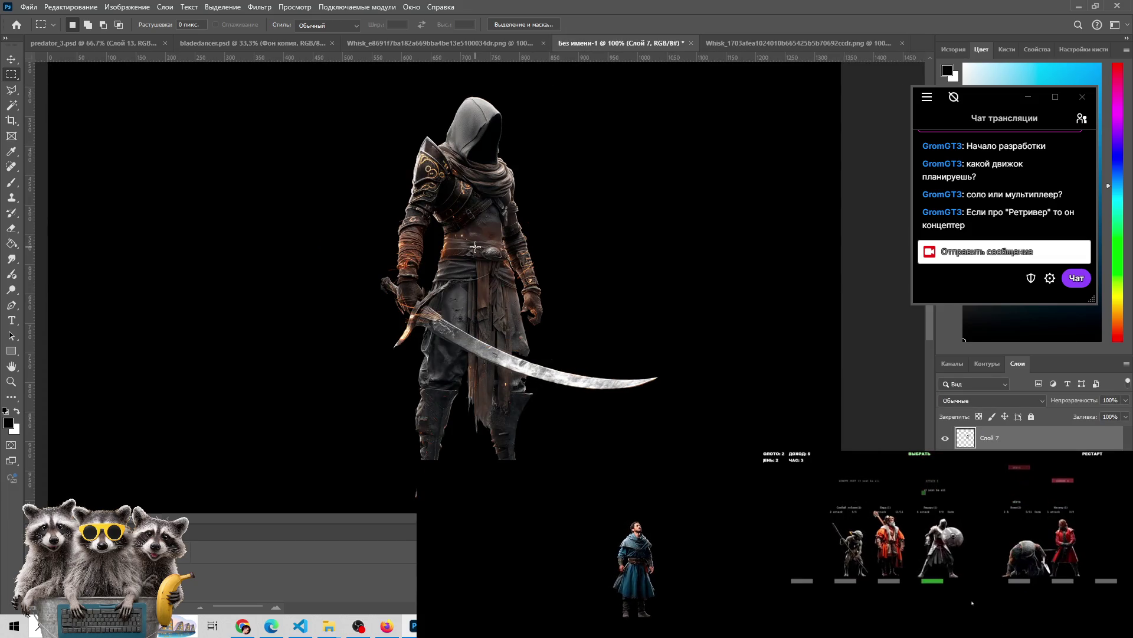
key(ctrl+v)
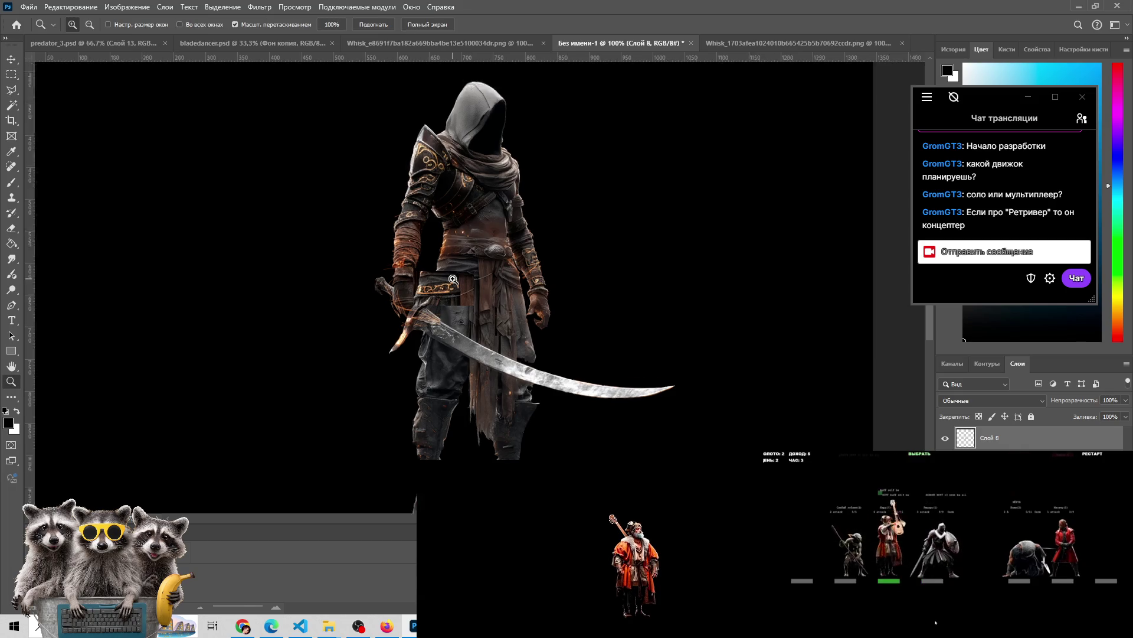
Align the belt patch with the warrior's waist, then return to the Whisk_1703 tab and Discord
click(457, 276)
click(456, 275)
key(v)
drag(418, 305, 470, 262)
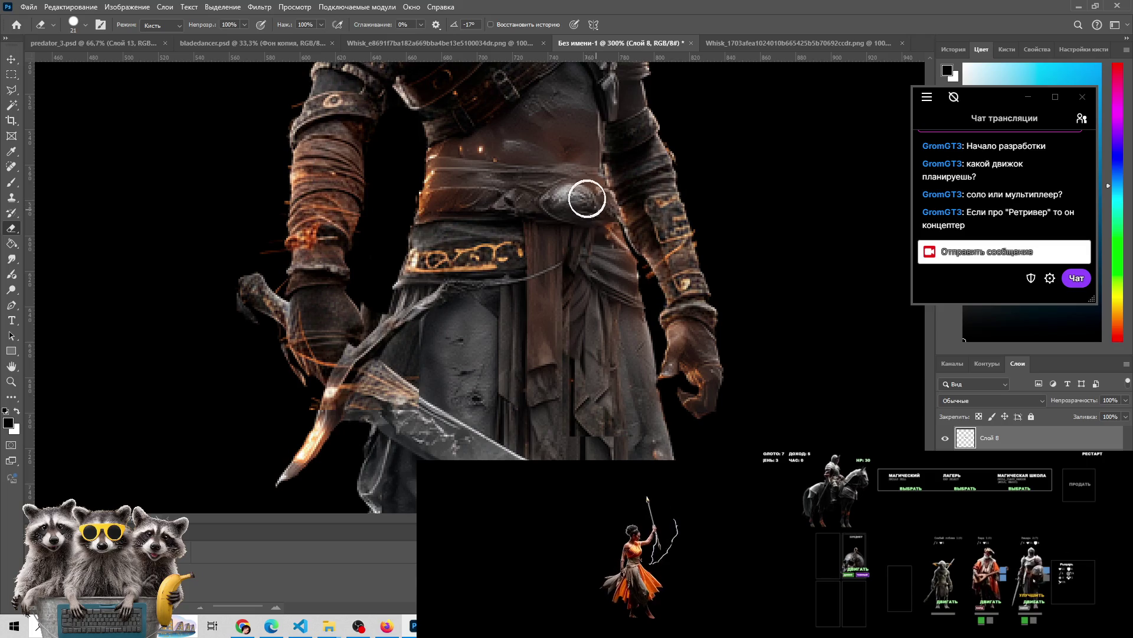
key(z)
alt+click(575, 400)
alt+click(576, 400)
drag(576, 400, 520, 336)
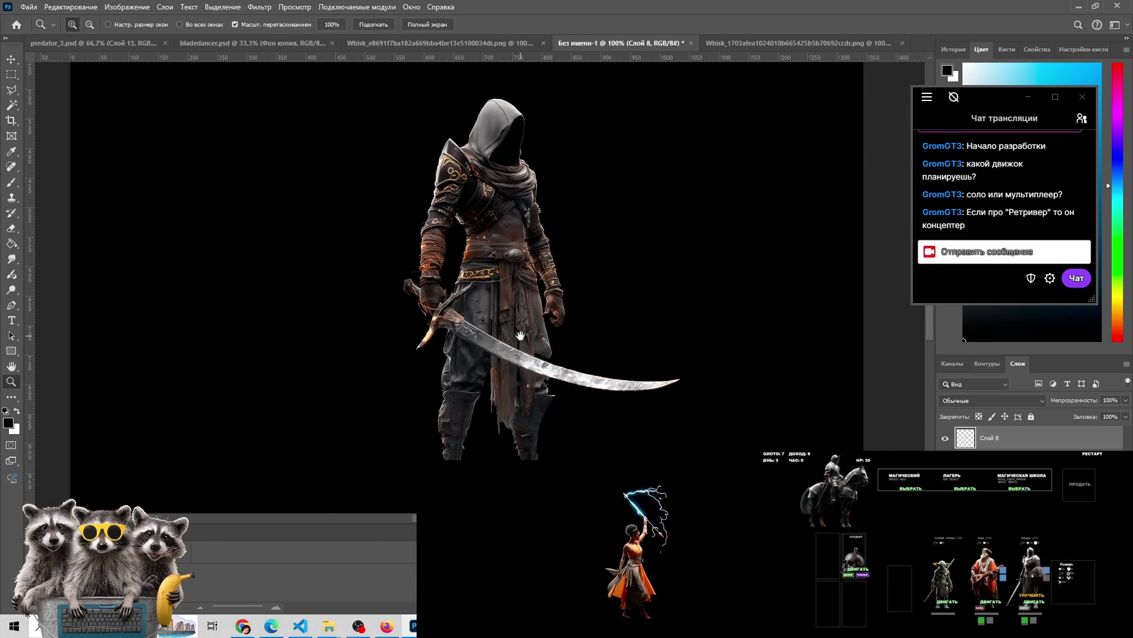
click(762, 45)
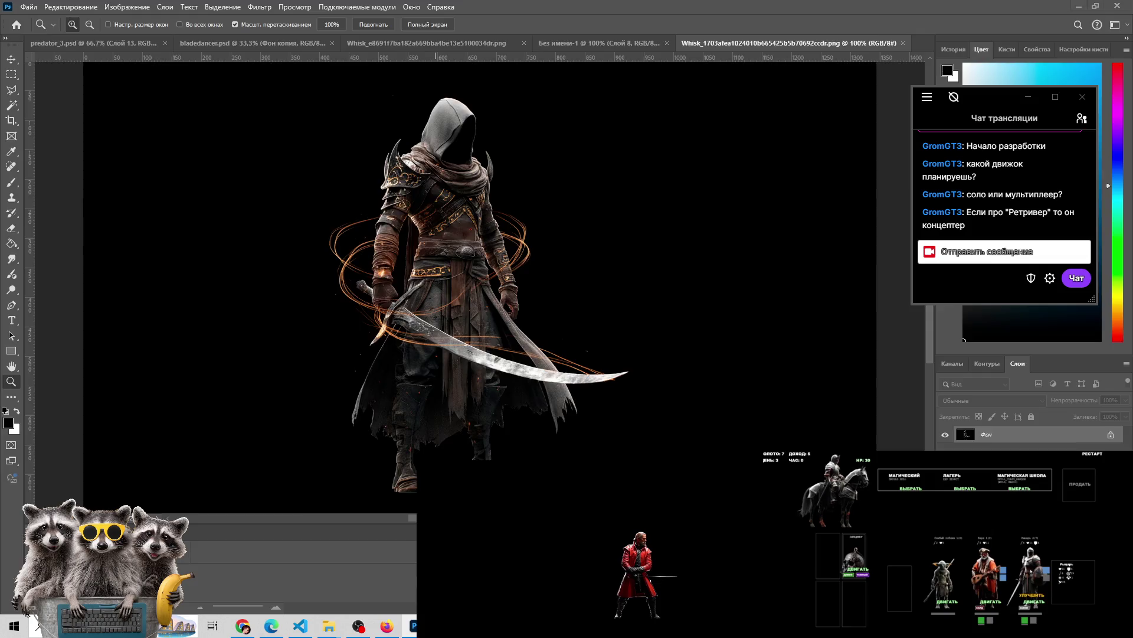
key(alt+Tab)
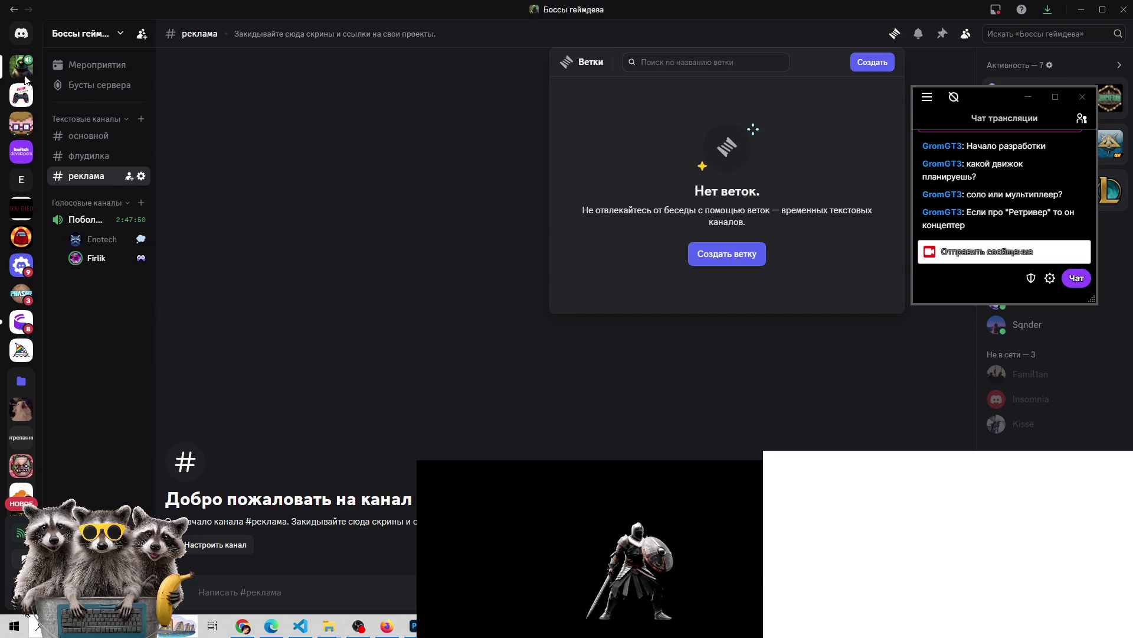
Back in Photoshop, zoom into the variant's belt and undo an accidental erase there
key(alt+Tab)
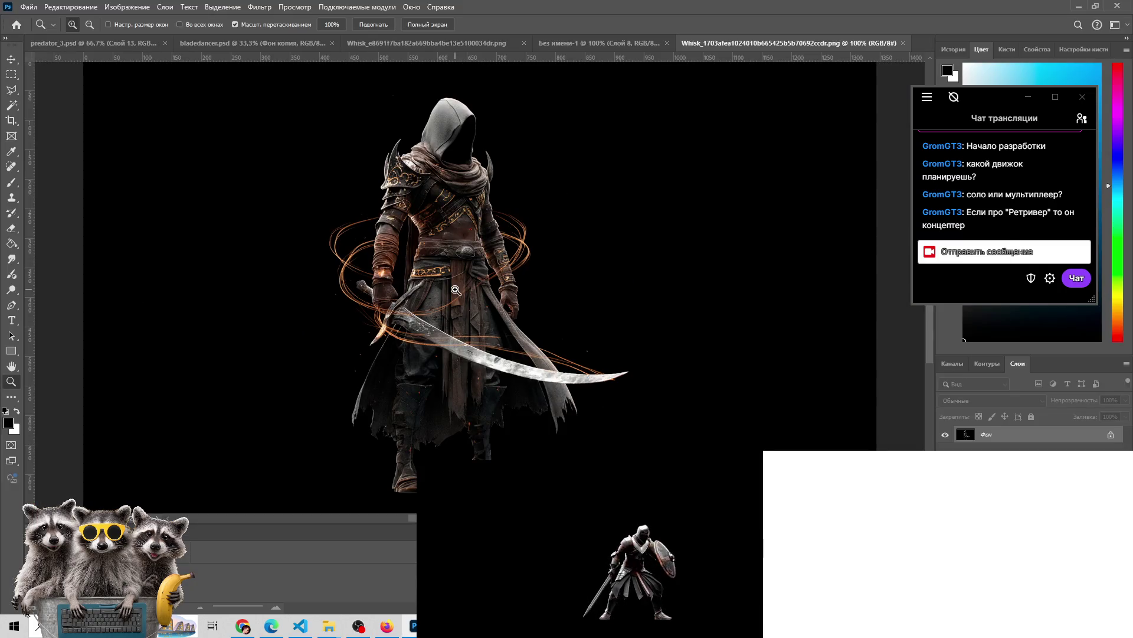
click(456, 290)
click(456, 290)
key(e)
drag(495, 234, 499, 223)
key(ctrl+z)
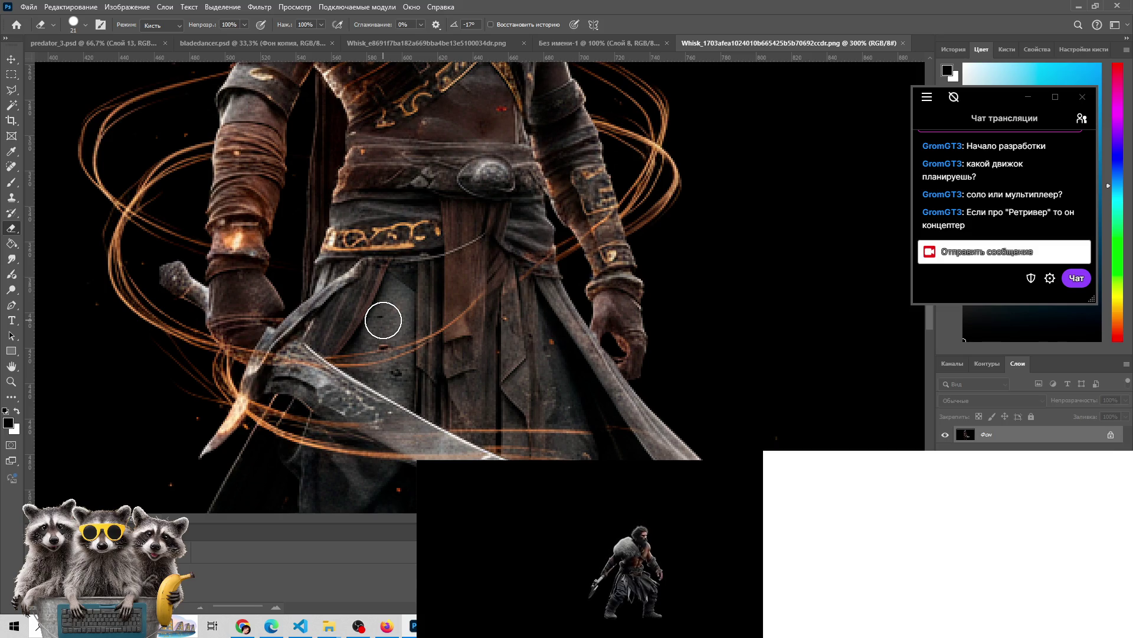
Compare the composite's torso and sword across open documents, ending on the orange-ringed variant
click(609, 38)
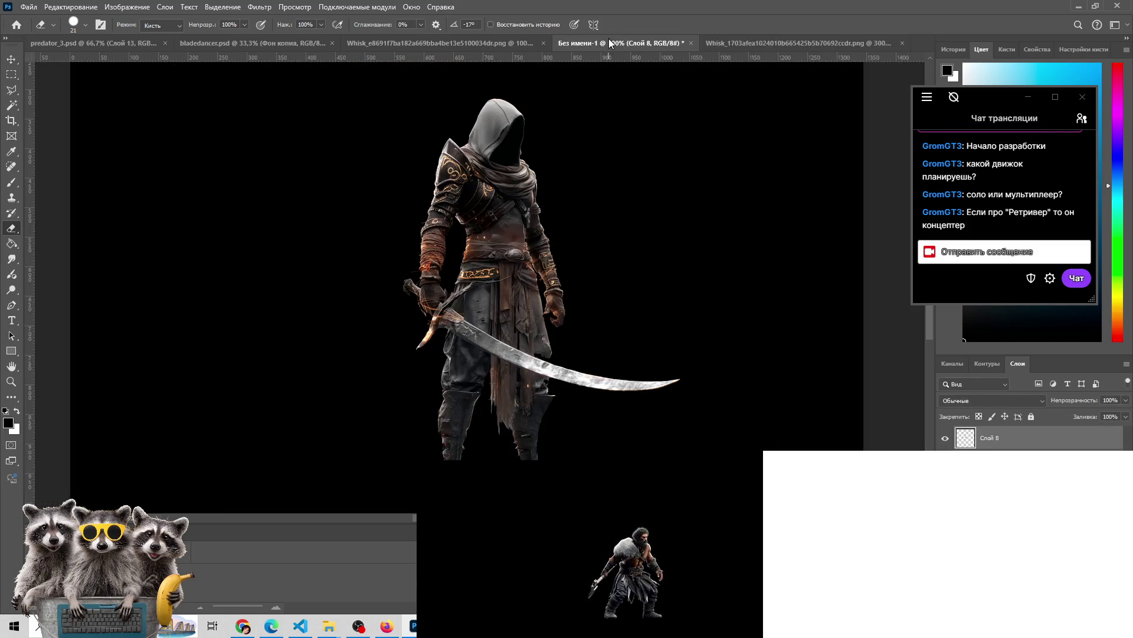
click(463, 44)
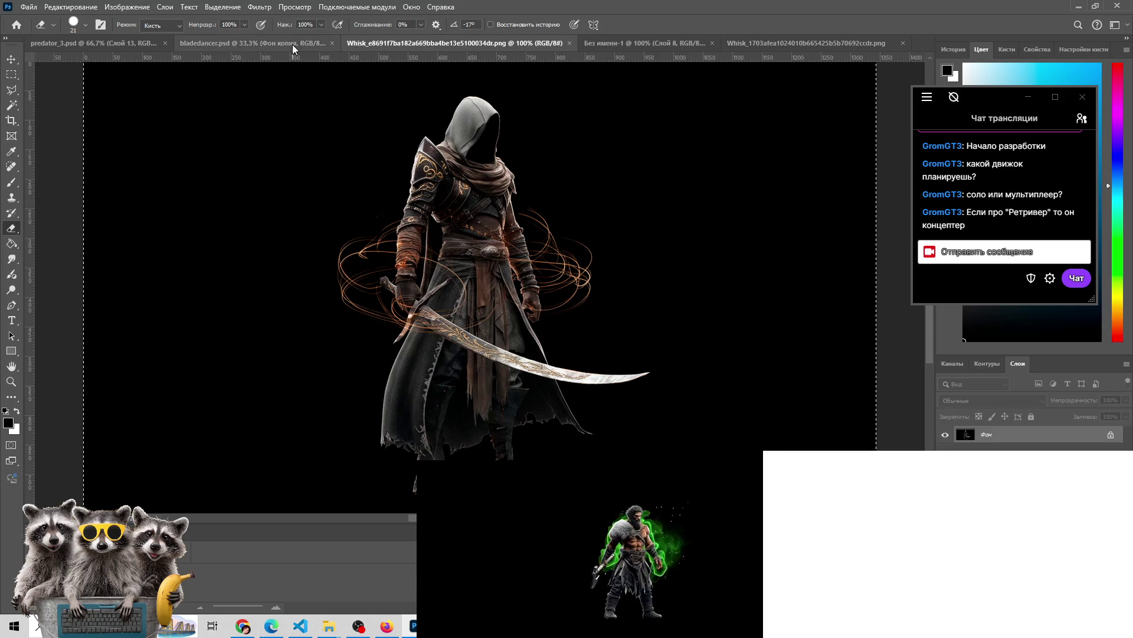
click(292, 44)
click(622, 43)
key(z)
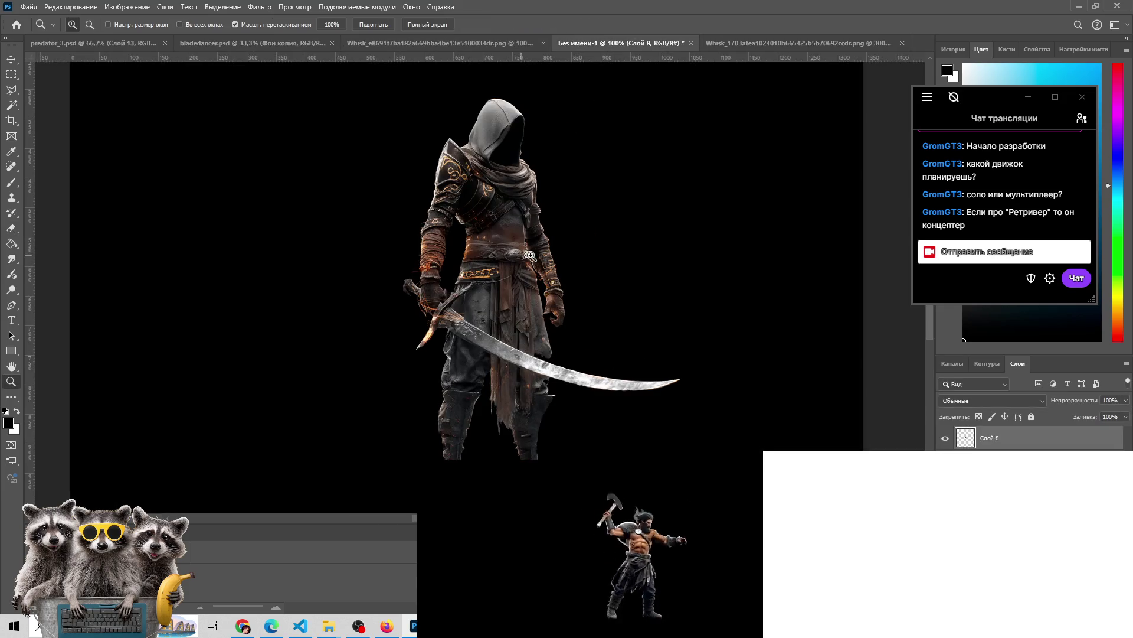
click(534, 258)
key(e)
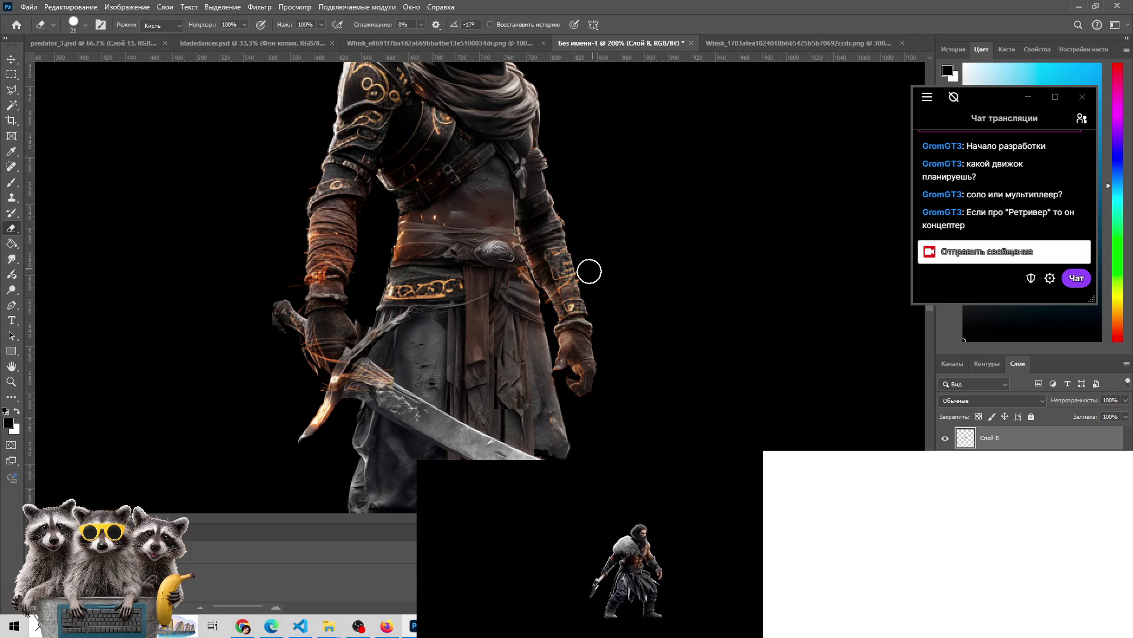
drag(556, 346, 581, 189)
key(z)
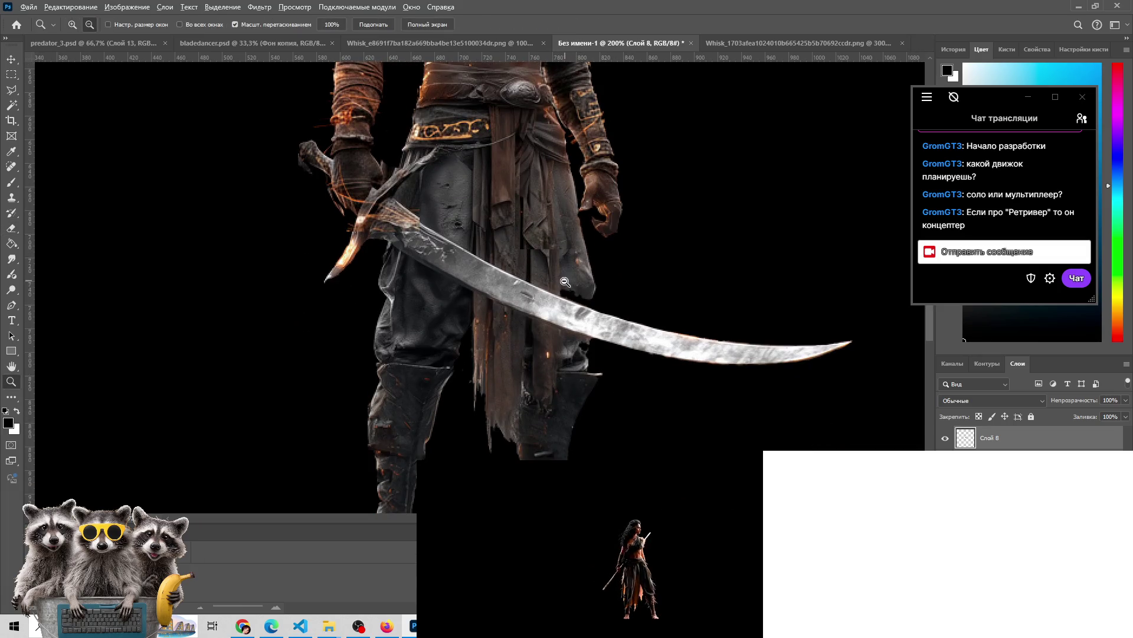
click(794, 38)
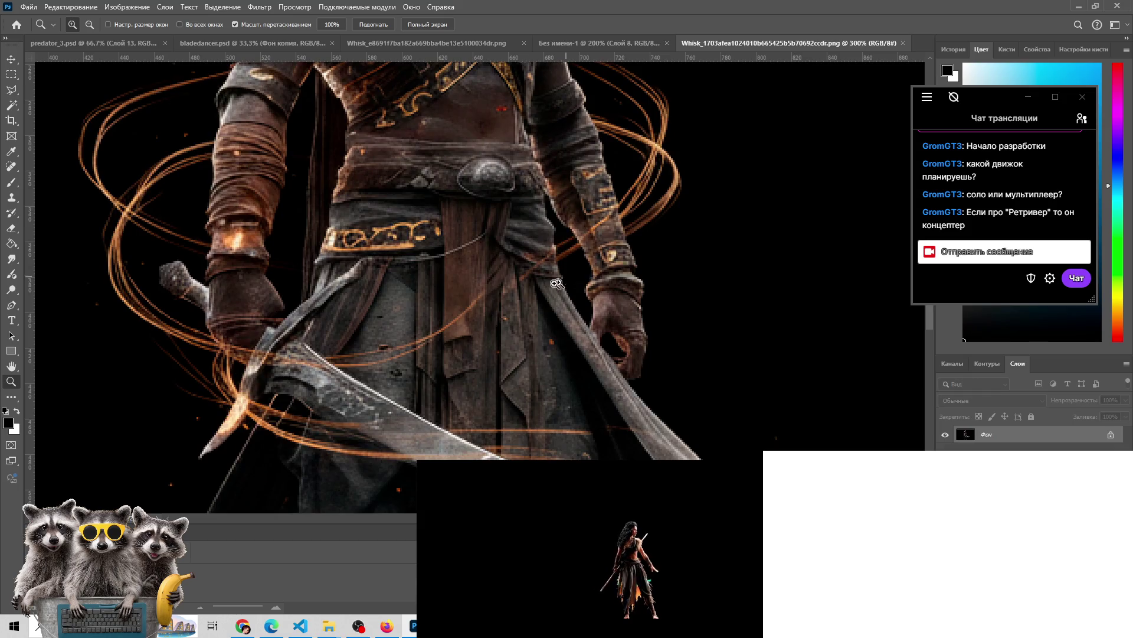
Cycle through the Whisk_e8691, bladedancer.psd and predator_3.psd tabs, settling on bladedancer.psd
scroll(558, 272, down, 2)
scroll(555, 254, down, 2)
click(404, 40)
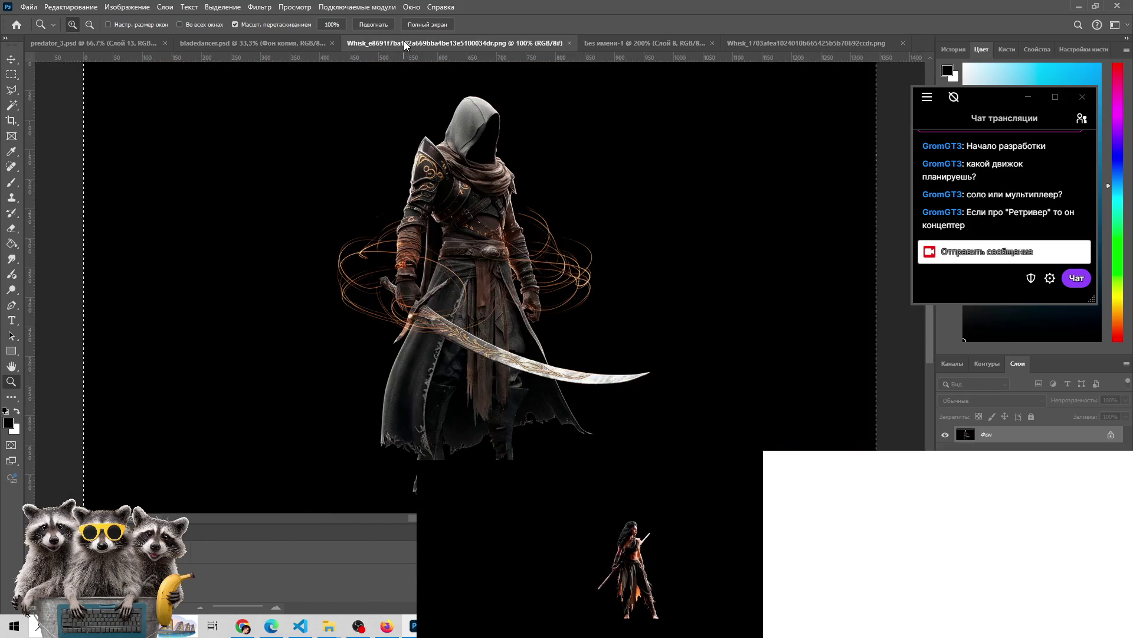
click(295, 40)
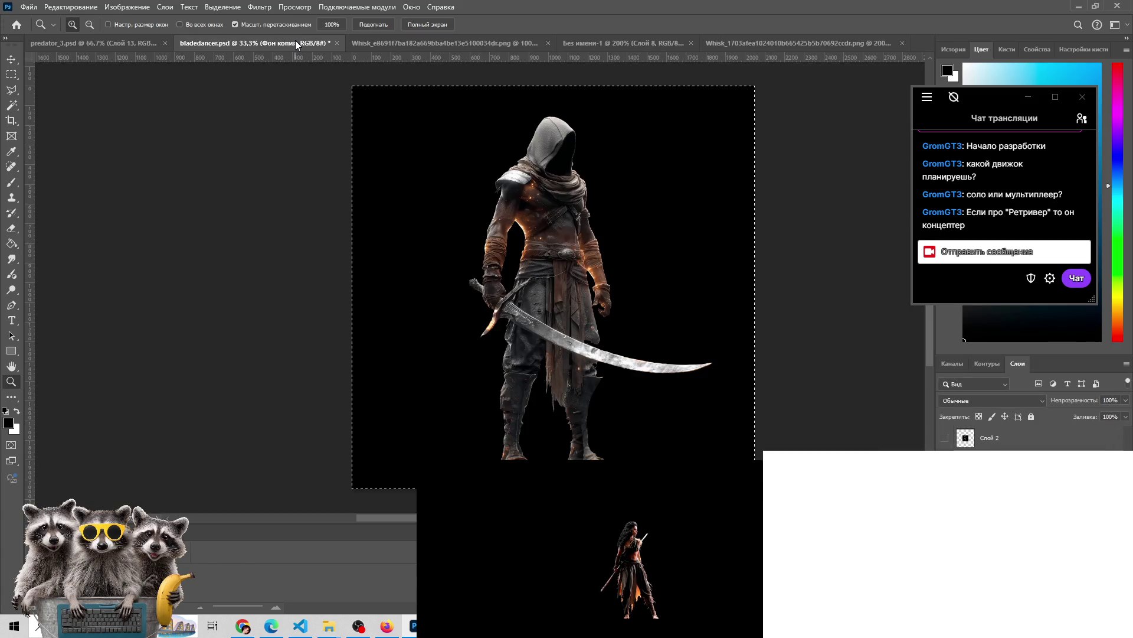
click(123, 39)
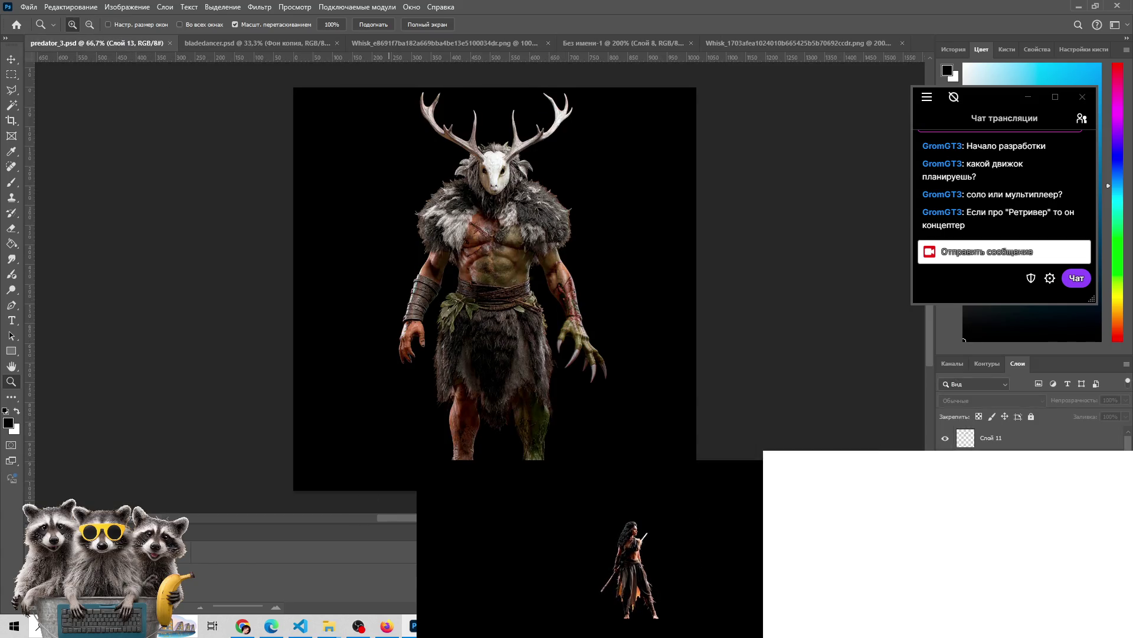
click(255, 43)
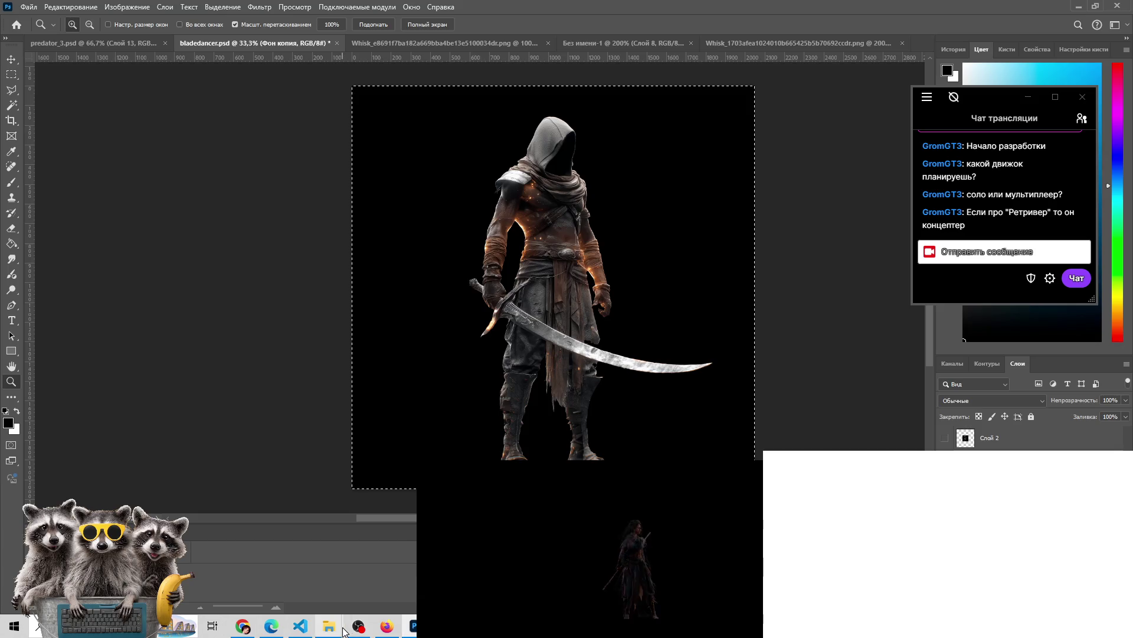
mouse_move(329, 626)
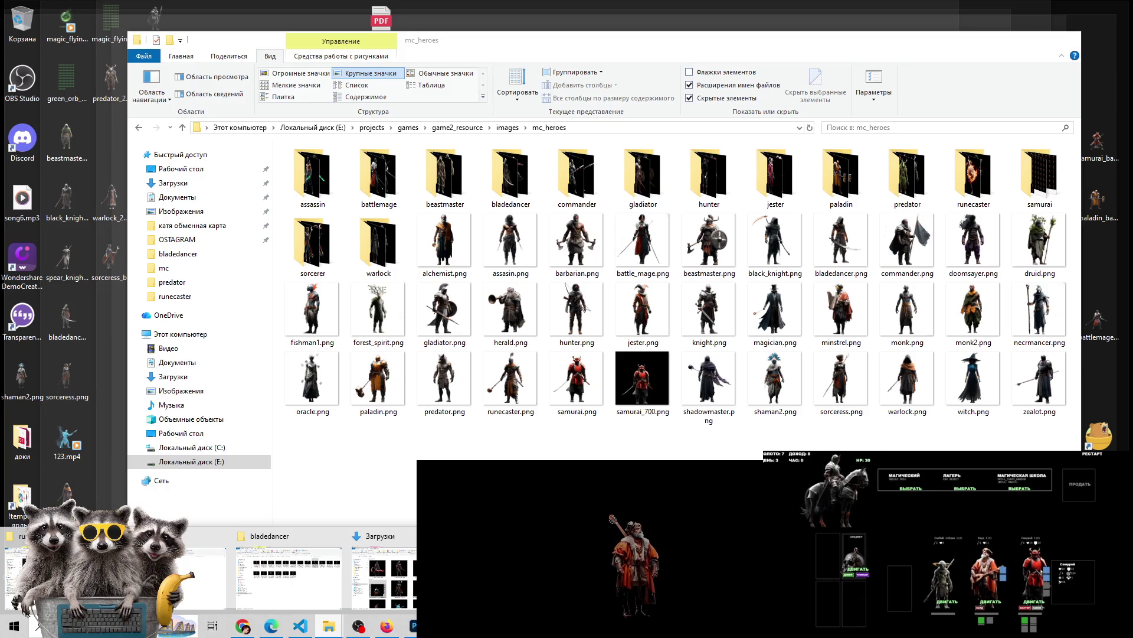
Open the Whisk_e8691f7b… swirl-ring warrior PNG from the bladedancer folder in Photos
click(289, 576)
click(614, 251)
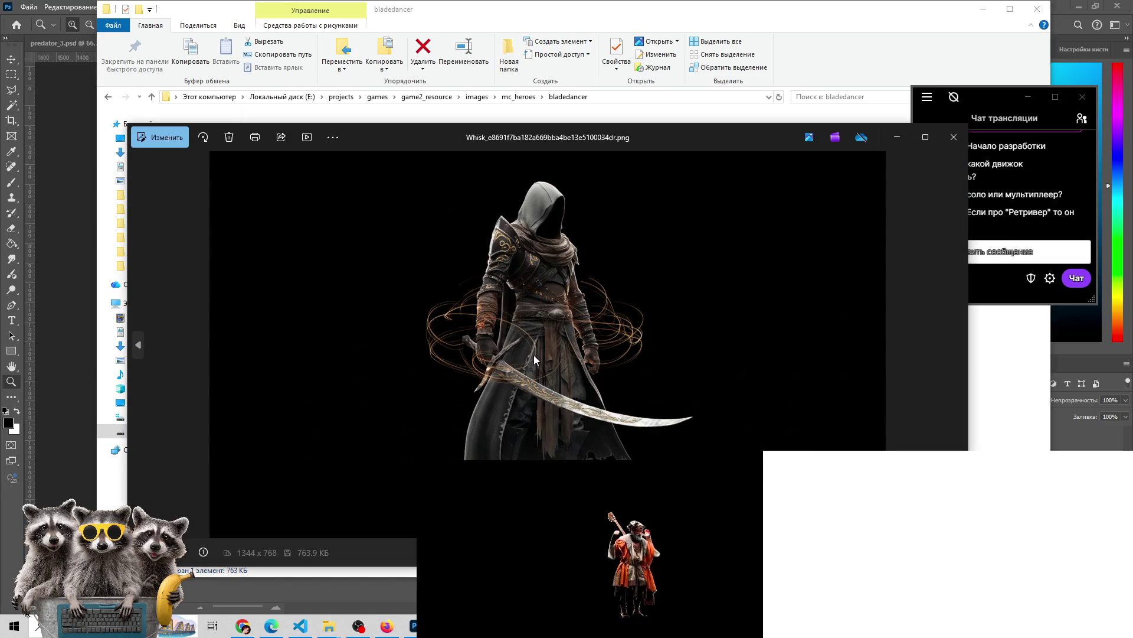
Flip back through the earlier bladedancer variants in Windows Photos
click(137, 348)
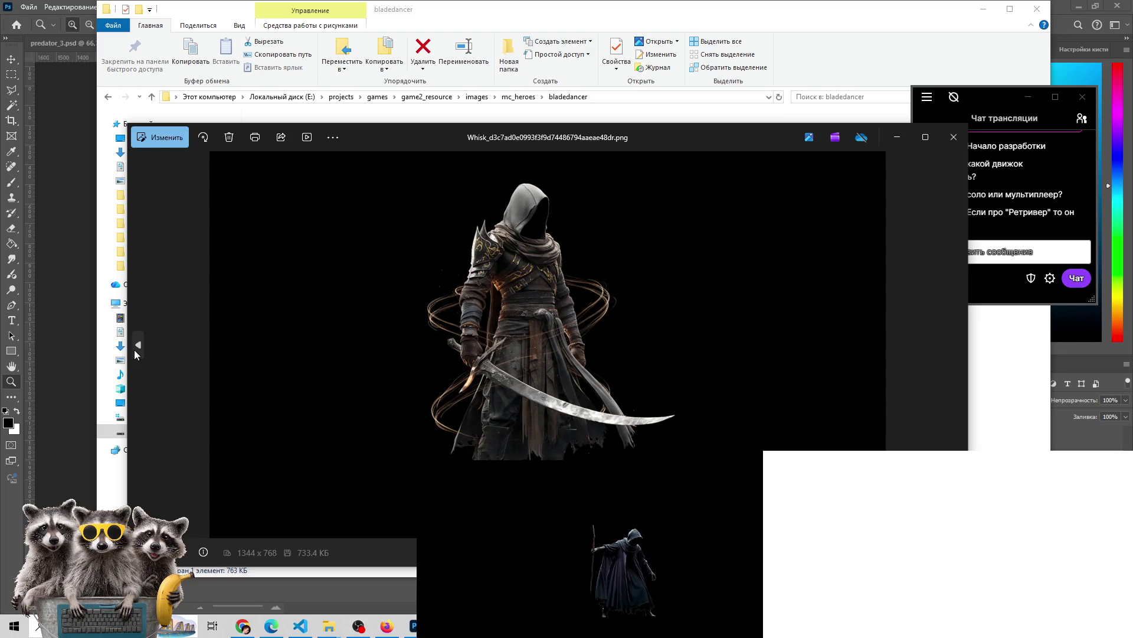
click(137, 348)
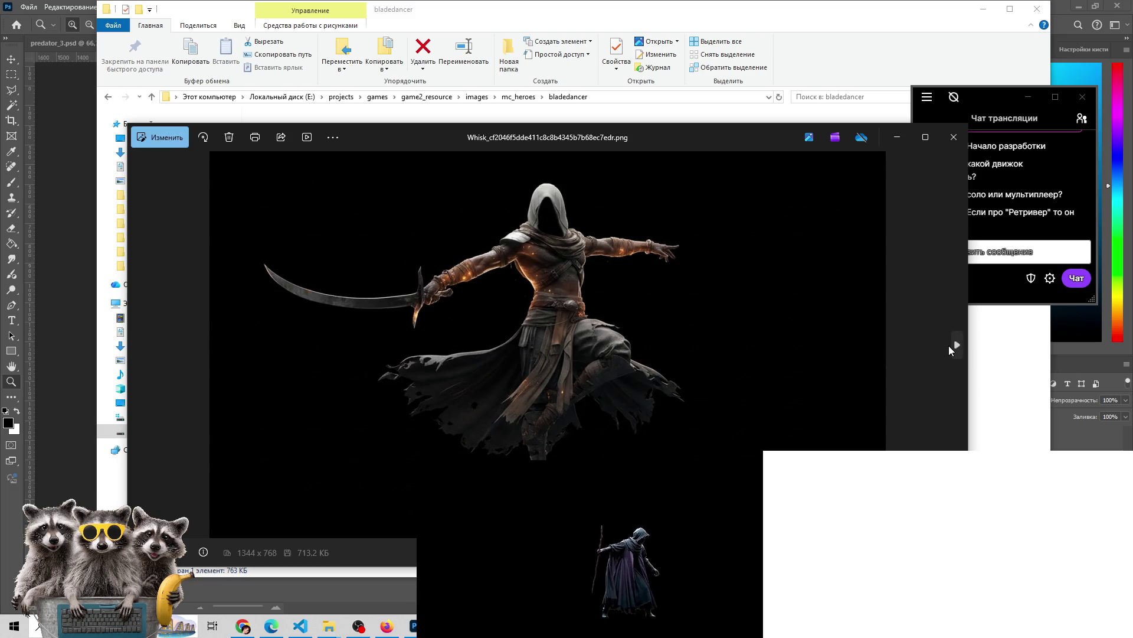
click(949, 349)
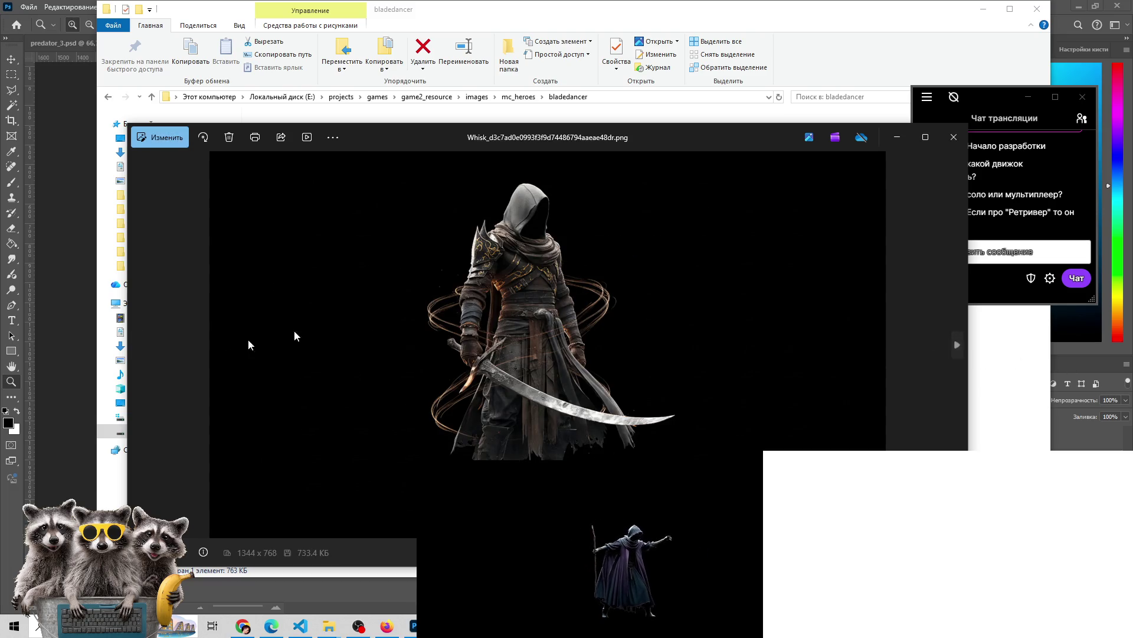
click(140, 342)
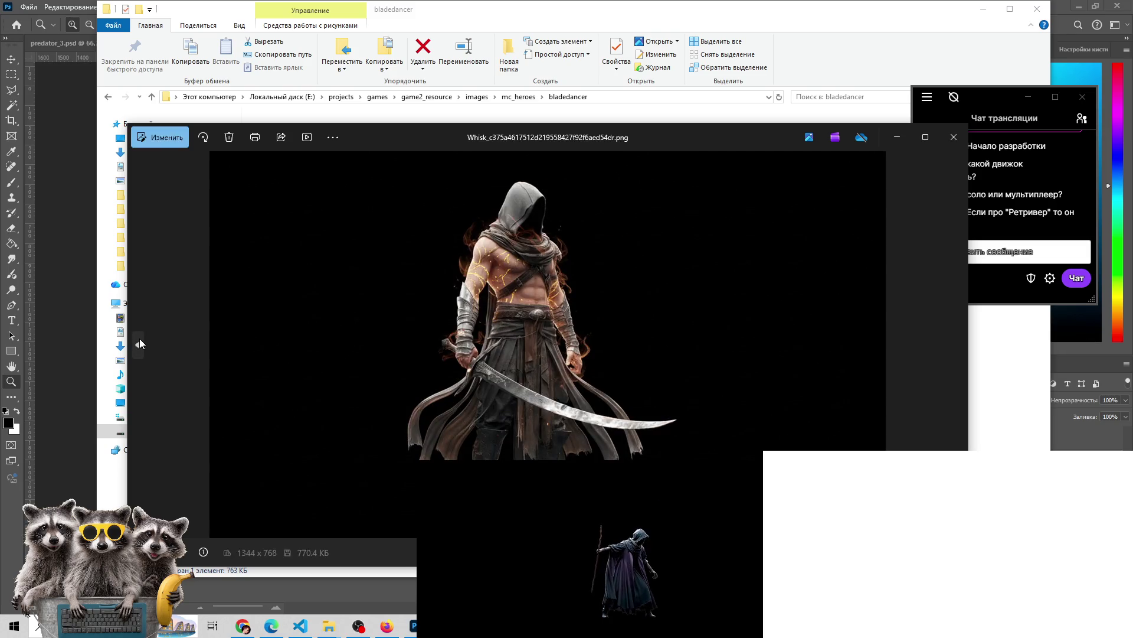
click(140, 342)
click(140, 343)
click(140, 343)
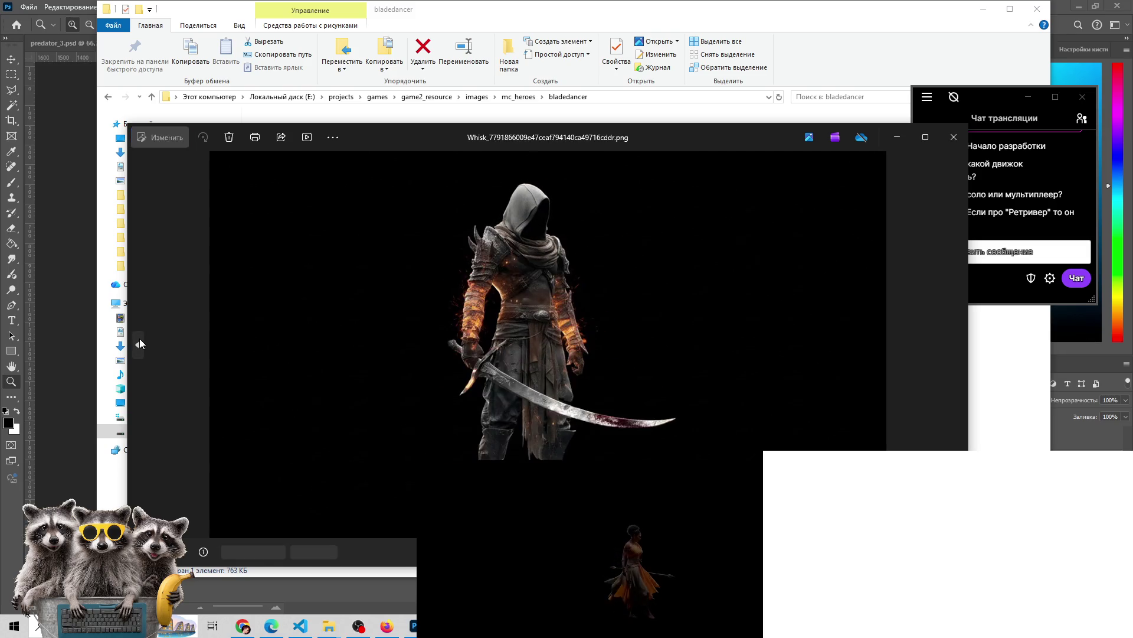
click(140, 343)
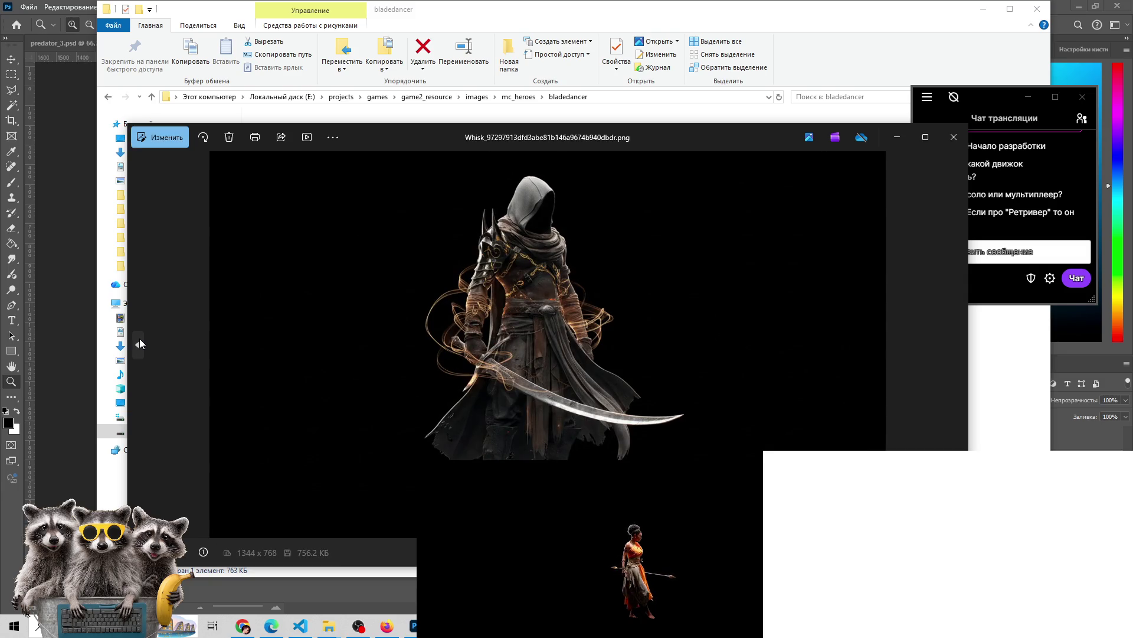
click(140, 342)
click(140, 342)
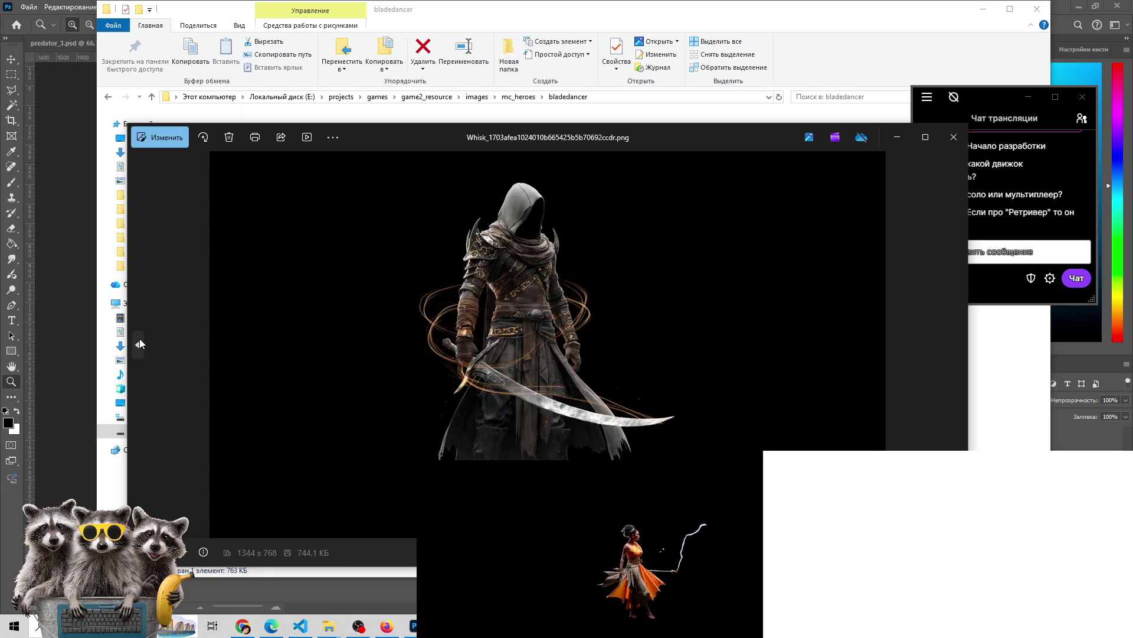
click(140, 342)
click(140, 342)
click(140, 342)
click(140, 342)
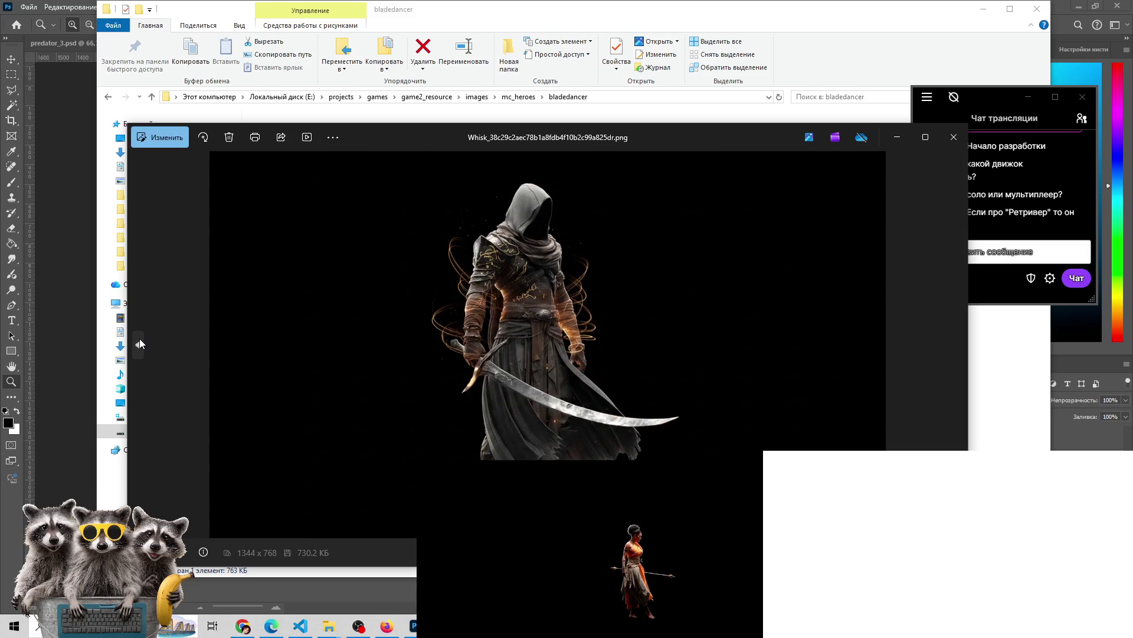
click(140, 342)
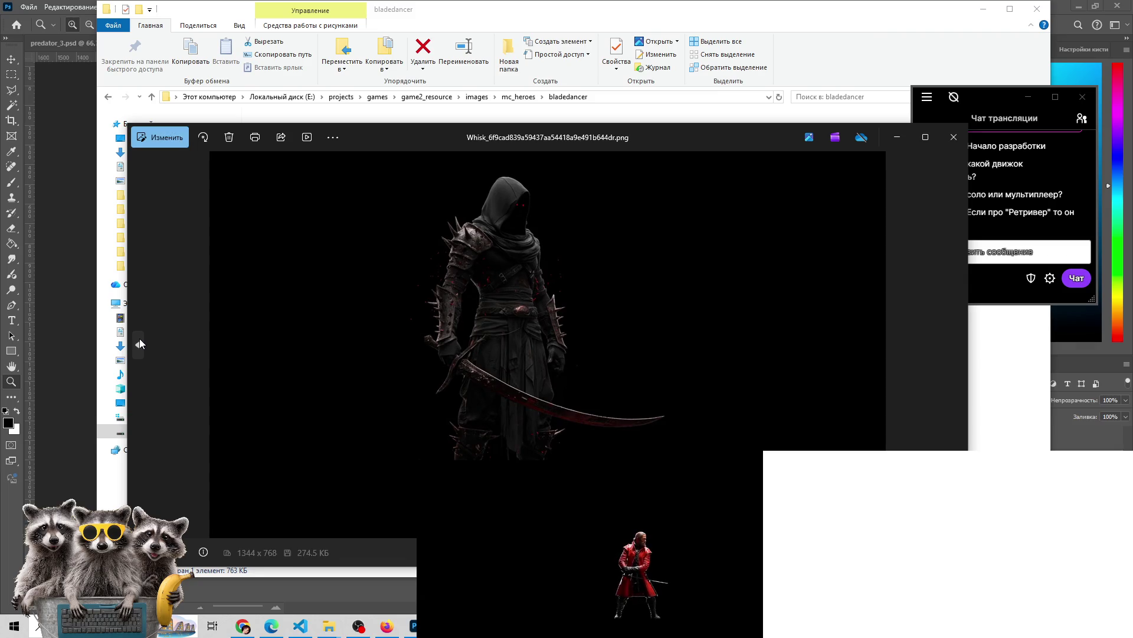
click(140, 343)
click(140, 343)
click(140, 342)
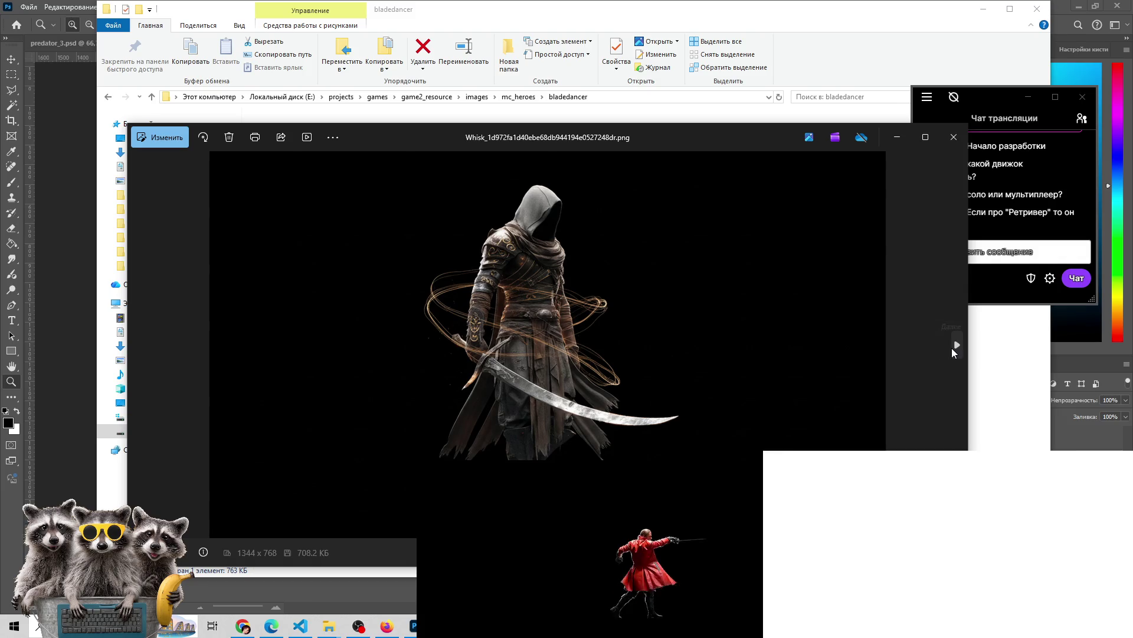
Advance to the blue-hooded variant with the glowing runed sword, then close Photos
click(957, 346)
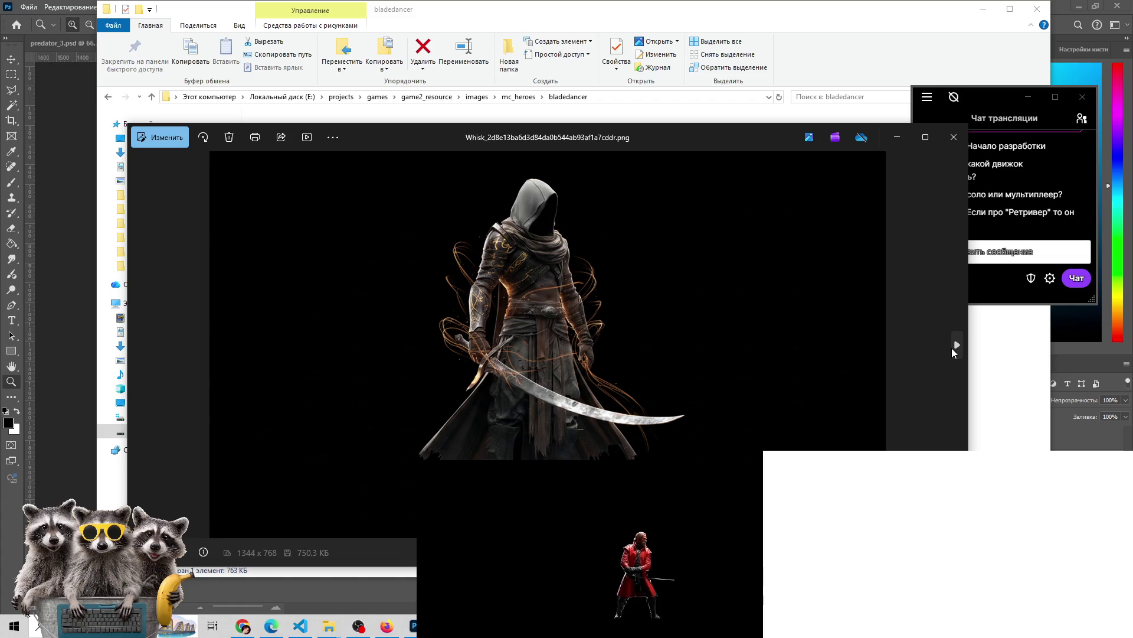
click(952, 349)
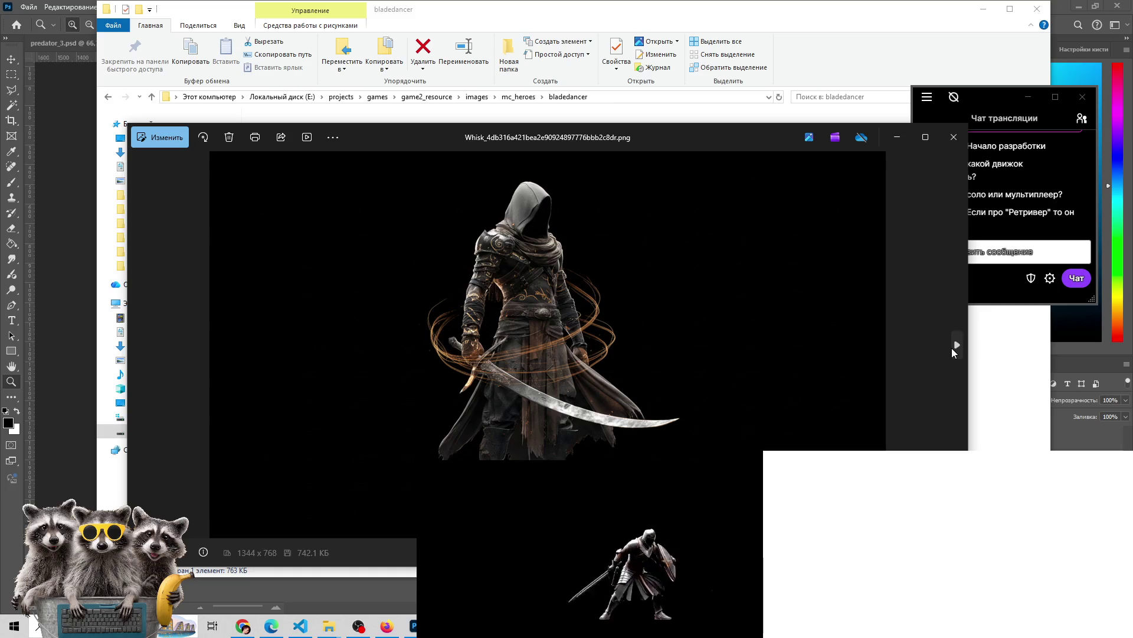
click(952, 350)
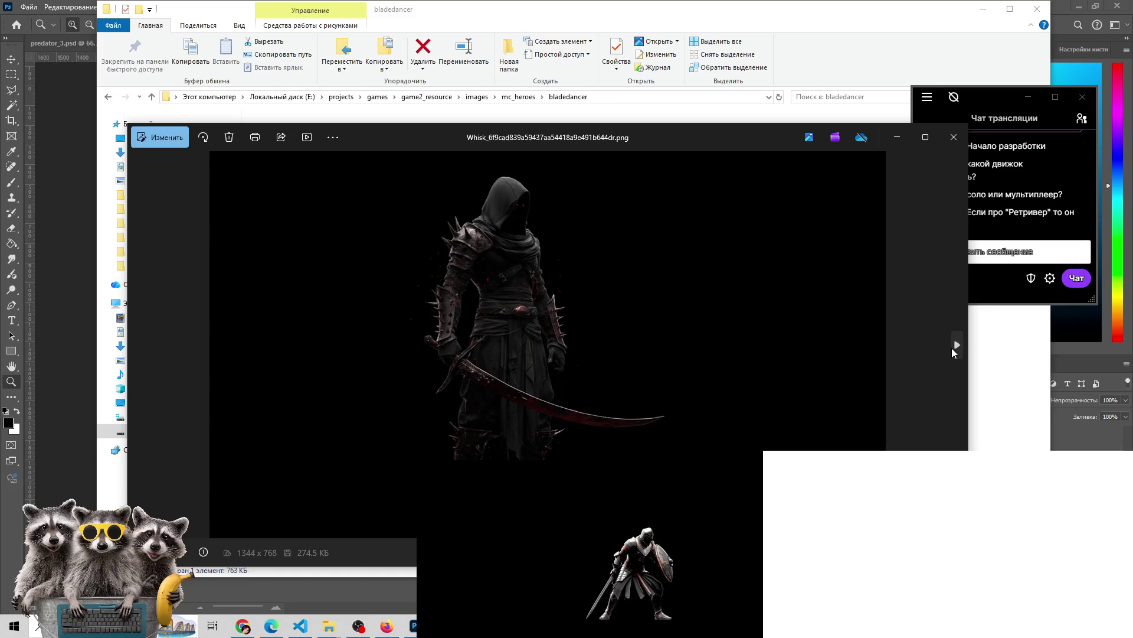
click(952, 349)
click(952, 349)
click(953, 349)
click(952, 349)
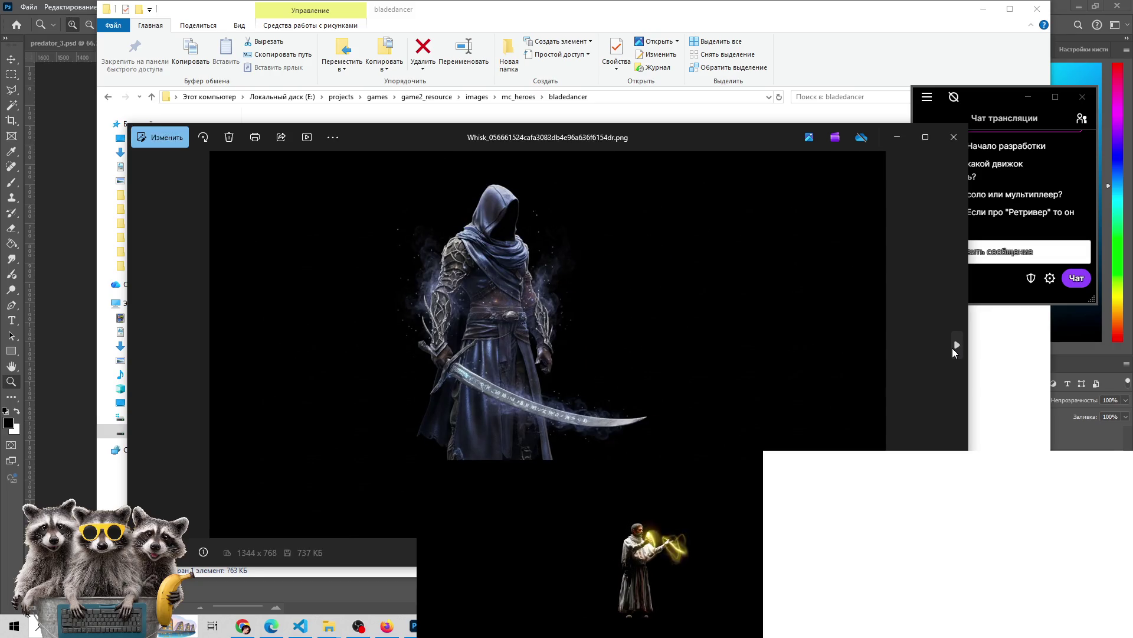
click(952, 137)
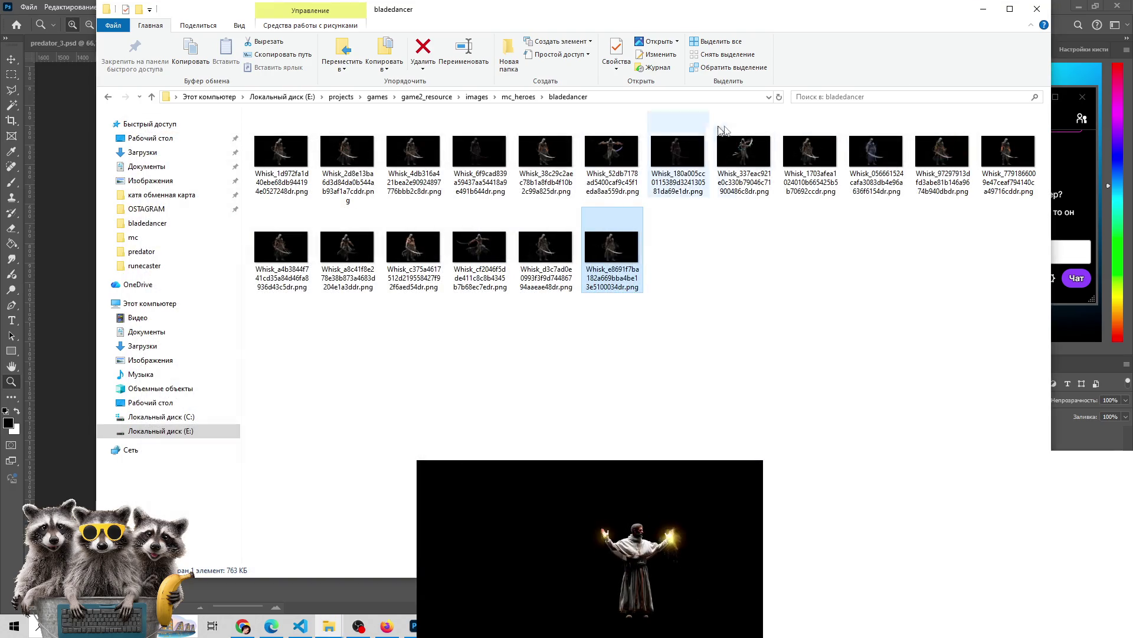
Open the blue-hooded variant PNG in Photoshop, accepting the colour profile prompt
mouse_move(868, 155)
mouse_down()
mouse_move(551, 330)
mouse_move(430, 452)
mouse_move(407, 561)
mouse_move(411, 623)
mouse_move(773, 48)
mouse_move(920, 48)
mouse_up()
key(Return)
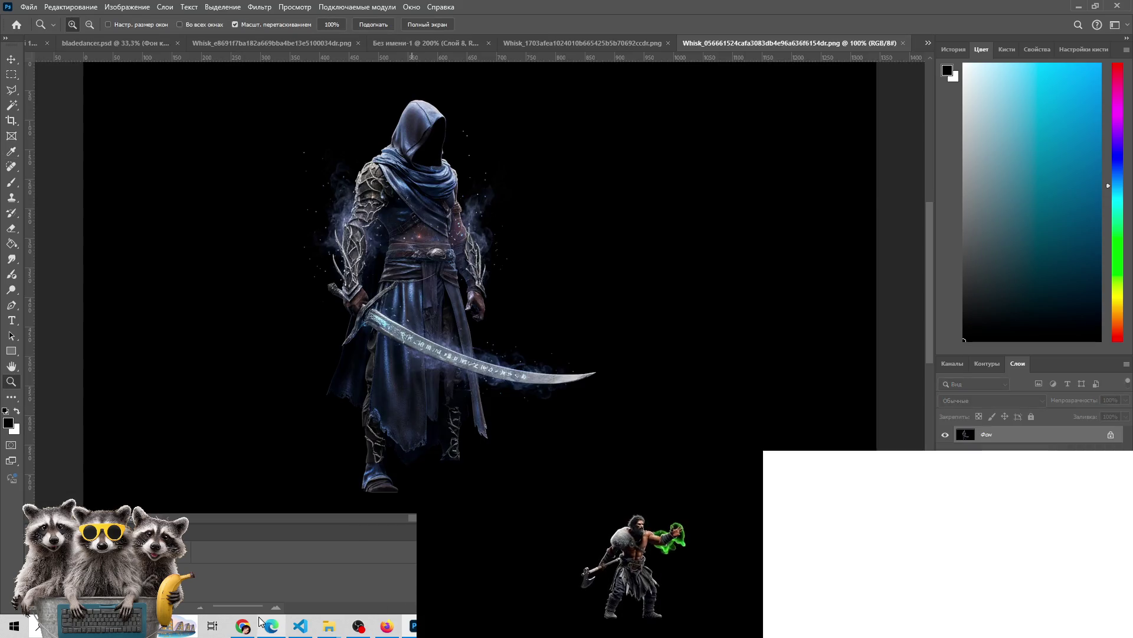
click(360, 627)
click(361, 628)
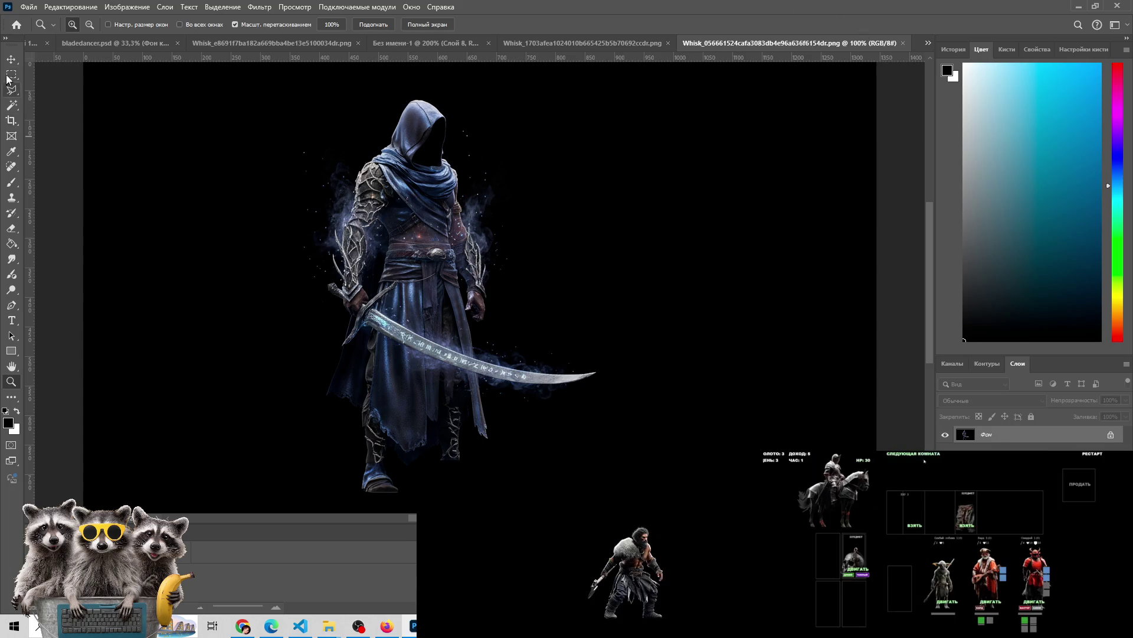
Copy a rectangle around the runed sword and paste it into the untitled composite
key(m)
drag(314, 262, 610, 398)
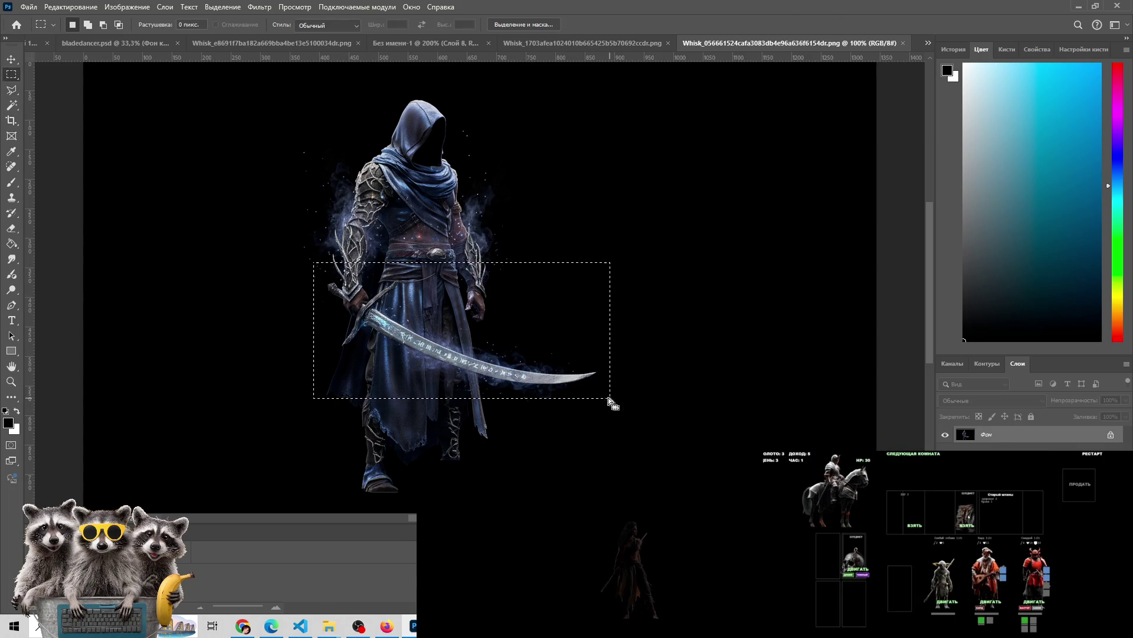
key(ctrl+c)
click(391, 43)
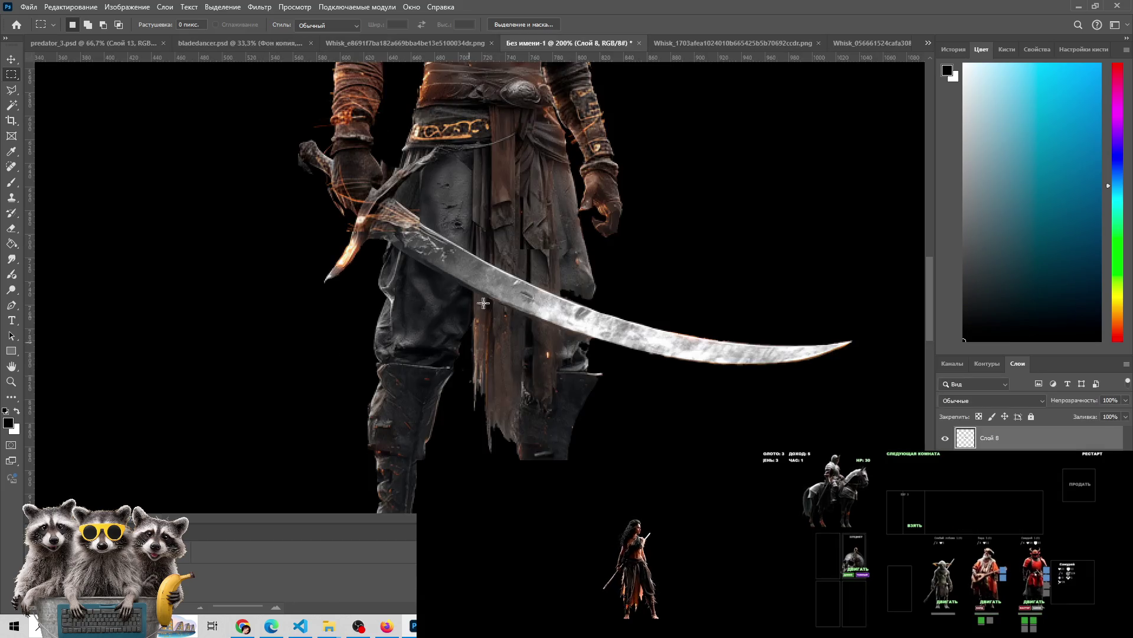
key(ctrl+v)
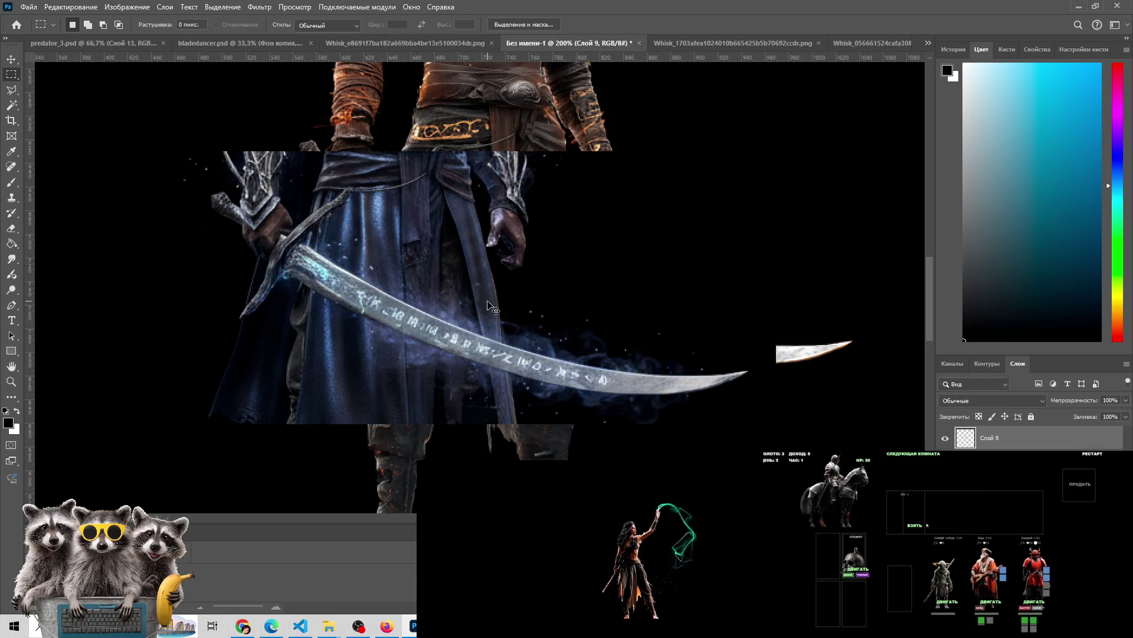
Compare with and without the paste, then move the sword layer up and right
key(ctrl+z)
key(ctrl+shift+z)
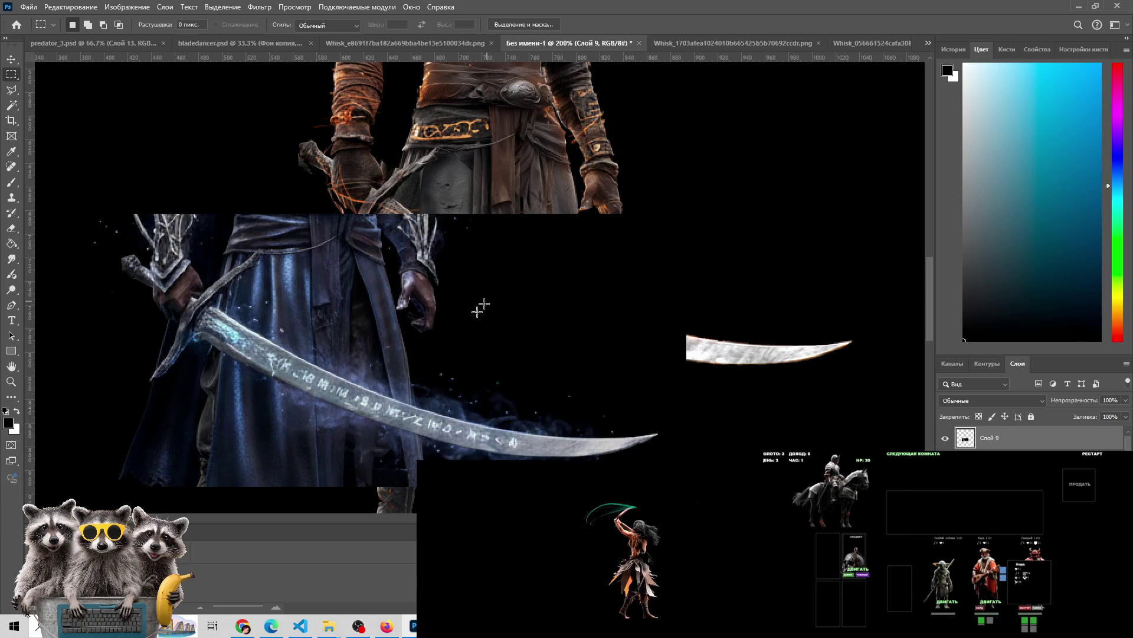
key(v)
mouse_move(485, 302)
mouse_down()
mouse_move(561, 224)
mouse_move(648, 220)
mouse_up()
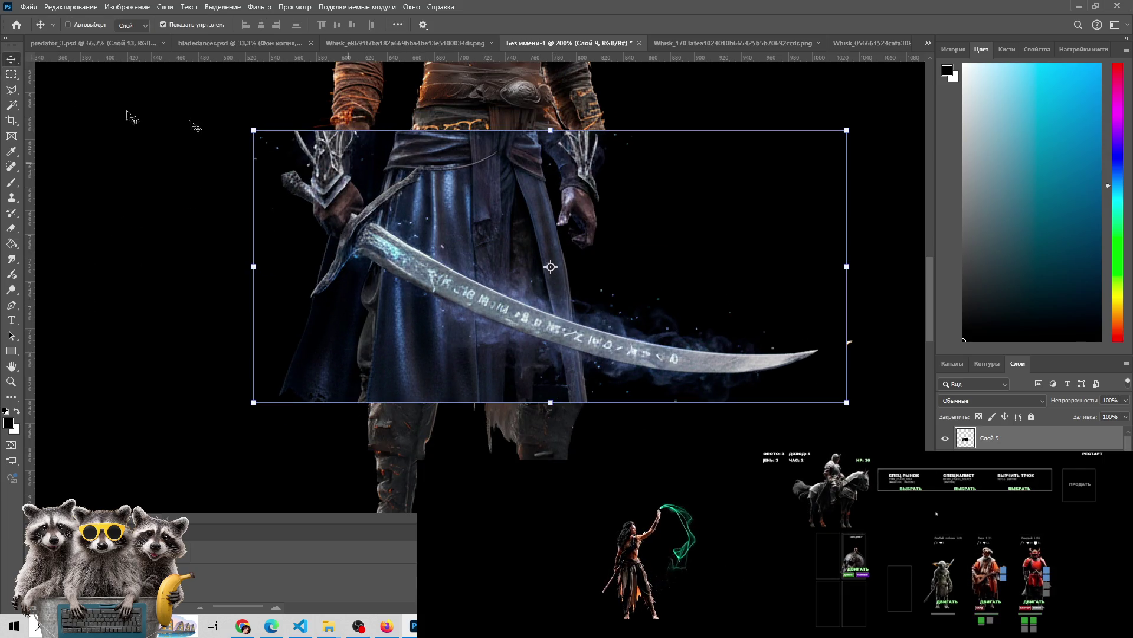
At 42% opacity, align the sword over the original blade, rotated 2.7° and shifted up 8 px
mouse_move(431, 213)
mouse_down()
mouse_move(496, 137)
mouse_move(503, 158)
mouse_move(484, 197)
mouse_up()
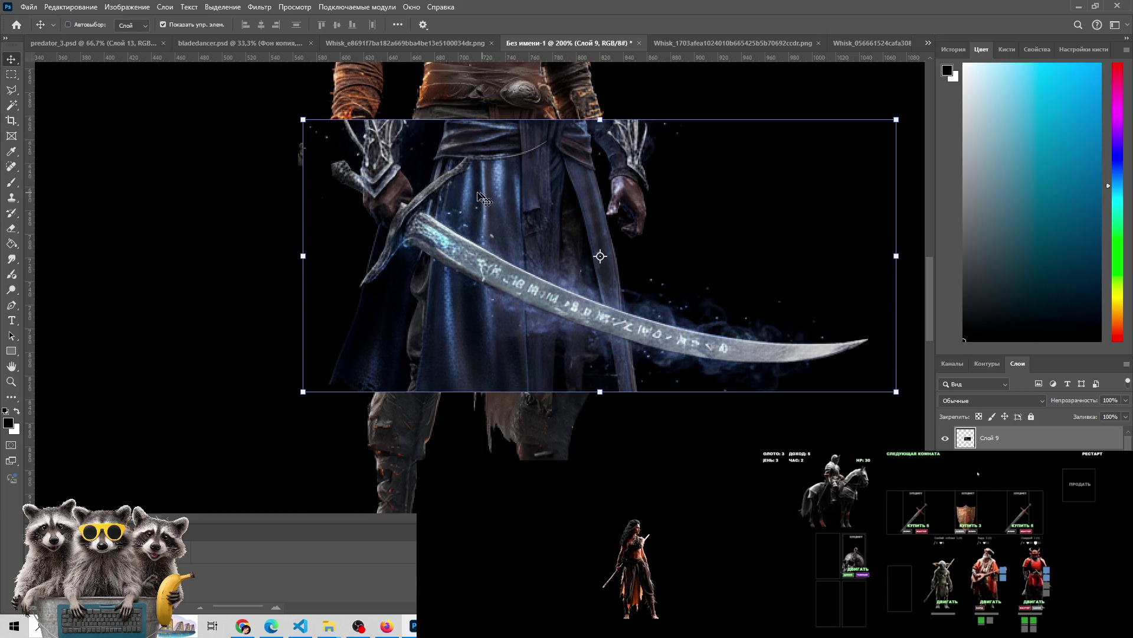
click(1124, 402)
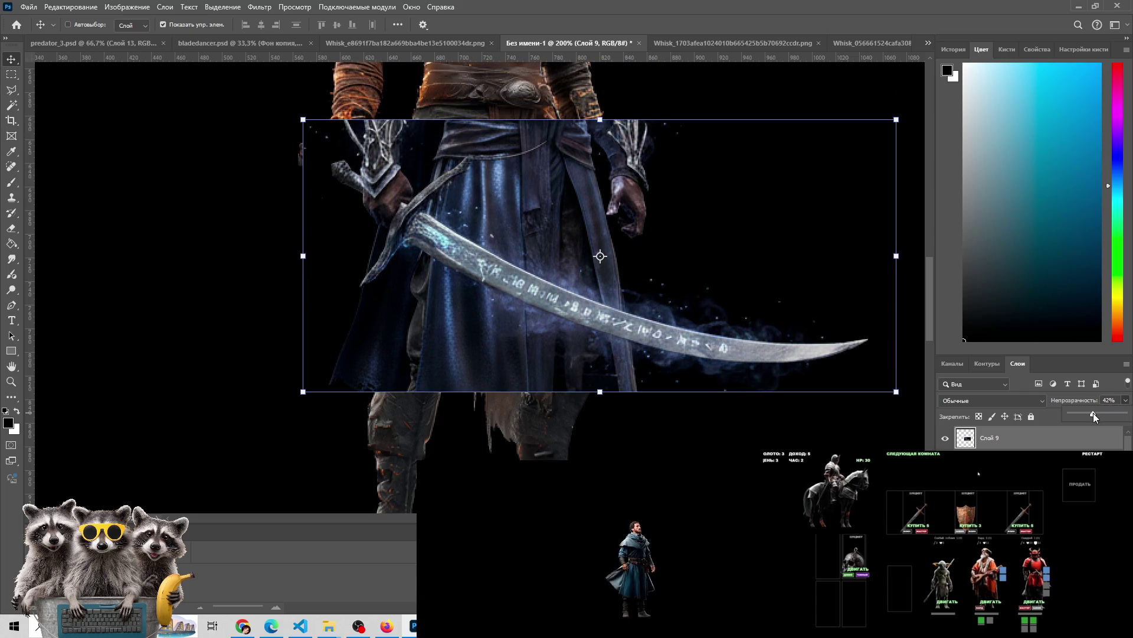
mouse_move(590, 255)
mouse_down()
mouse_move(558, 274)
mouse_move(528, 254)
mouse_up()
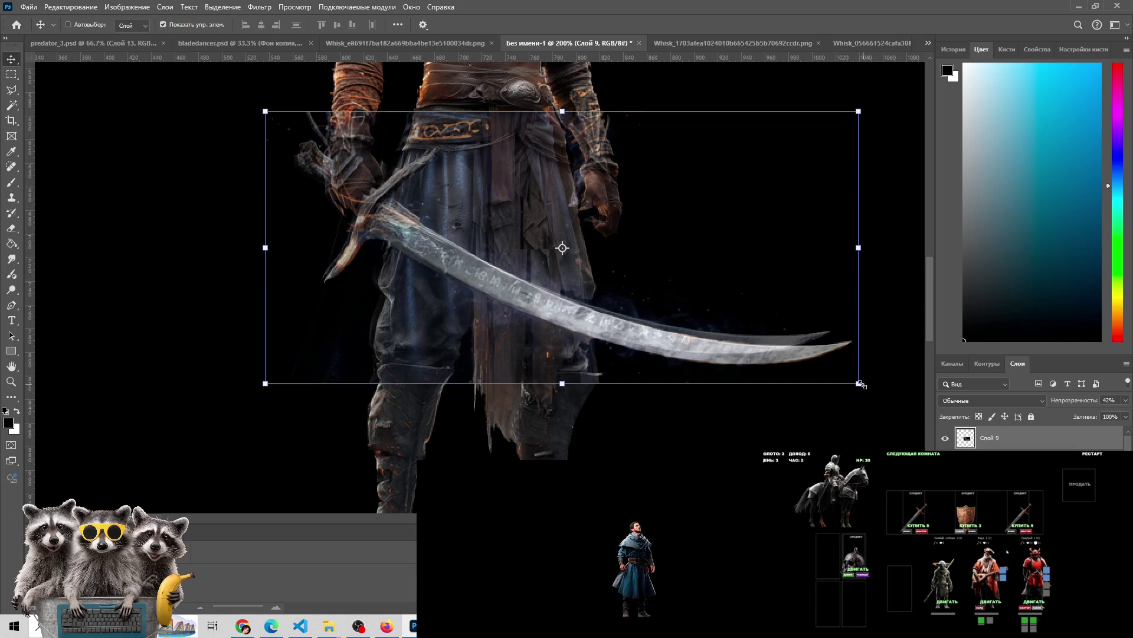
mouse_move(868, 385)
mouse_down()
mouse_move(885, 375)
mouse_move(863, 384)
mouse_move(866, 395)
mouse_up()
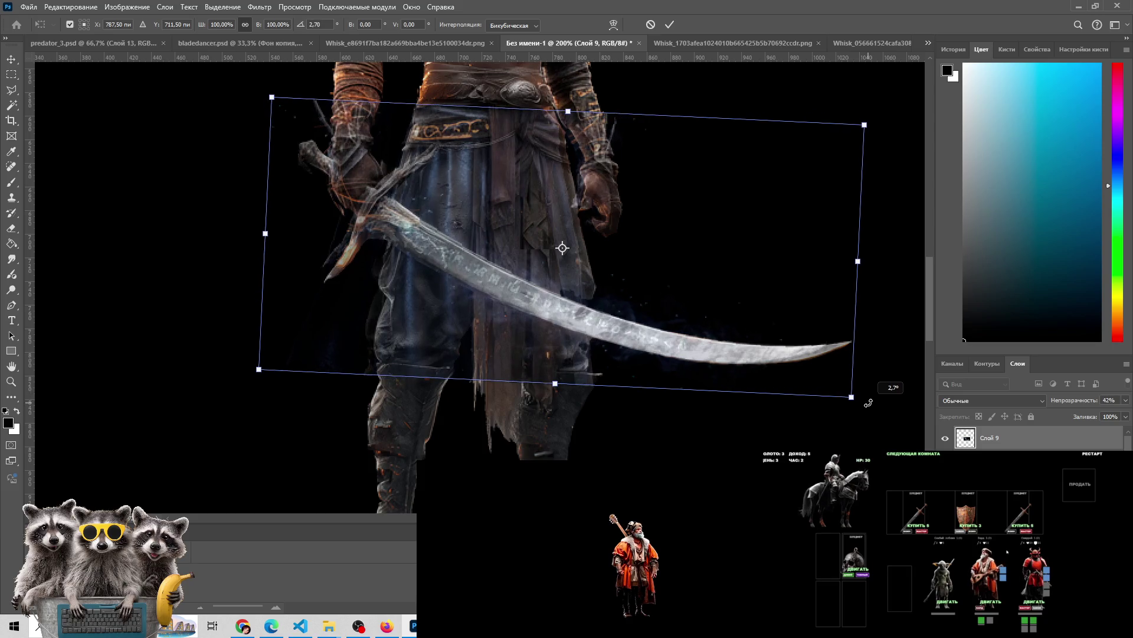
mouse_move(533, 293)
mouse_down()
mouse_move(548, 298)
mouse_move(512, 290)
mouse_move(533, 274)
mouse_move(525, 291)
mouse_up()
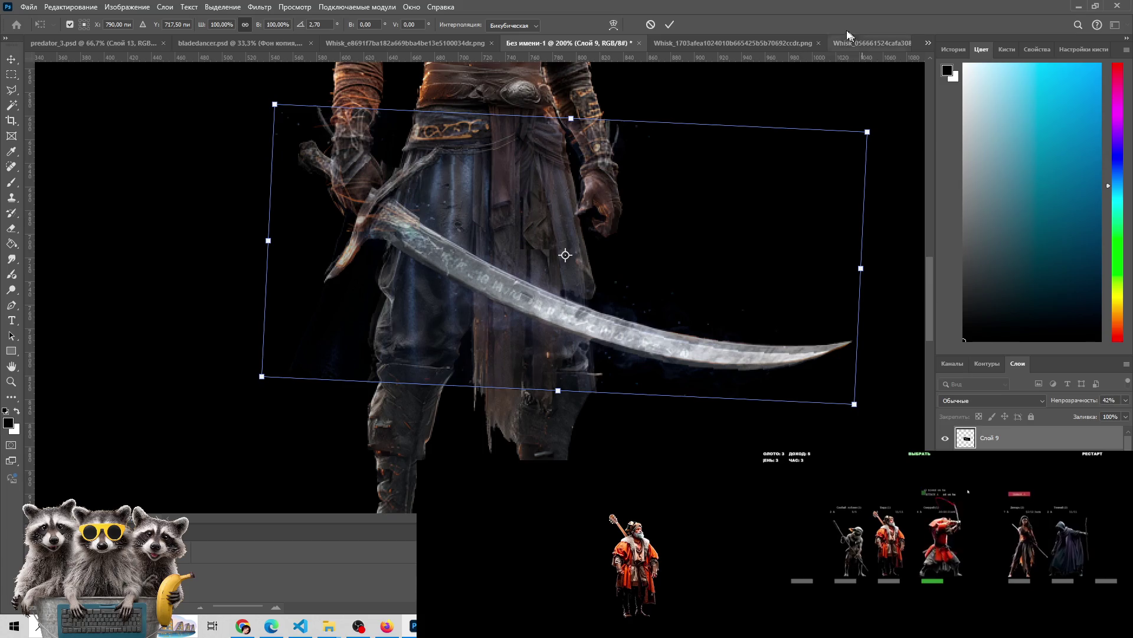
click(671, 25)
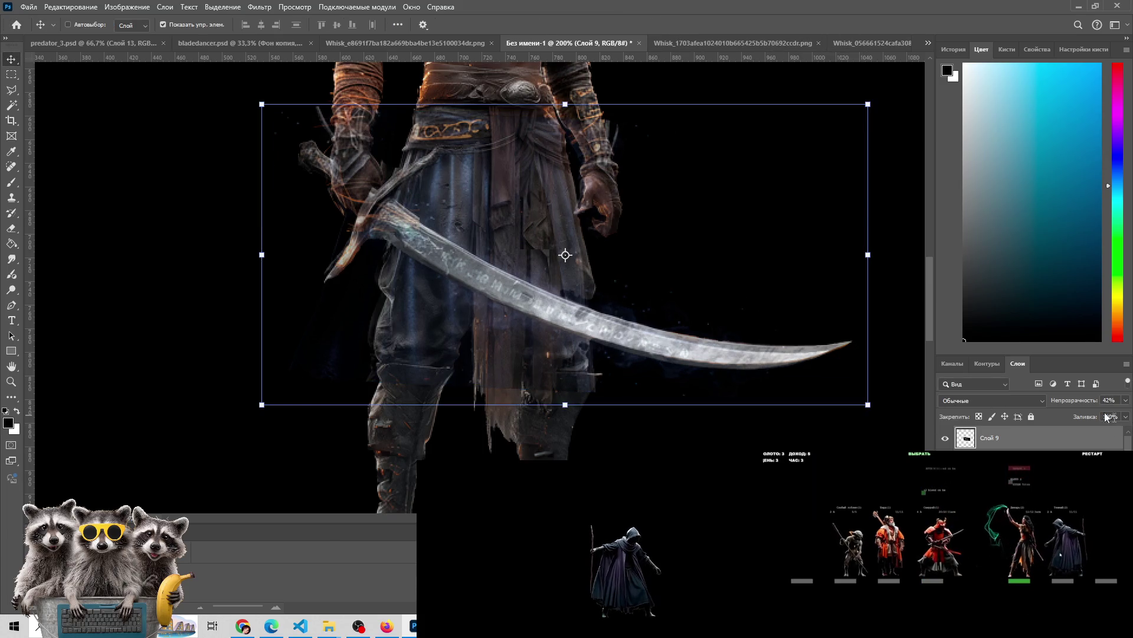
Restore Слой 9 to 100% opacity and erase the part covering the belt and wrist
key(0)
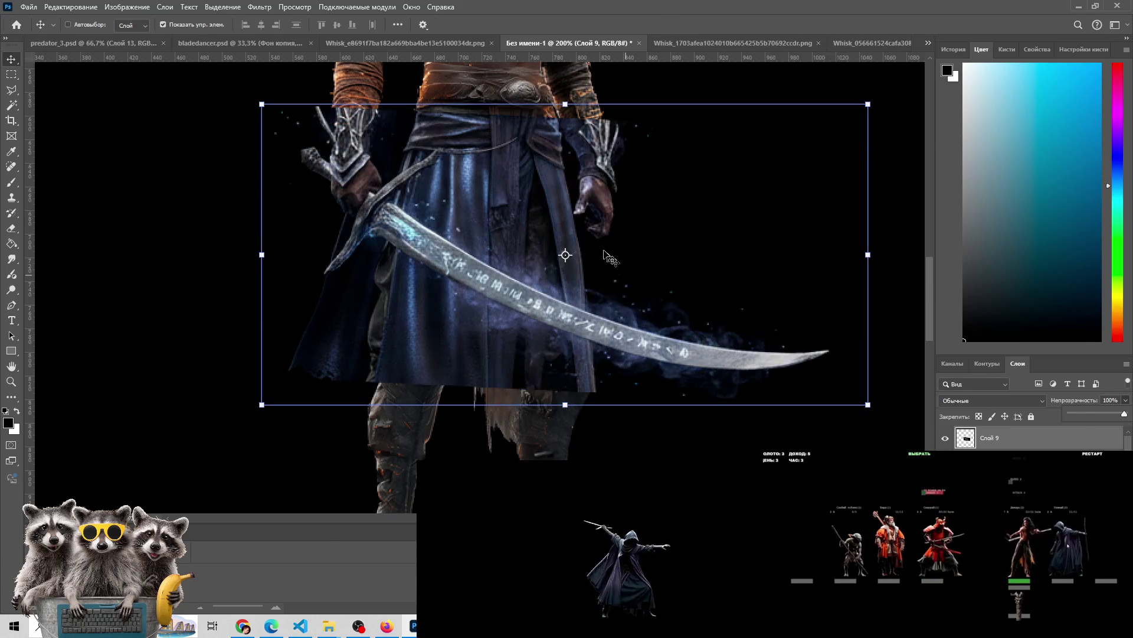
key(e)
mouse_move(481, 138)
mouse_down()
mouse_move(490, 148)
mouse_move(443, 114)
mouse_move(616, 141)
mouse_move(555, 177)
mouse_move(480, 152)
mouse_move(462, 171)
mouse_up()
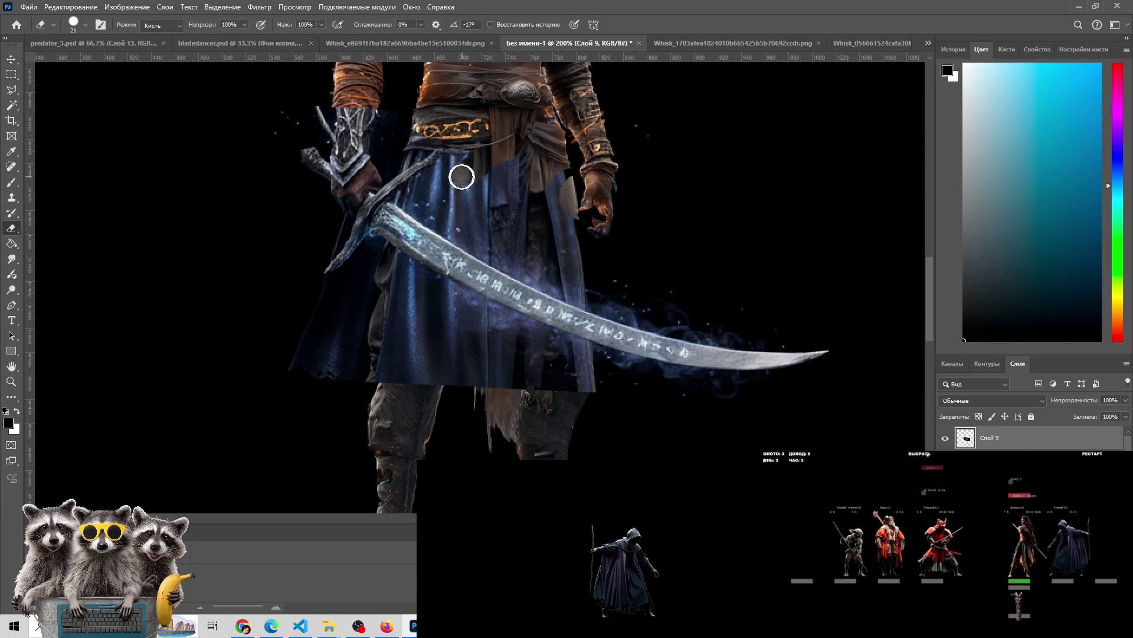
Outline the upper blue cloth with the Polygonal Lasso, delete it, and deselect
click(12, 91)
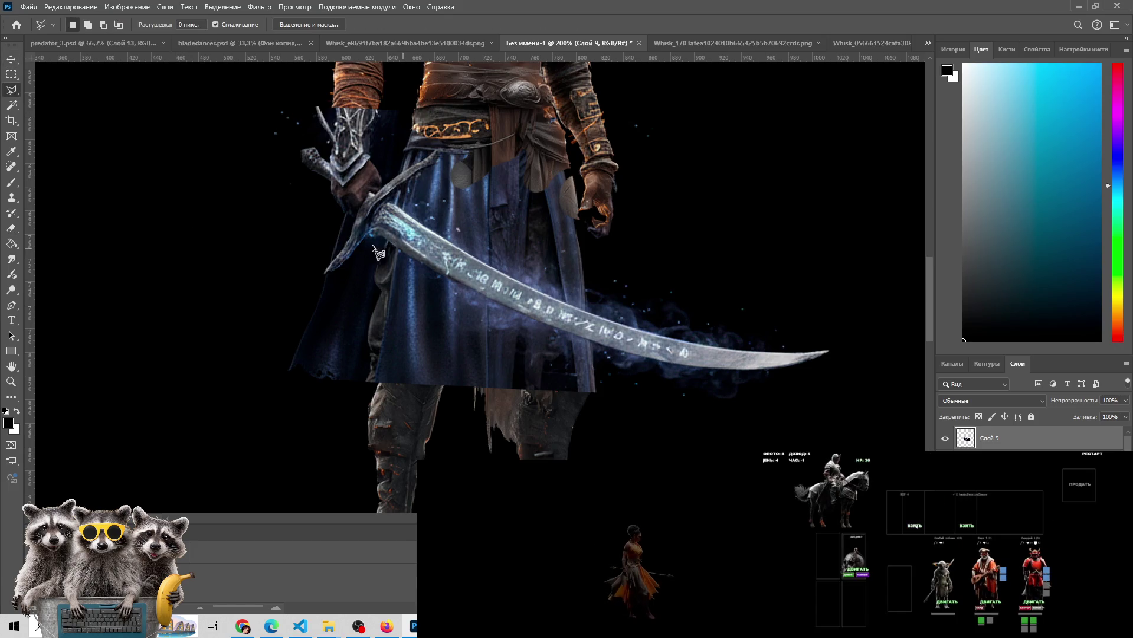
click(403, 201)
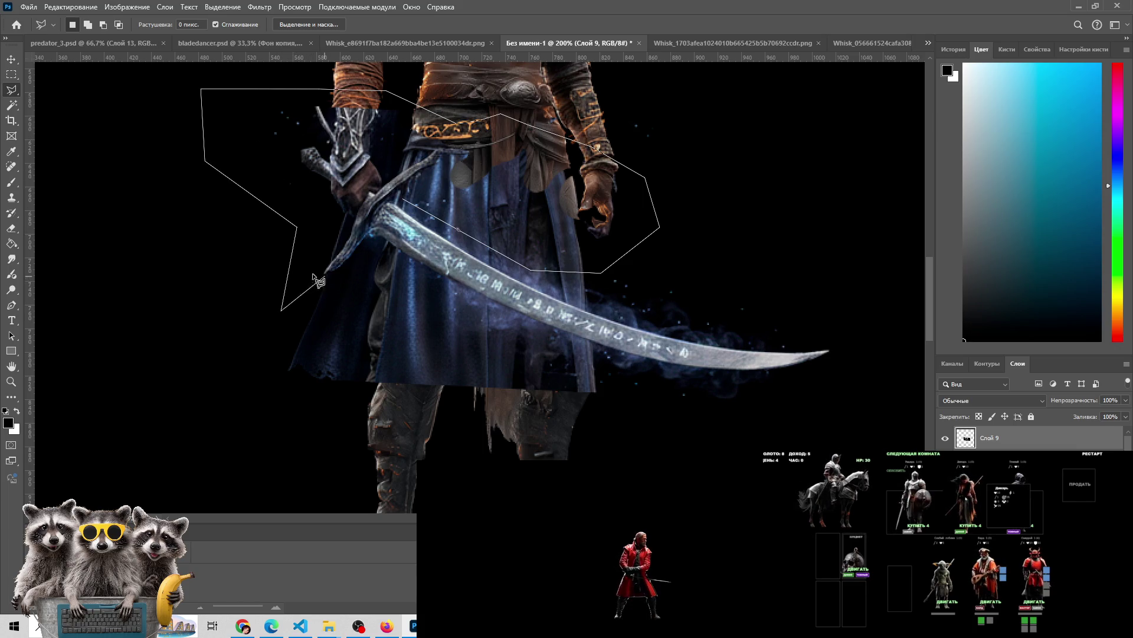
click(389, 167)
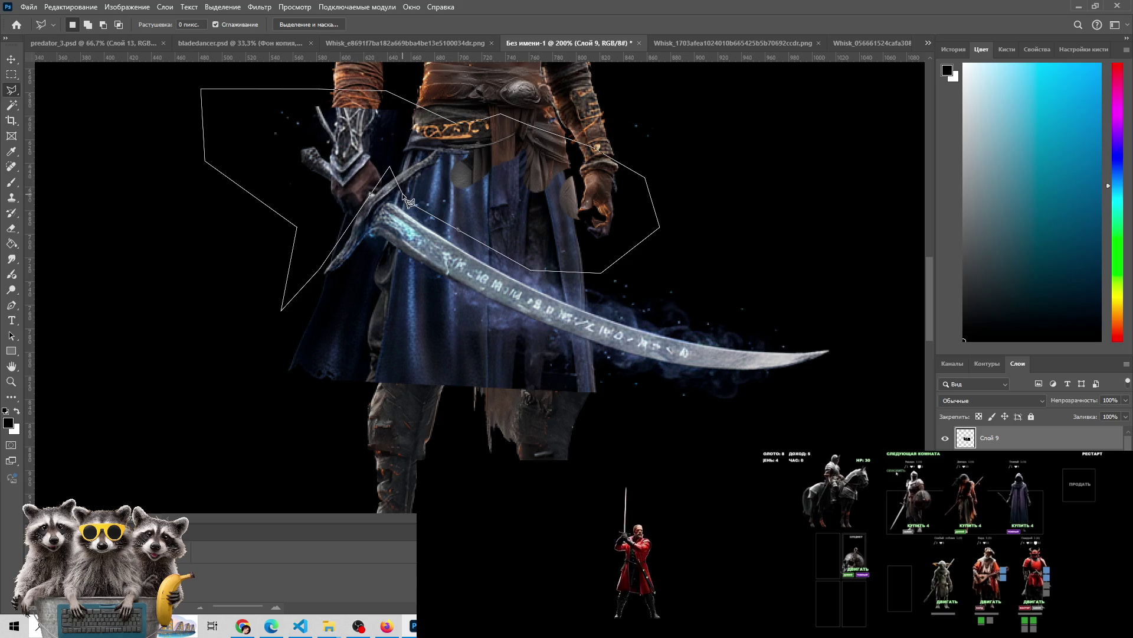
double_click(403, 203)
key(Delete)
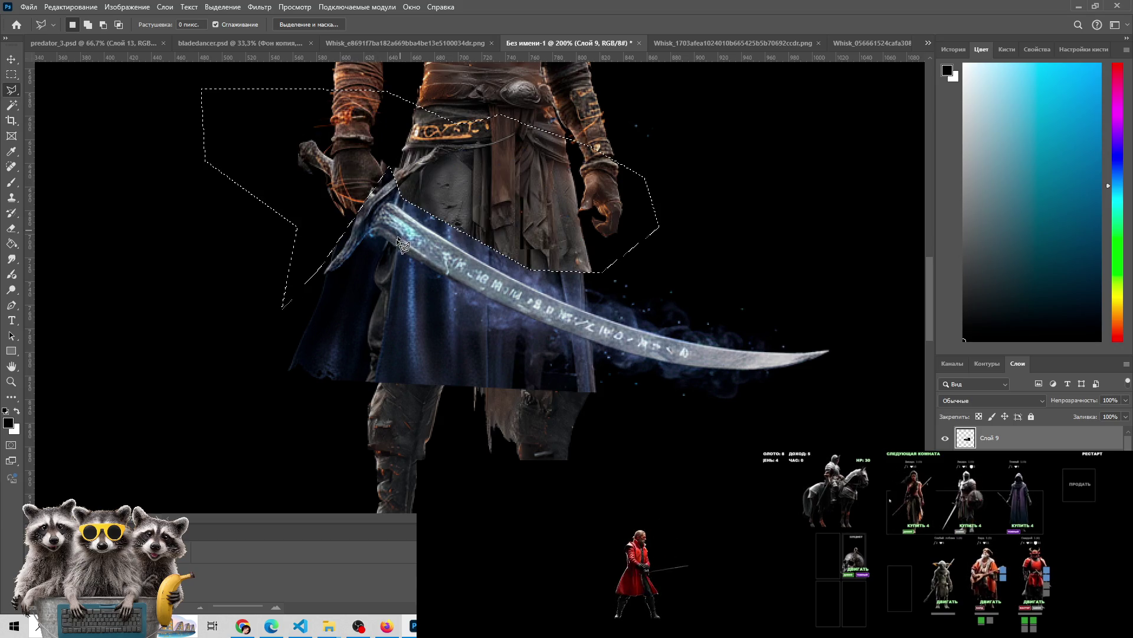
key(ctrl+d)
Erase the remaining blue cloth over the hilt and leg and the glow along the blade
key(e)
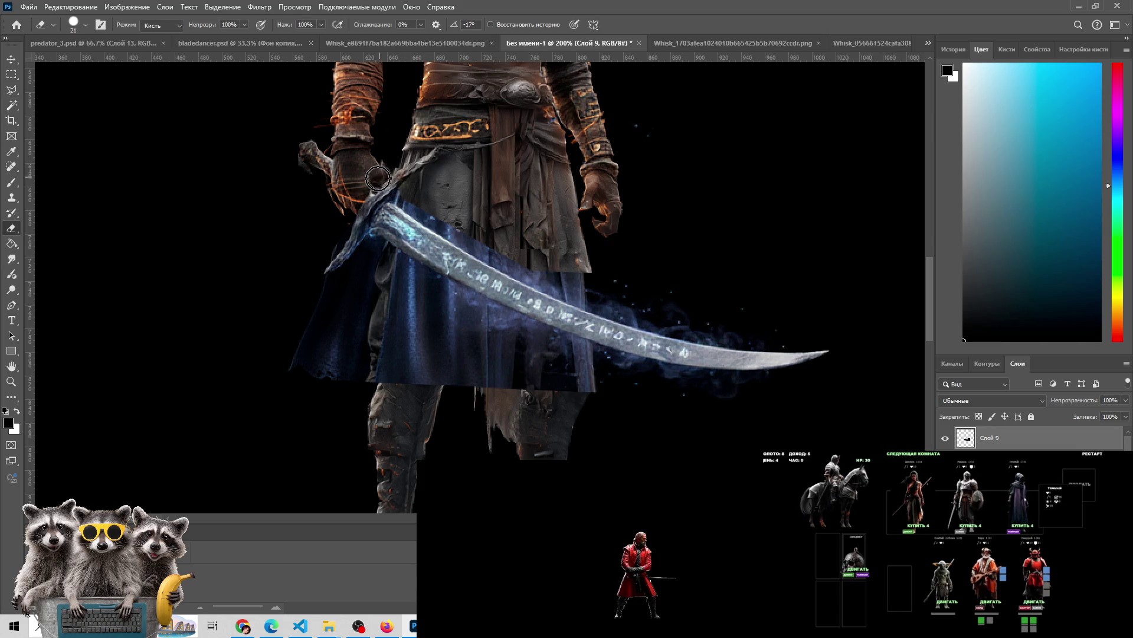
mouse_move(357, 208)
mouse_down()
mouse_move(293, 283)
mouse_move(330, 336)
mouse_move(359, 329)
mouse_up()
mouse_move(314, 351)
mouse_down()
mouse_move(361, 265)
mouse_move(348, 254)
mouse_move(350, 212)
mouse_up()
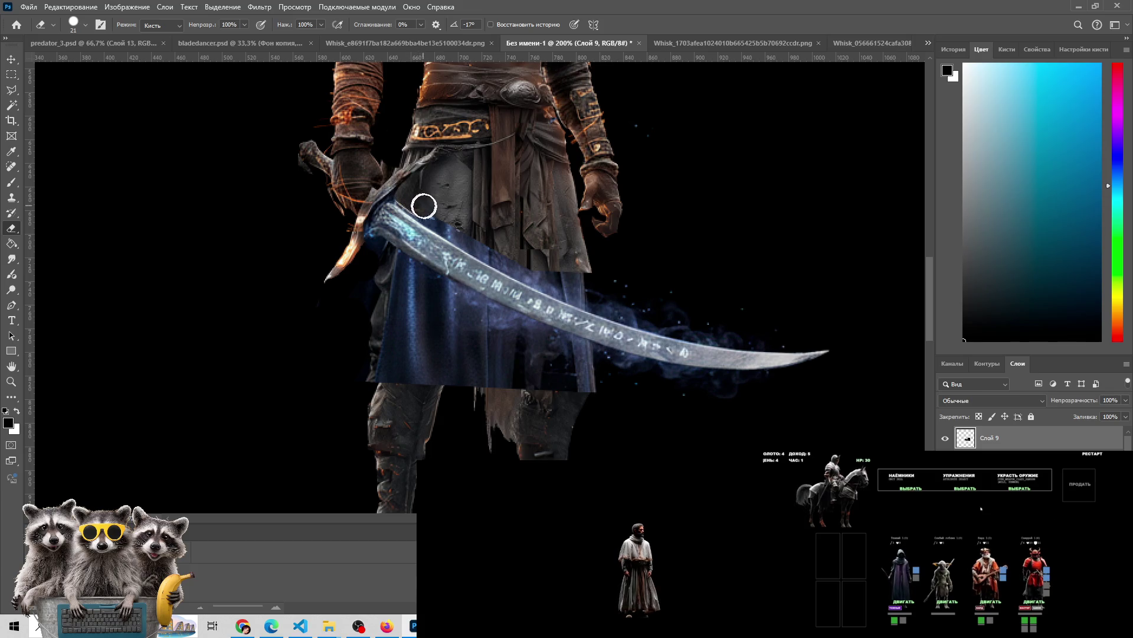
mouse_move(392, 269)
mouse_down()
mouse_move(397, 339)
mouse_move(354, 336)
mouse_move(397, 306)
mouse_move(444, 310)
mouse_move(544, 357)
mouse_move(367, 334)
mouse_move(620, 389)
mouse_move(593, 370)
mouse_up()
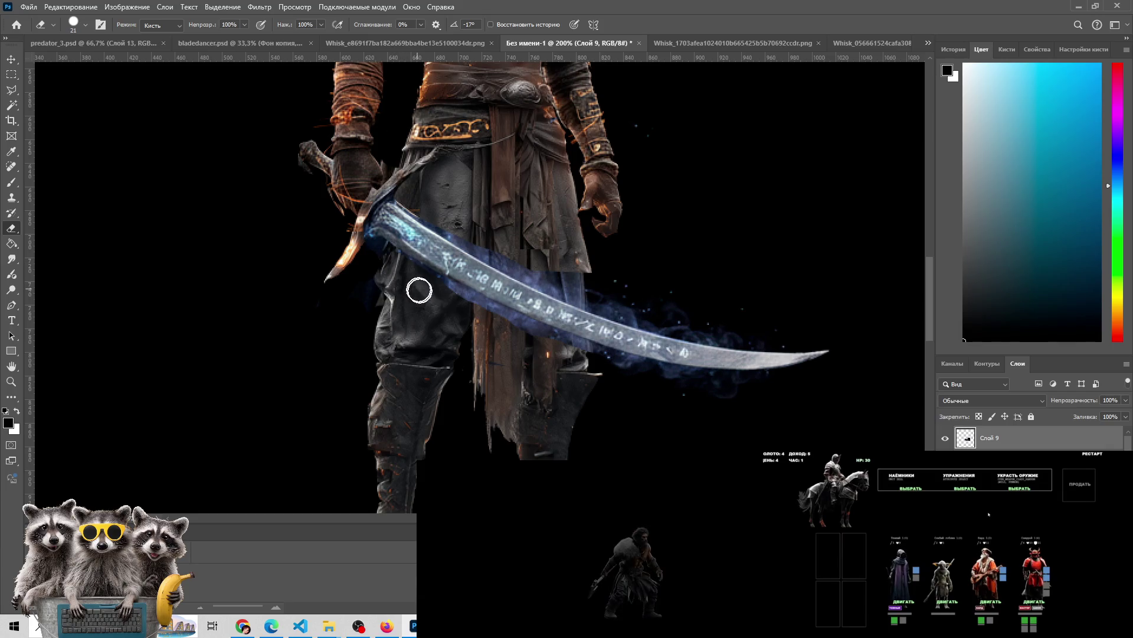
drag(432, 292, 678, 384)
drag(759, 395, 511, 380)
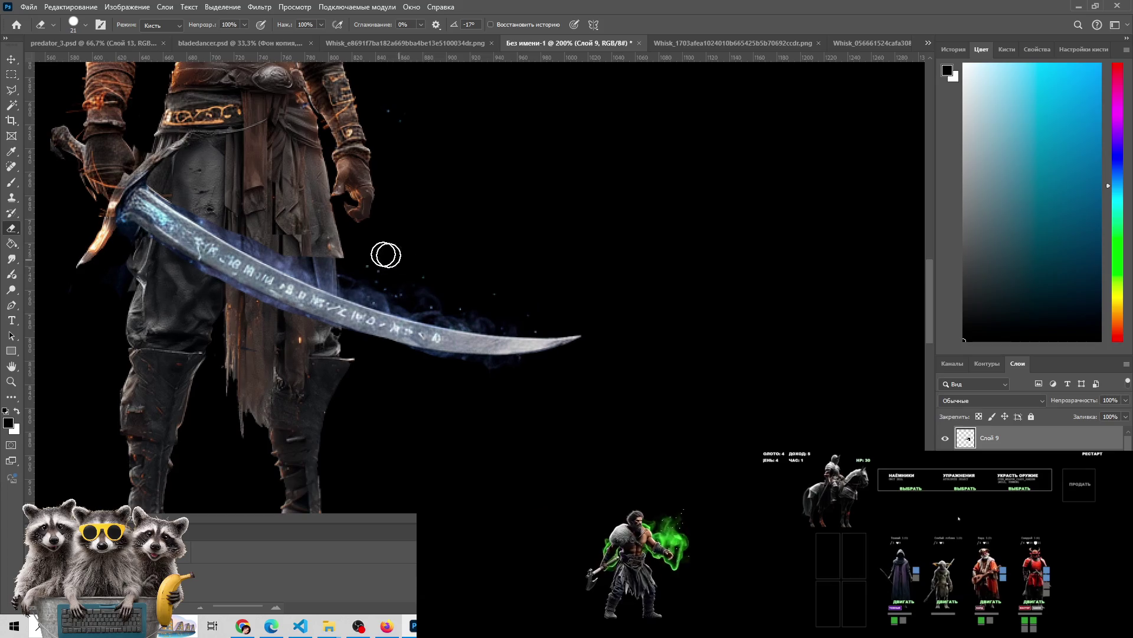
mouse_move(382, 264)
mouse_down()
mouse_move(518, 304)
mouse_move(356, 278)
mouse_move(362, 289)
mouse_move(432, 308)
mouse_move(552, 316)
mouse_up()
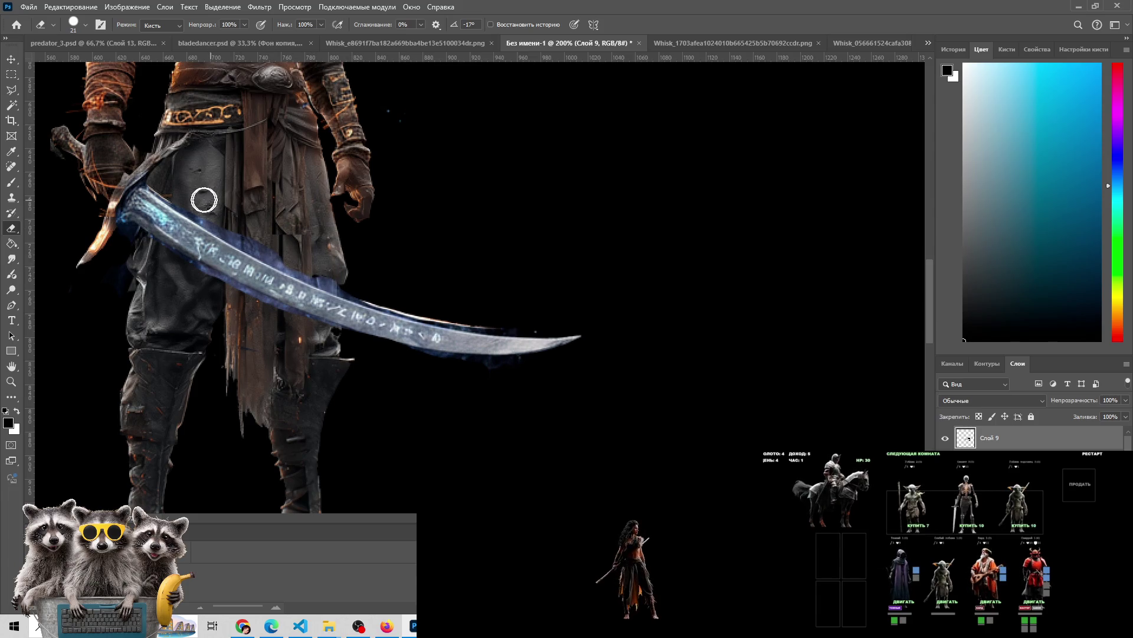
drag(200, 200, 278, 188)
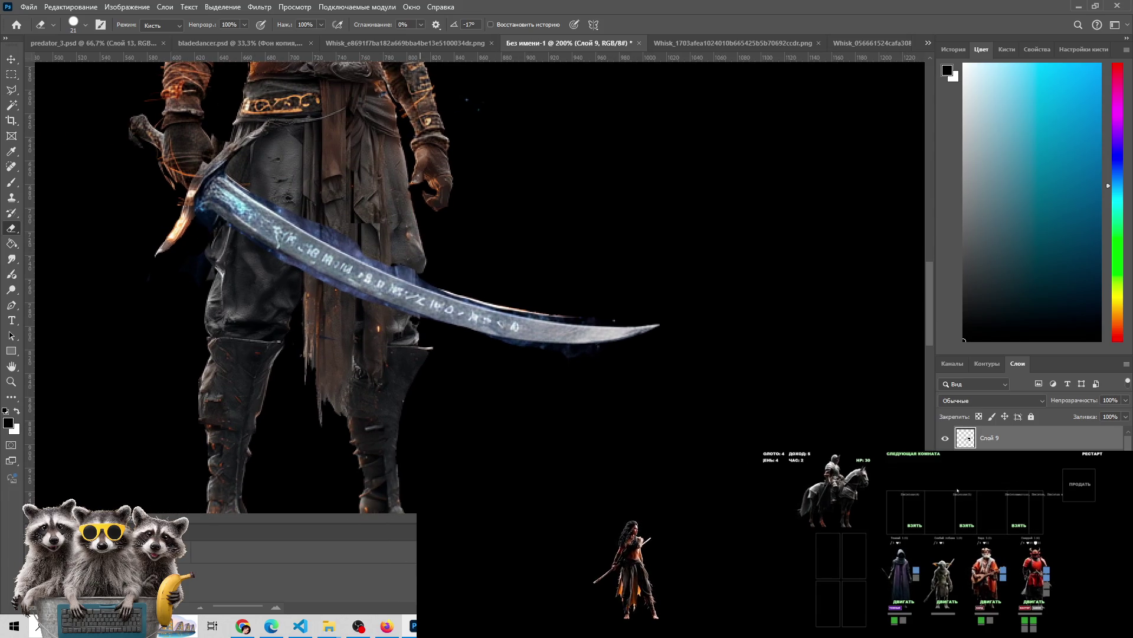
click(313, 210)
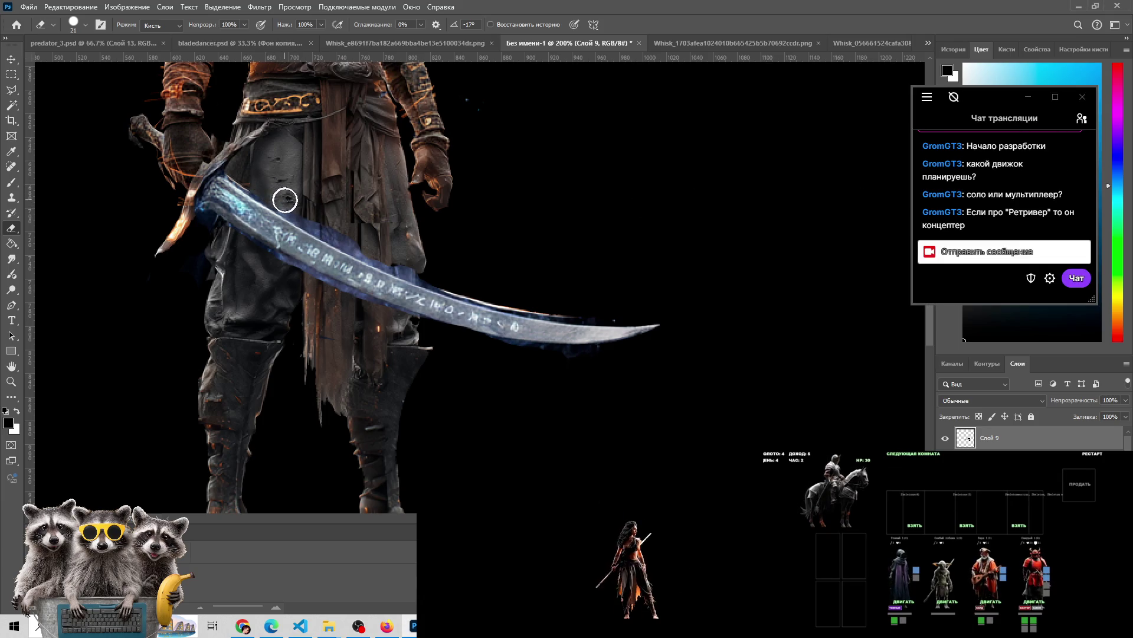
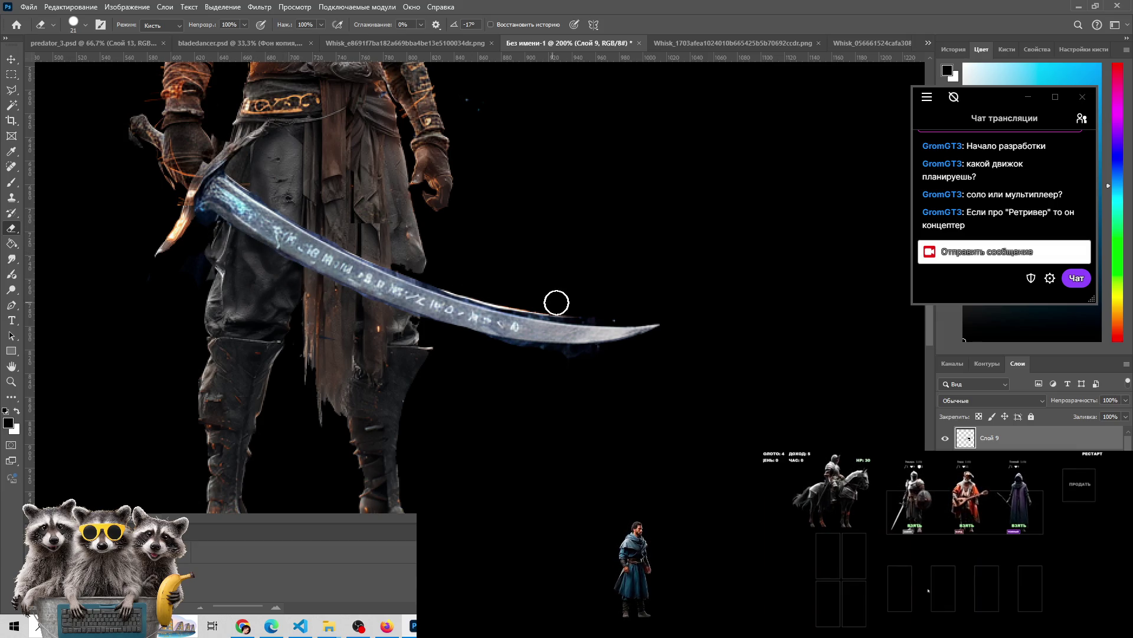
Erase stray glow along the blade's upper edge on Слой 9, comparing with the overlay hidden and shown
mouse_move(612, 307)
mouse_down()
mouse_move(575, 306)
mouse_move(686, 313)
mouse_up()
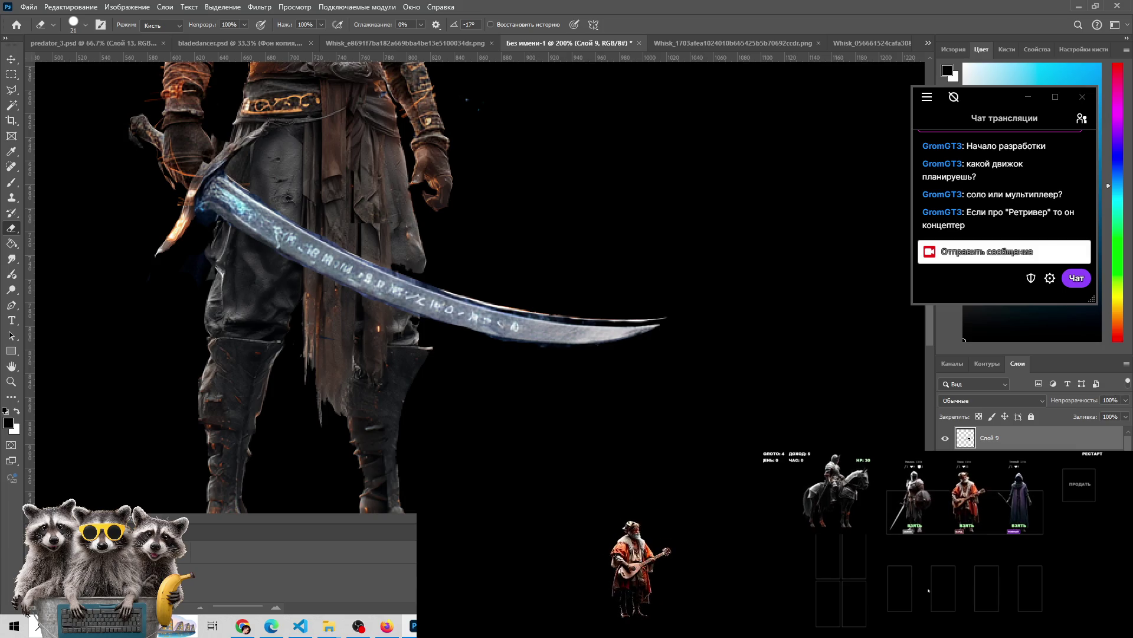
click(945, 438)
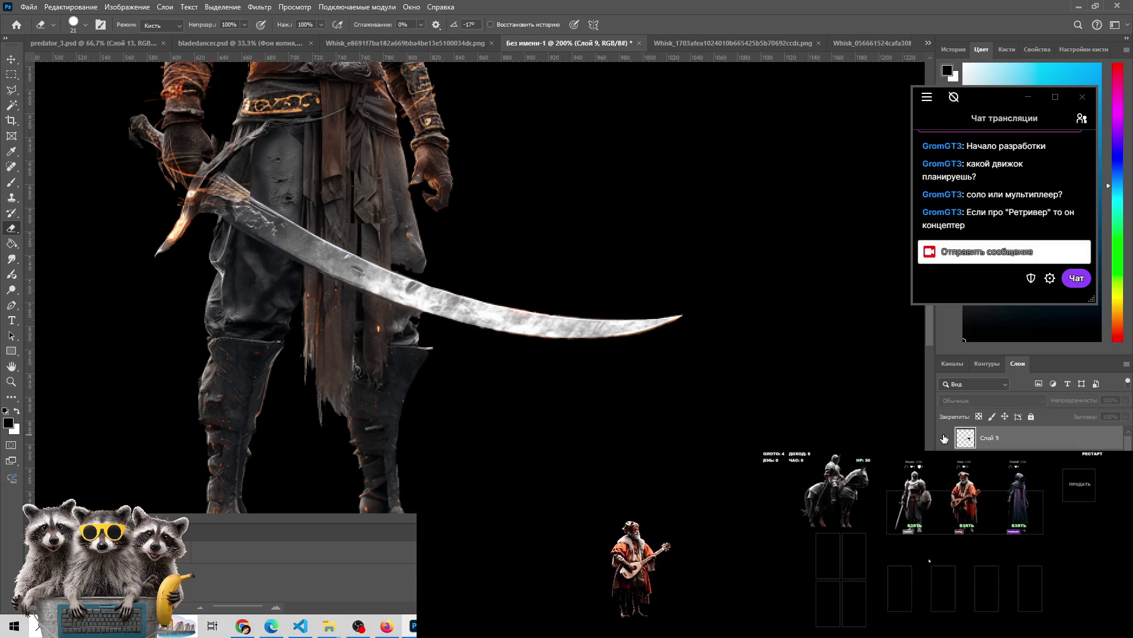
click(945, 438)
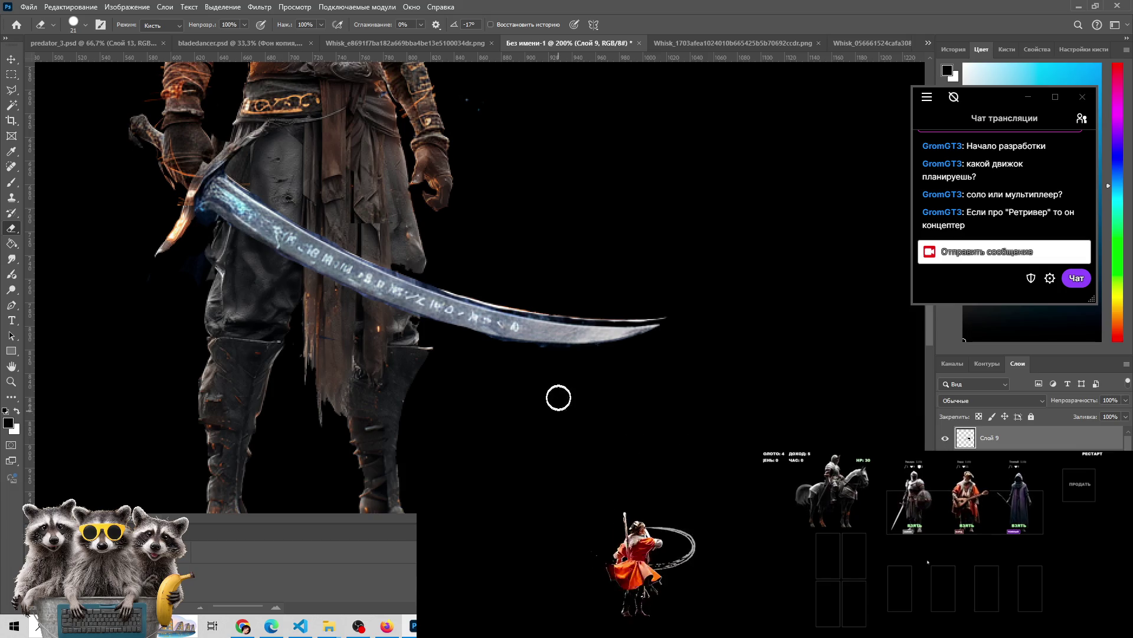
key(z)
alt+click(549, 389)
alt+click(549, 390)
click(549, 372)
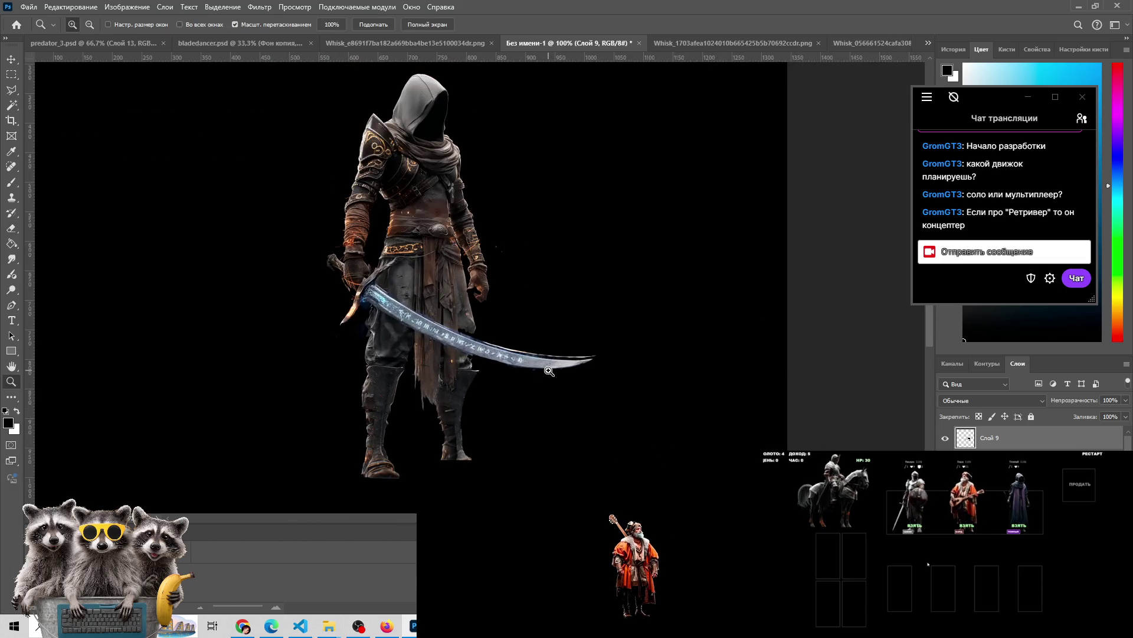
Apply a Hue/Saturation adjustment with Hue +180 to the rune overlay layer
click(127, 7)
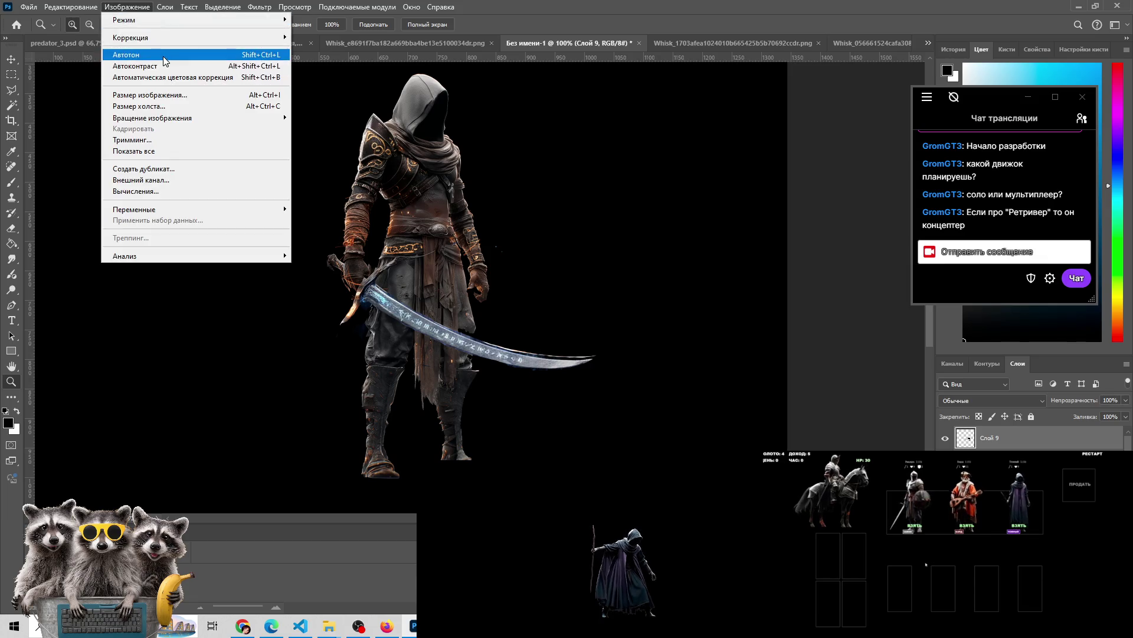
mouse_move(174, 39)
click(349, 104)
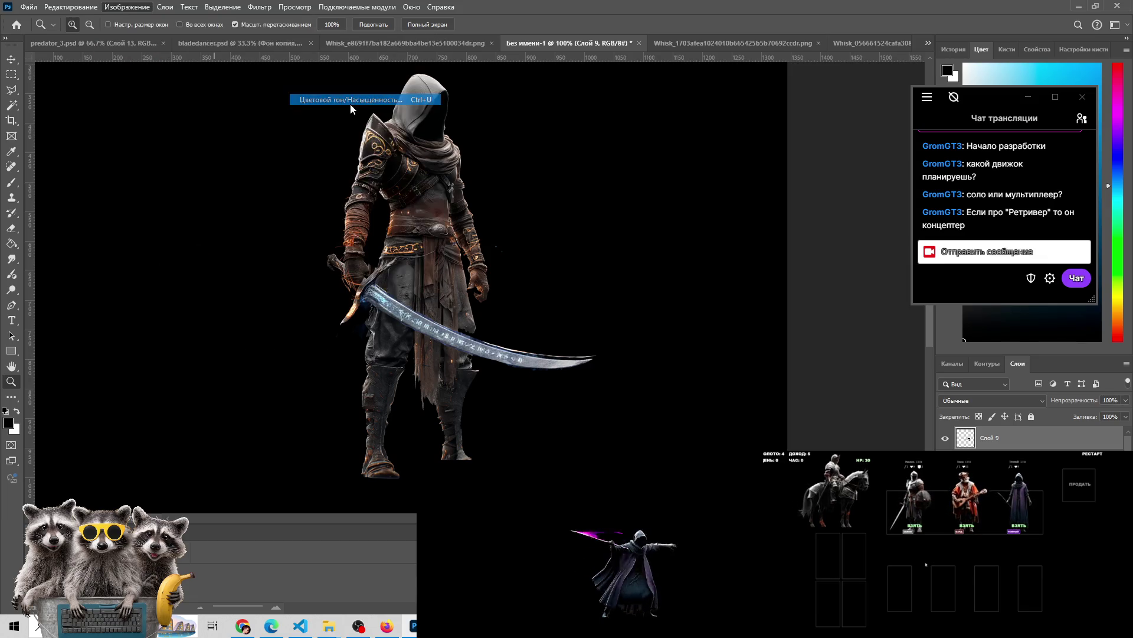
mouse_move(849, 339)
mouse_down()
mouse_move(831, 341)
mouse_move(921, 323)
mouse_move(887, 341)
mouse_move(747, 343)
mouse_move(915, 338)
mouse_move(876, 343)
mouse_up()
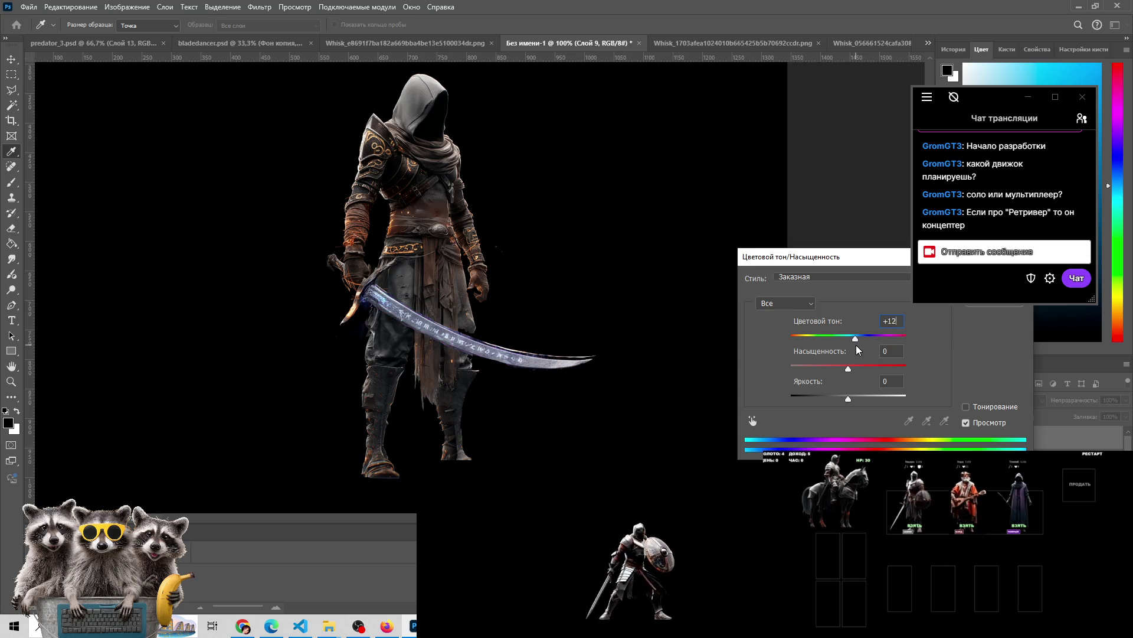
mouse_move(806, 345)
mouse_down()
mouse_move(782, 348)
mouse_move(805, 337)
mouse_move(914, 340)
mouse_up()
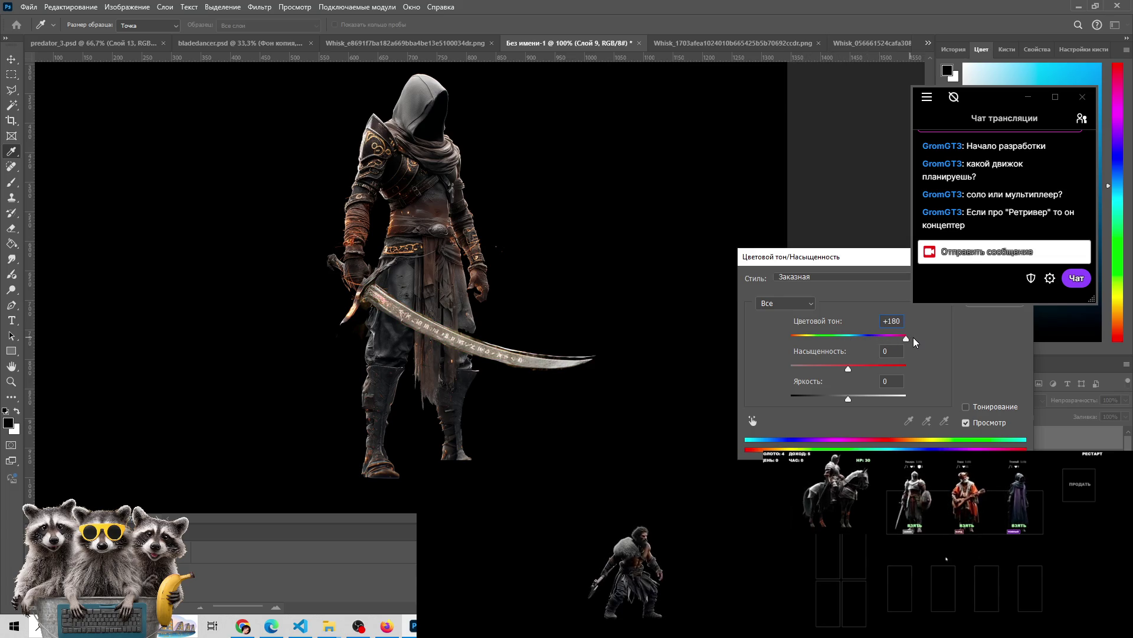
mouse_move(912, 337)
mouse_down()
mouse_move(899, 336)
mouse_move(914, 337)
mouse_up()
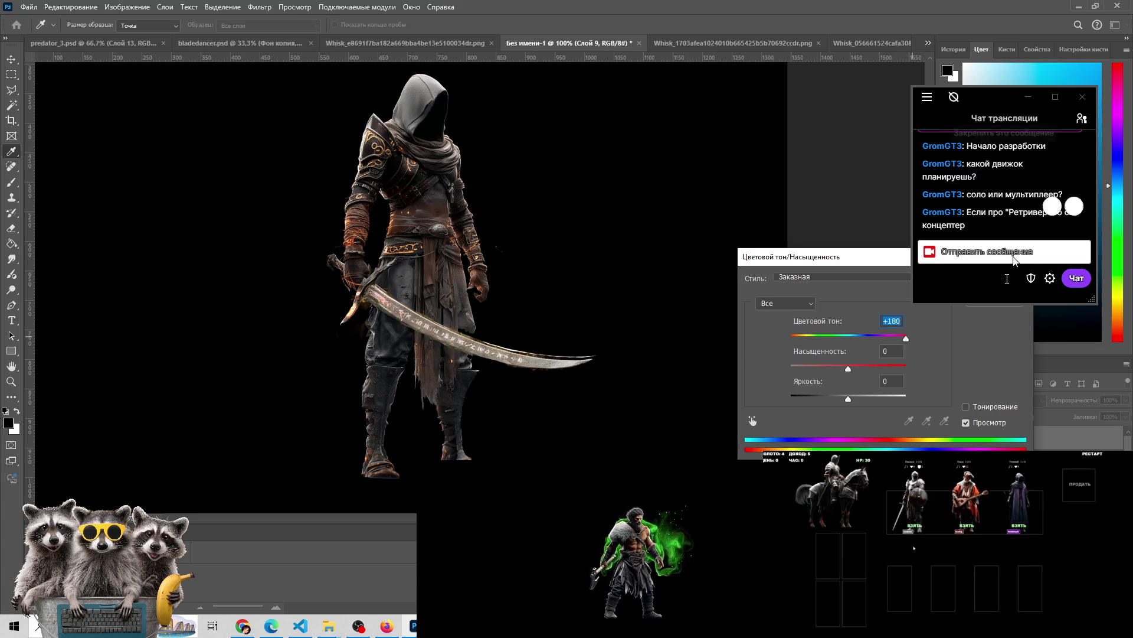
drag(873, 261, 728, 208)
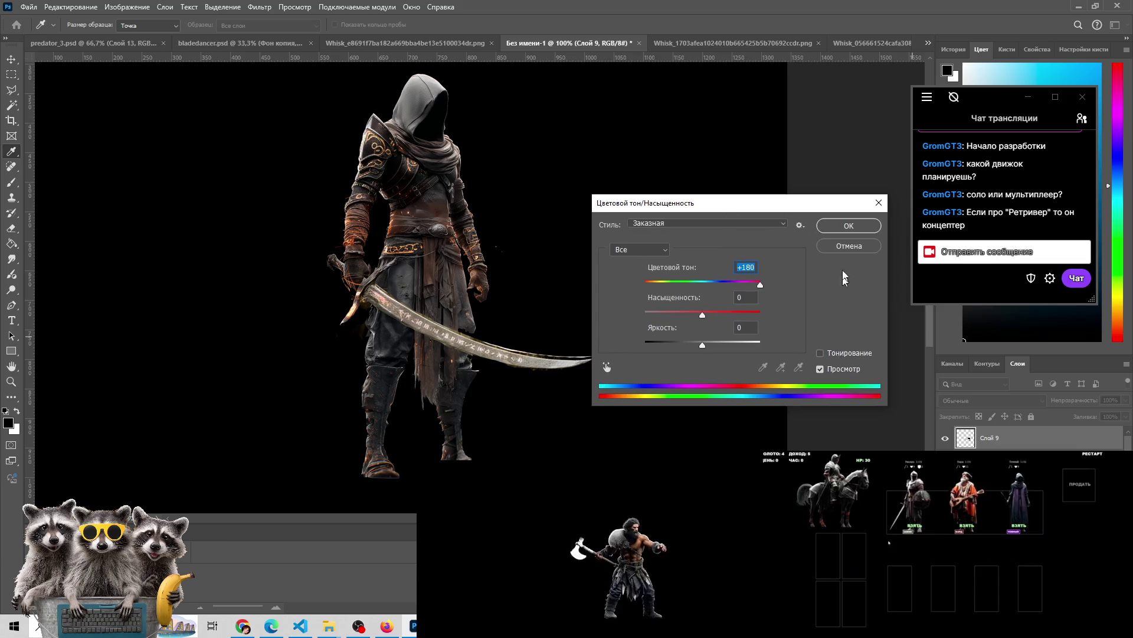
click(849, 226)
key(z)
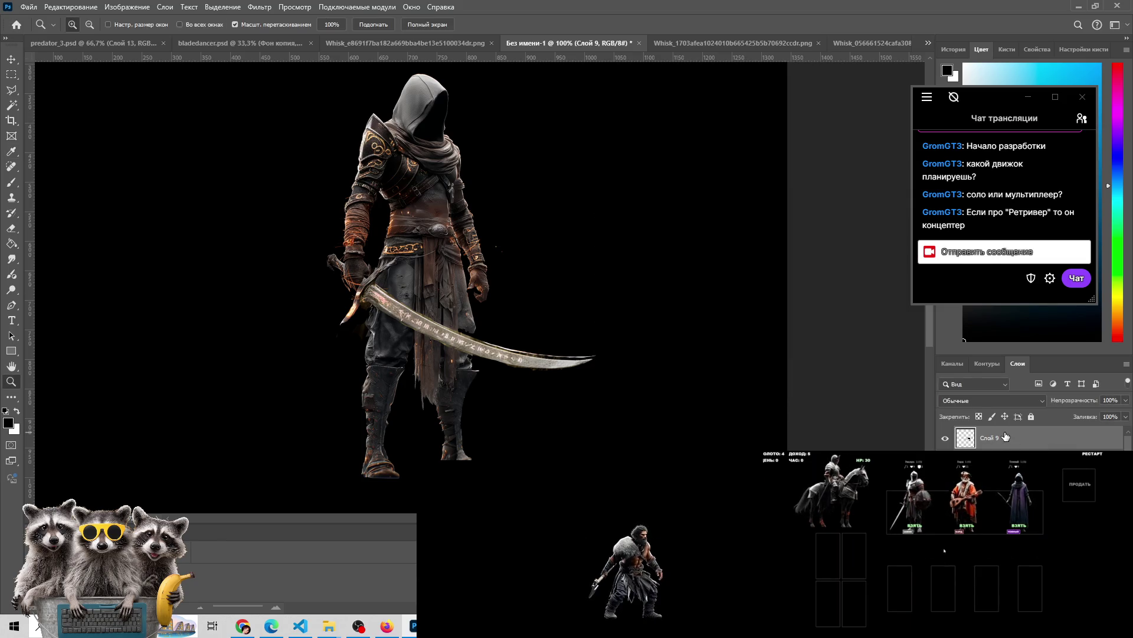
Step back in History to before the hue edit, restoring the blue rune layer
drag(968, 96, 849, 107)
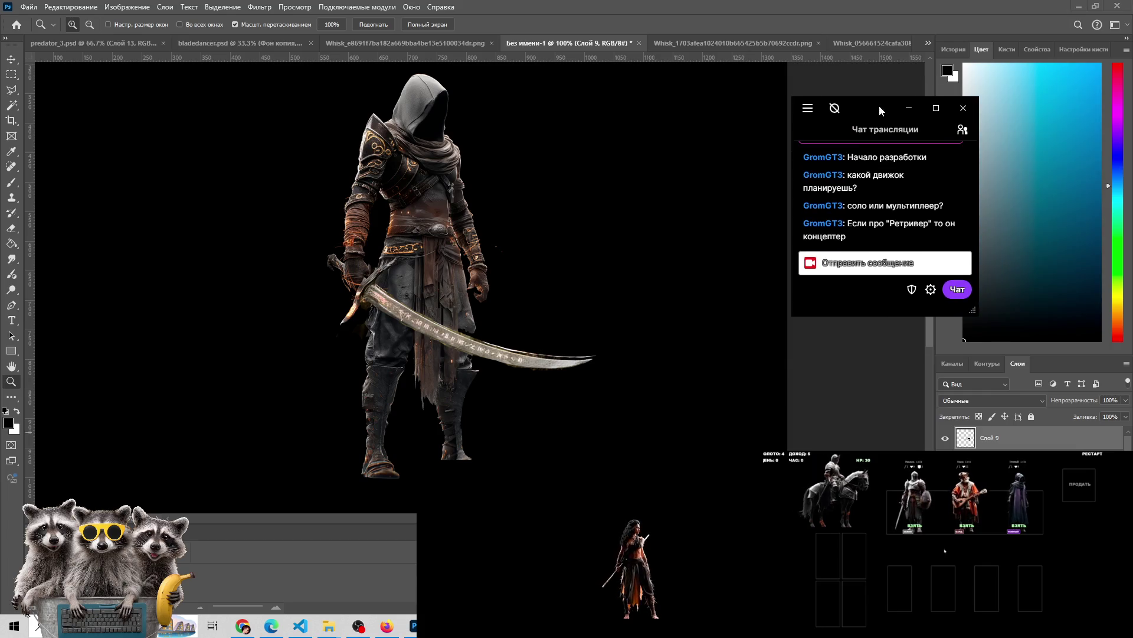
click(953, 50)
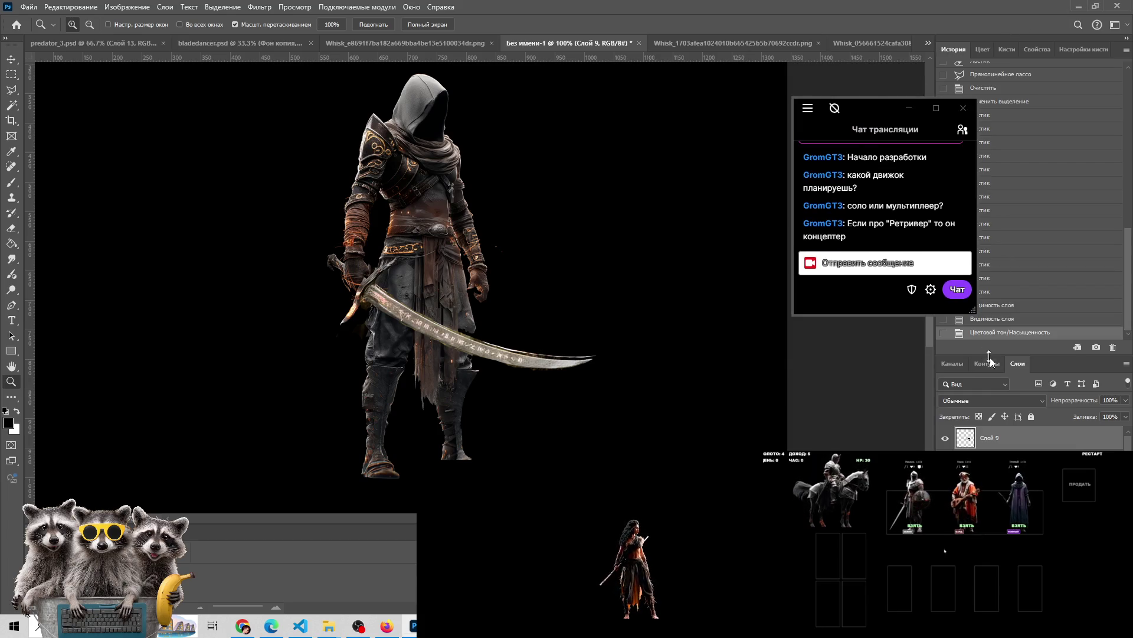
click(1005, 305)
click(1003, 318)
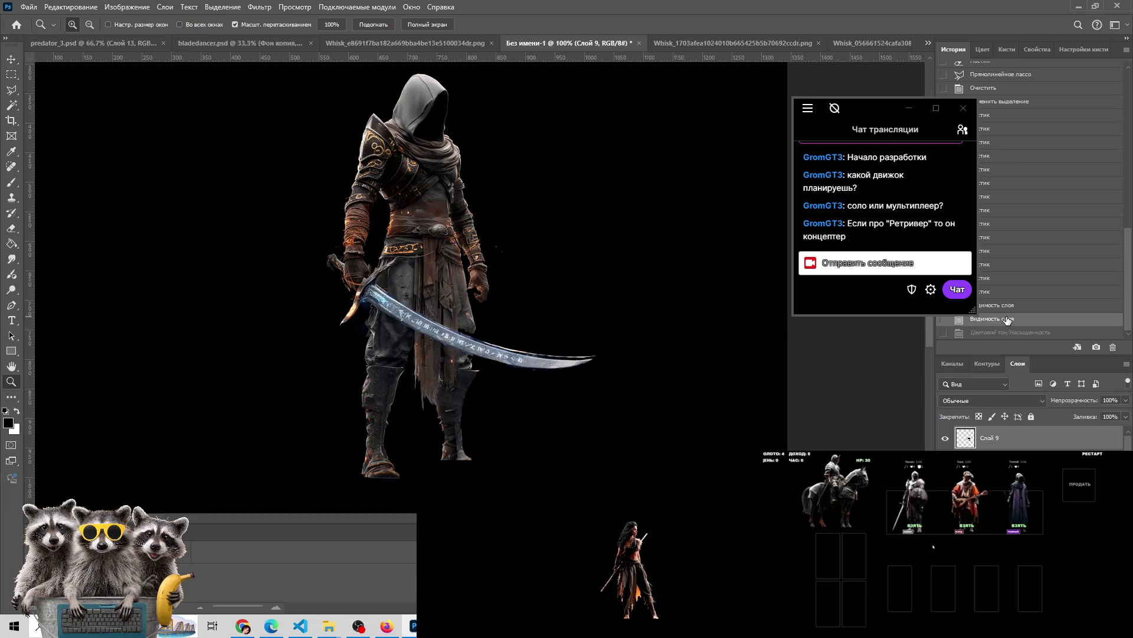
Duplicate the sword layer and erase stray pixels along the blade's tip and lower edge
key(ctrl+j)
click(625, 404)
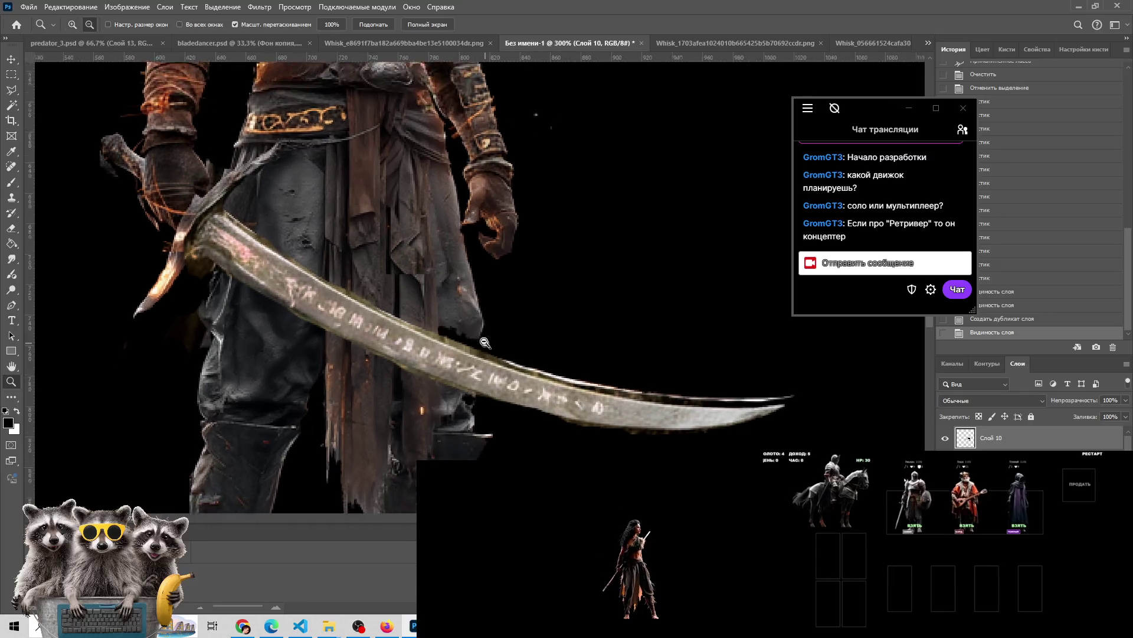
key(e)
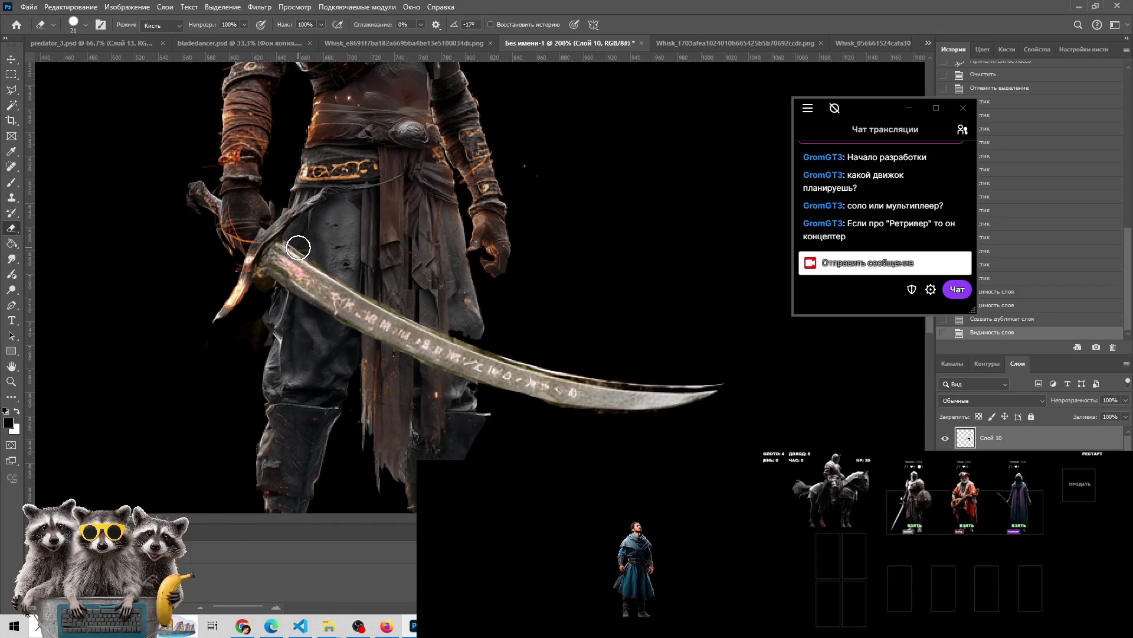
mouse_move(399, 305)
mouse_down()
mouse_move(534, 347)
mouse_move(716, 379)
mouse_move(562, 362)
mouse_move(496, 336)
mouse_up()
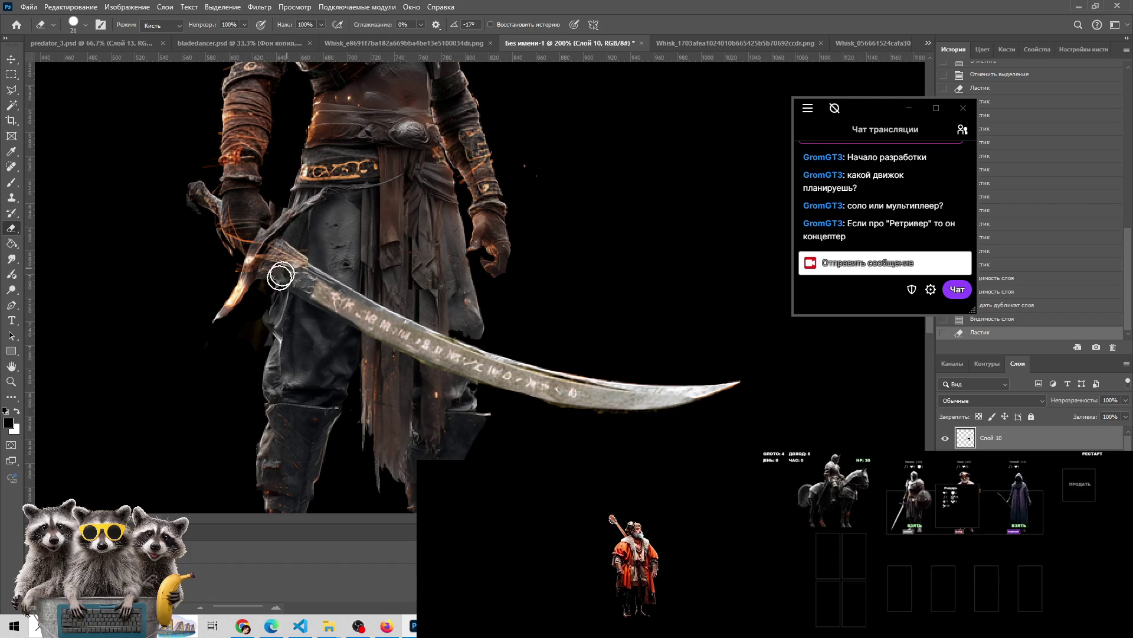
mouse_move(579, 395)
mouse_down()
mouse_move(725, 392)
mouse_move(574, 415)
mouse_move(357, 374)
mouse_up()
Nudge the duplicated sword layer into place and rotate it 0.6° clockwise
key(v)
drag(424, 354, 412, 341)
drag(758, 441, 755, 445)
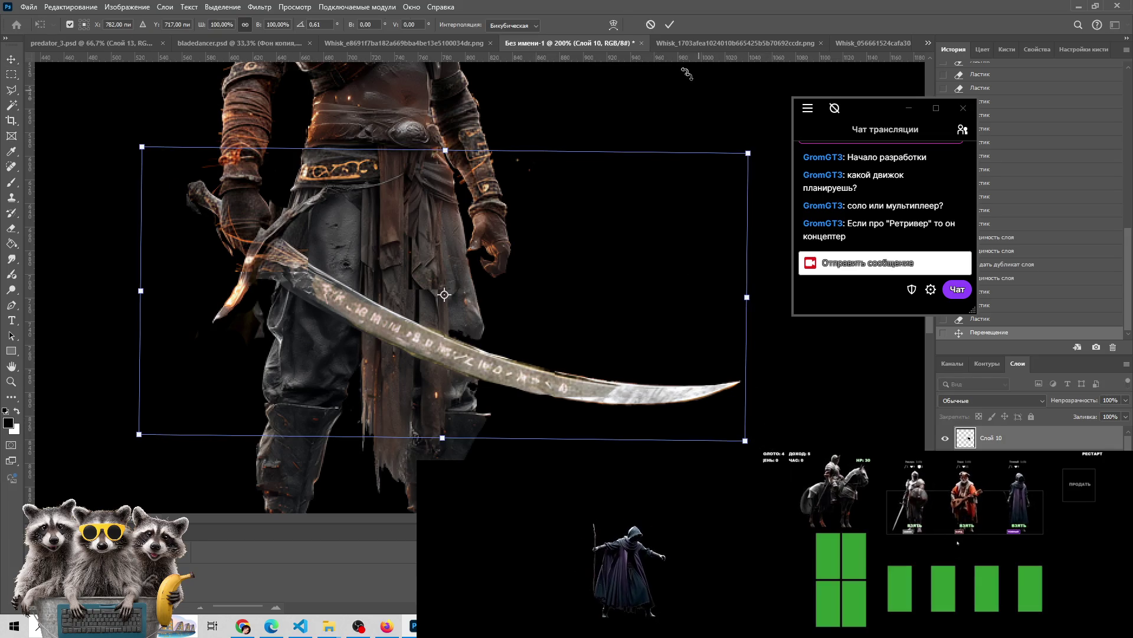
click(671, 24)
key(e)
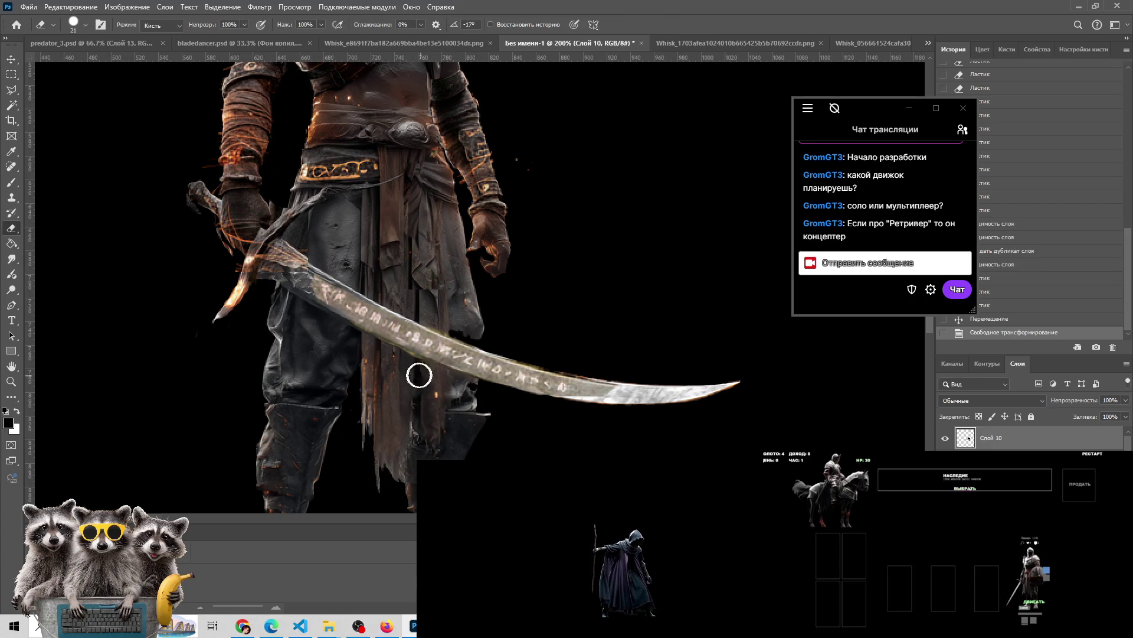
Erase a small spot near the blade and set the Layers panel filter back to Kind
click(465, 384)
click(1006, 383)
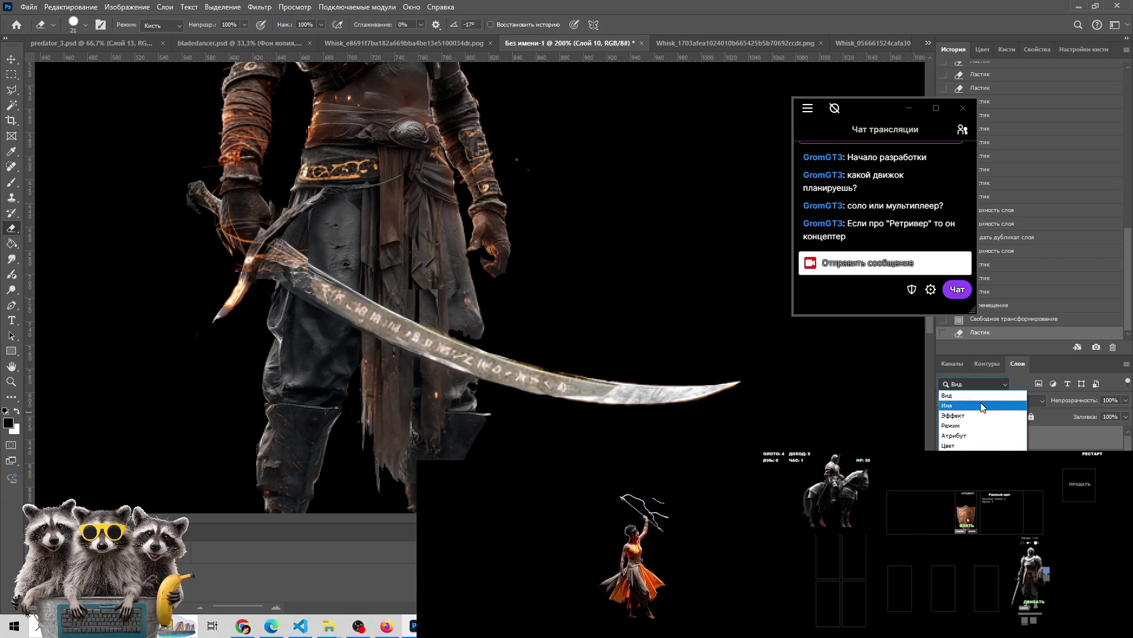
click(980, 402)
click(980, 383)
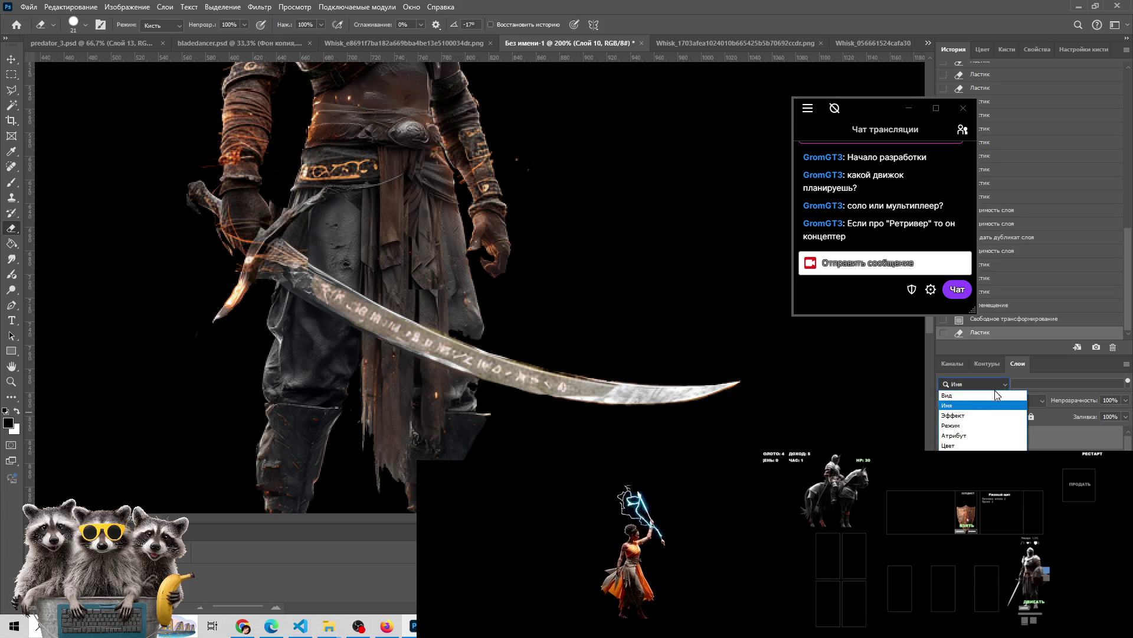
click(983, 394)
click(983, 404)
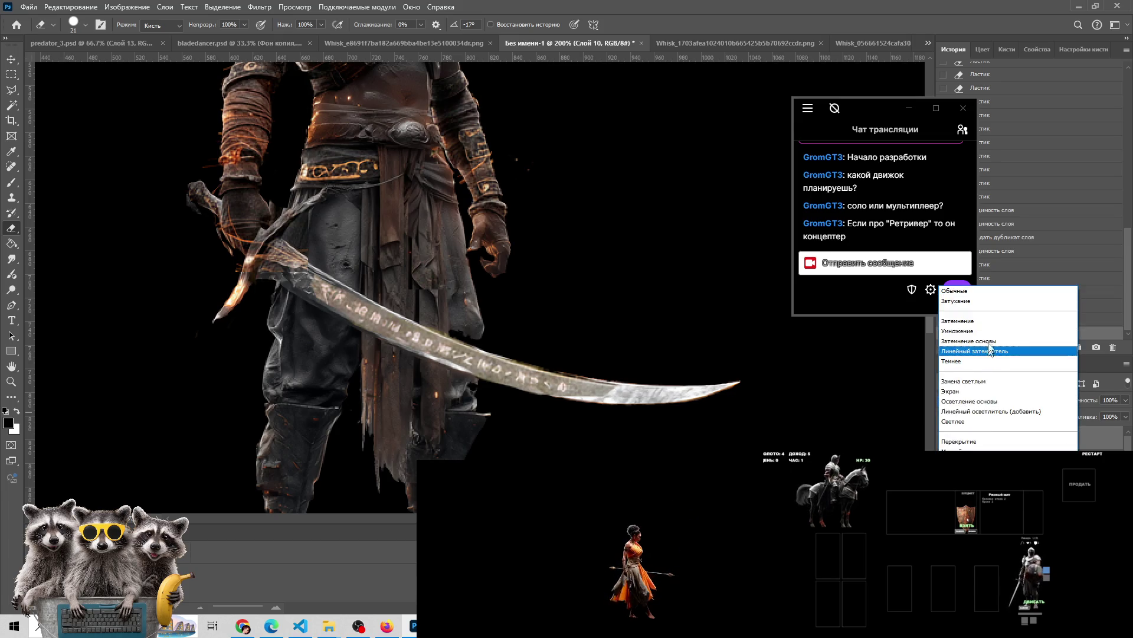
click(987, 293)
Cycle the sword layer's blend modes from Затемнение основы through Цветовой тон toward Яркость
key(Down)
key(Down)
key(Down)
key(Down)
key(Down)
key(Down)
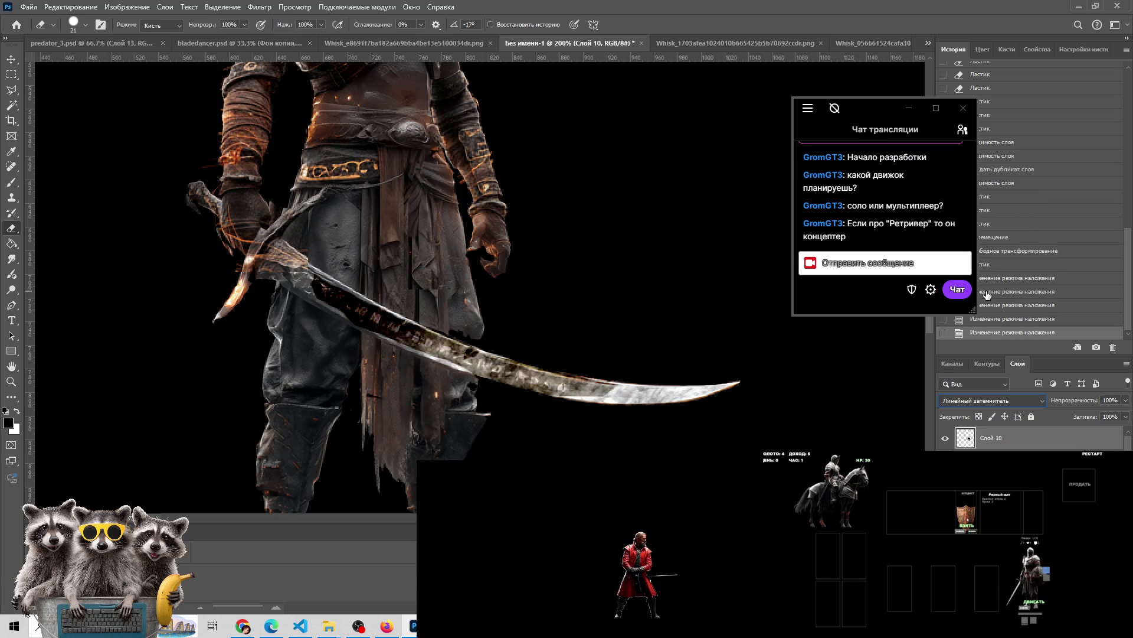
key(Down)
key(Down)
key(Down)
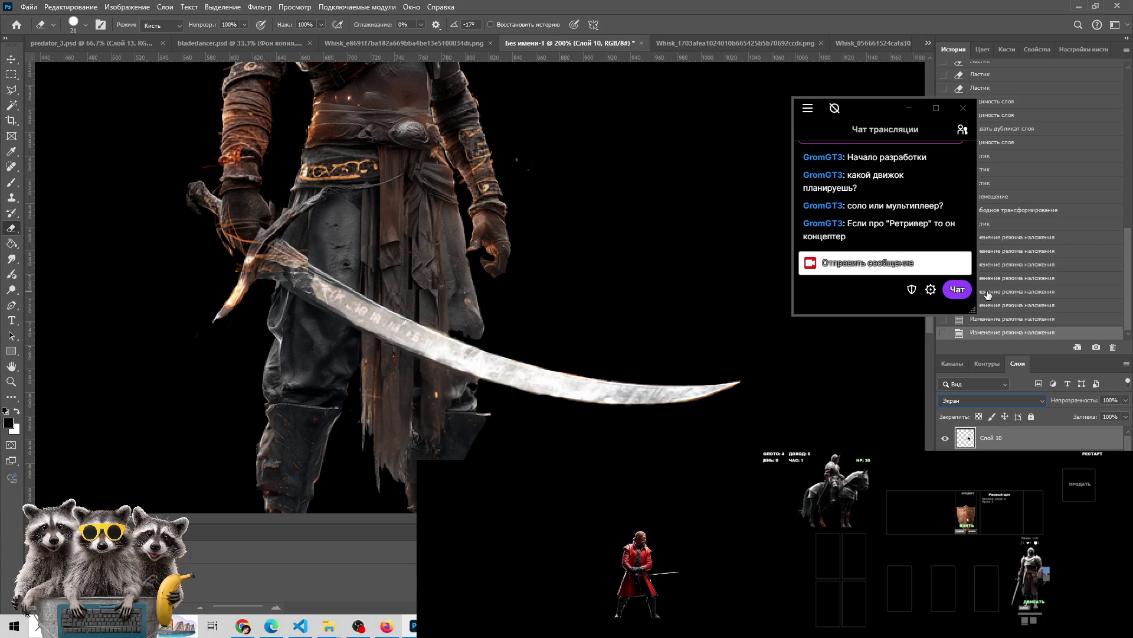
key(Down)
key(Down)
key(Down)
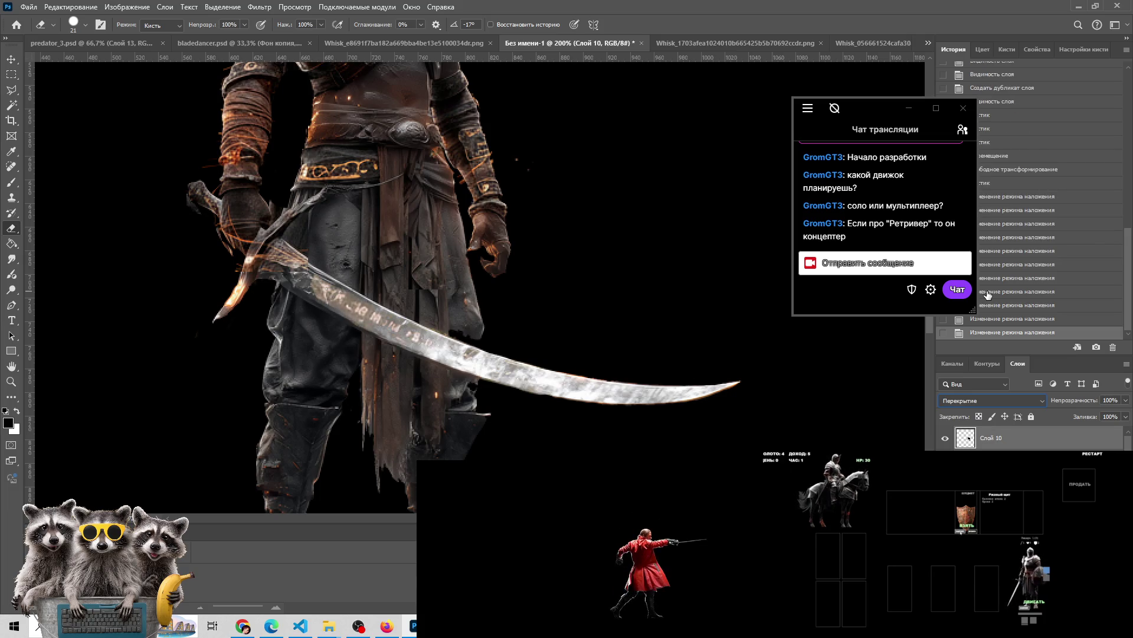
key(Down)
key(Down)
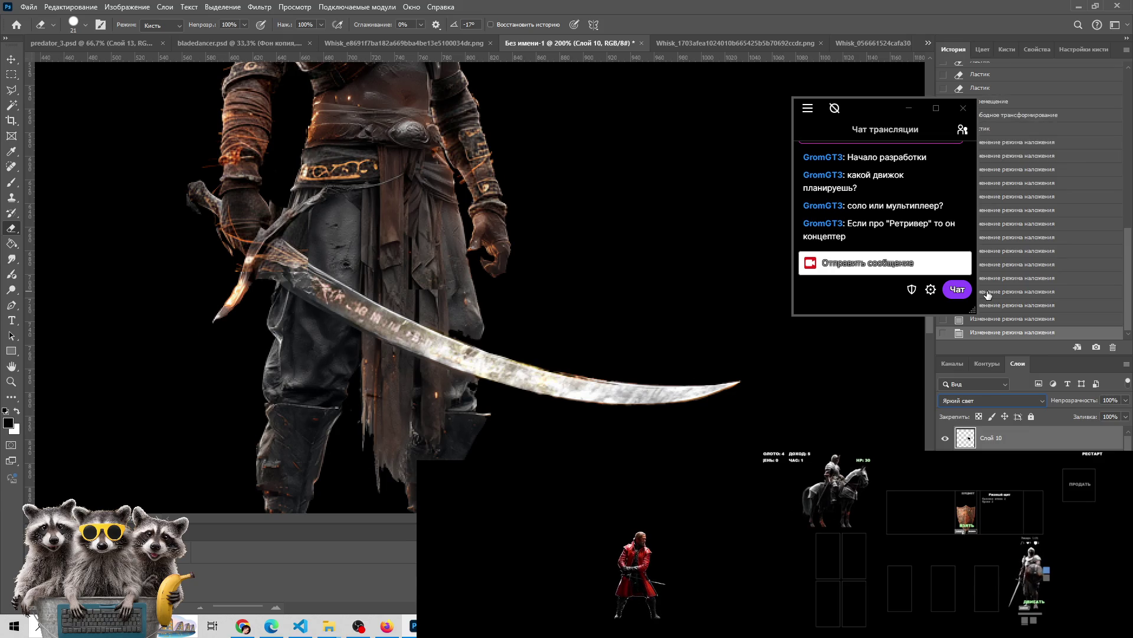
key(Down)
key(Down)
key(Down)
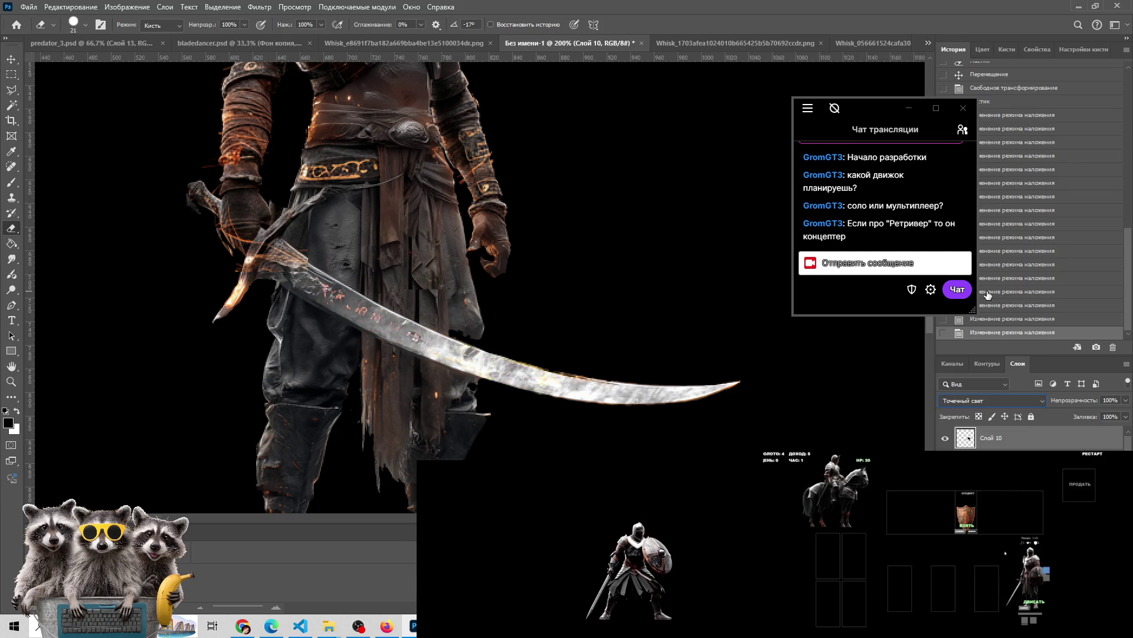
key(Down)
key(Down)
key(Down)
key(Down)
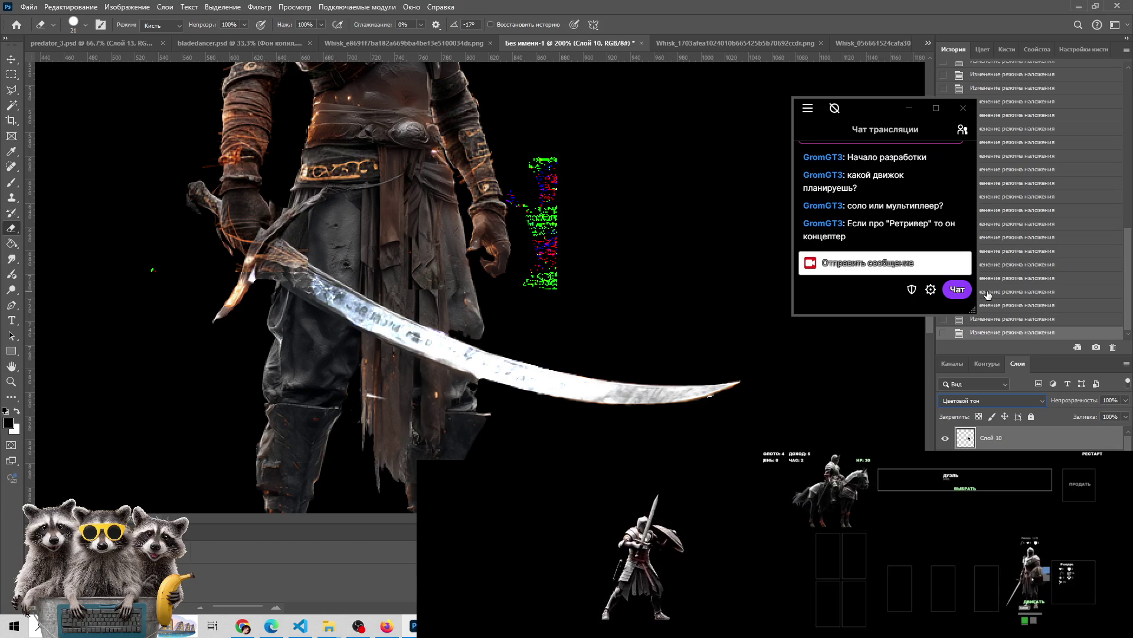
key(Down)
key(Down)
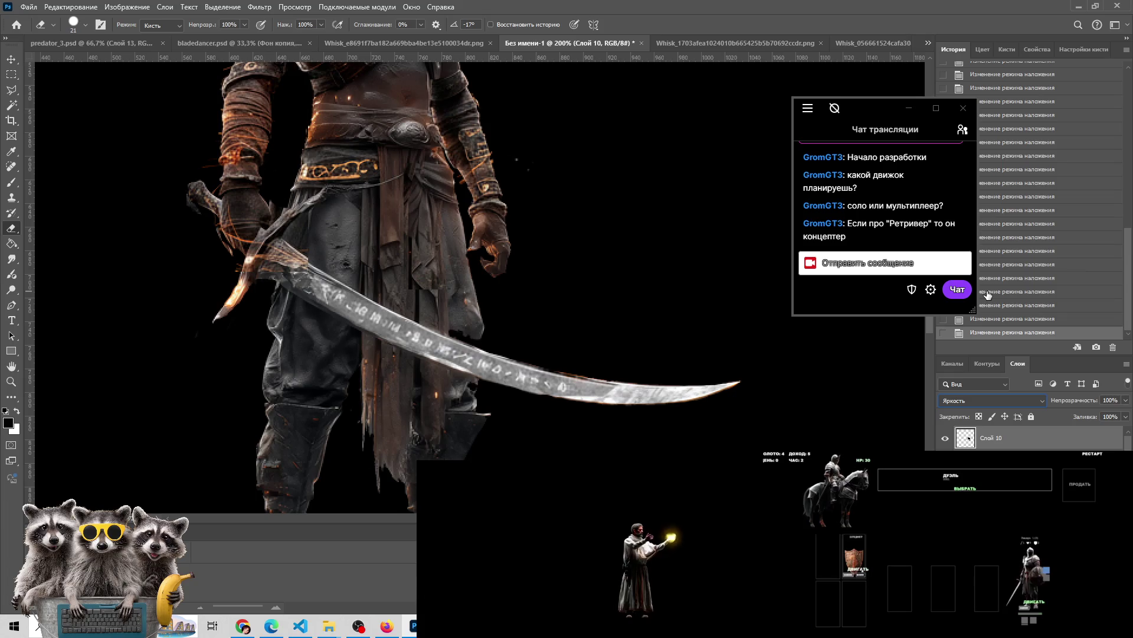
Undo a stray History Brush dab and zoom out to see the whole character
click(534, 358)
key(ctrl+z)
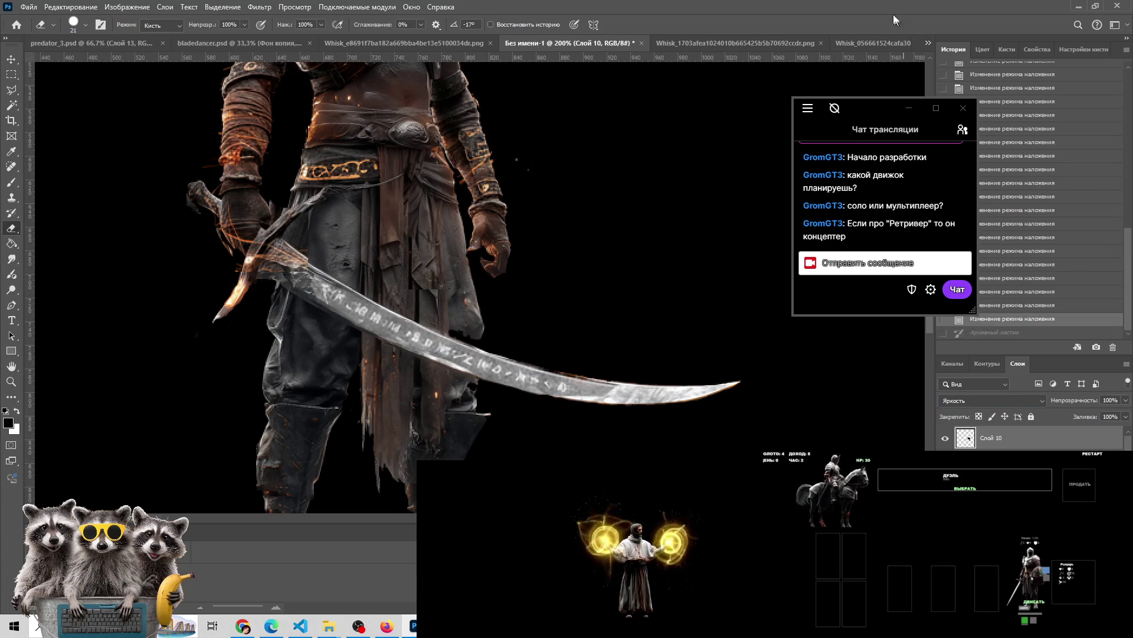
key(z)
alt+click(500, 322)
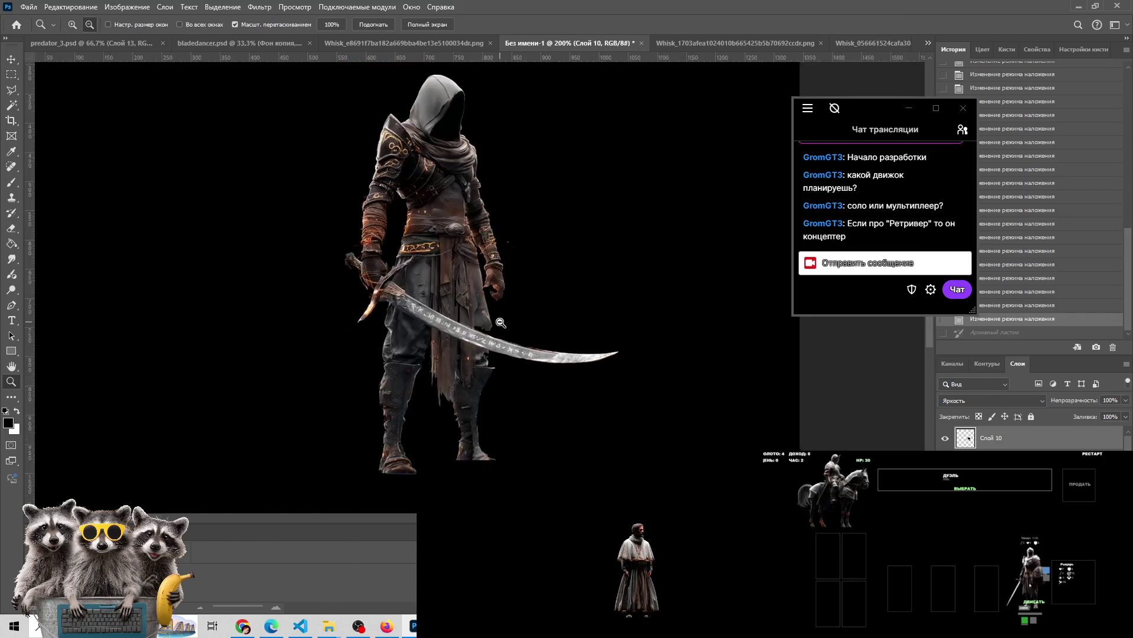
Zoom in on the blade and compare it with Слой 10 hidden and shown
alt+click(463, 333)
click(463, 332)
click(463, 332)
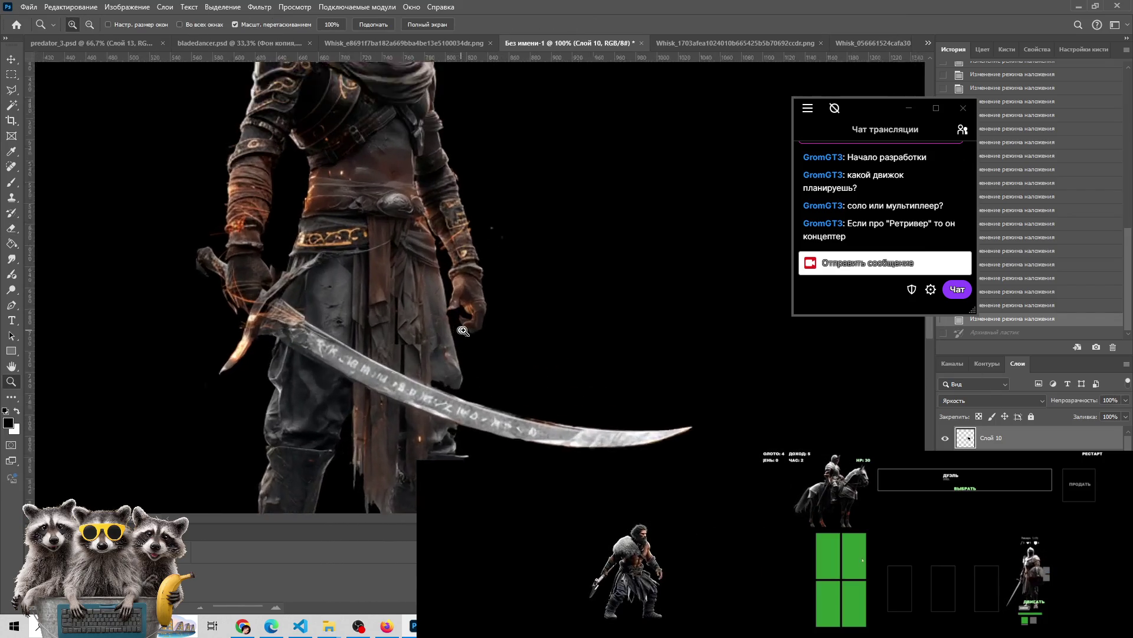
click(944, 440)
click(944, 440)
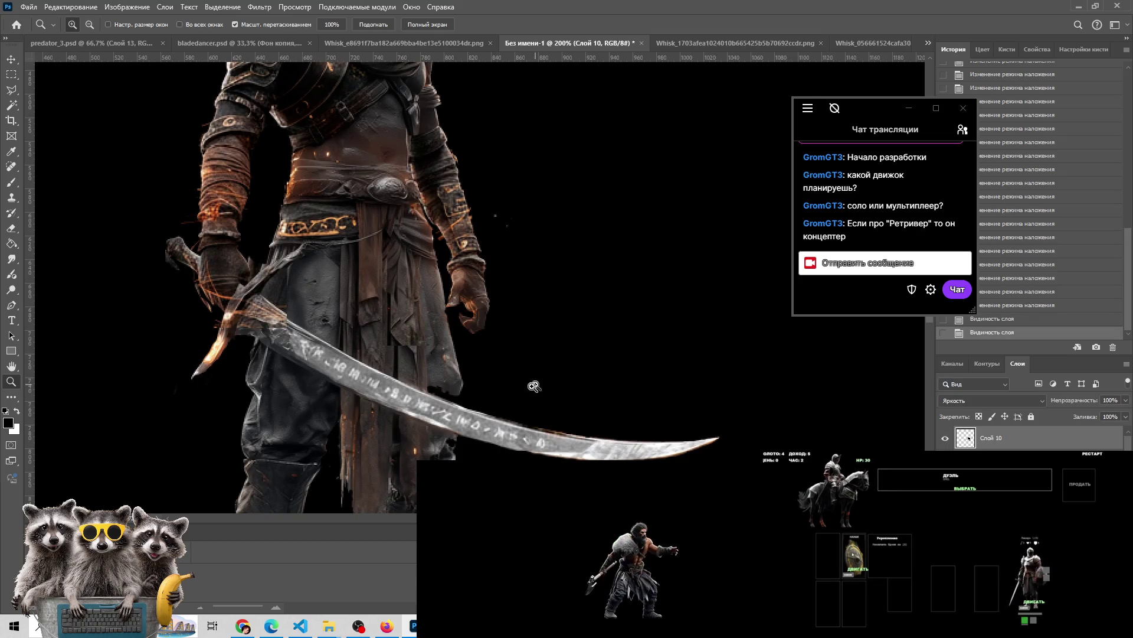
Switch Слой 10 to the Обычные blend mode, then back to Яркость
click(973, 395)
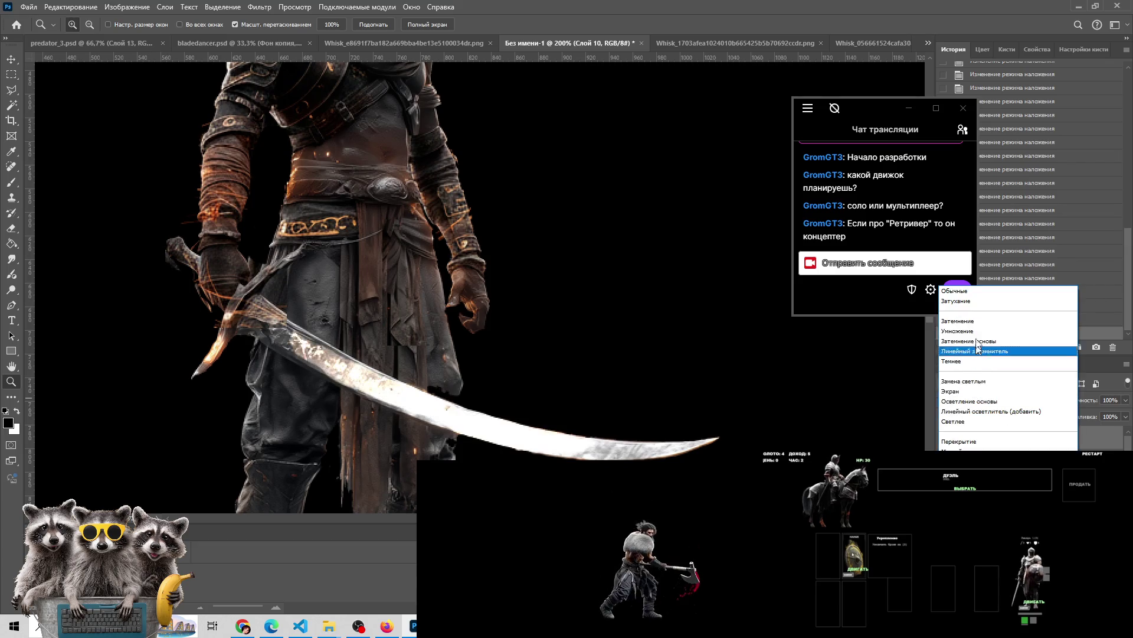
click(976, 291)
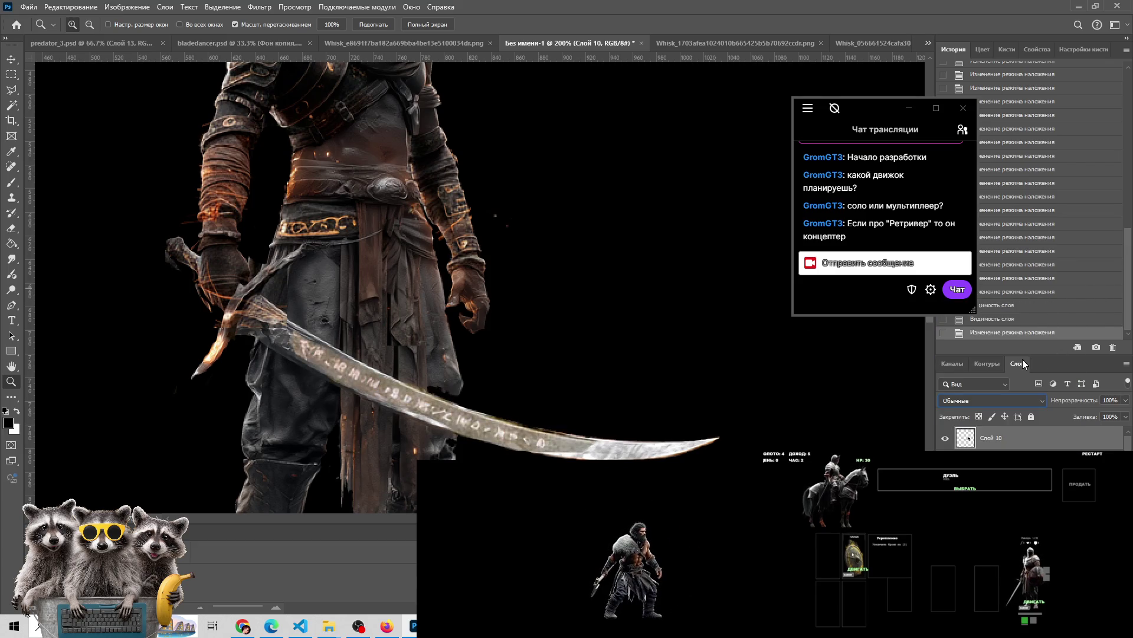
click(959, 405)
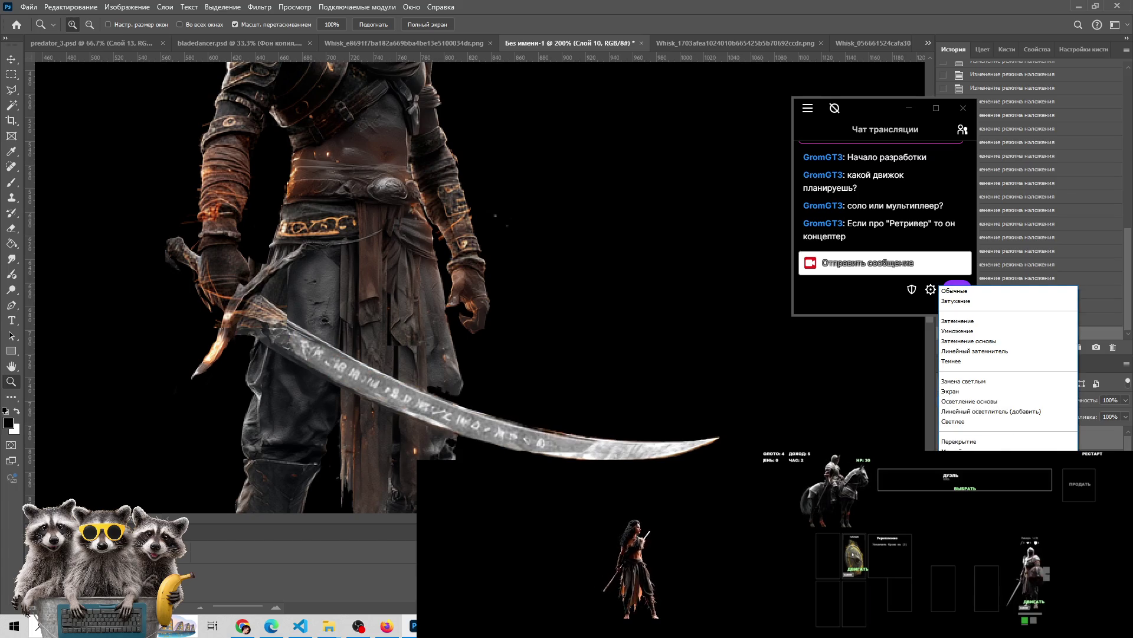
click(974, 447)
Erase stray pixels along the blade's underside, undoing and redoing the stroke to check it
click(567, 441)
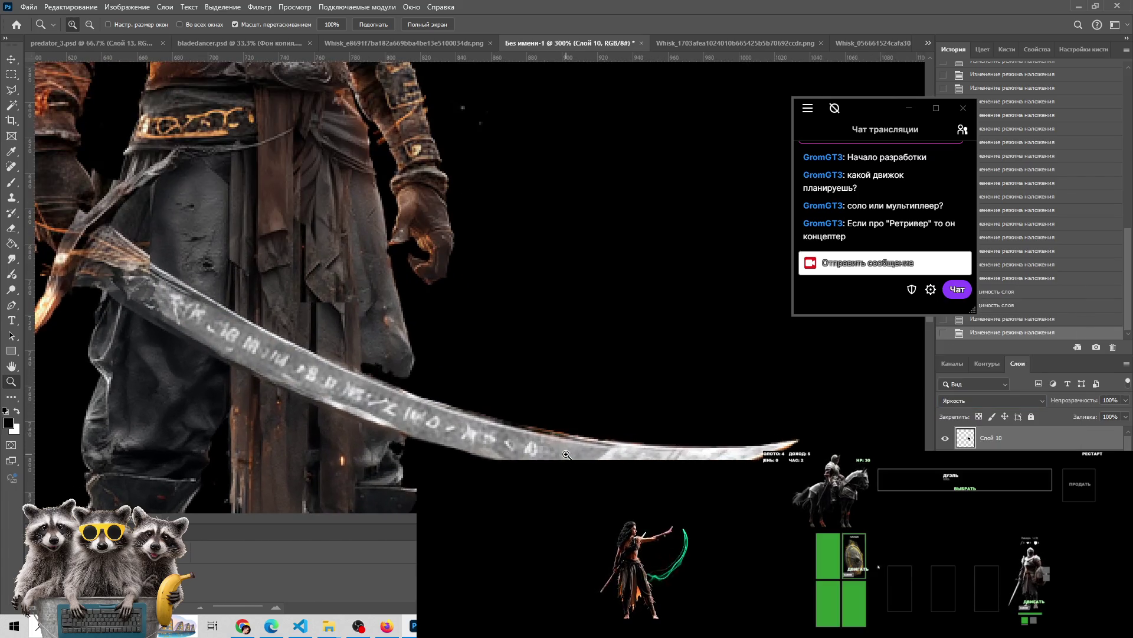
key(e)
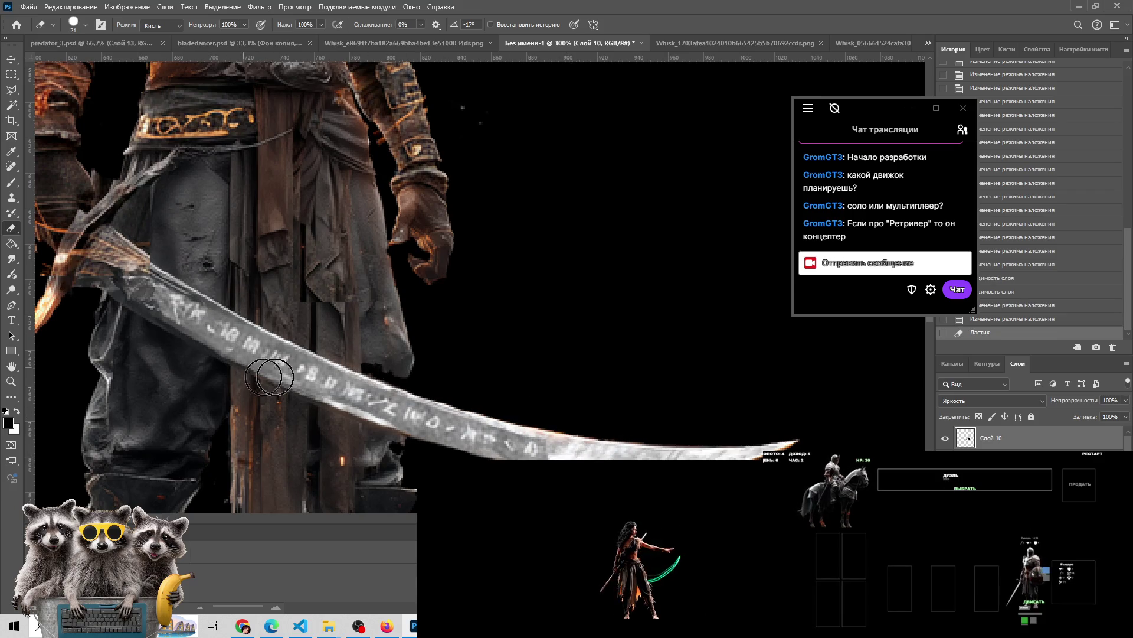
key(z)
key(ctrl+minus)
key(ctrl+minus)
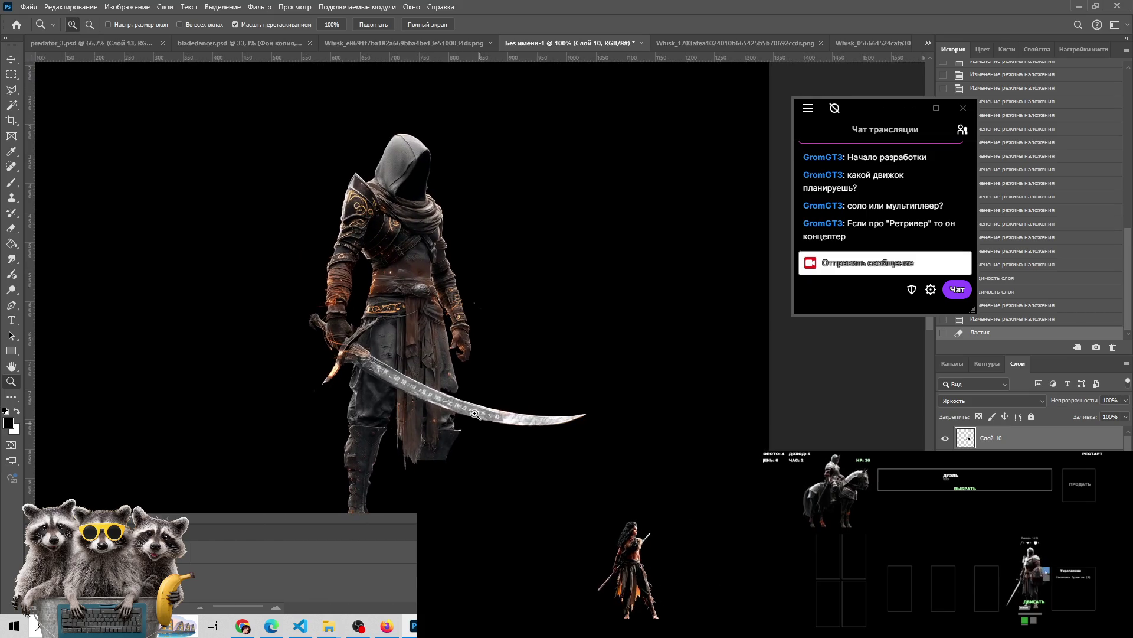
key(ctrl+plus)
key(ctrl+plus)
key(e)
mouse_move(477, 441)
mouse_down()
mouse_move(559, 445)
mouse_move(576, 417)
mouse_up()
key(ctrl+z)
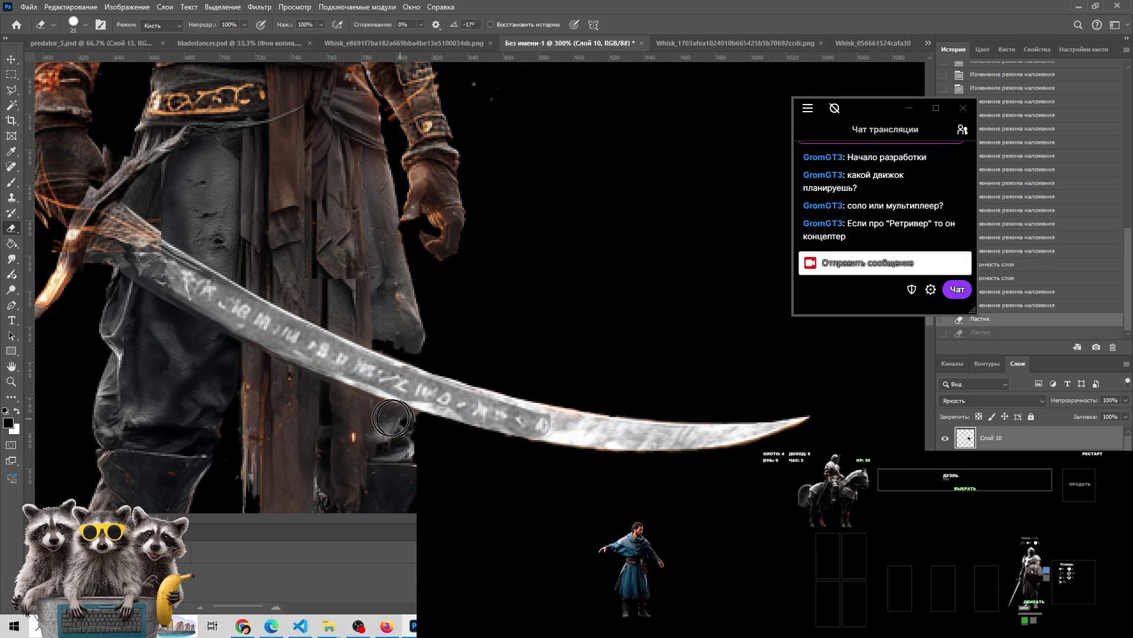
key(ctrl+shift+z)
Check the whole figure, then hide Слой 10 to reveal the bluish blade
key(z)
alt+click(515, 456)
alt+click(515, 455)
click(485, 368)
click(485, 367)
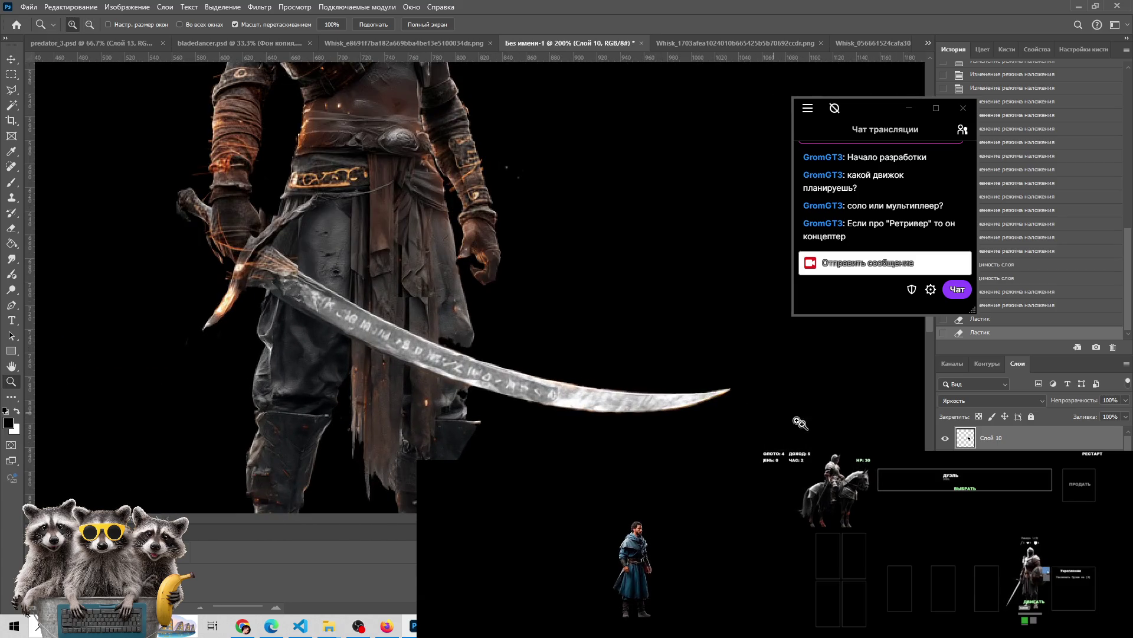
click(945, 438)
click(946, 437)
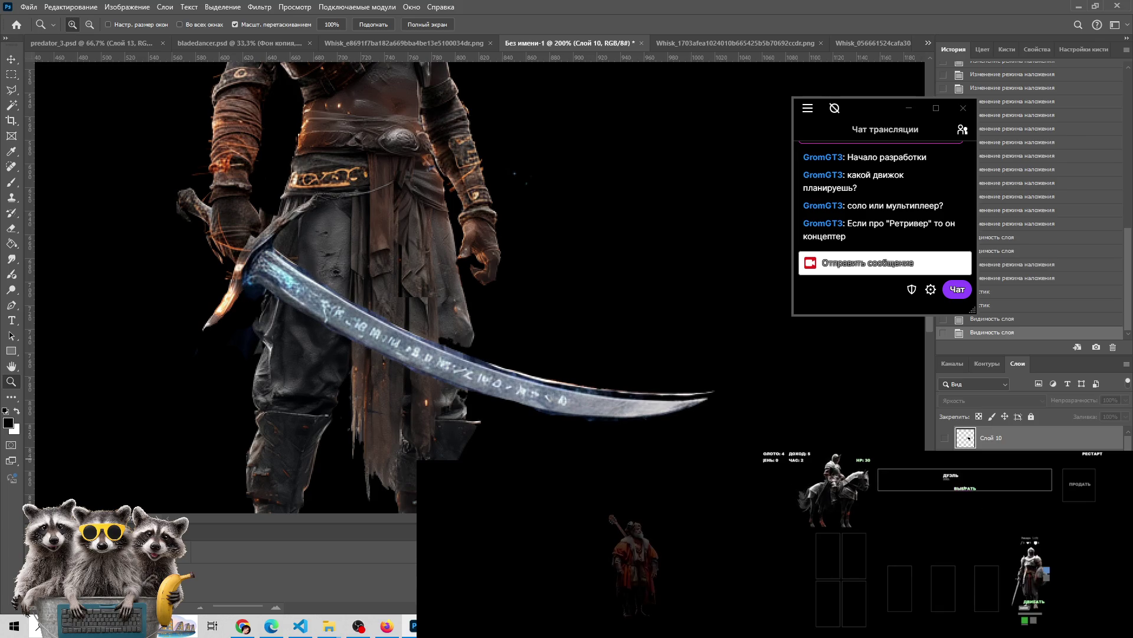
click(967, 490)
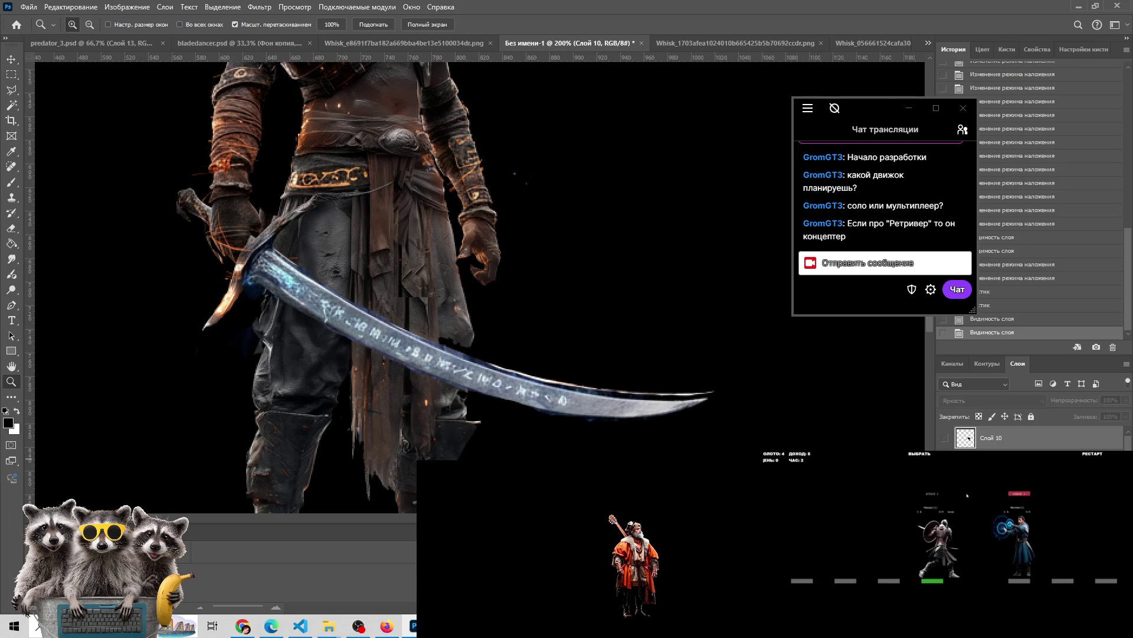
Bring up the bladedancer hero images folder in File Explorer
alt+click(582, 308)
alt+click(505, 326)
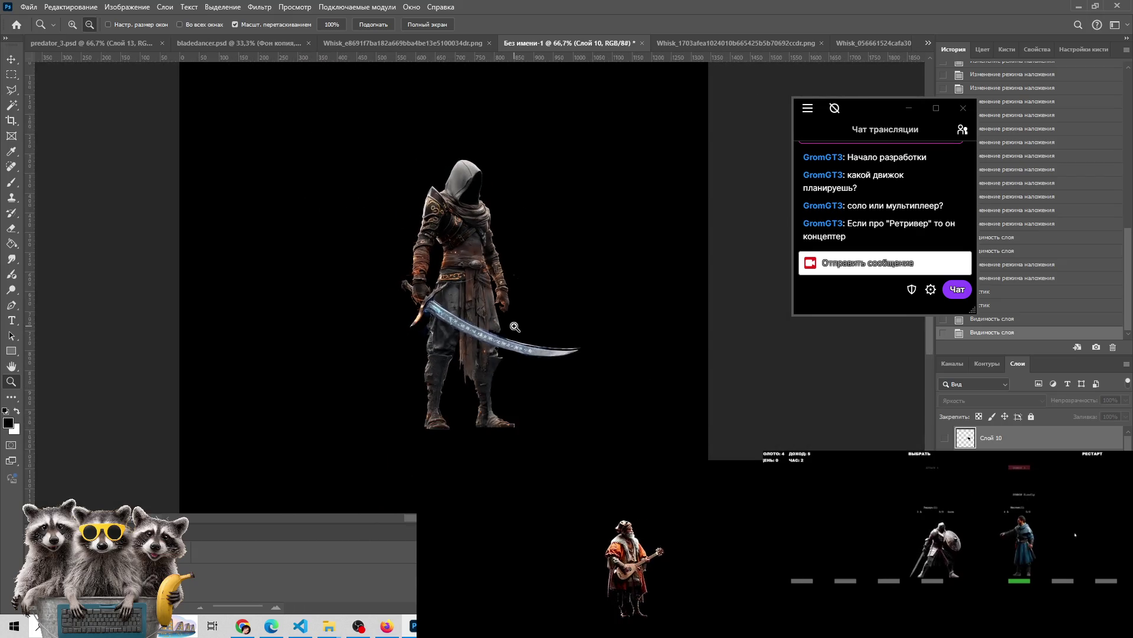
click(506, 326)
click(505, 327)
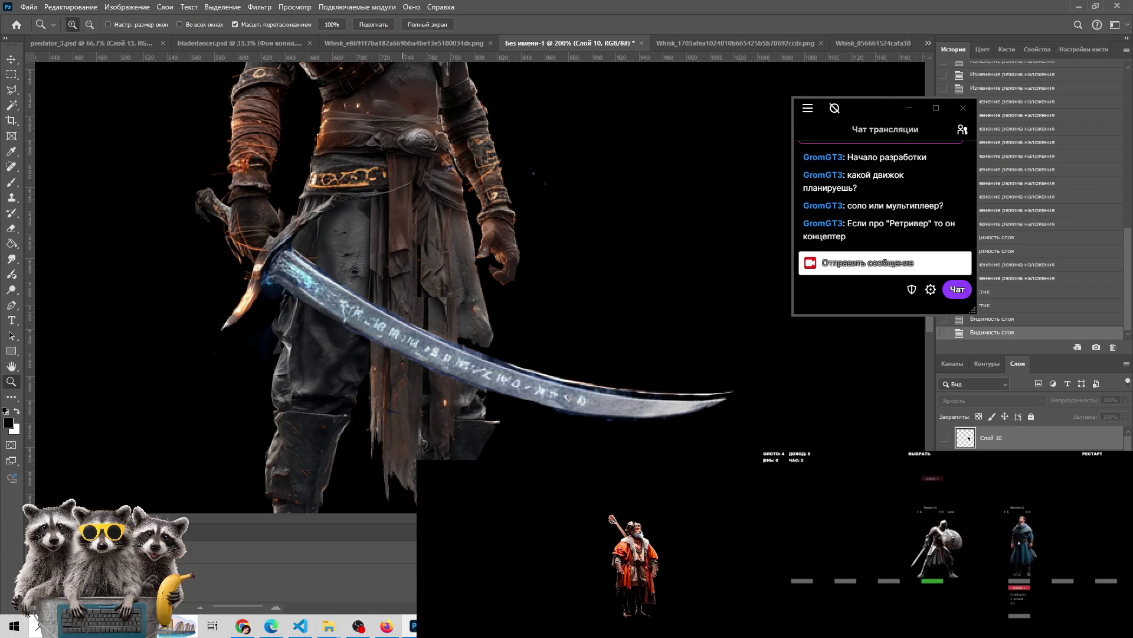
mouse_move(328, 626)
click(301, 570)
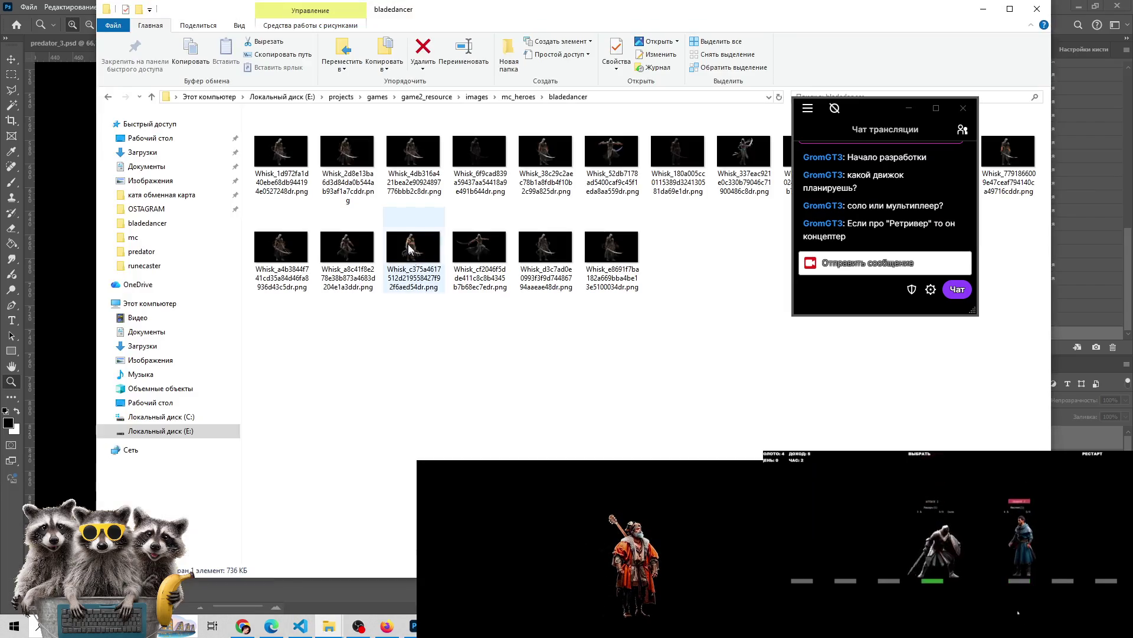
Open the first bladedancer image, the plain steel-blade swordsman, in the photo viewer
click(282, 154)
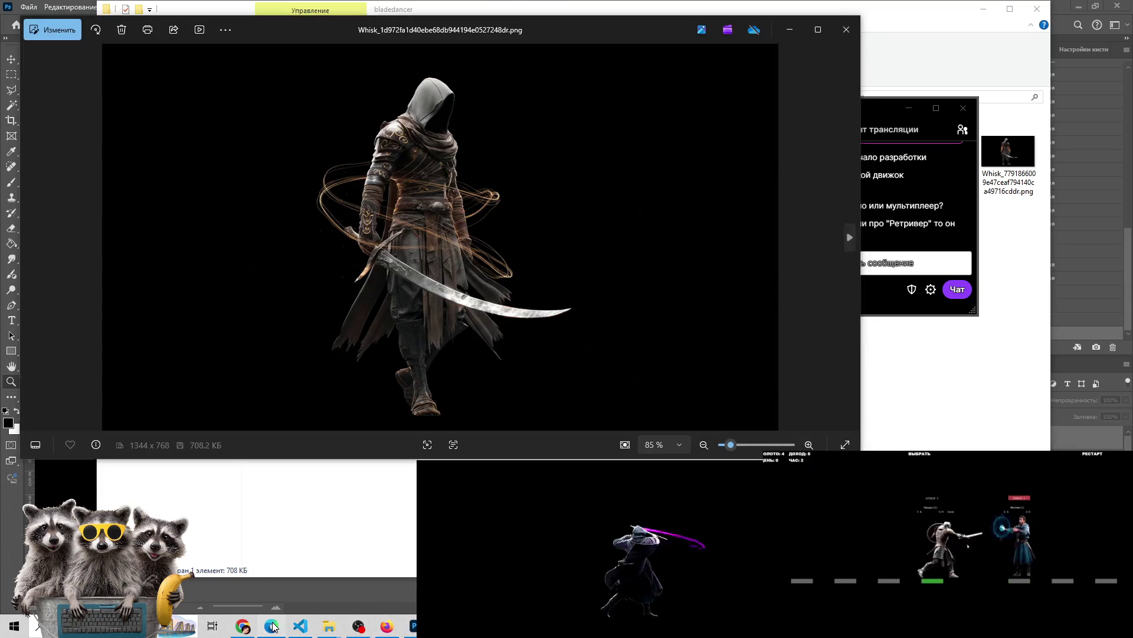
click(272, 625)
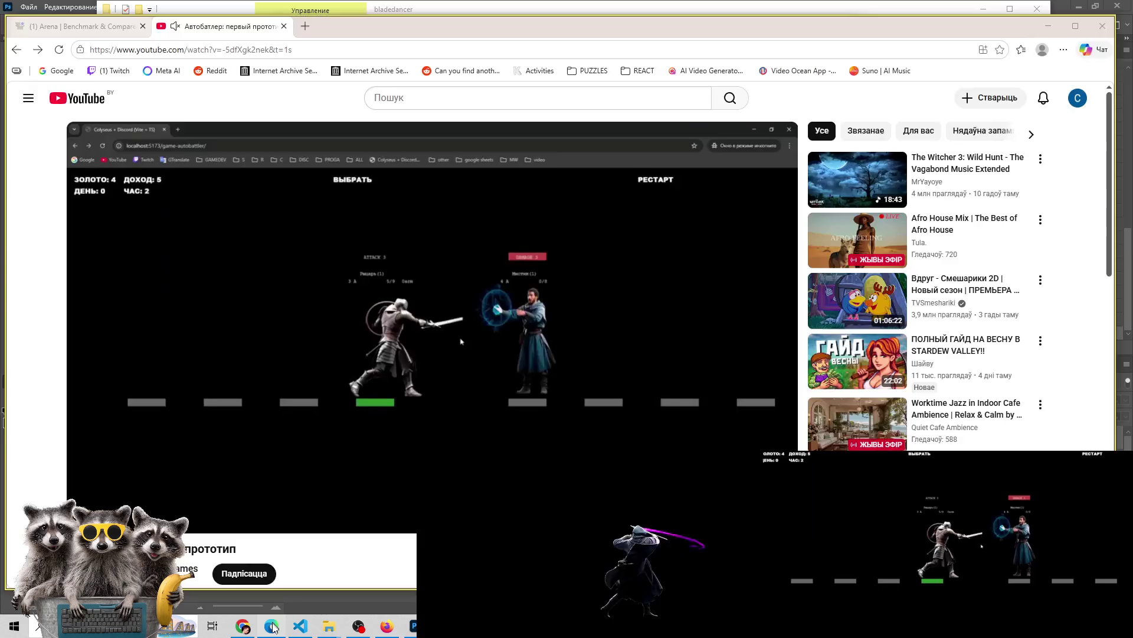
click(412, 626)
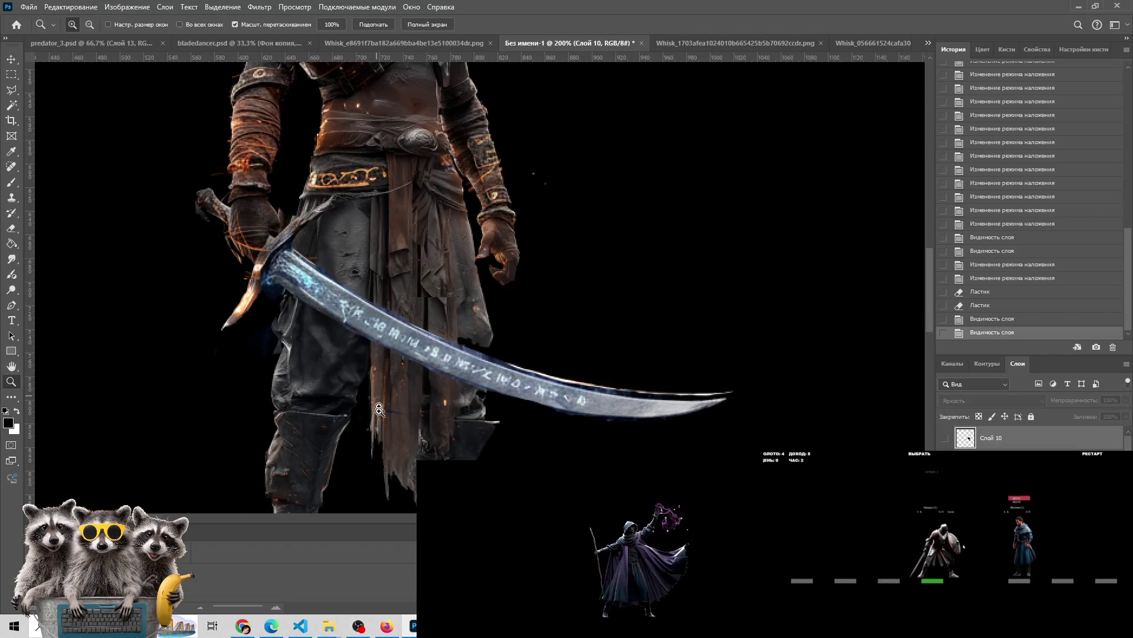
key(alt+Tab)
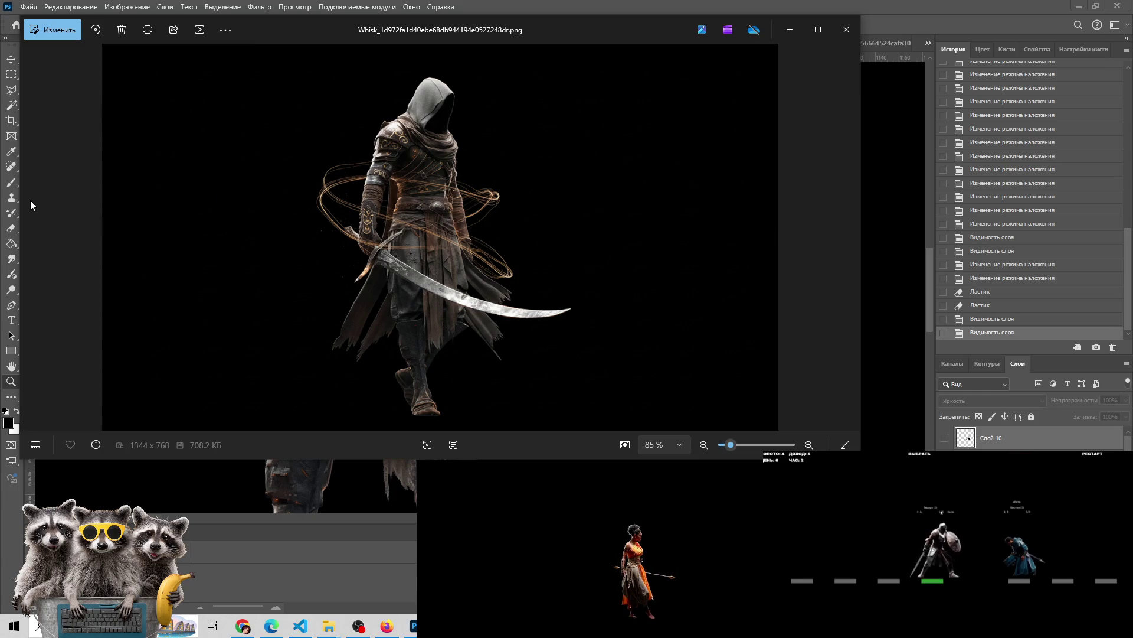
Flip forward through ten hooded swordsman variants in the Photos viewer
scroll(693, 279, up, 1)
scroll(697, 284, down, 2)
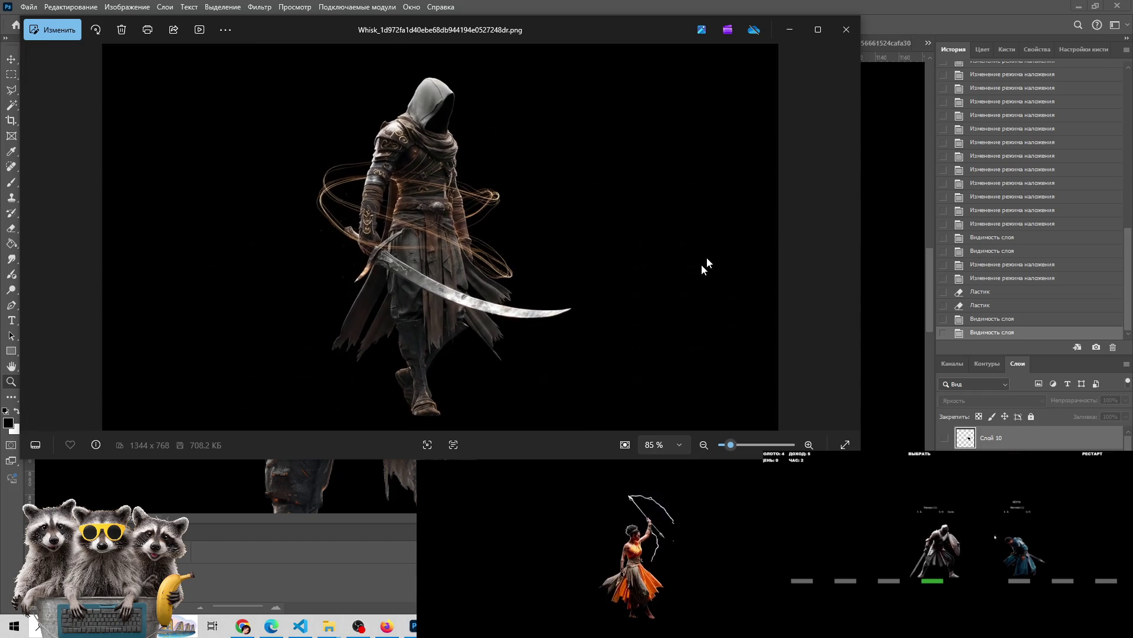
click(847, 236)
click(848, 236)
click(847, 236)
click(847, 236)
click(847, 237)
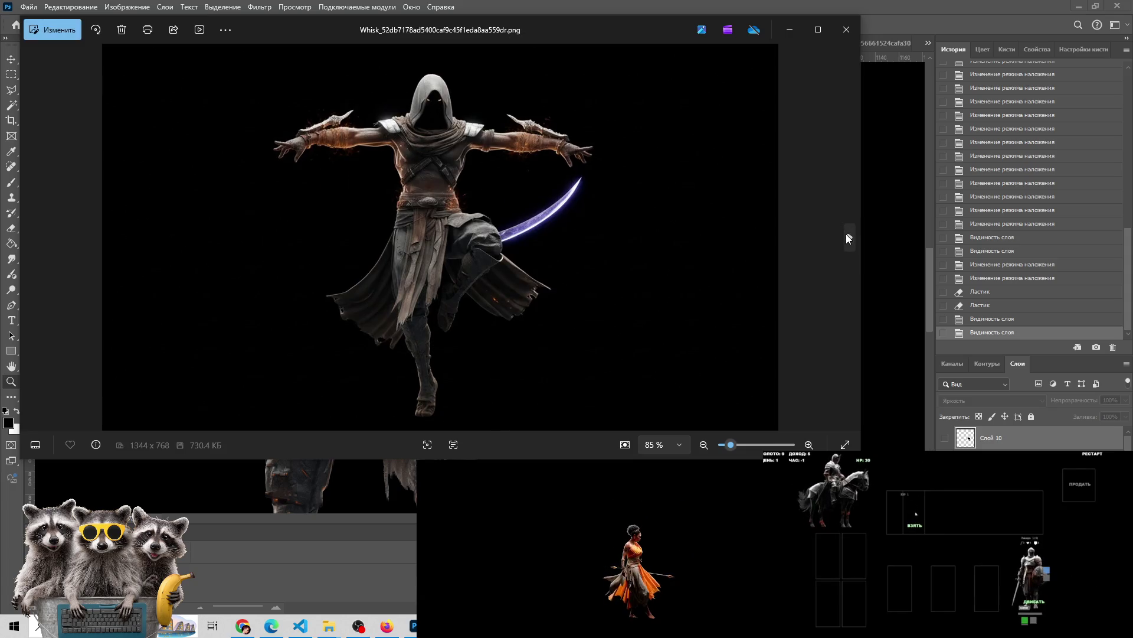
click(847, 236)
click(847, 236)
click(847, 236)
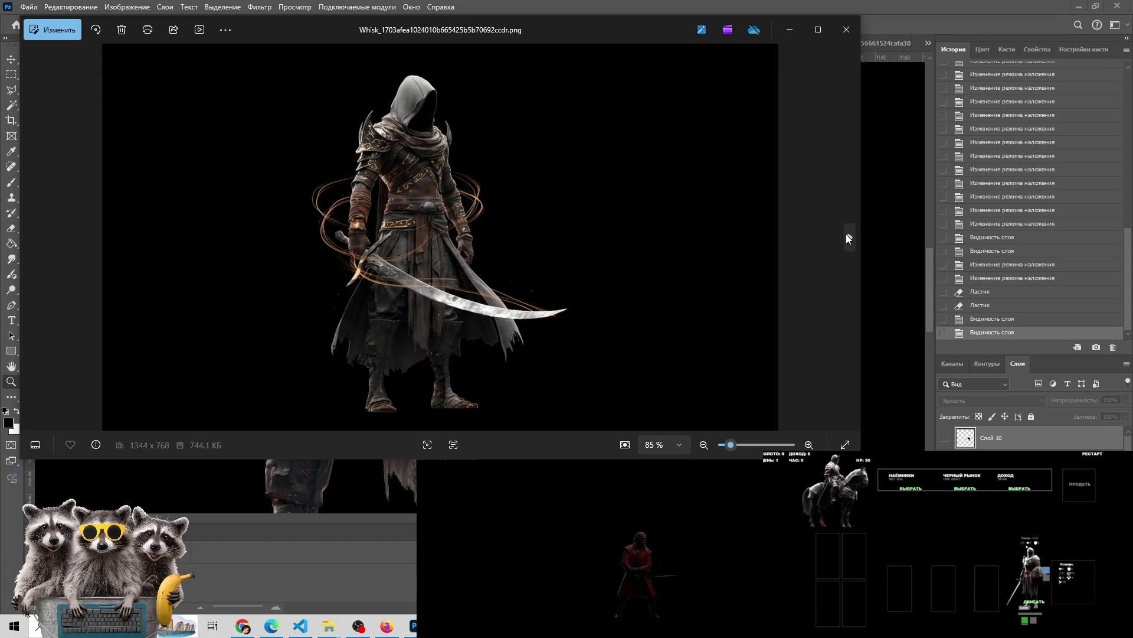
click(847, 236)
click(847, 238)
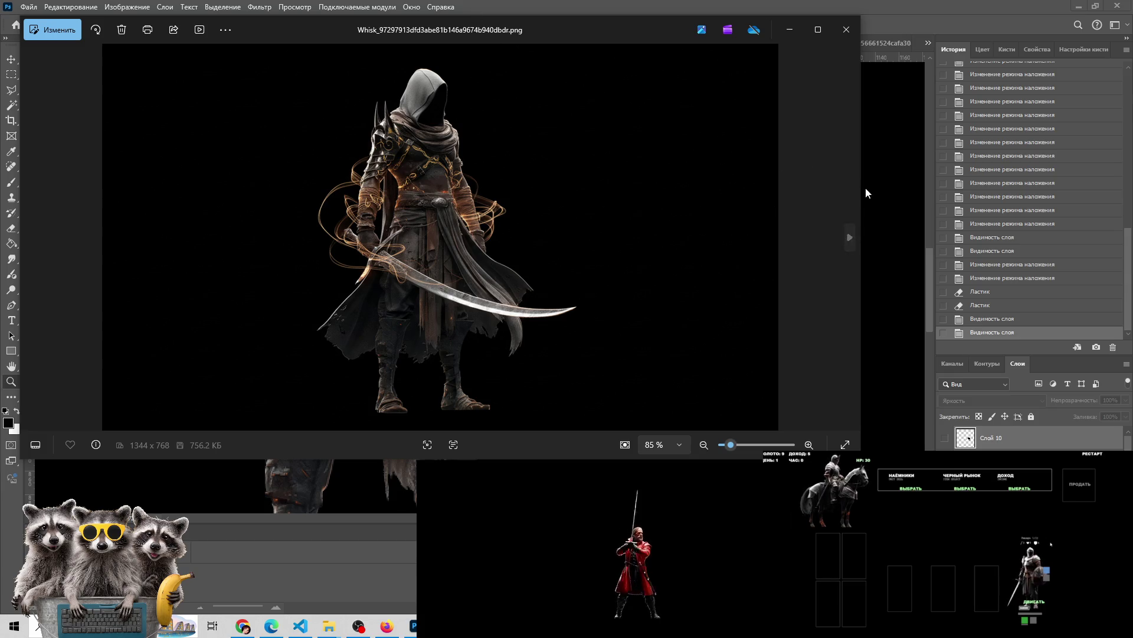
Narrow and reposition the Photos viewer and chat window so the Photoshop canvas shows
mouse_move(864, 188)
mouse_down()
mouse_move(524, 203)
mouse_move(511, 220)
mouse_move(708, 237)
mouse_move(696, 252)
mouse_up()
mouse_move(462, 13)
mouse_down()
mouse_move(971, 65)
mouse_move(1011, 56)
mouse_move(833, 65)
mouse_move(877, 70)
mouse_move(859, 79)
mouse_move(611, 73)
mouse_move(641, 72)
mouse_up()
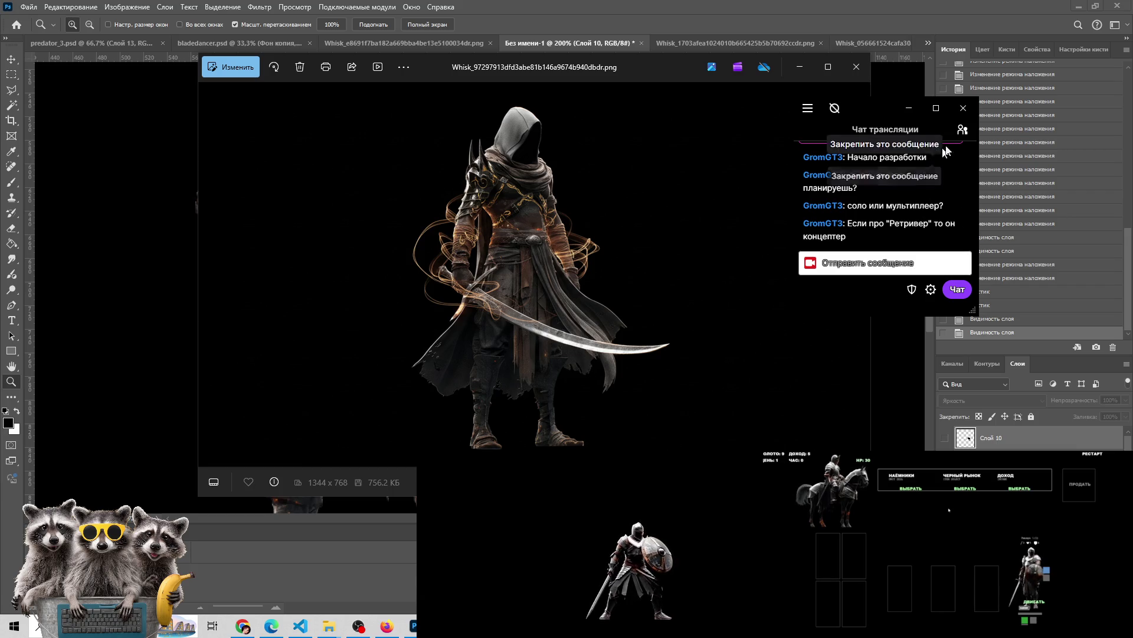
click(963, 130)
click(963, 131)
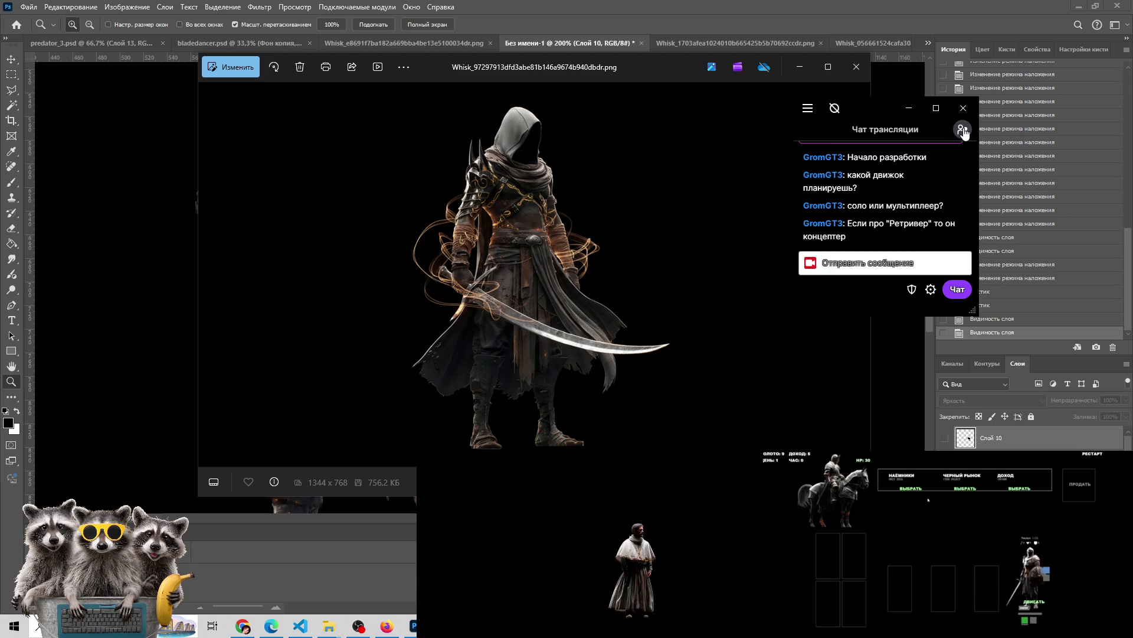
click(687, 316)
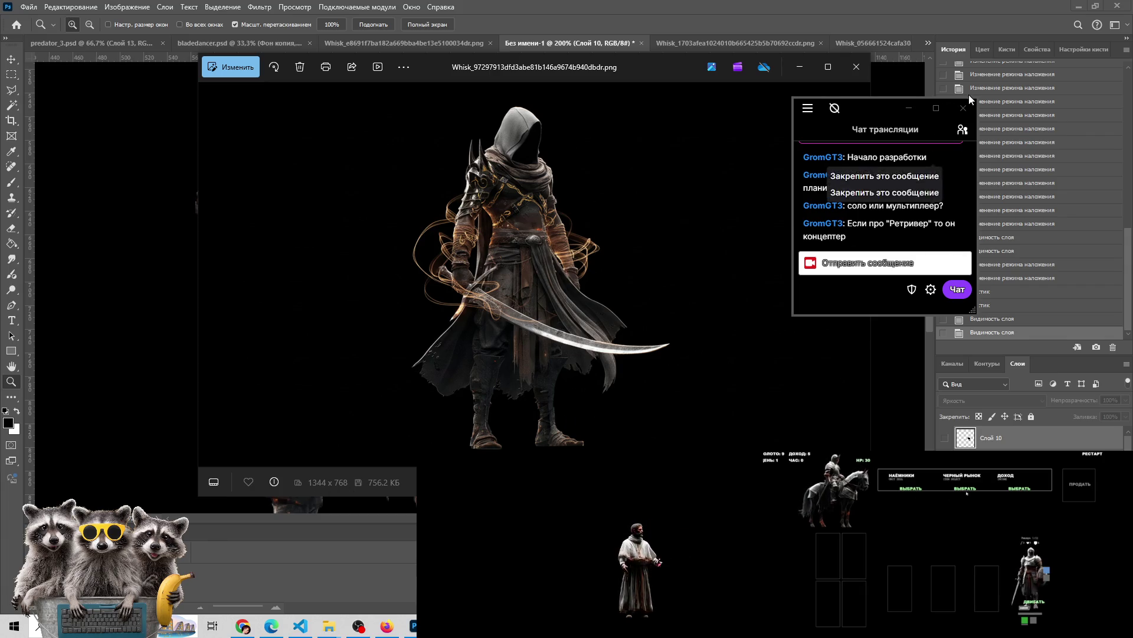
click(962, 130)
click(962, 131)
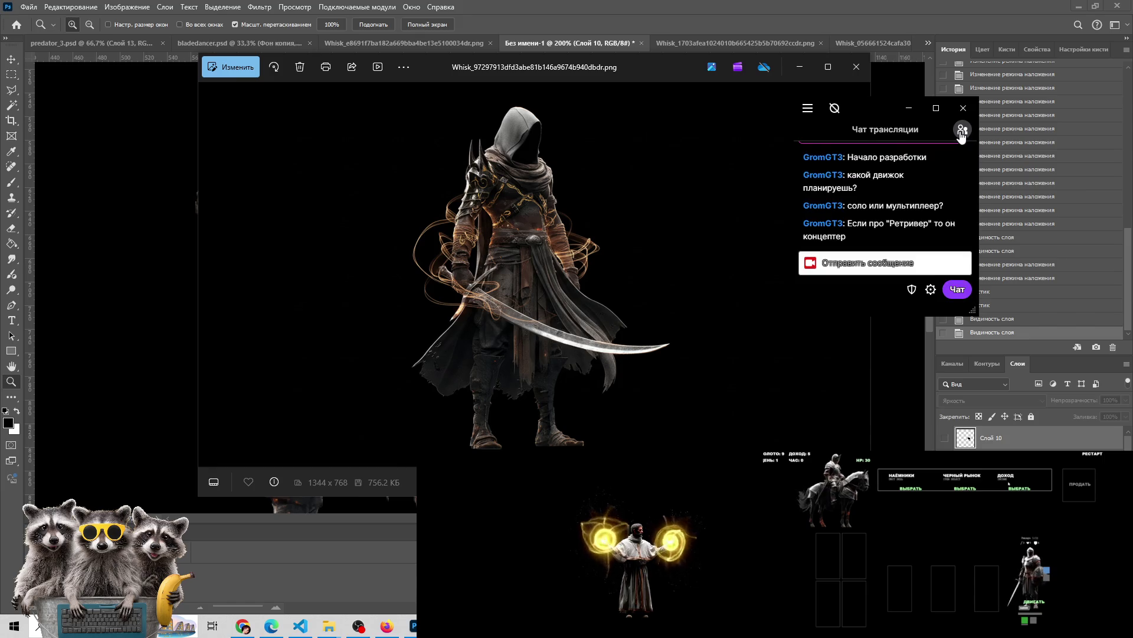
drag(619, 68, 551, 66)
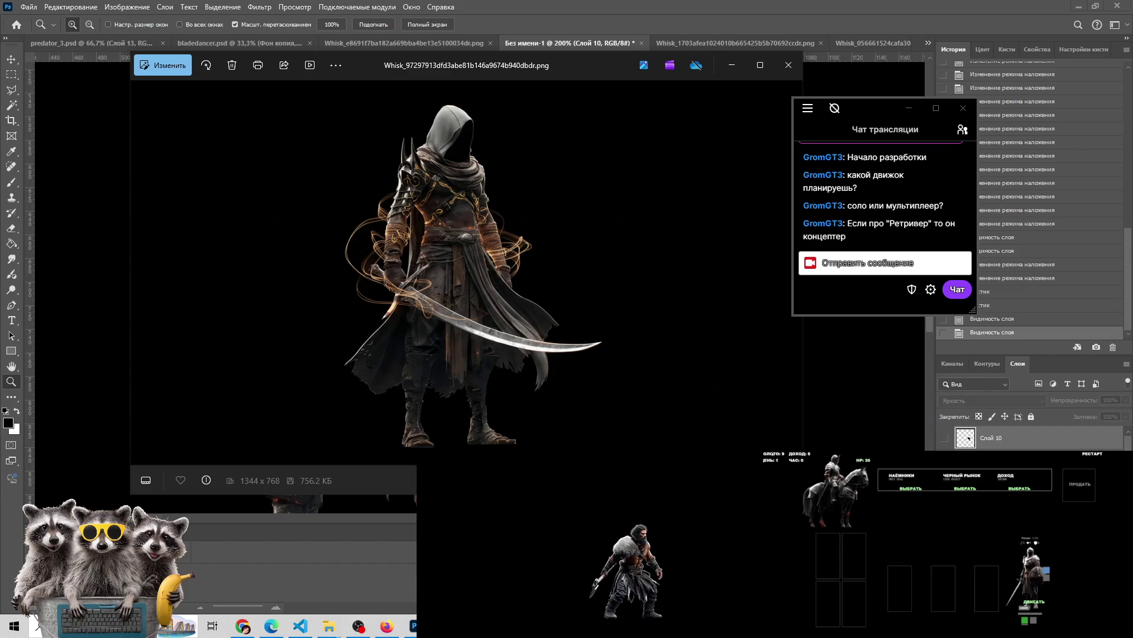
scroll(478, 275, up, 3)
scroll(478, 274, down, 4)
scroll(479, 275, up, 3)
scroll(479, 275, down, 3)
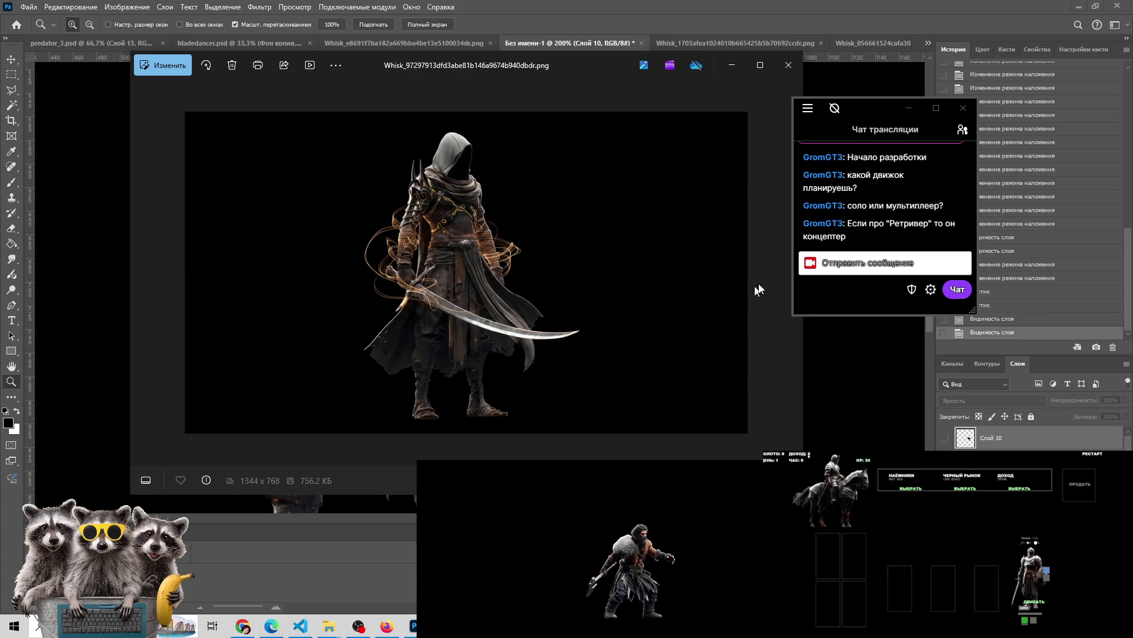
drag(867, 112, 938, 94)
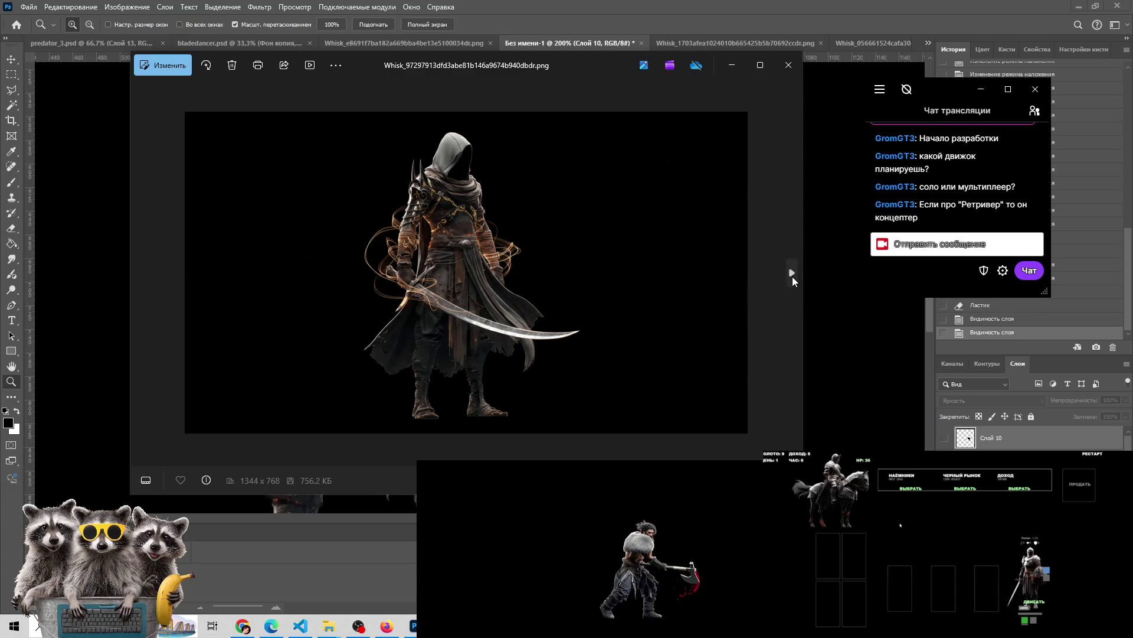
Advance through further variant images, briefly going back one to recheck it
click(792, 272)
click(793, 272)
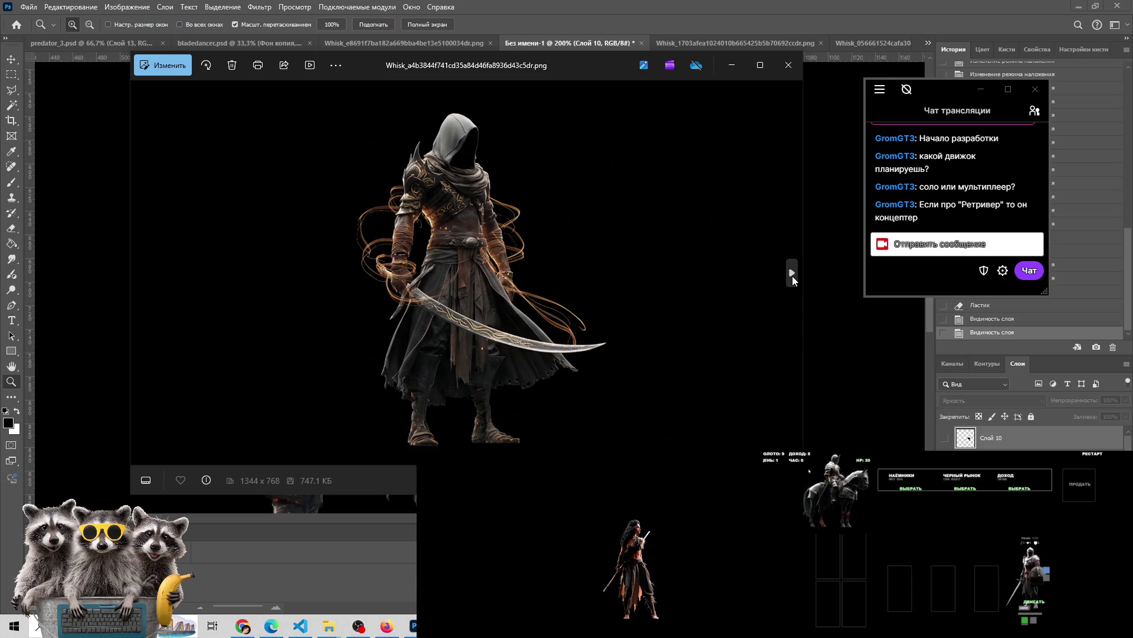
click(792, 273)
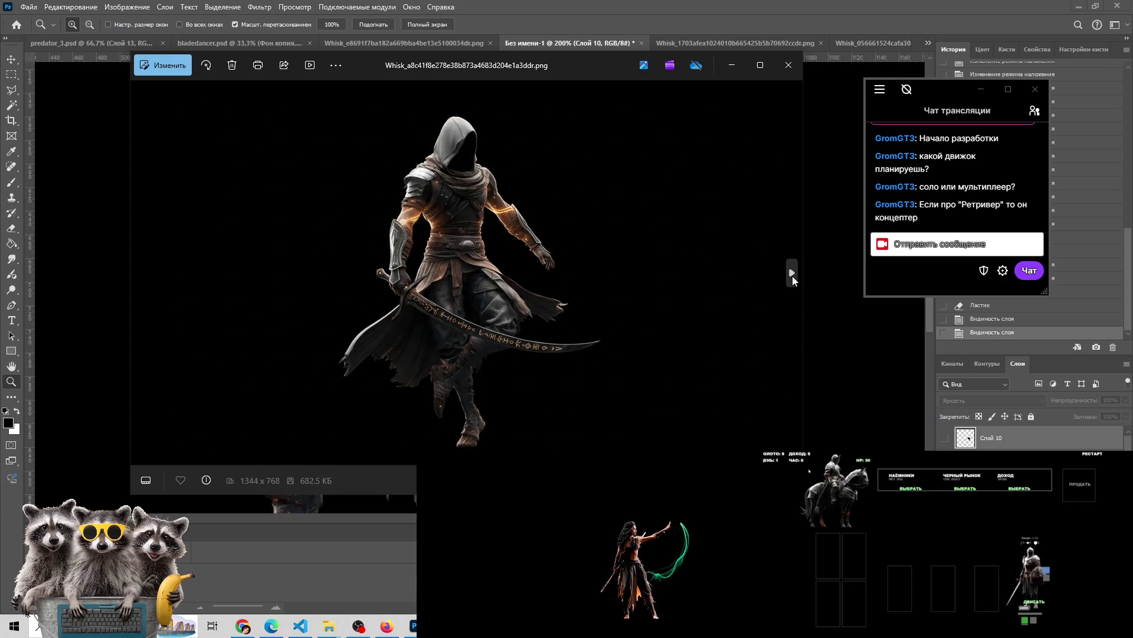
click(792, 272)
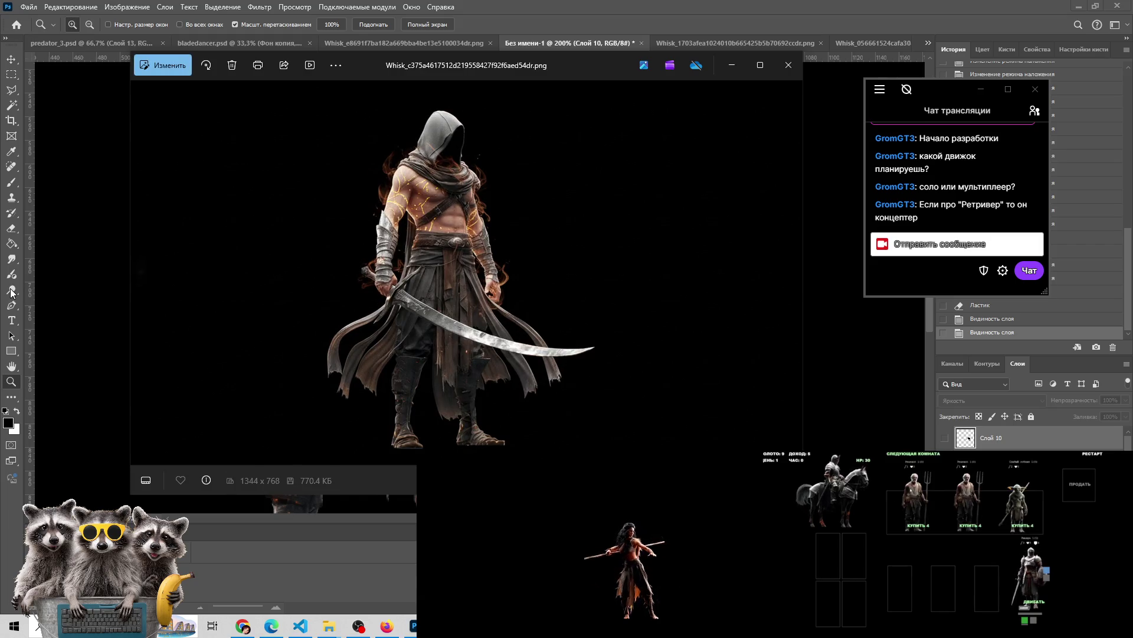
click(143, 281)
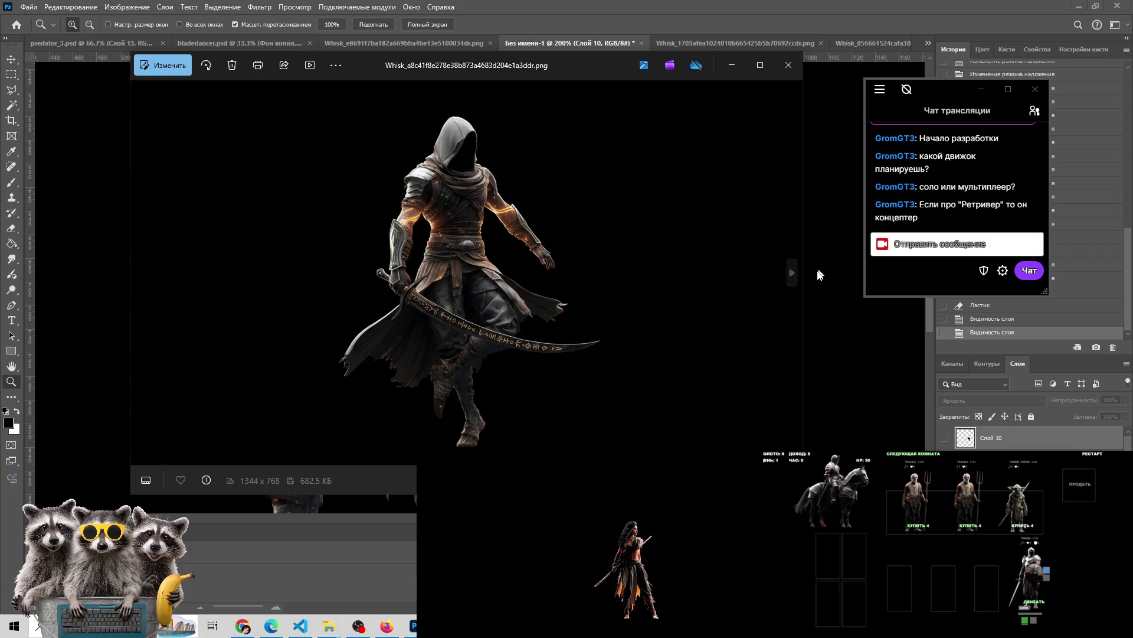
click(794, 278)
click(795, 278)
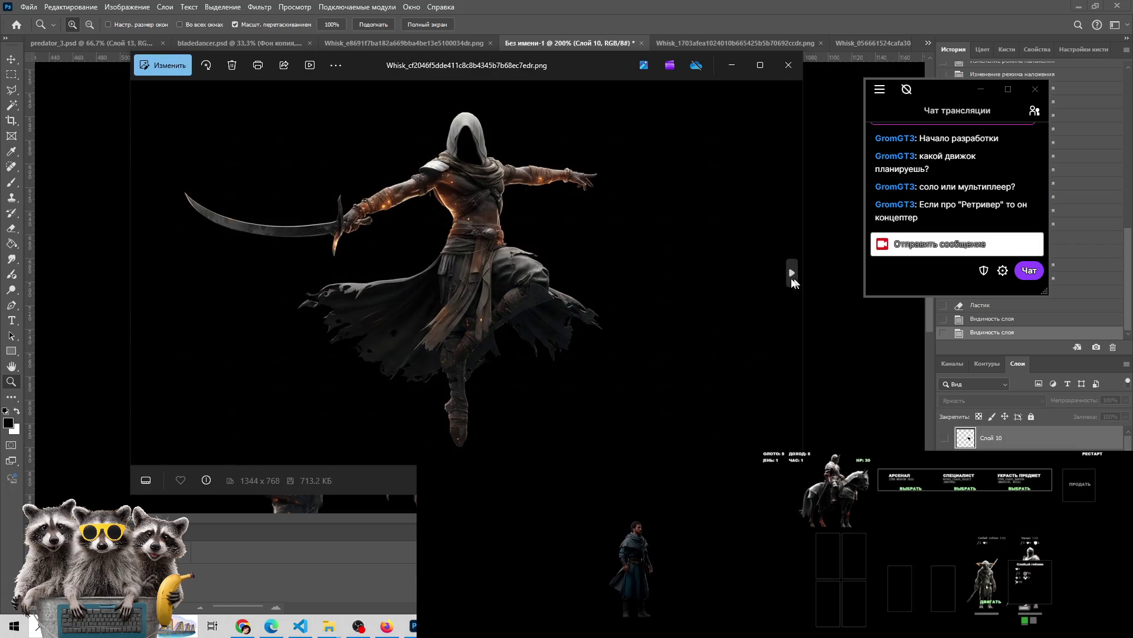
click(789, 272)
click(790, 274)
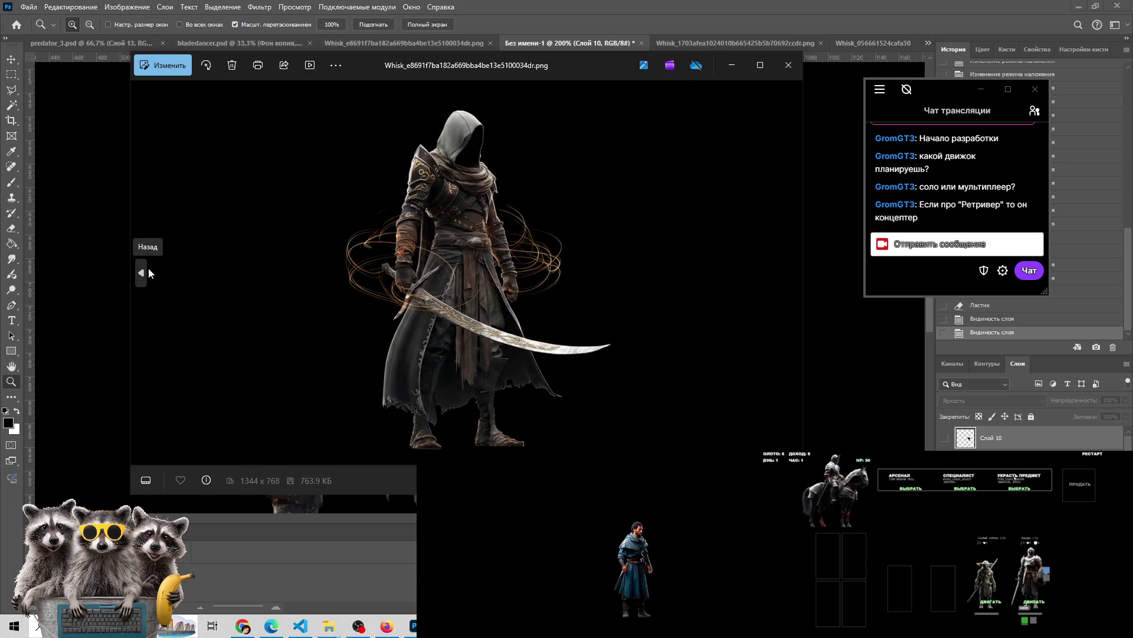
Step back through earlier variants, advance two more, then return to the Photoshop canvas
click(149, 273)
click(148, 272)
click(149, 273)
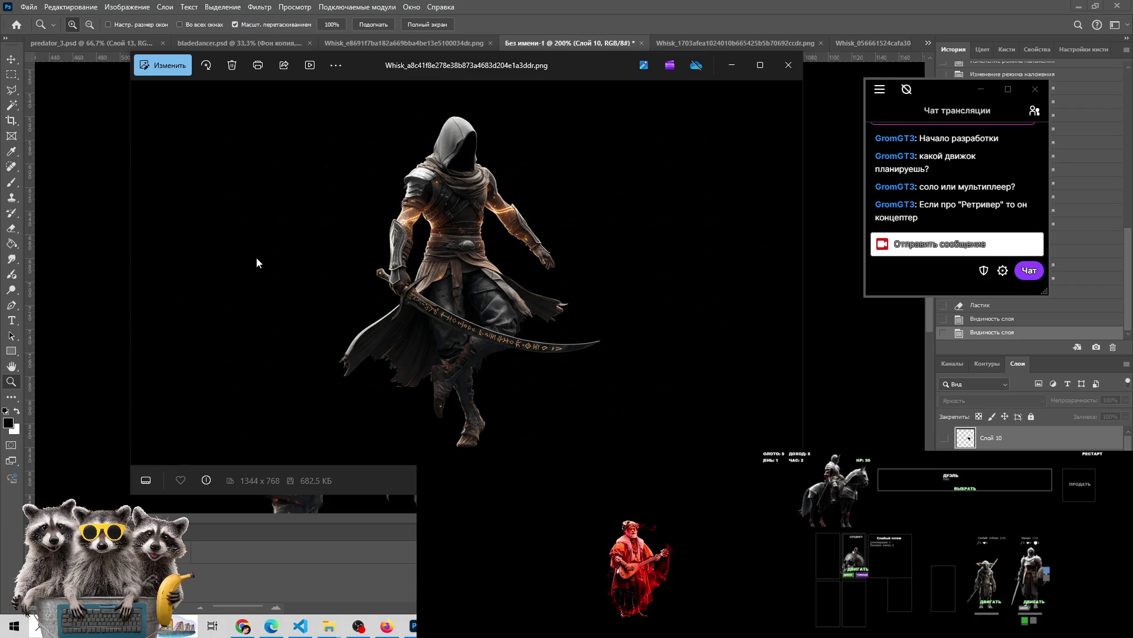
click(140, 273)
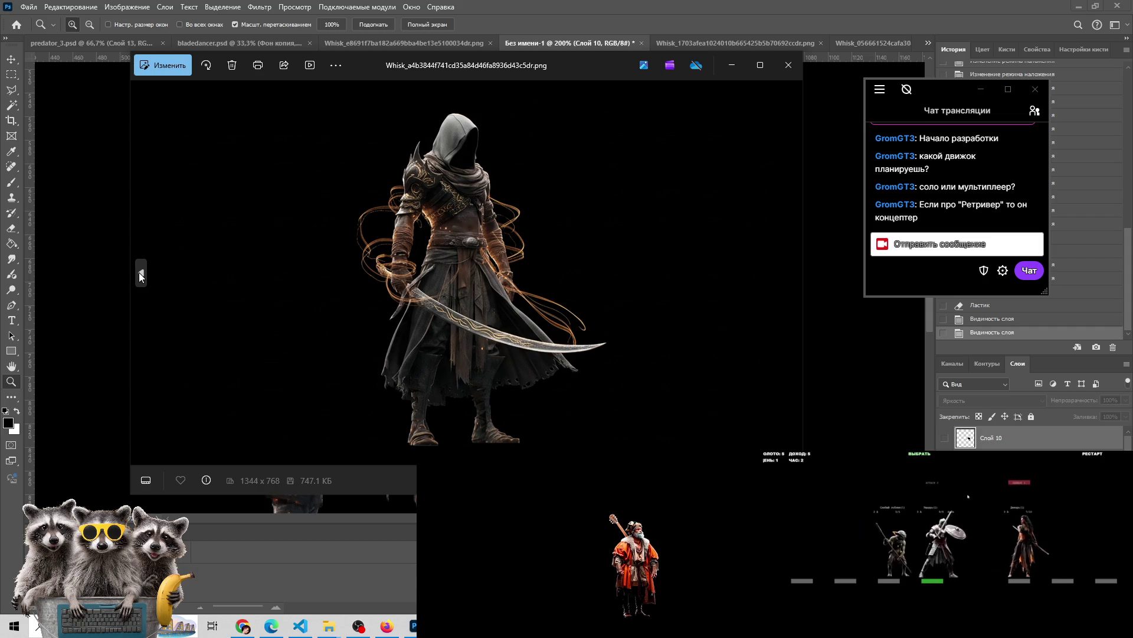
click(140, 273)
click(140, 272)
click(140, 273)
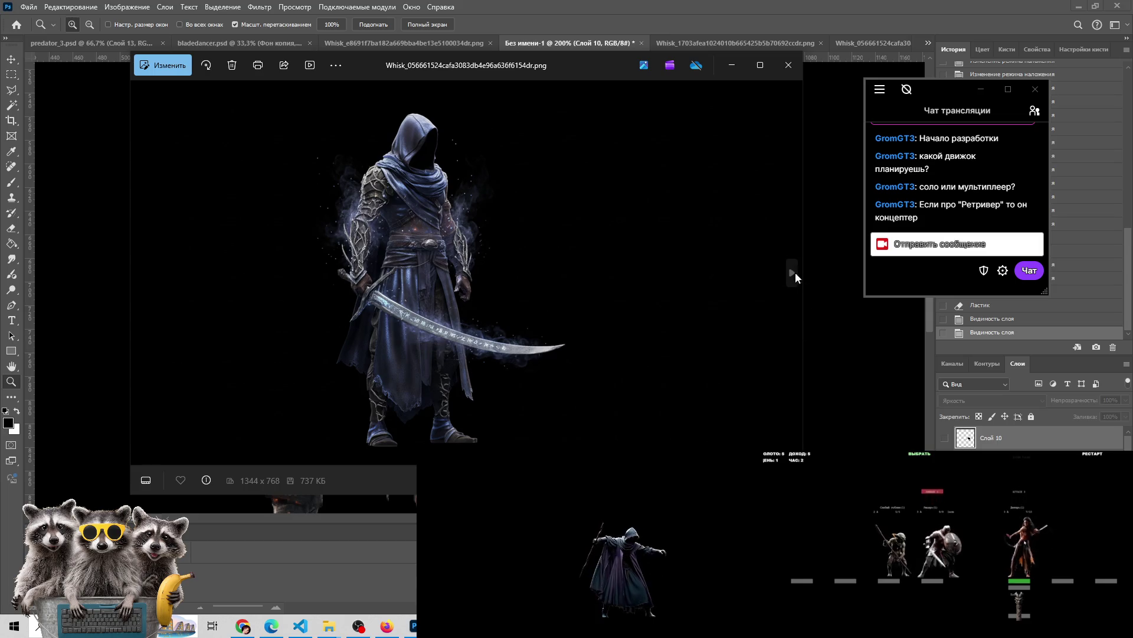
click(794, 274)
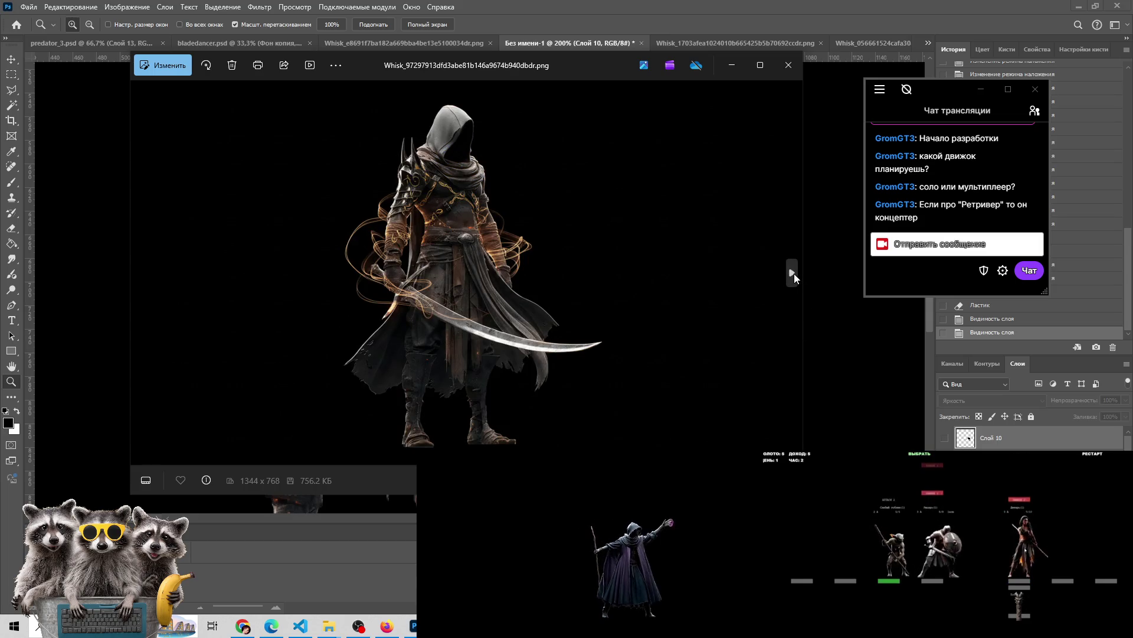
click(795, 274)
click(406, 514)
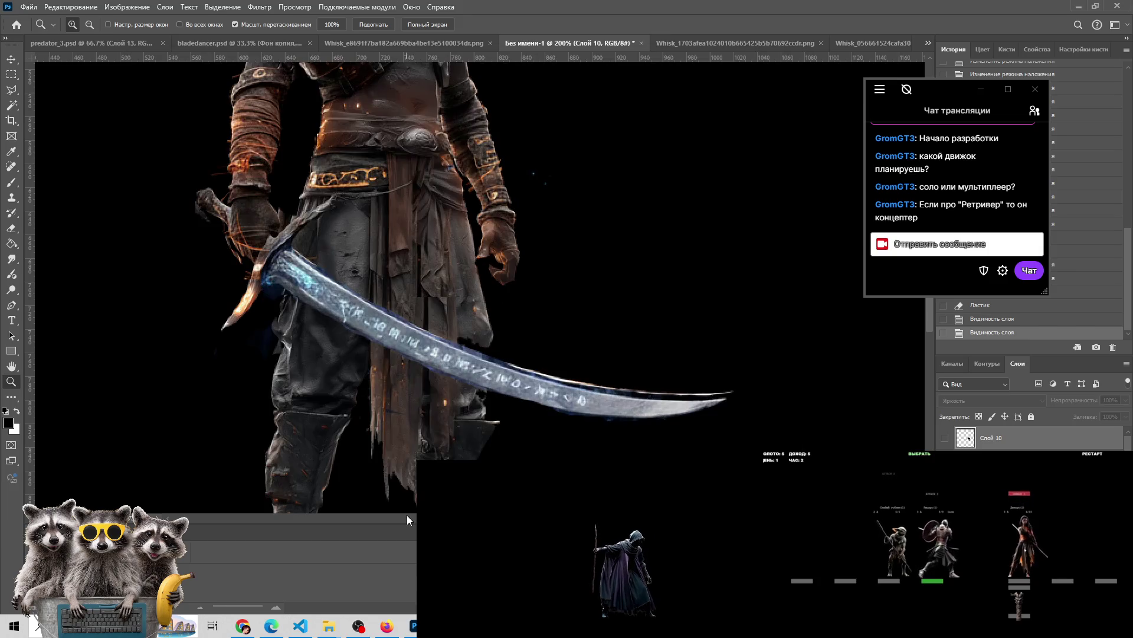
Toggle the blue rune overlay off to show plain steel, then make Слой 7 active with the Eraser
alt+click(356, 303)
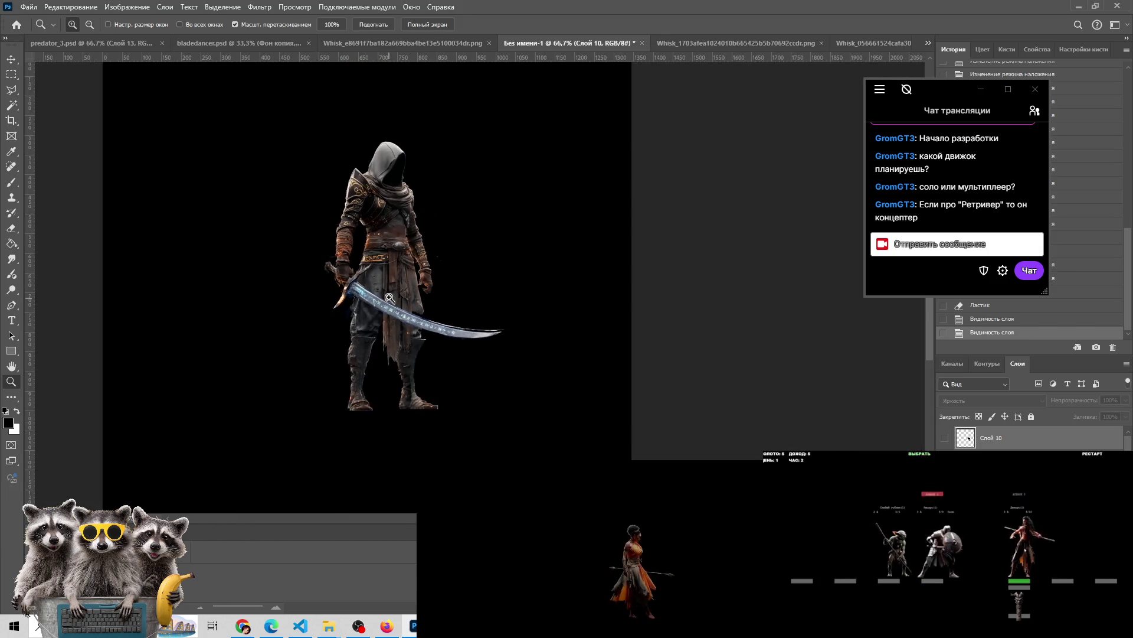
key(ctrl+comma)
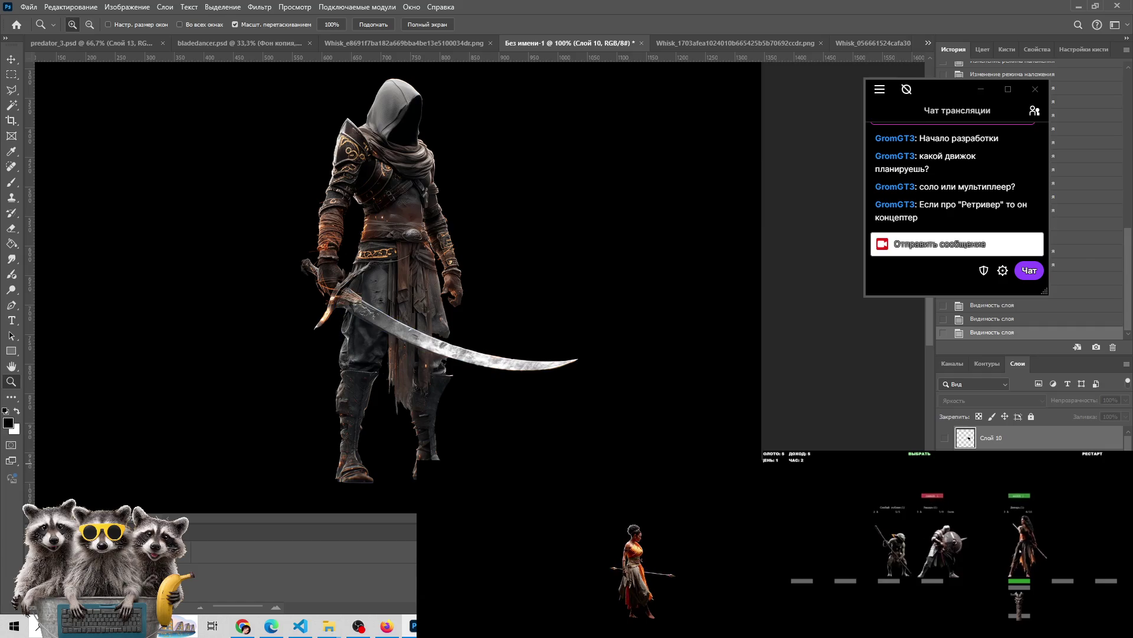
key(ctrl+comma)
key(ctrl+comma)
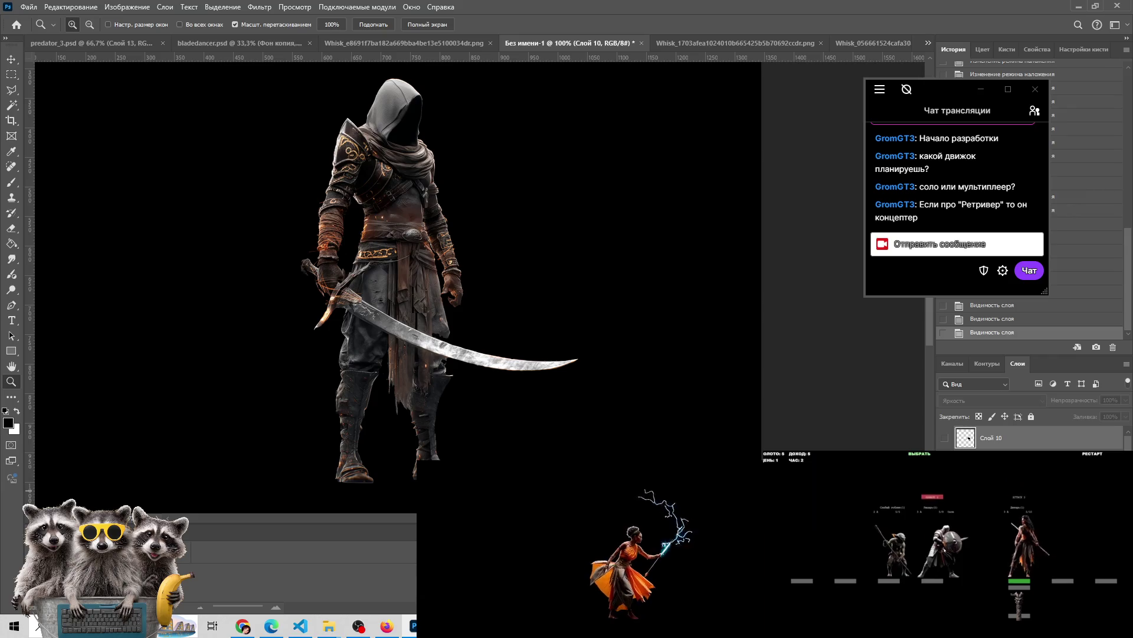
key(ctrl+comma)
key(ctrl+comma)
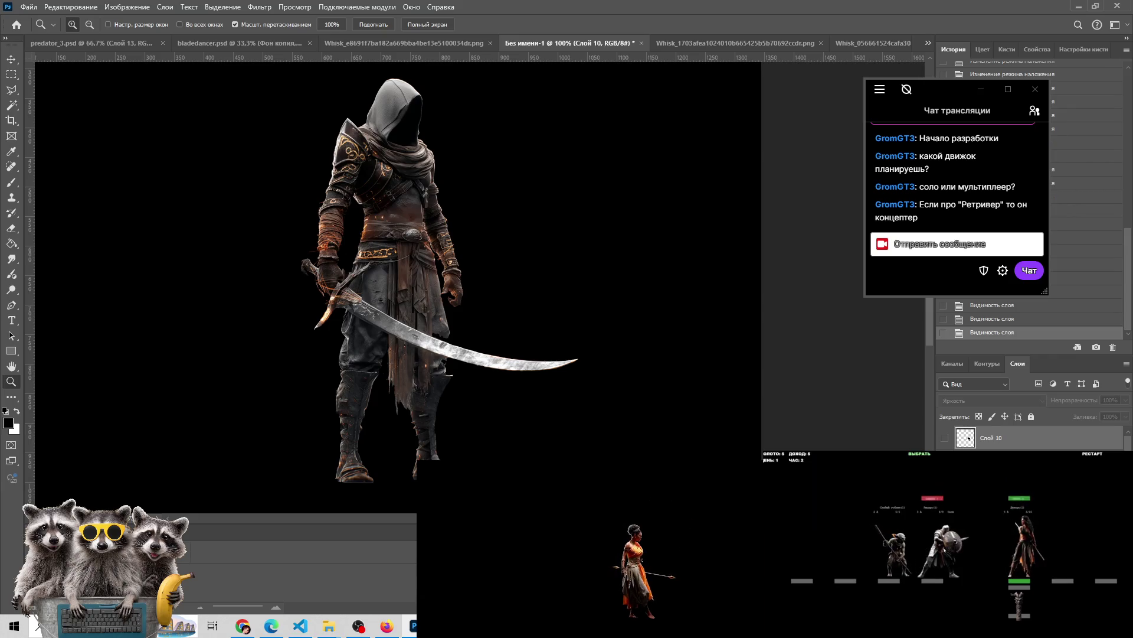
key(alt+bracketleft)
click(427, 286)
key(e)
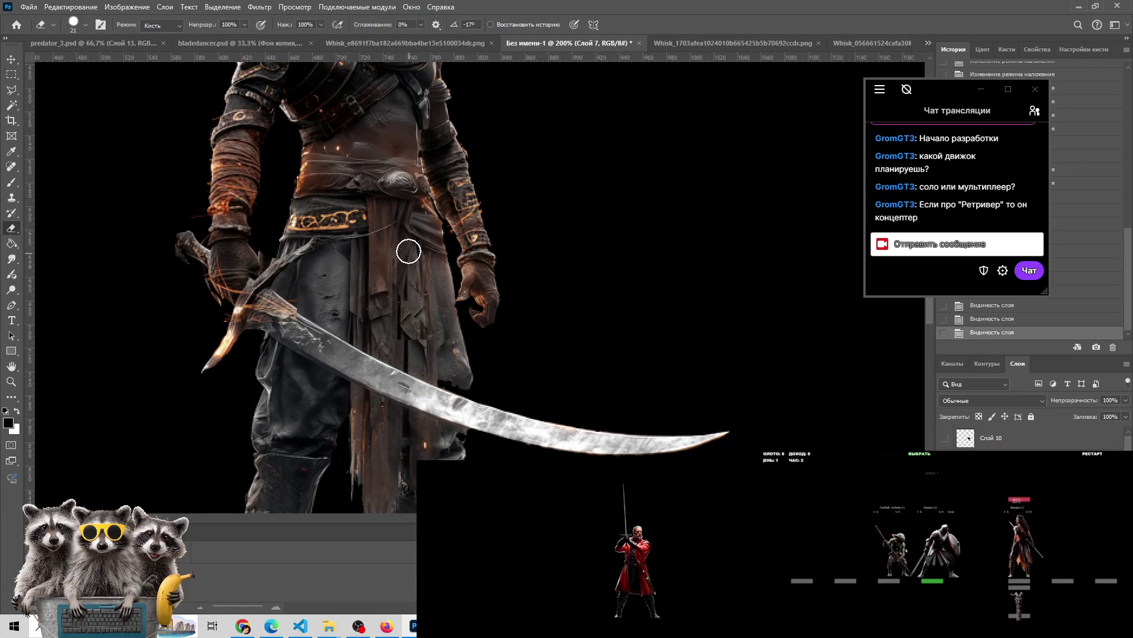
Erase stray pixels near the belt and along the figure, toggling the layer to check
click(402, 287)
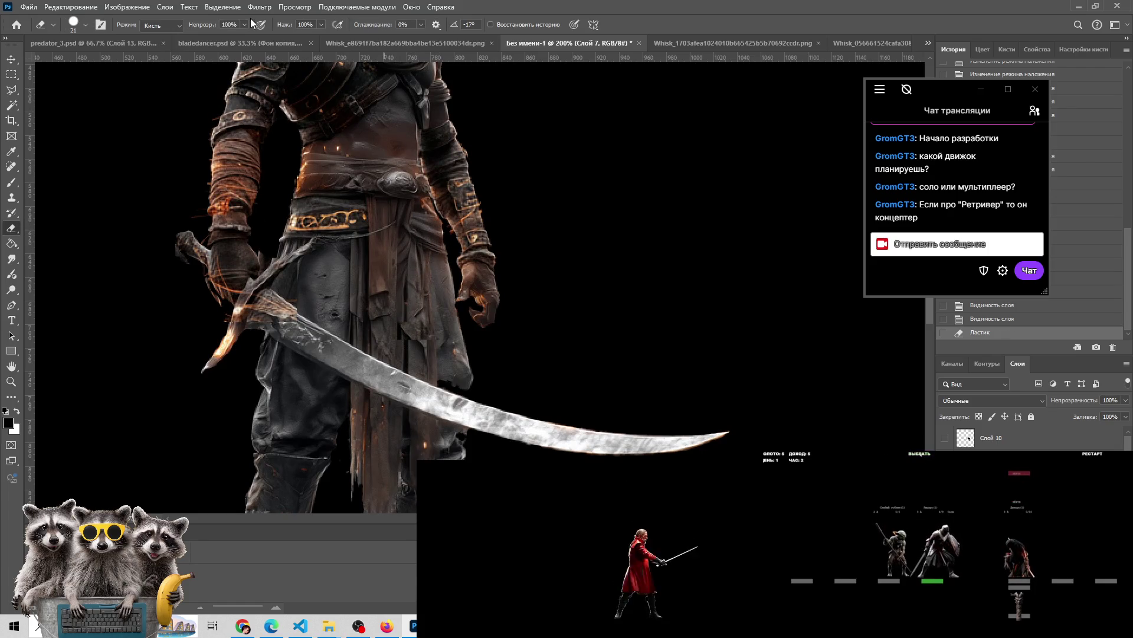
drag(435, 324, 400, 318)
click(411, 243)
click(945, 437)
click(945, 438)
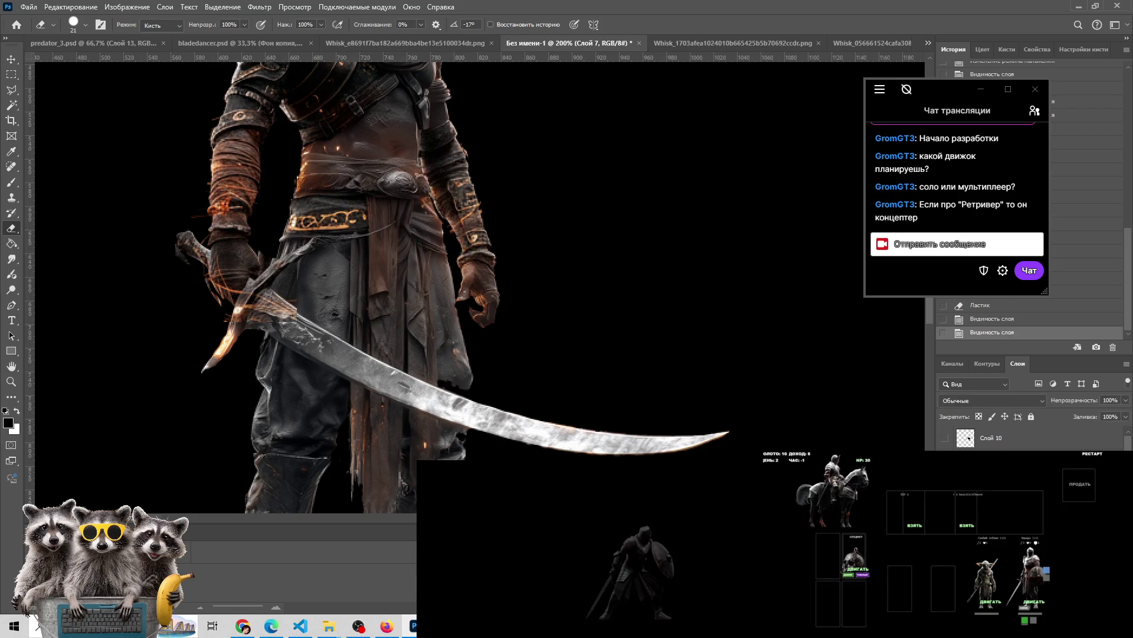
Erase the orange glow along the sword hilt and around the pommel
click(400, 221)
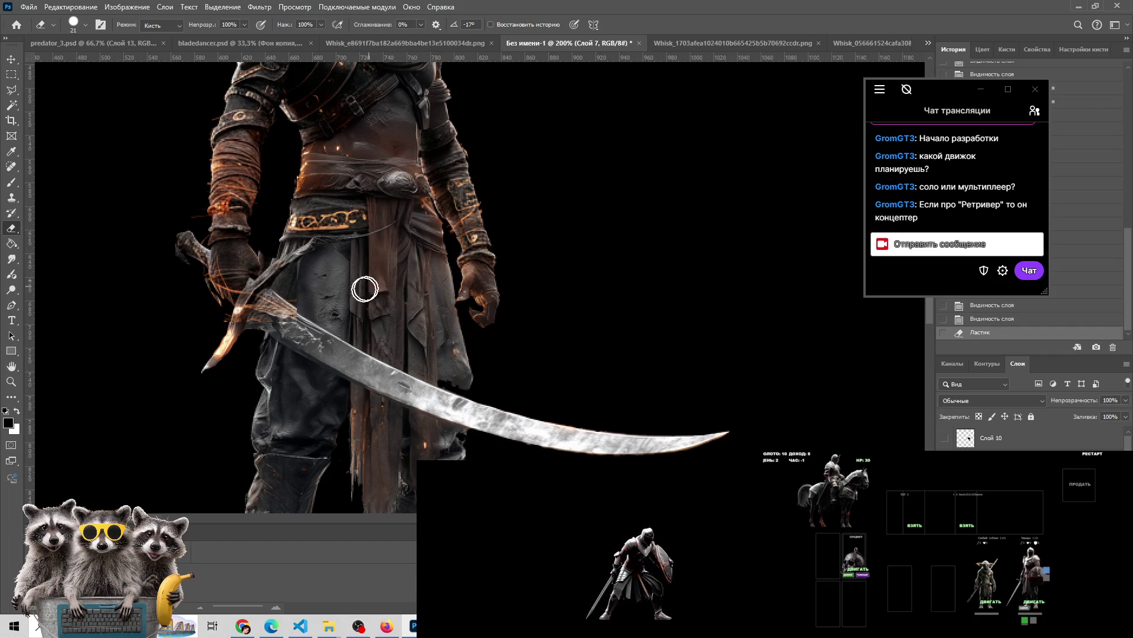
drag(357, 286, 399, 206)
click(946, 437)
click(945, 438)
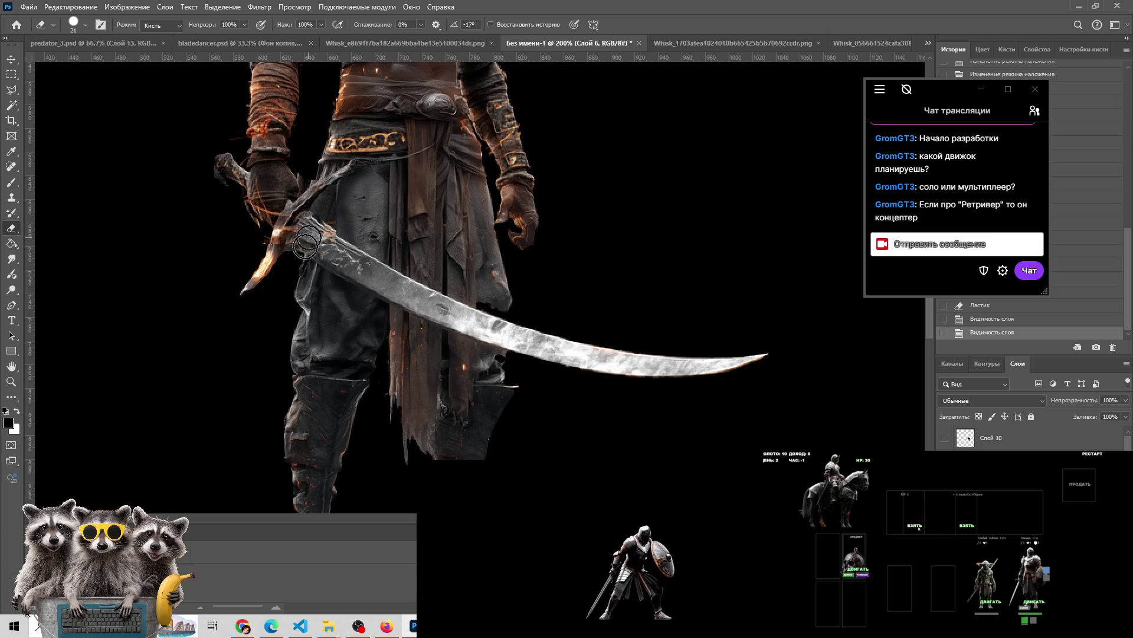
mouse_move(324, 218)
mouse_down()
mouse_move(269, 260)
mouse_move(246, 222)
mouse_move(265, 177)
mouse_move(283, 177)
mouse_move(278, 254)
mouse_move(328, 182)
mouse_up()
mouse_move(224, 154)
mouse_down()
mouse_move(228, 171)
mouse_move(253, 183)
mouse_move(224, 159)
mouse_up()
Zoom out to the whole swordsman, reframe at 100%, and bring up the generated variants
key(z)
alt+click(337, 312)
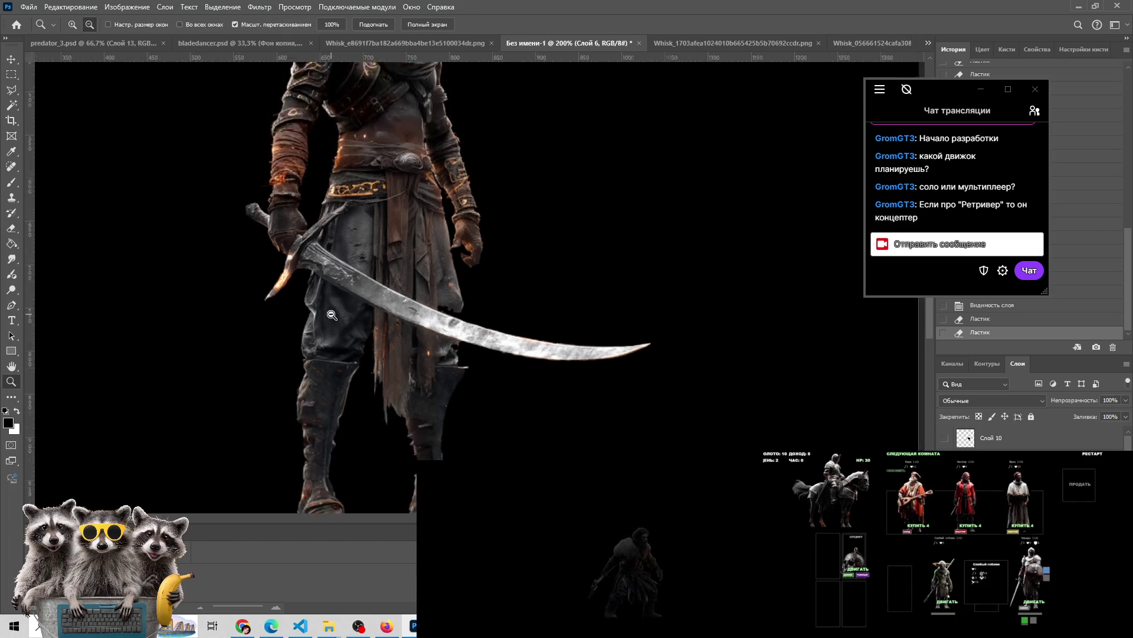
alt+click(331, 314)
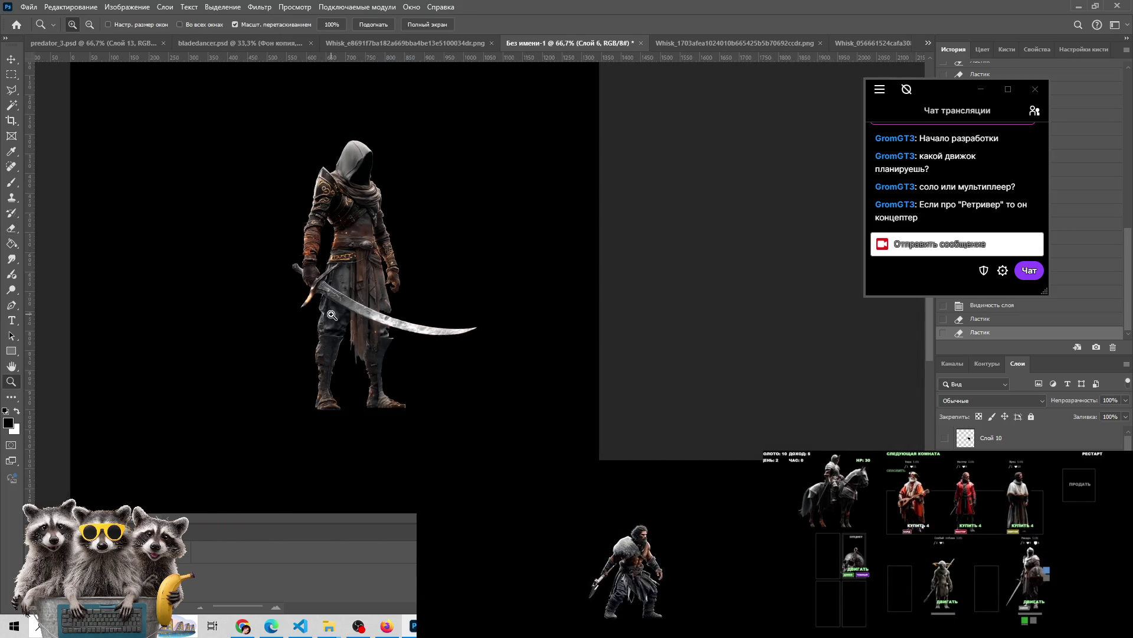
click(347, 301)
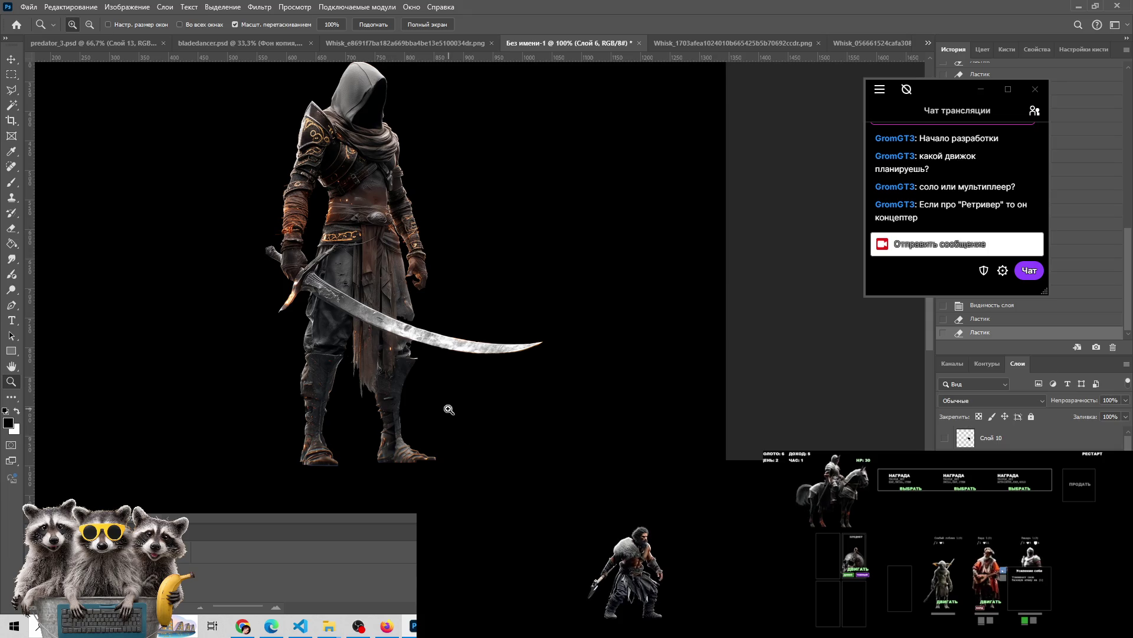
alt+click(380, 331)
click(383, 294)
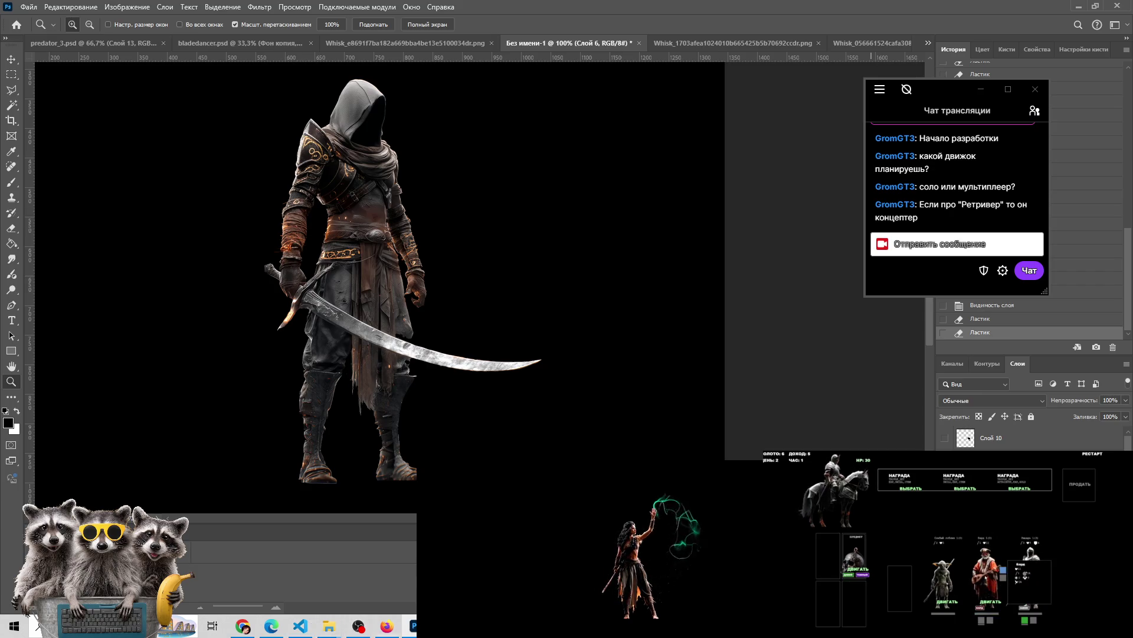
click(358, 626)
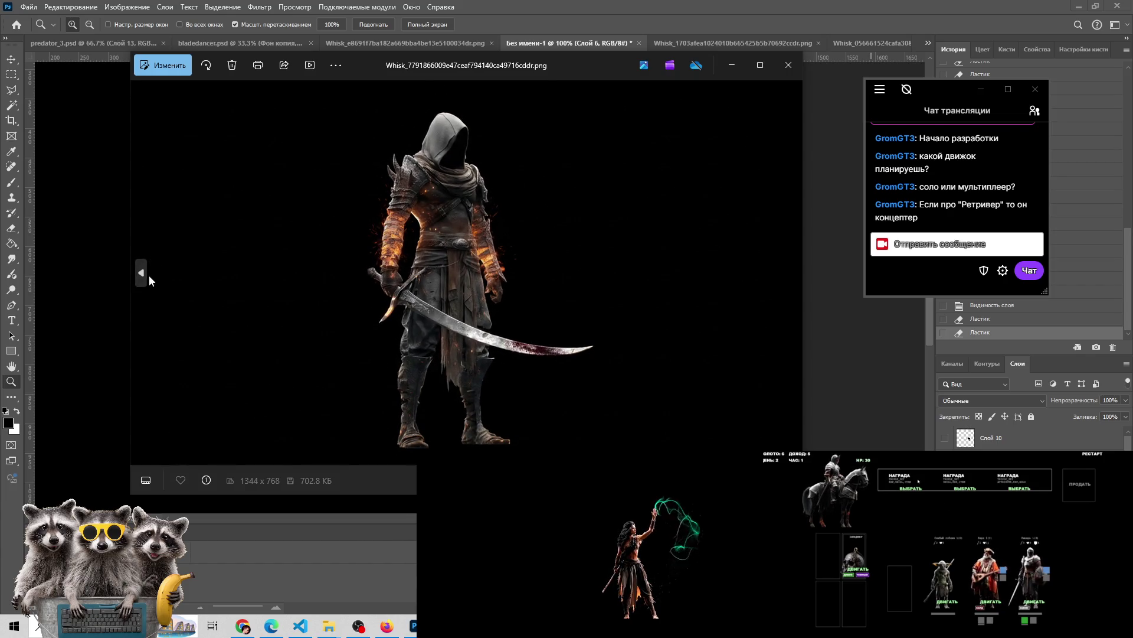
Flip back and forth through the variants in Photos, settling on the orange-swirl swordsman
click(149, 280)
click(150, 280)
click(149, 279)
click(150, 280)
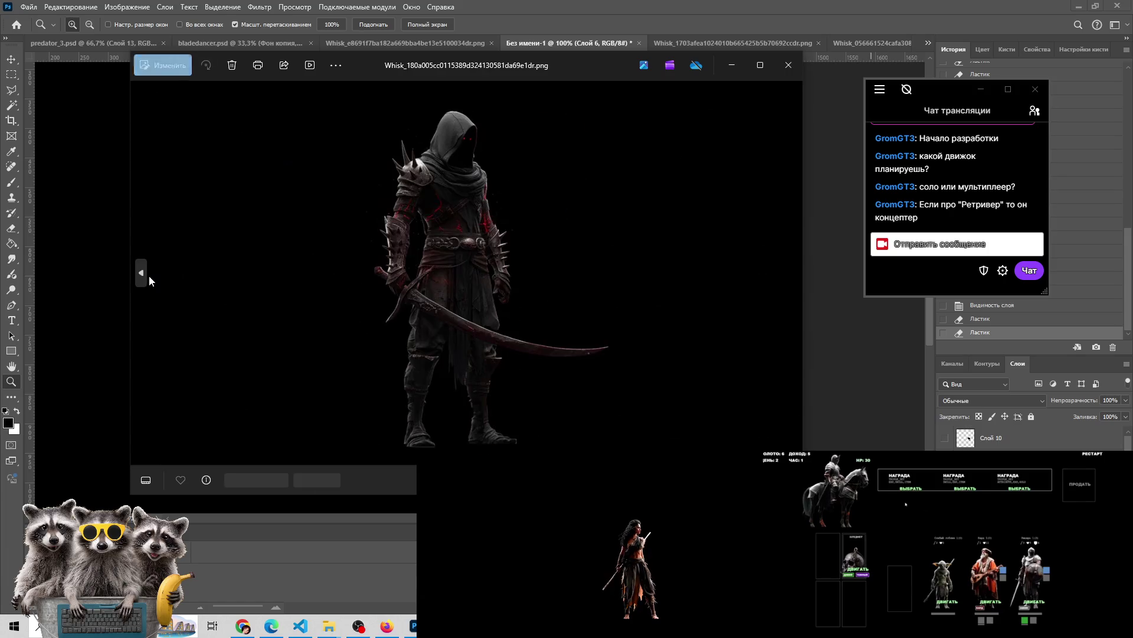
click(149, 275)
click(149, 275)
click(149, 275)
click(149, 275)
click(149, 276)
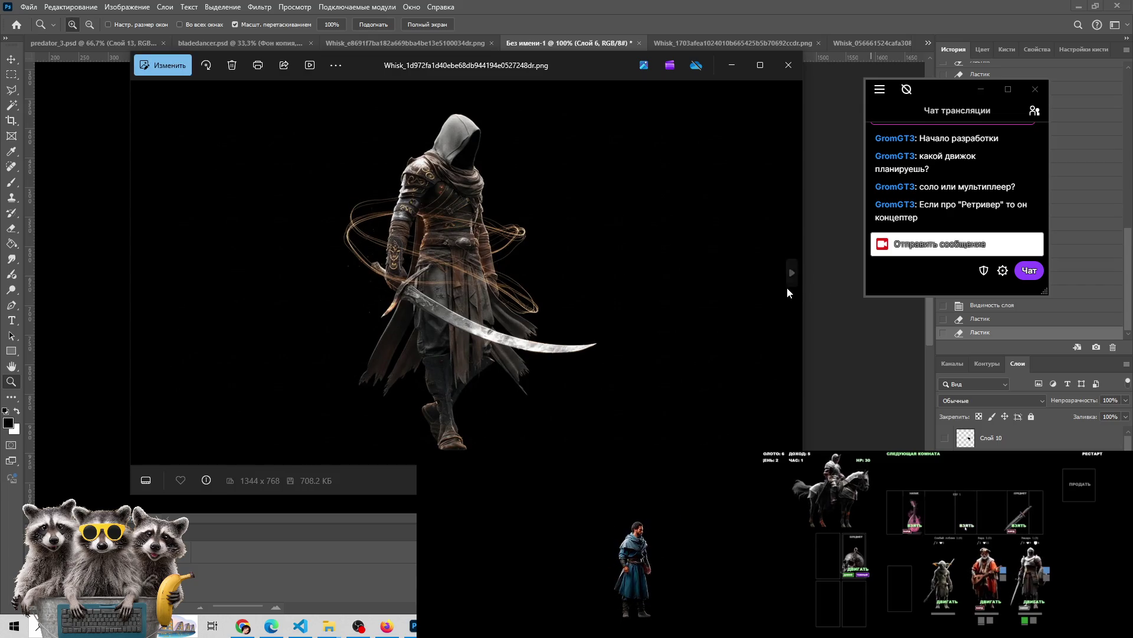
click(792, 275)
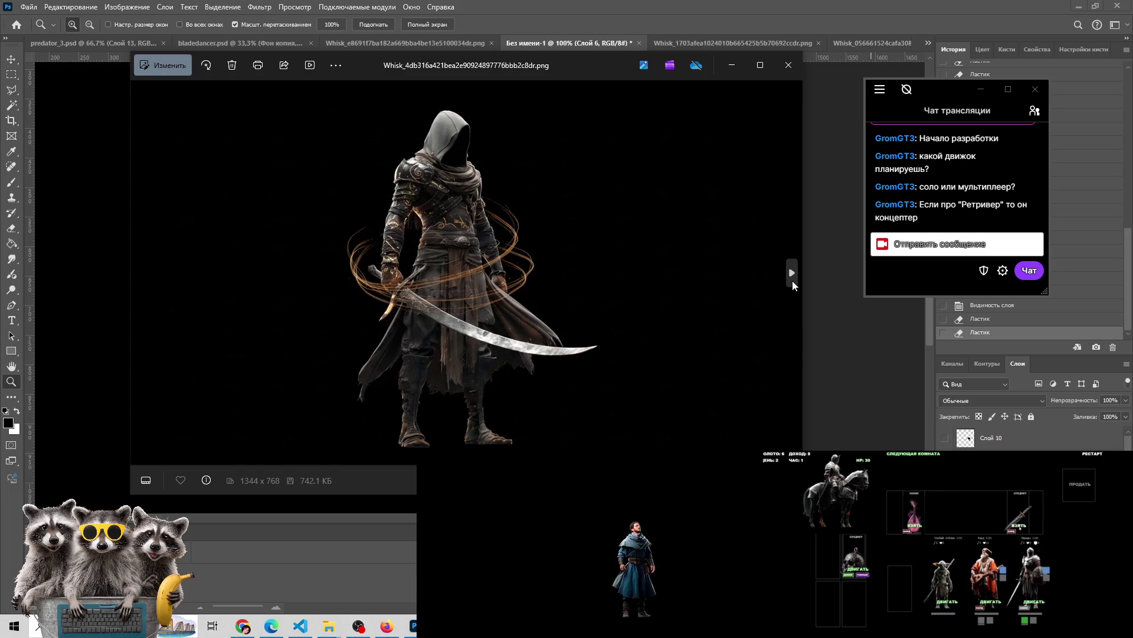
click(142, 275)
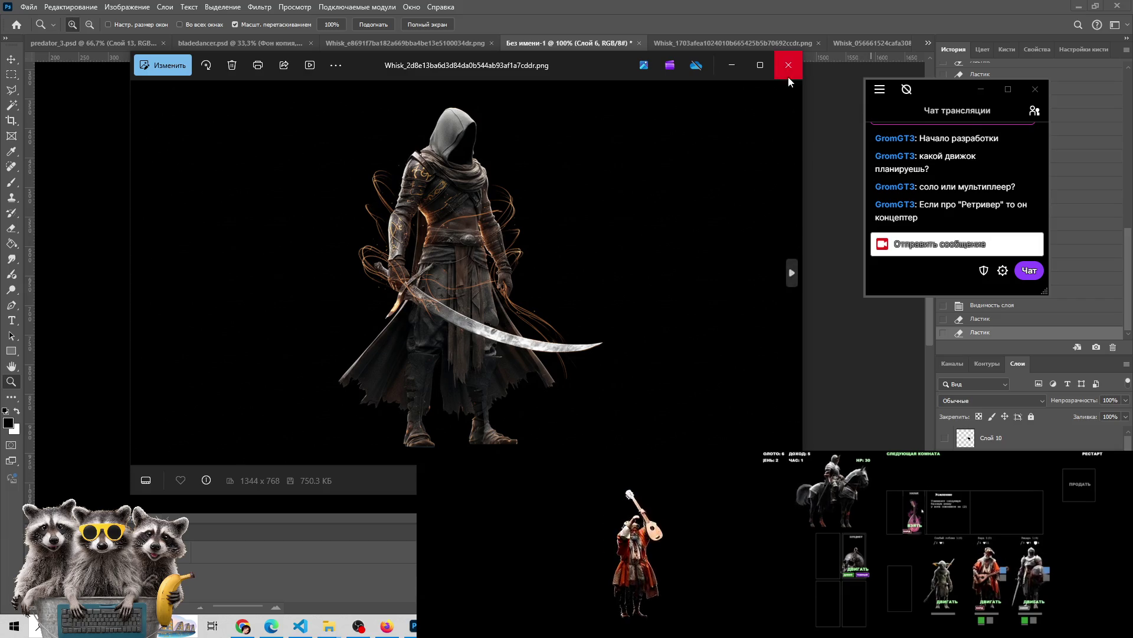
click(141, 270)
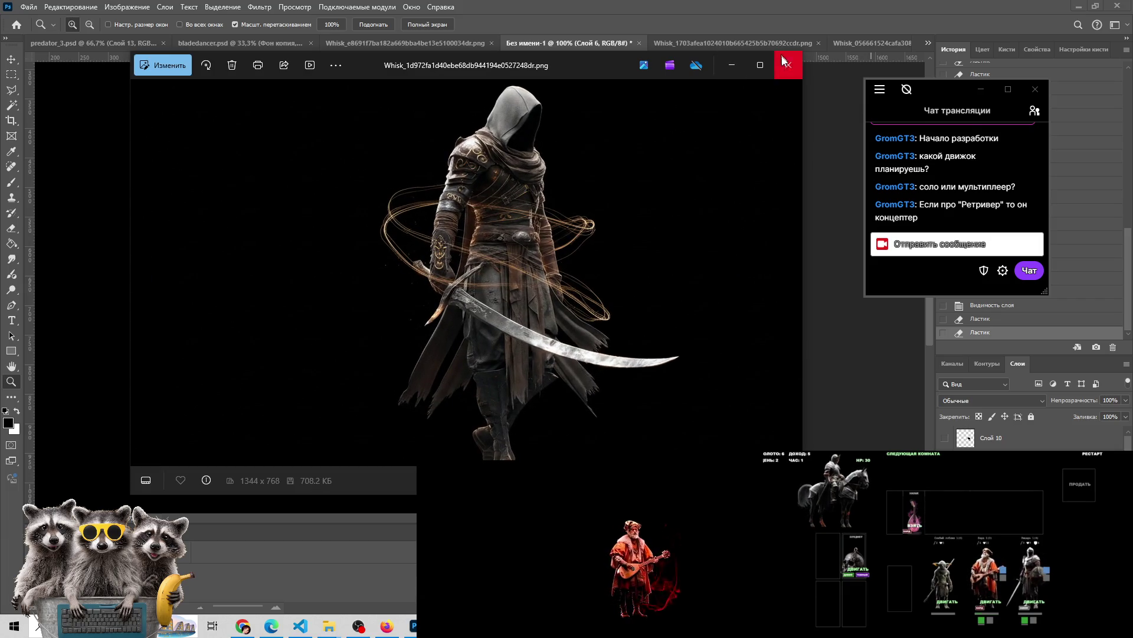
Open the Whisk_2d8e13ba… swirl variant as a new Photoshop document without a colour profile
click(732, 65)
mouse_move(340, 624)
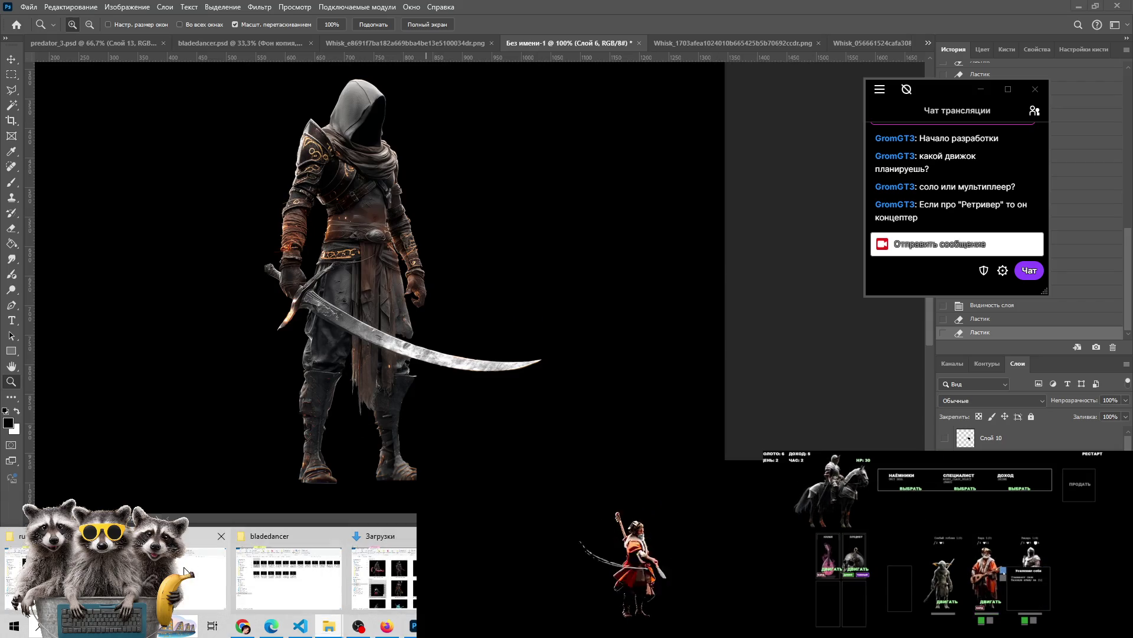
click(290, 567)
click(347, 175)
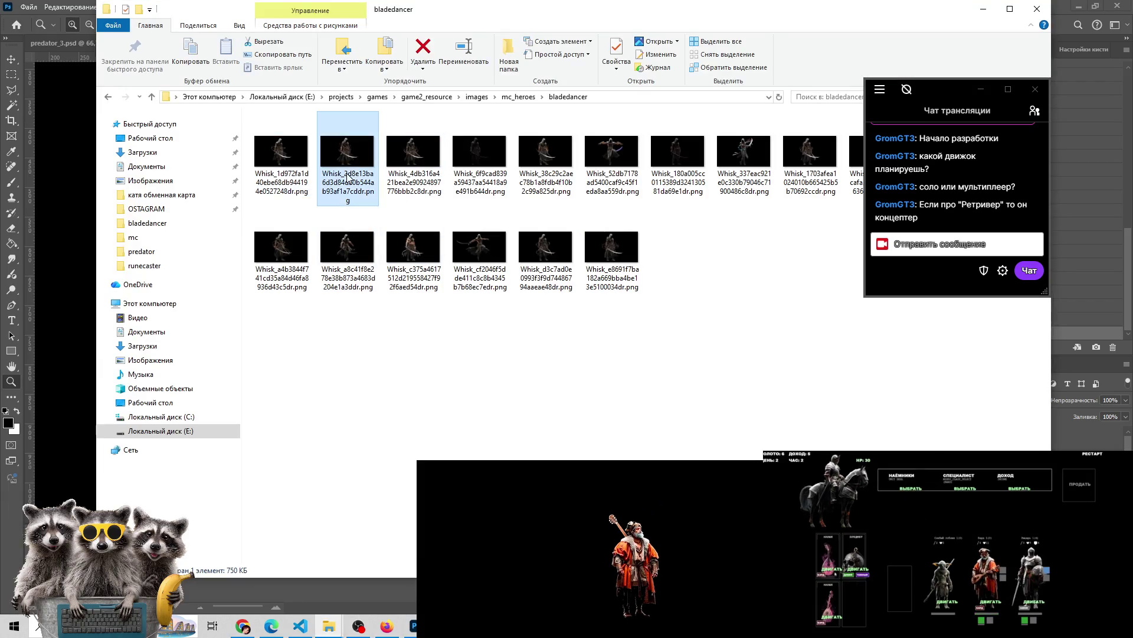
click(412, 627)
mouse_move(411, 629)
mouse_down()
mouse_move(596, 40)
mouse_move(921, 45)
mouse_up()
click(637, 283)
key(z)
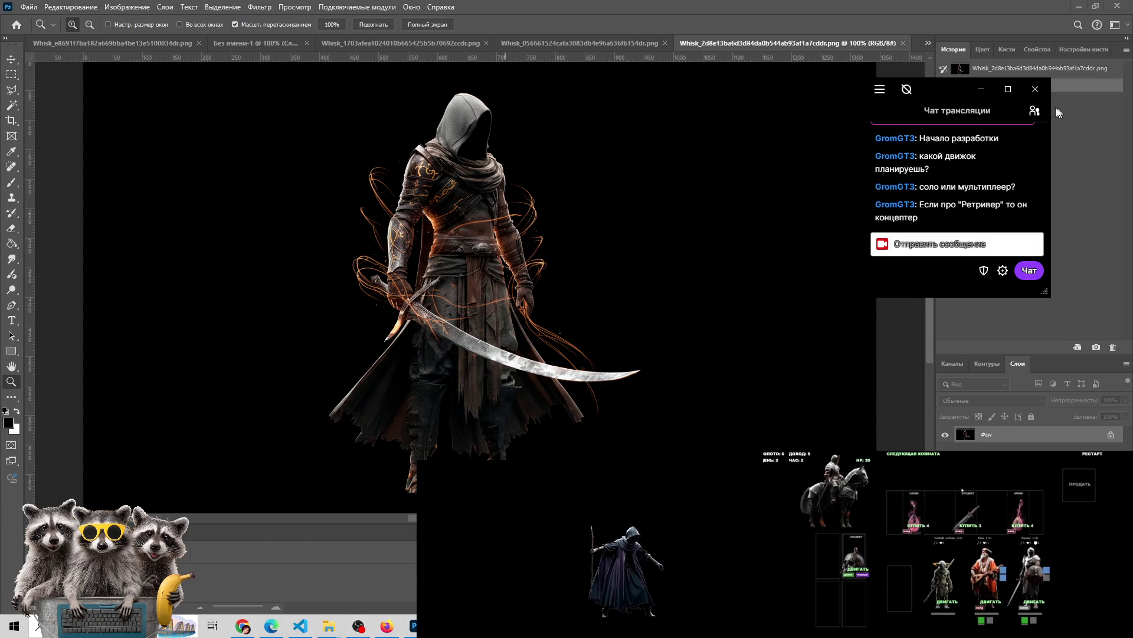
Marquee a 136×156 px patch around the left arm, then return to 'Без имени-1'
click(1035, 110)
click(1034, 110)
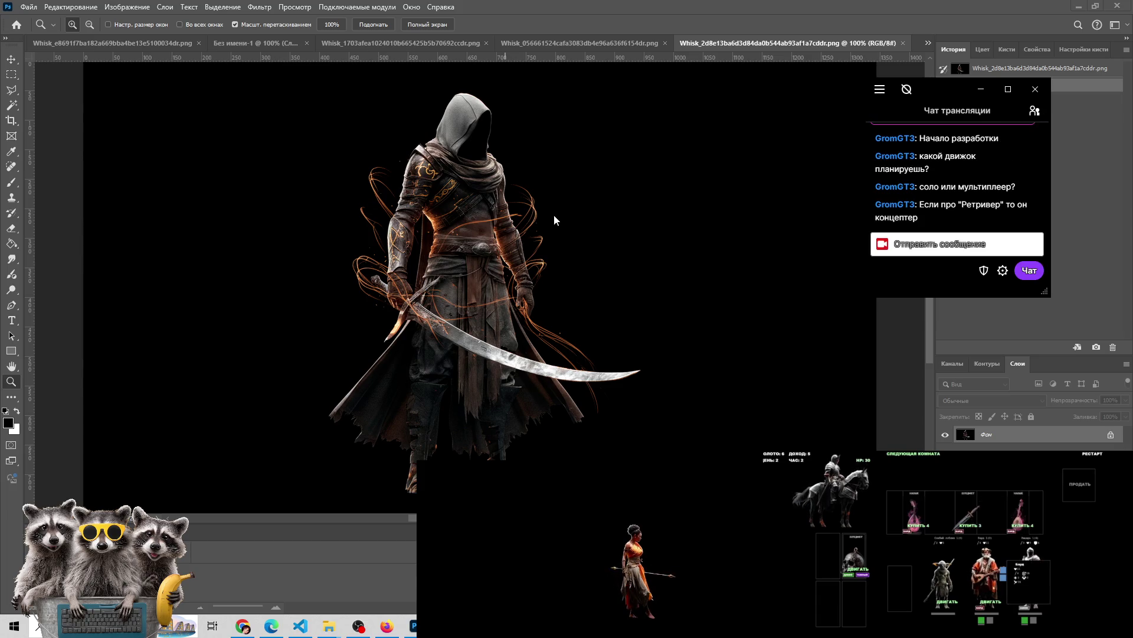
click(390, 239)
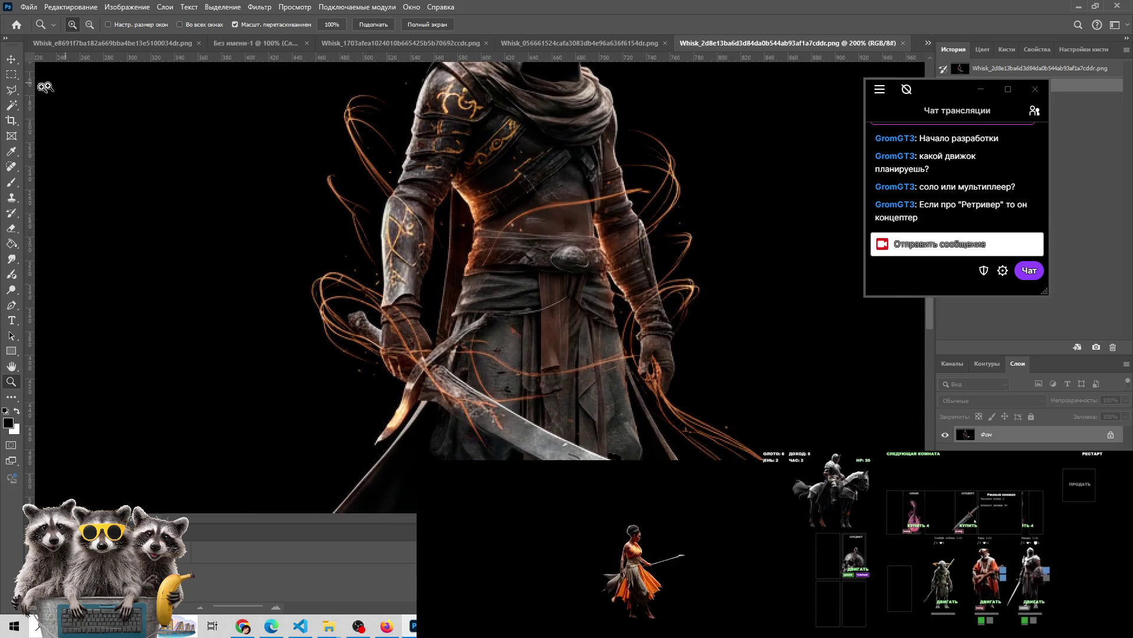
click(12, 75)
drag(307, 166, 464, 349)
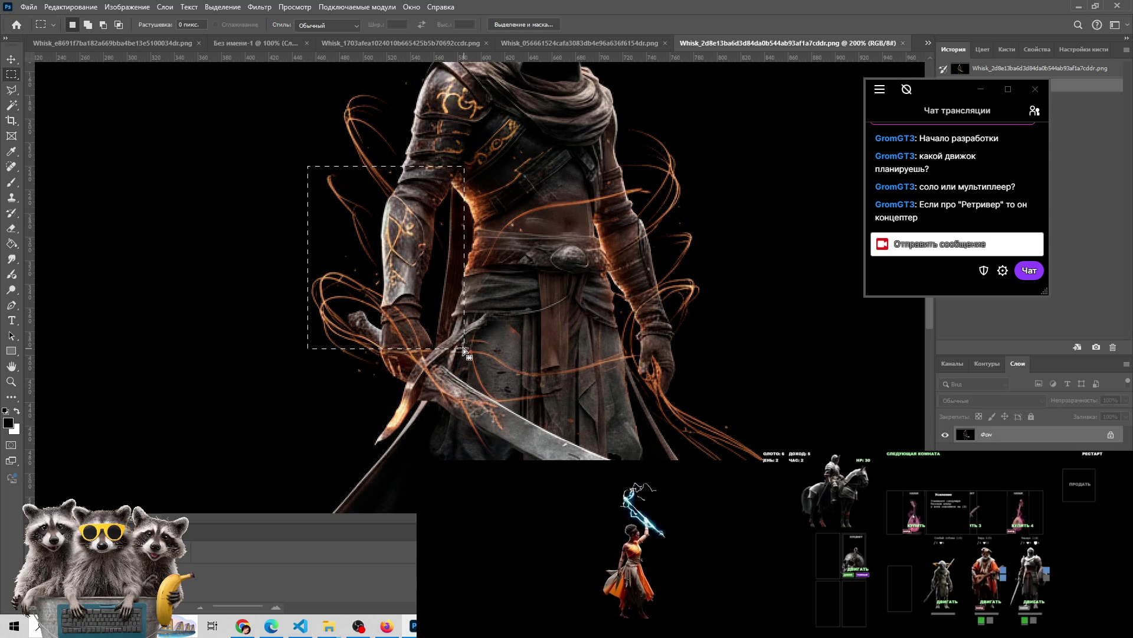
click(243, 45)
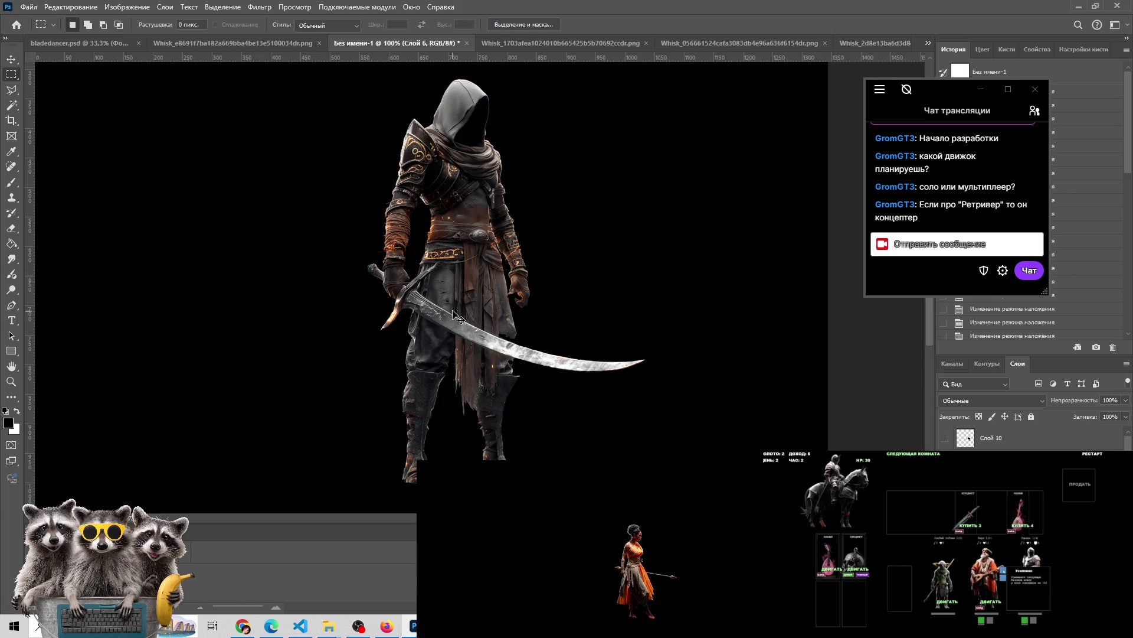
Paste the arm patch in place and nudge it onto the swordsman's left forearm
key(ctrl+shift+v)
key(v)
key(ctrl+plus)
key(ctrl+plus)
mouse_move(376, 208)
mouse_down()
mouse_move(475, 260)
mouse_move(498, 248)
mouse_move(498, 268)
mouse_move(501, 234)
mouse_move(500, 260)
mouse_up()
Erase the patch's orange strands and seams around the arm, gauntlet and torso edge
key(e)
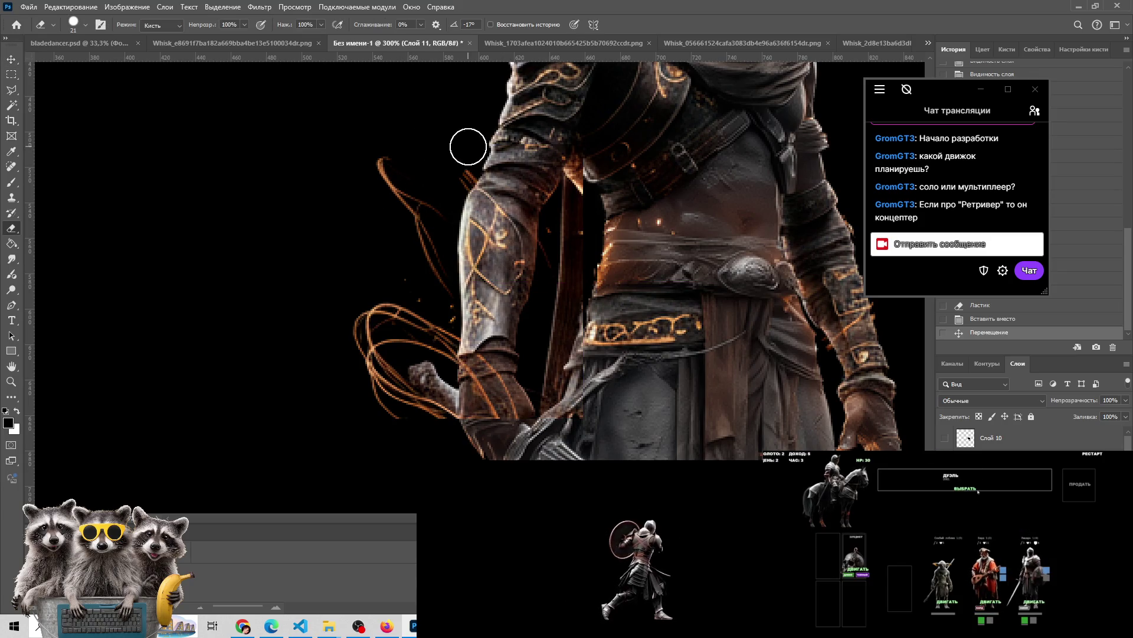
mouse_move(477, 147)
mouse_down()
mouse_move(572, 157)
mouse_move(519, 168)
mouse_move(562, 185)
mouse_move(508, 166)
mouse_move(445, 167)
mouse_move(490, 160)
mouse_up()
key(ctrl+z)
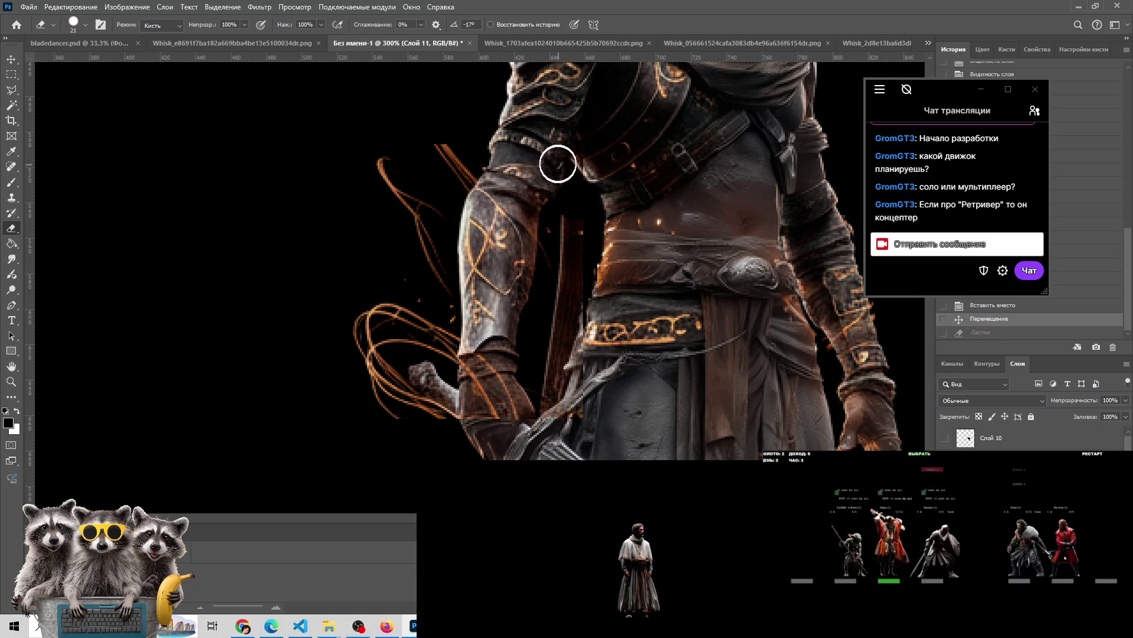
mouse_move(380, 144)
mouse_down()
mouse_move(453, 157)
mouse_move(455, 169)
mouse_move(397, 248)
mouse_move(383, 318)
mouse_move(399, 405)
mouse_move(435, 405)
mouse_move(420, 218)
mouse_move(362, 351)
mouse_move(435, 342)
mouse_move(437, 289)
mouse_move(410, 400)
mouse_up()
scroll(410, 400, down, 5)
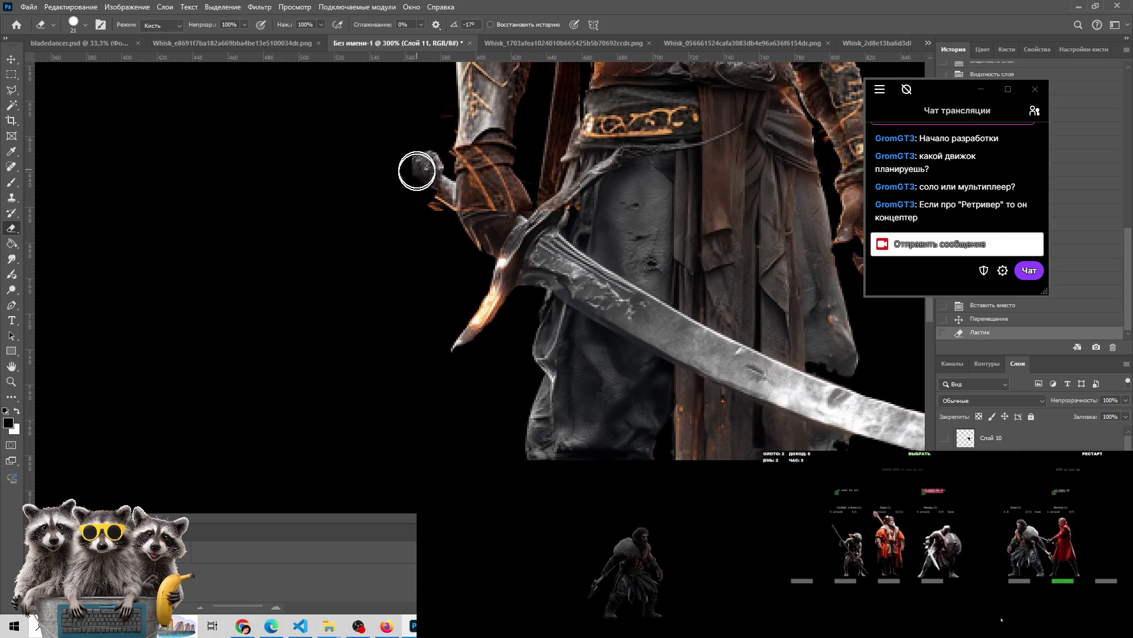
mouse_move(436, 224)
mouse_down()
mouse_move(468, 172)
mouse_move(511, 170)
mouse_move(510, 195)
mouse_move(539, 253)
mouse_move(538, 179)
mouse_up()
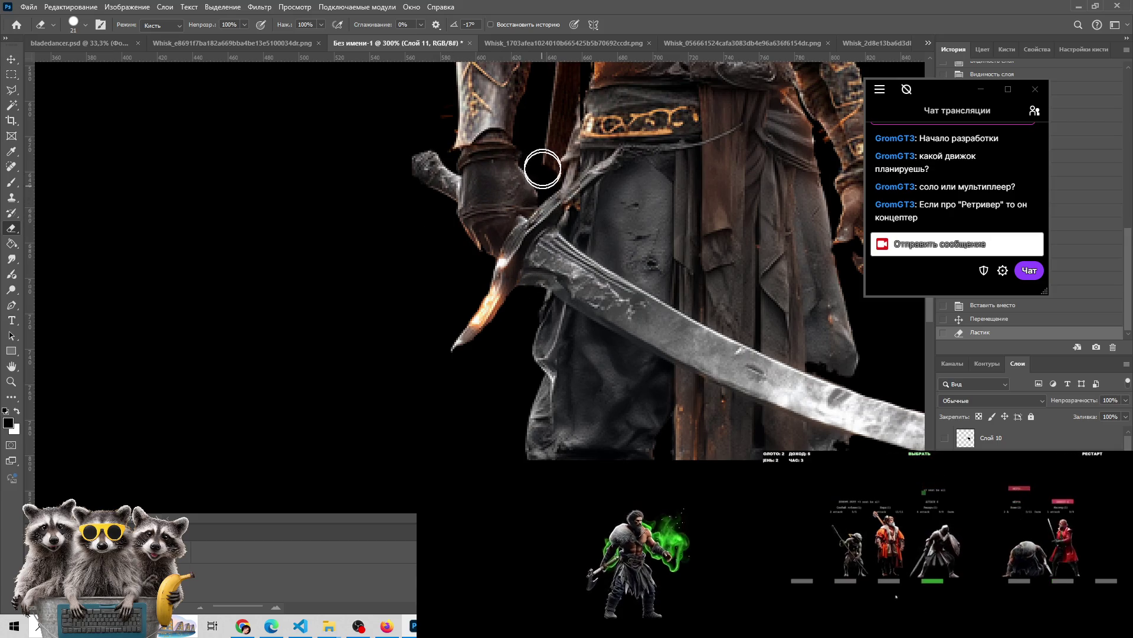
drag(550, 122, 518, 287)
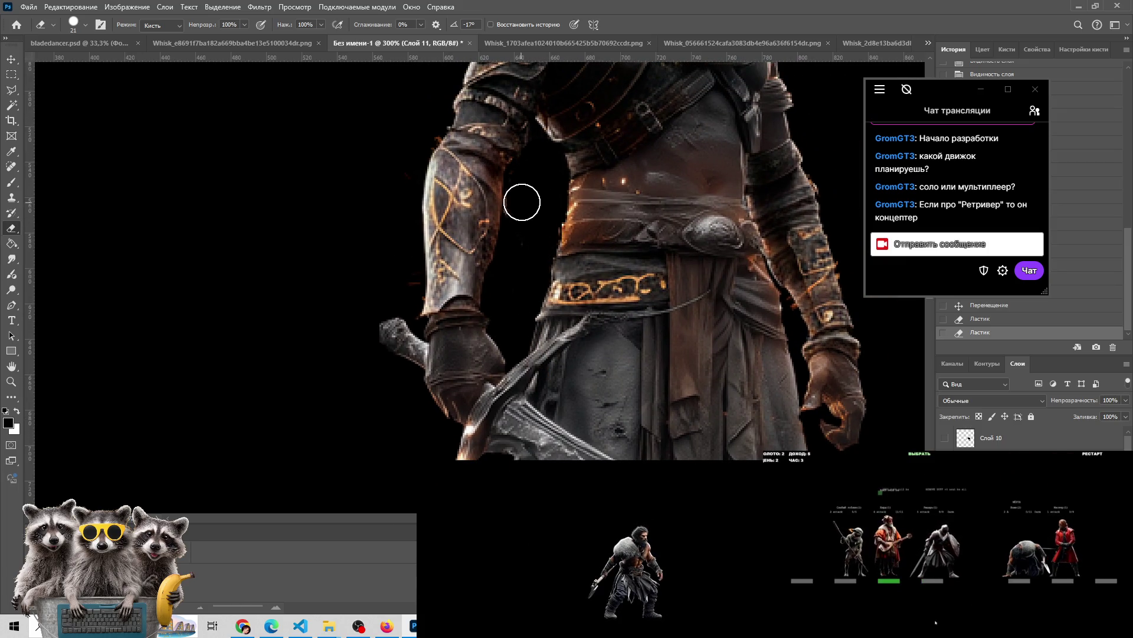
drag(547, 232, 536, 266)
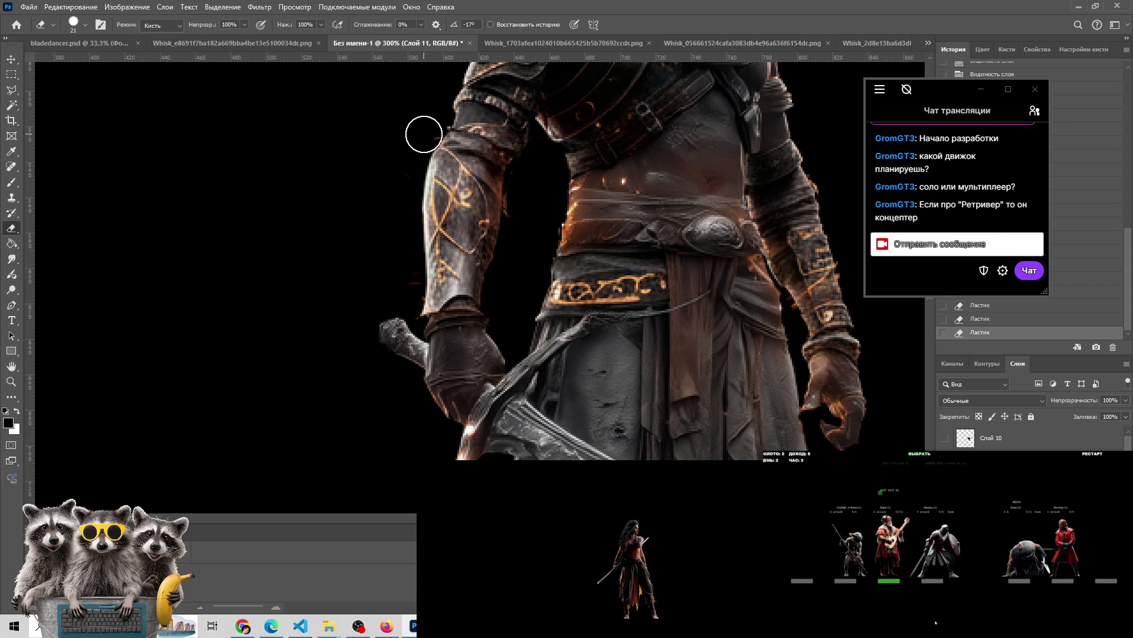
key(z)
alt+click(414, 235)
alt+click(414, 235)
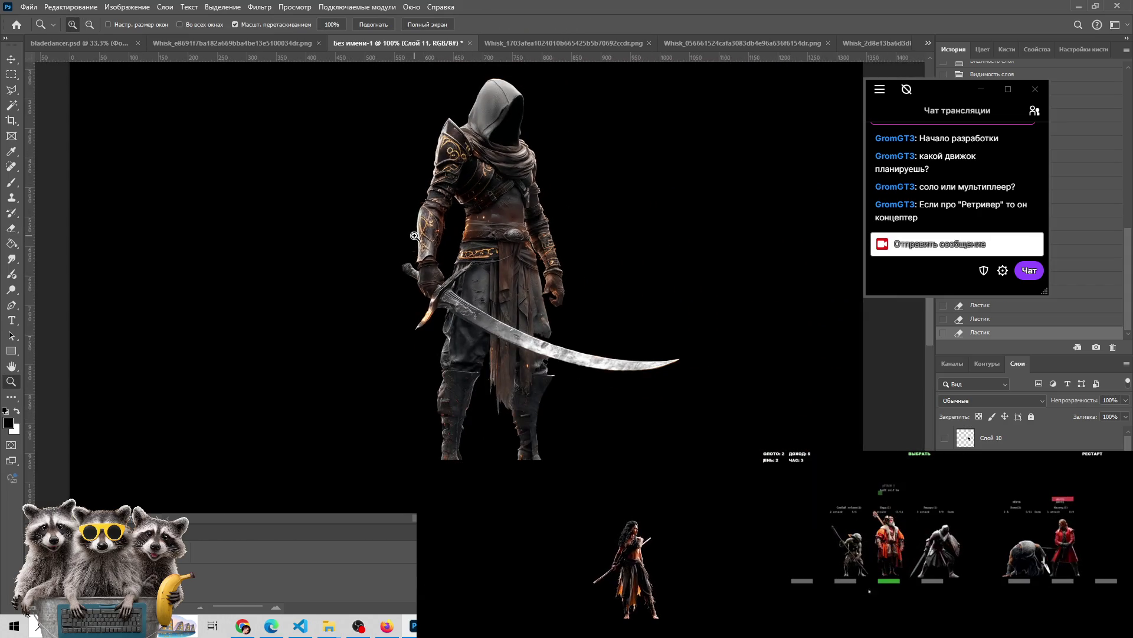
click(414, 236)
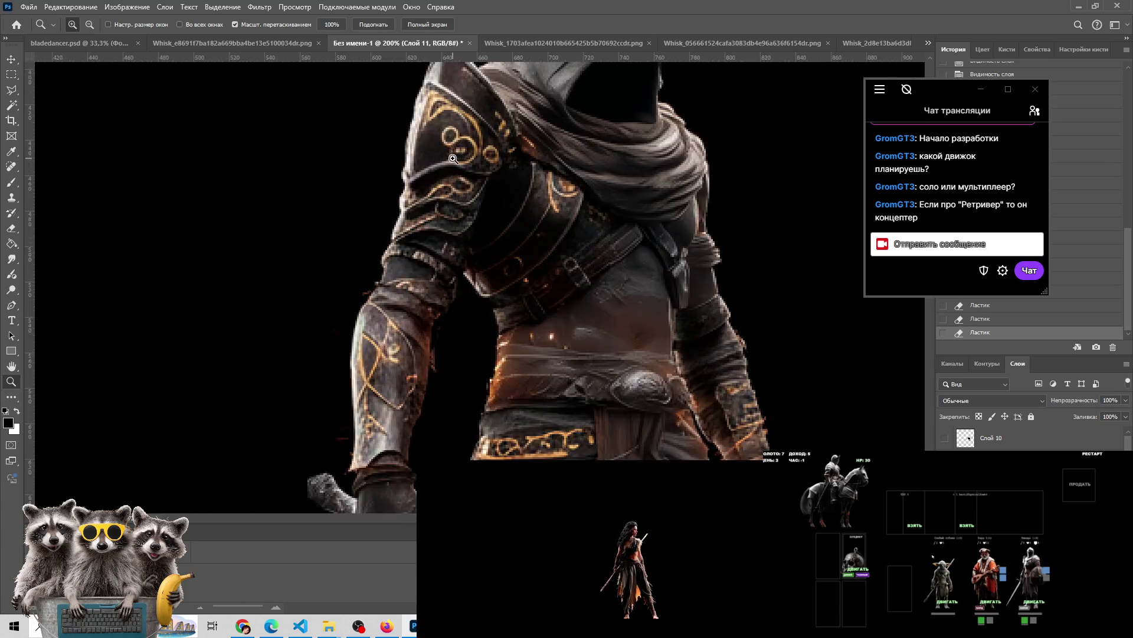
Erase more edge along the arm patch, then zoom out to the whole figure
click(365, 328)
alt+click(364, 328)
key(e)
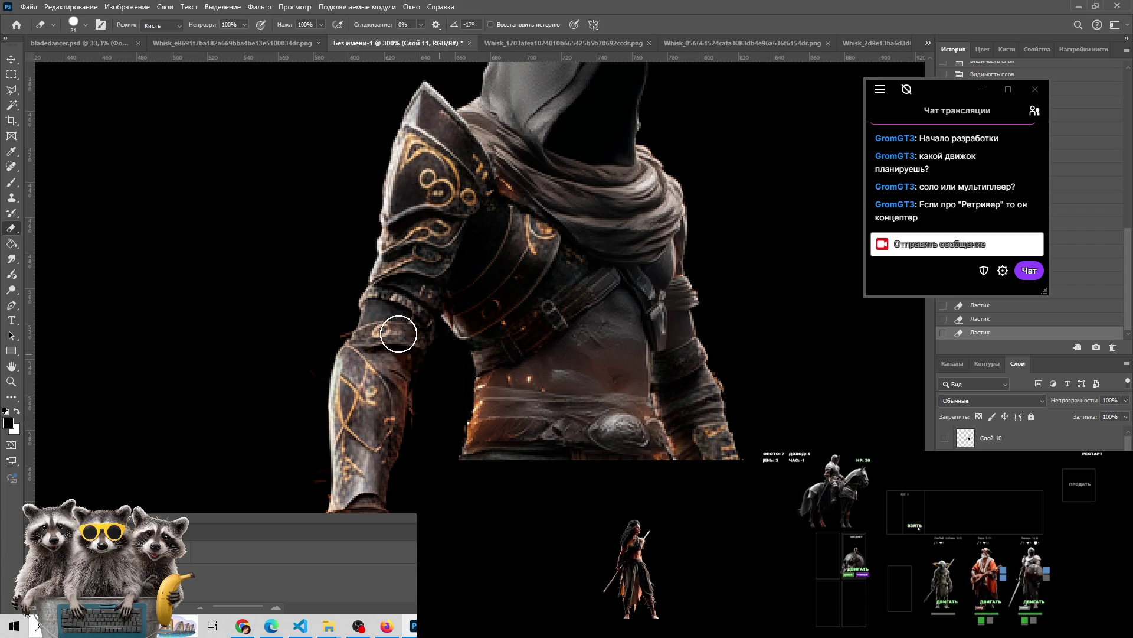
key(z)
alt+click(366, 254)
alt+click(366, 254)
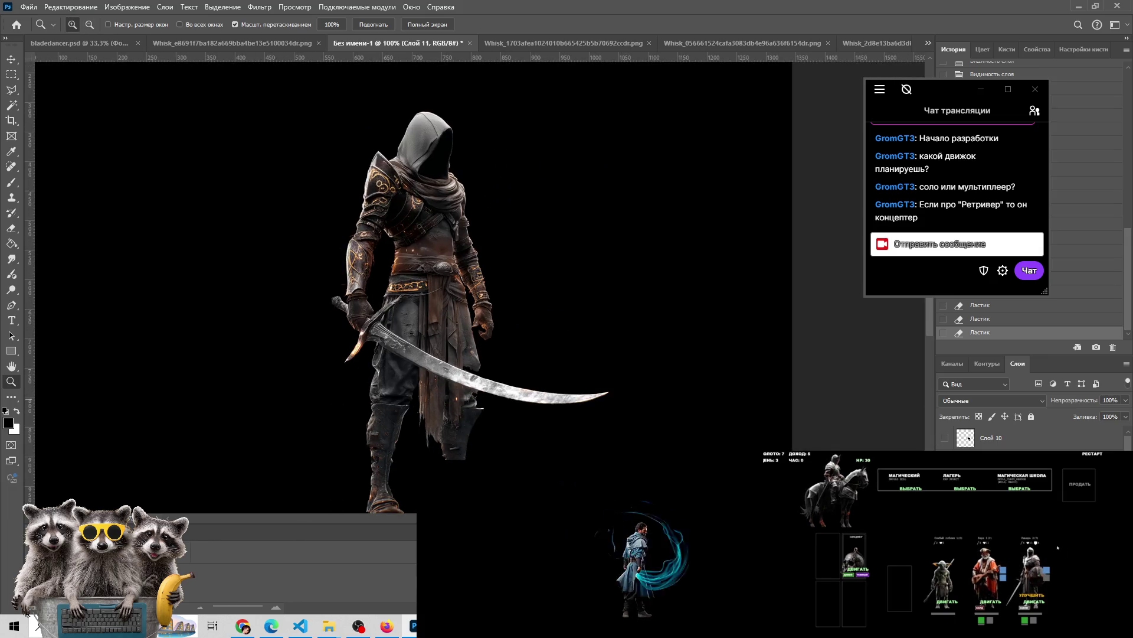
Move Слой 11 in the layer stack and compare the figure with it hidden and shown
click(945, 458)
click(945, 457)
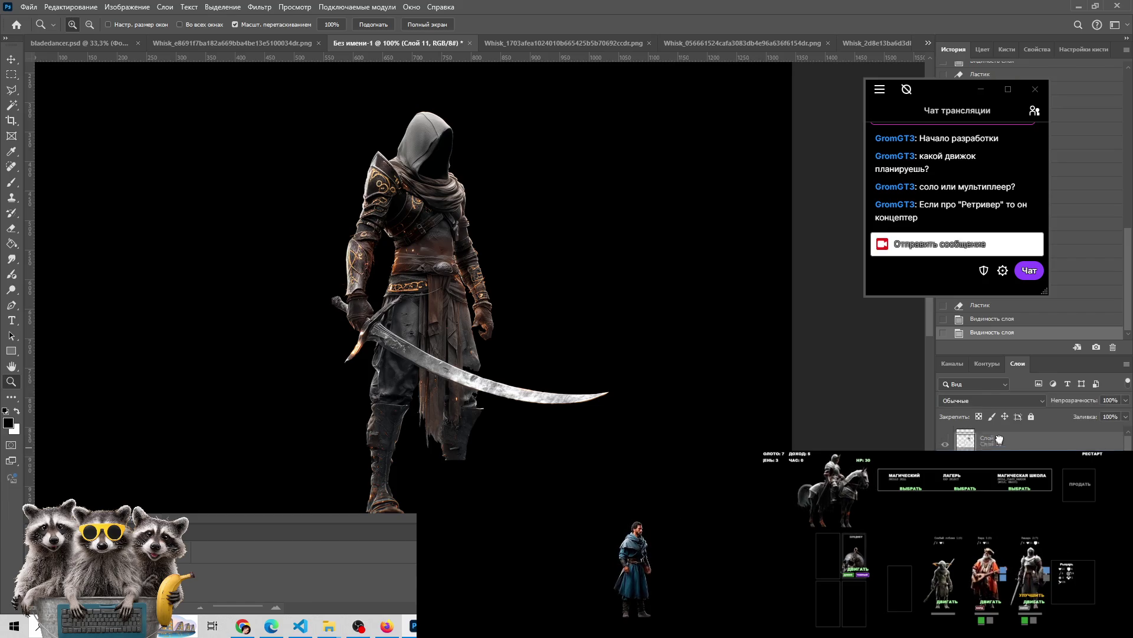
drag(969, 439, 945, 444)
click(945, 441)
click(946, 440)
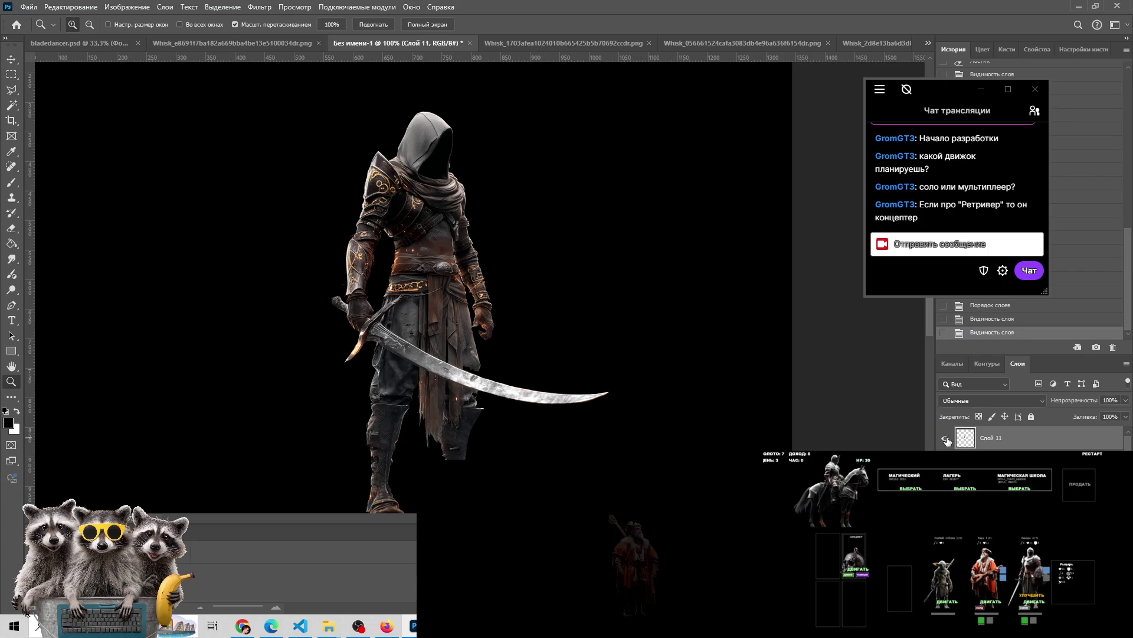
Erase a spot on the patch edge and compare with Слой 11 hidden and shown
click(390, 241)
key(e)
click(393, 221)
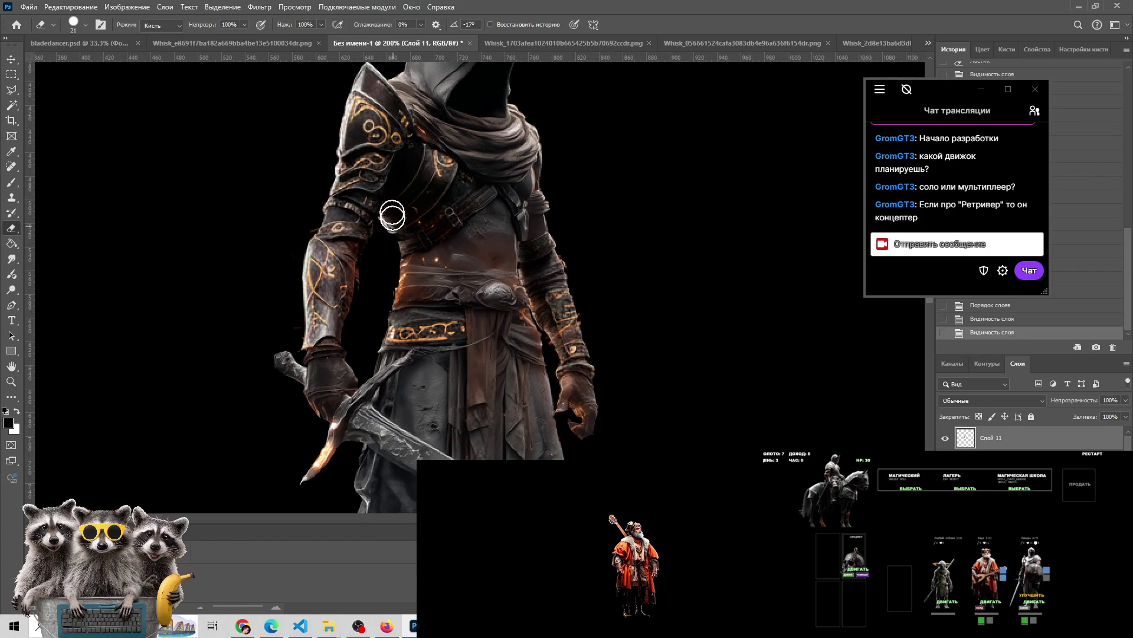
click(940, 439)
click(940, 439)
click(940, 439)
click(940, 439)
Nudge Слой 11 a few pixels right and compare its visibility repeatedly
key(v)
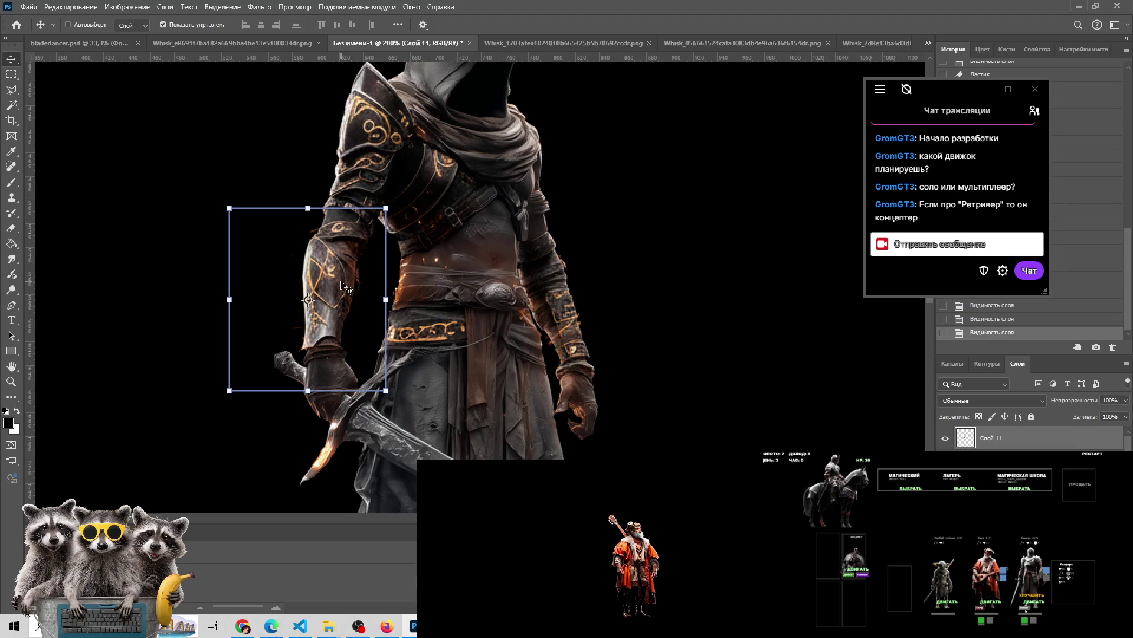
key(Right)
key(Right)
key(Right)
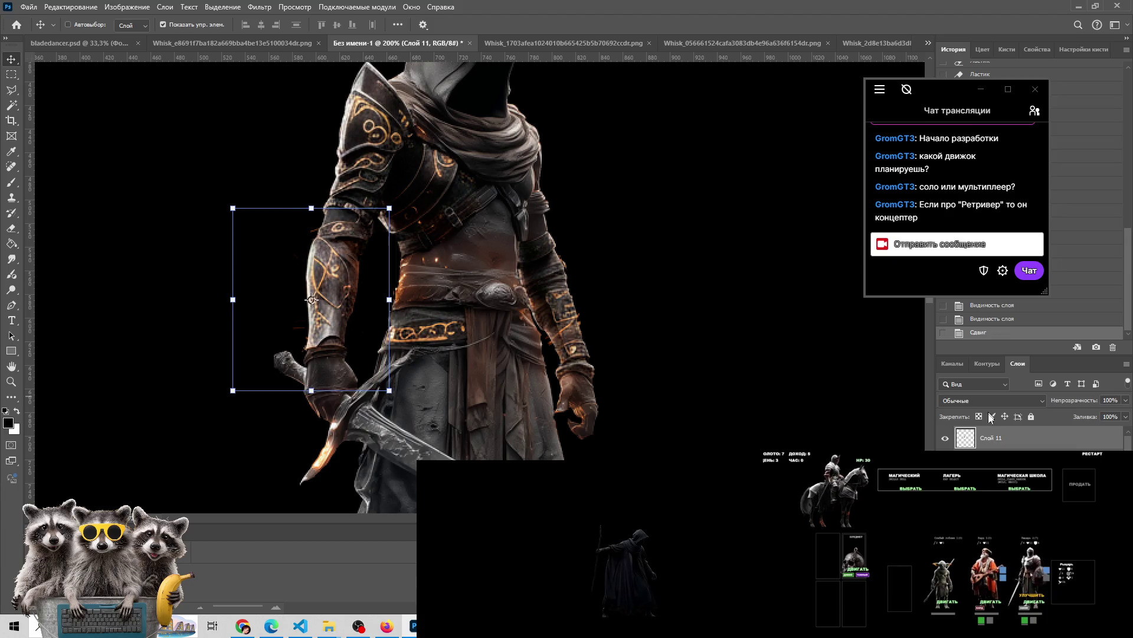
click(952, 440)
click(951, 440)
click(950, 441)
click(950, 440)
click(950, 441)
click(950, 440)
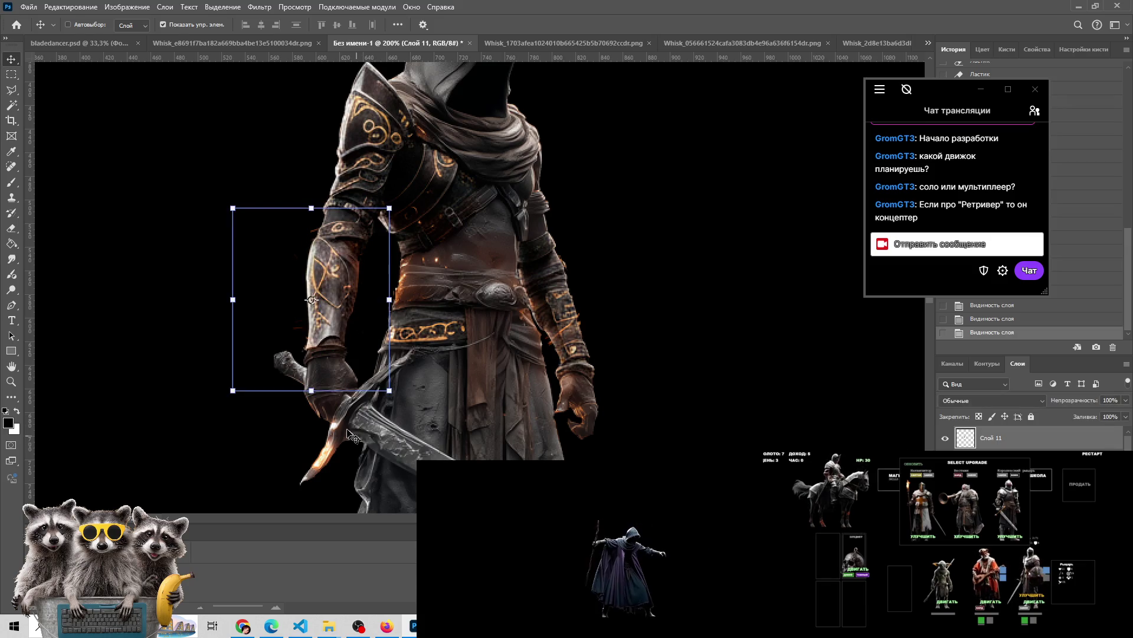
Erase along the arm patch's upper edge, recheck visibility, and zoom out to the canvas
key(e)
drag(263, 322, 293, 196)
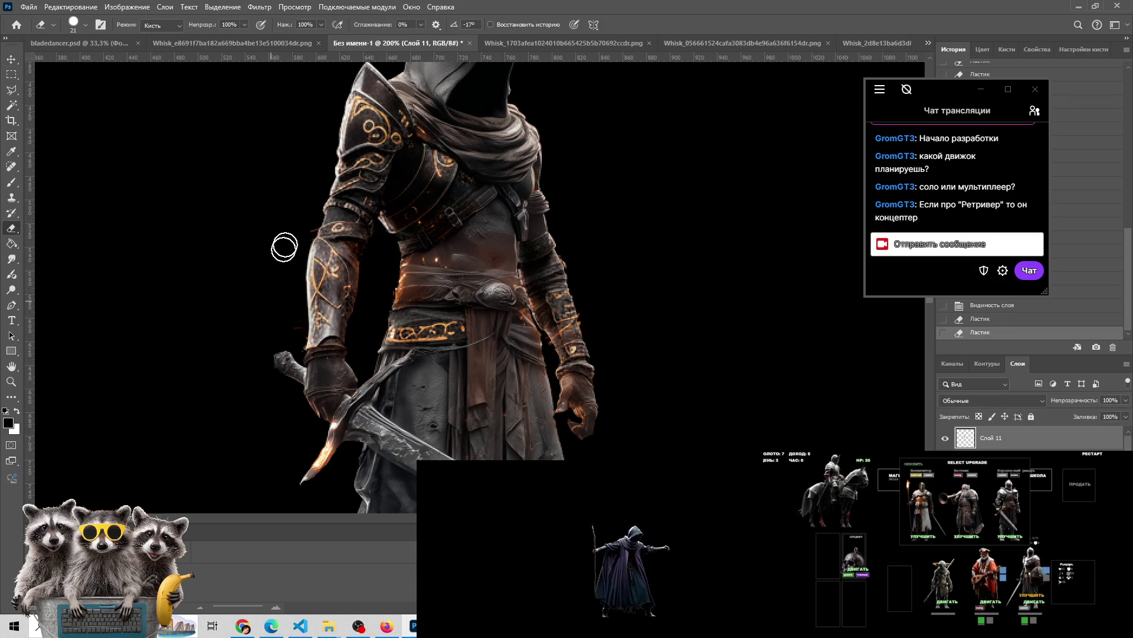
click(318, 220)
click(946, 438)
click(946, 438)
click(946, 438)
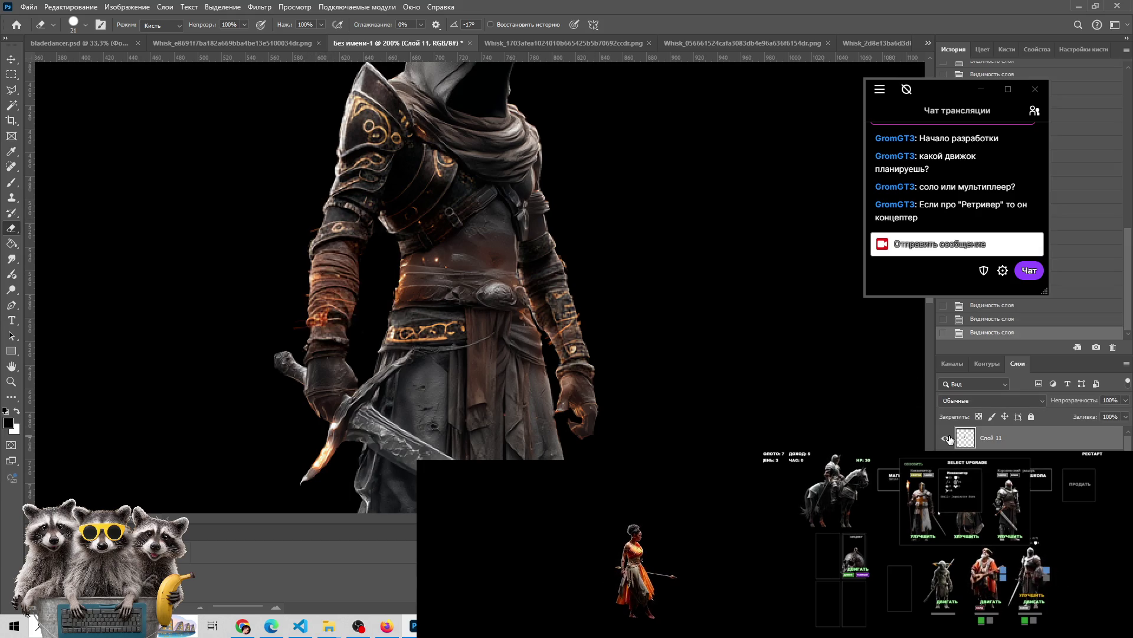
key(z)
alt+click(437, 409)
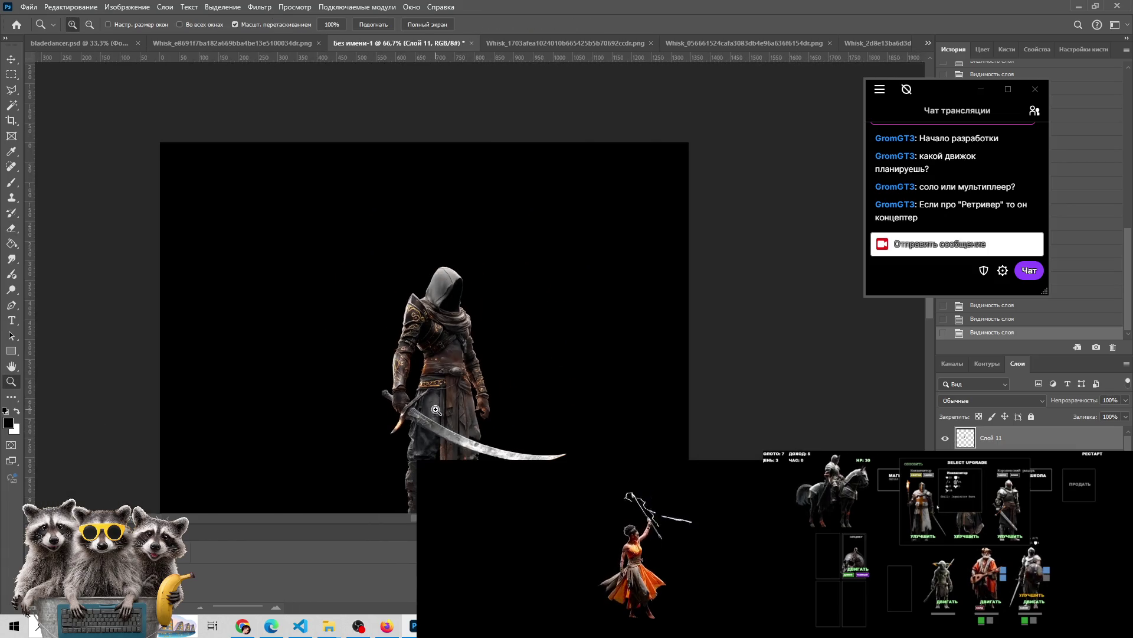
scroll(433, 407, down, 1)
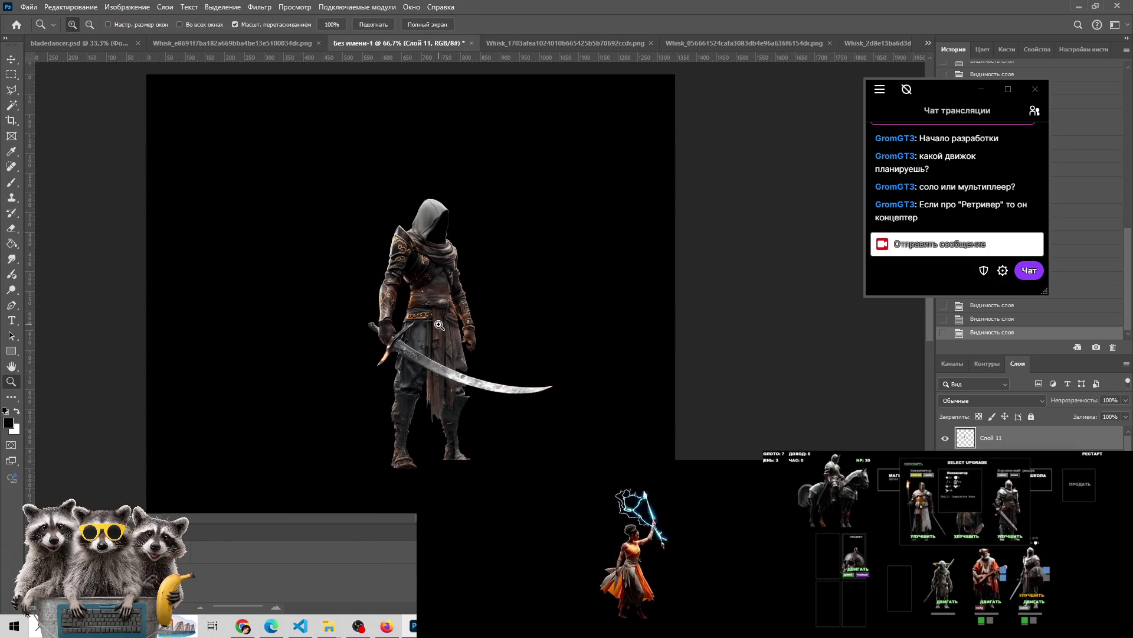
click(430, 317)
click(419, 301)
alt+click(411, 293)
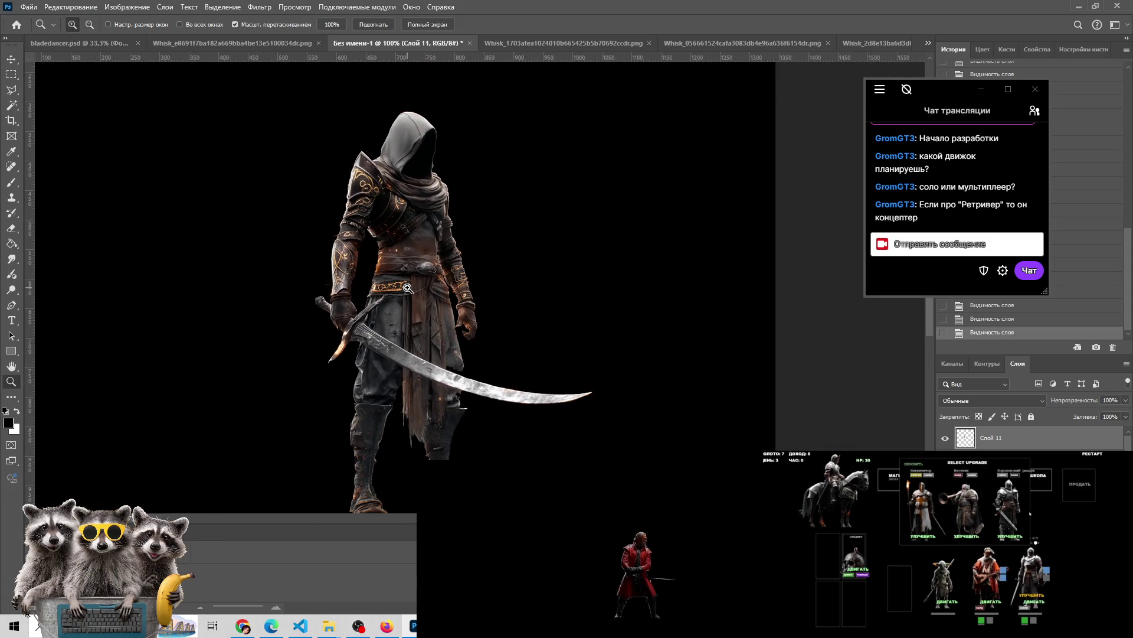
scroll(407, 293, down, 1)
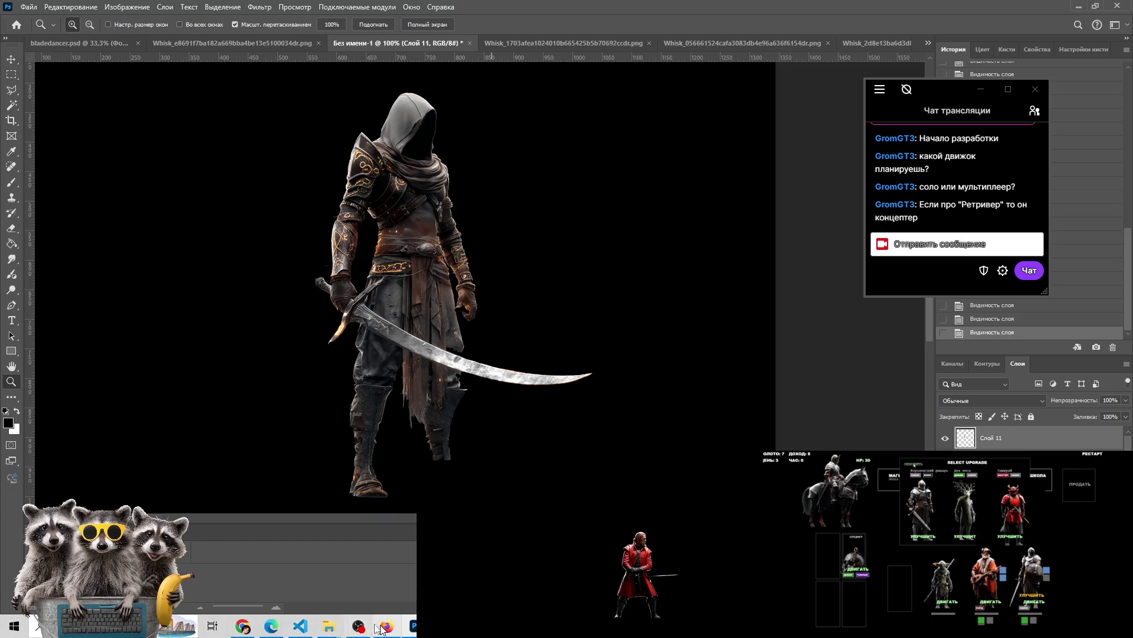
Open a bladedancer image full size and step forward to the blue-cloaked variant
mouse_move(328, 626)
click(271, 570)
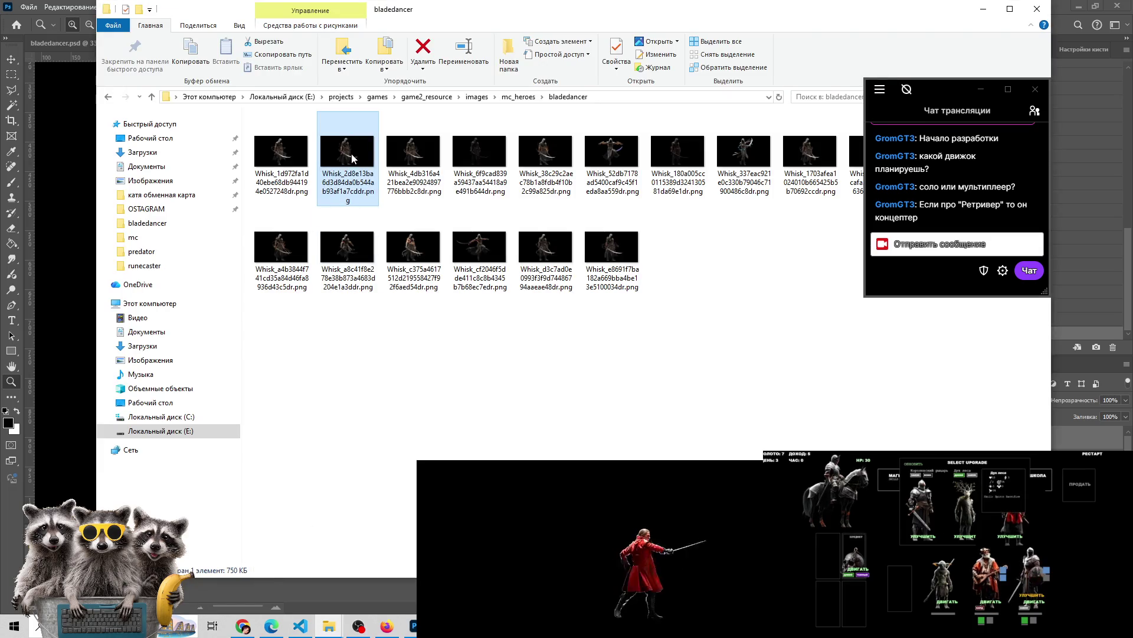
key(Return)
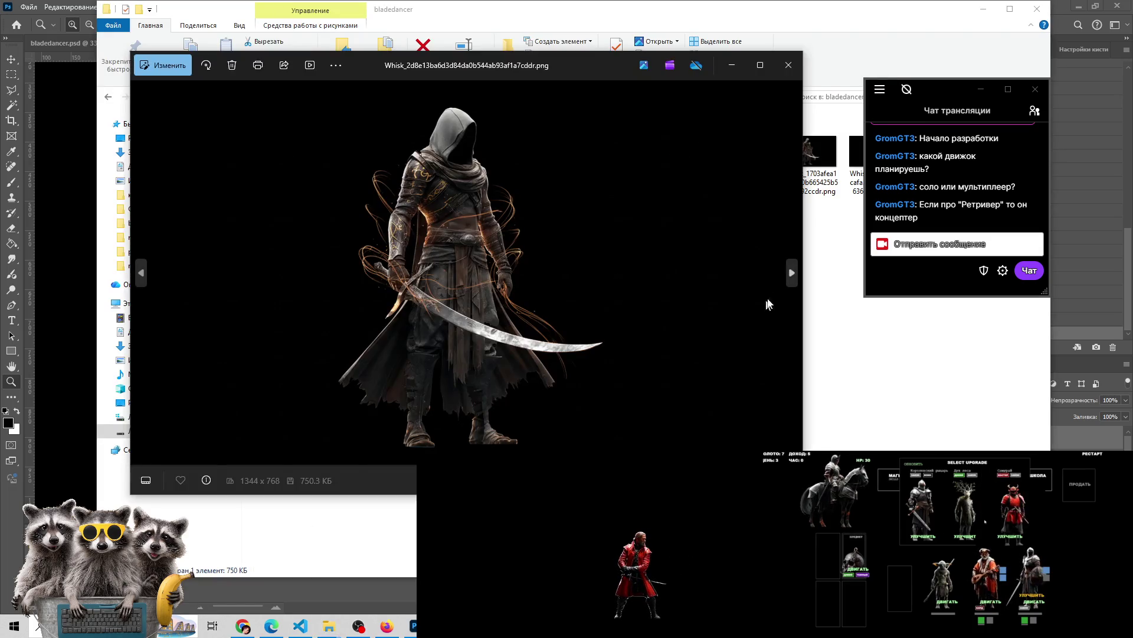
click(790, 272)
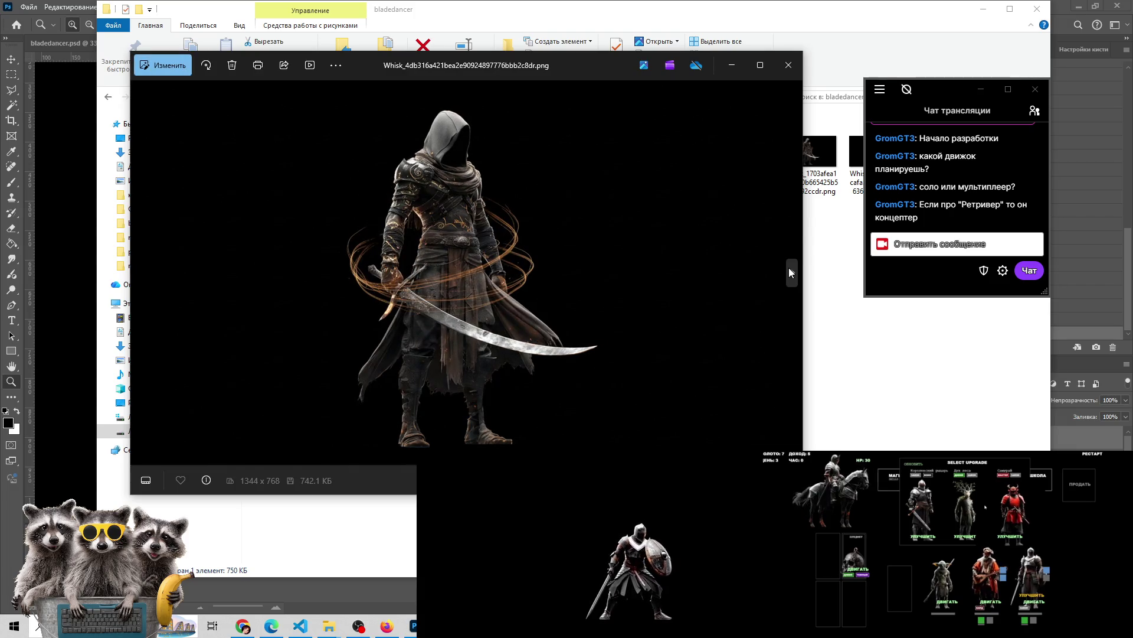
click(790, 271)
click(789, 270)
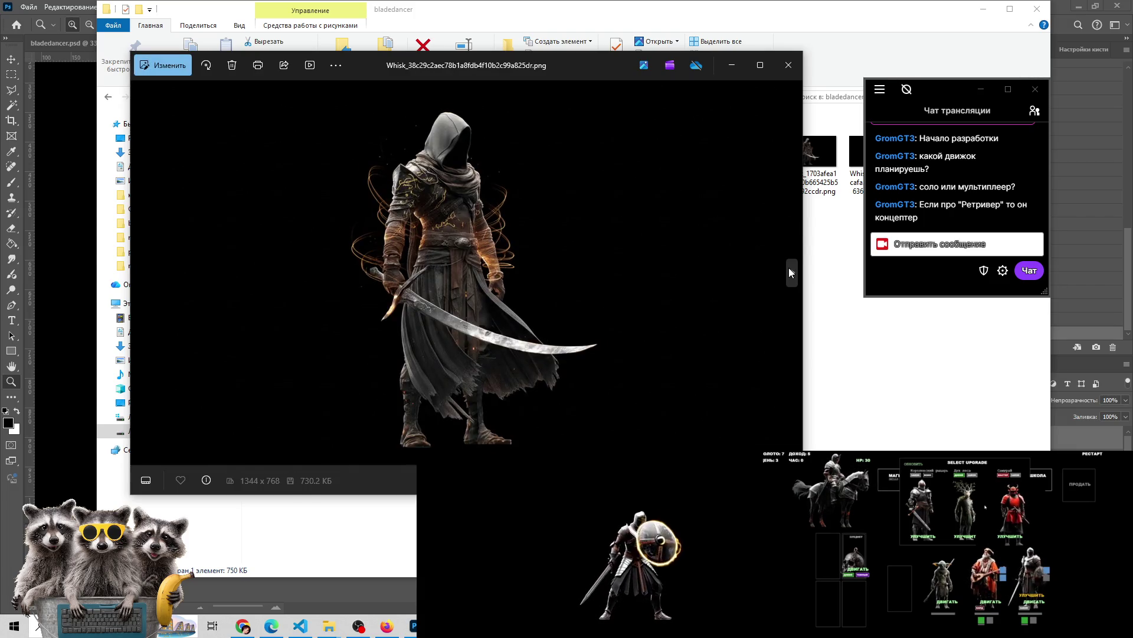
click(790, 271)
click(789, 271)
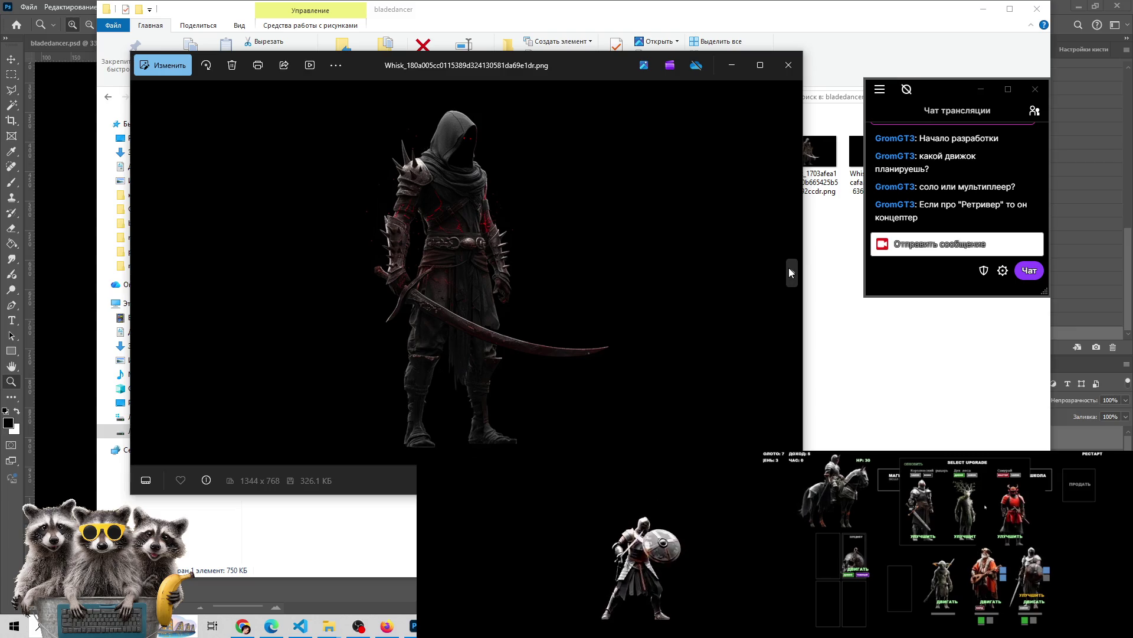
click(789, 272)
click(790, 271)
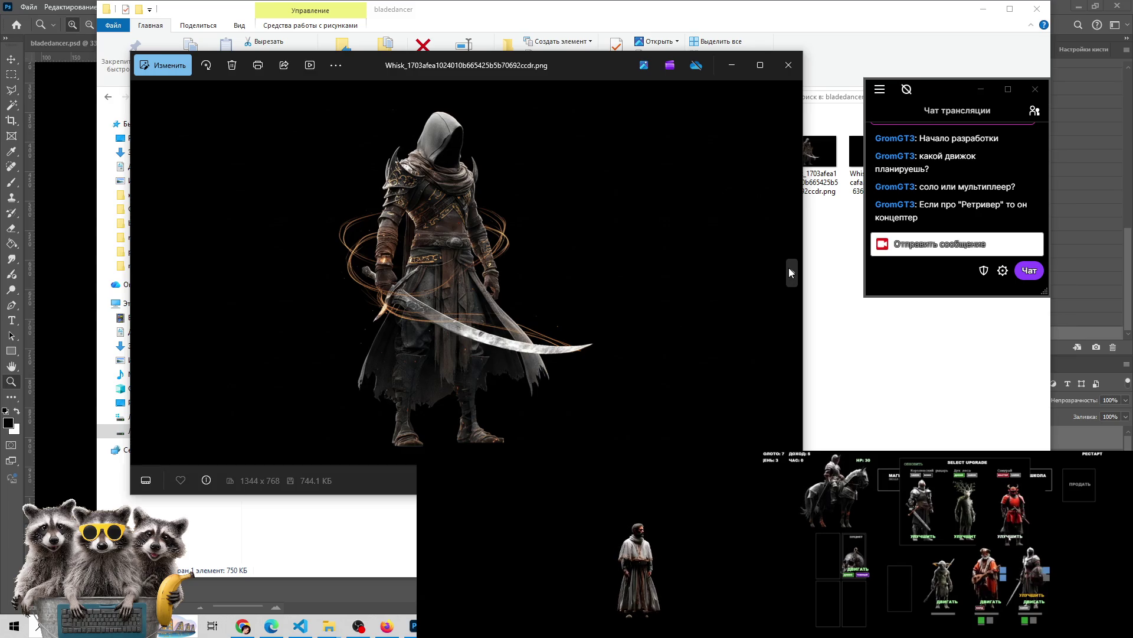
click(790, 271)
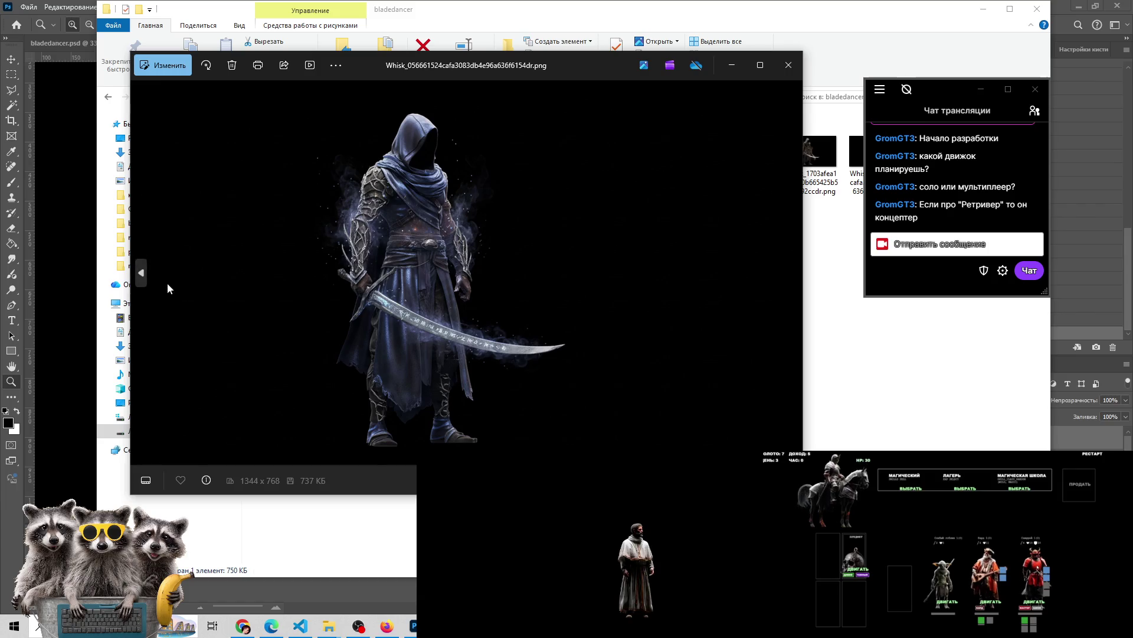
Compare neighbouring variants, return to the orange-swirl one, and close Photos
click(139, 282)
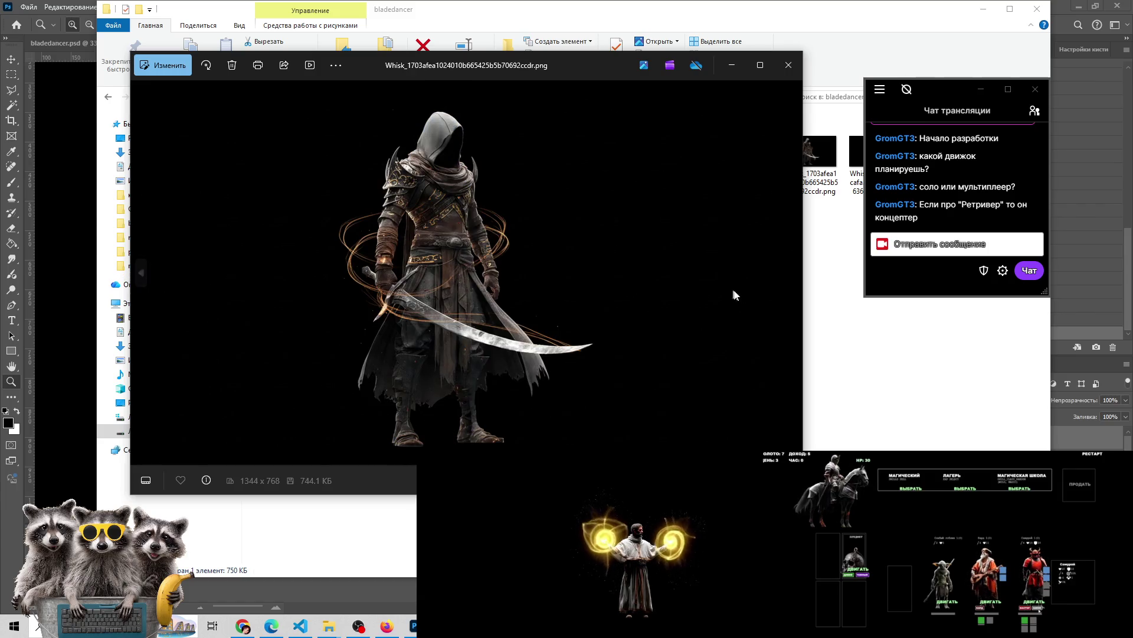
click(790, 273)
click(789, 275)
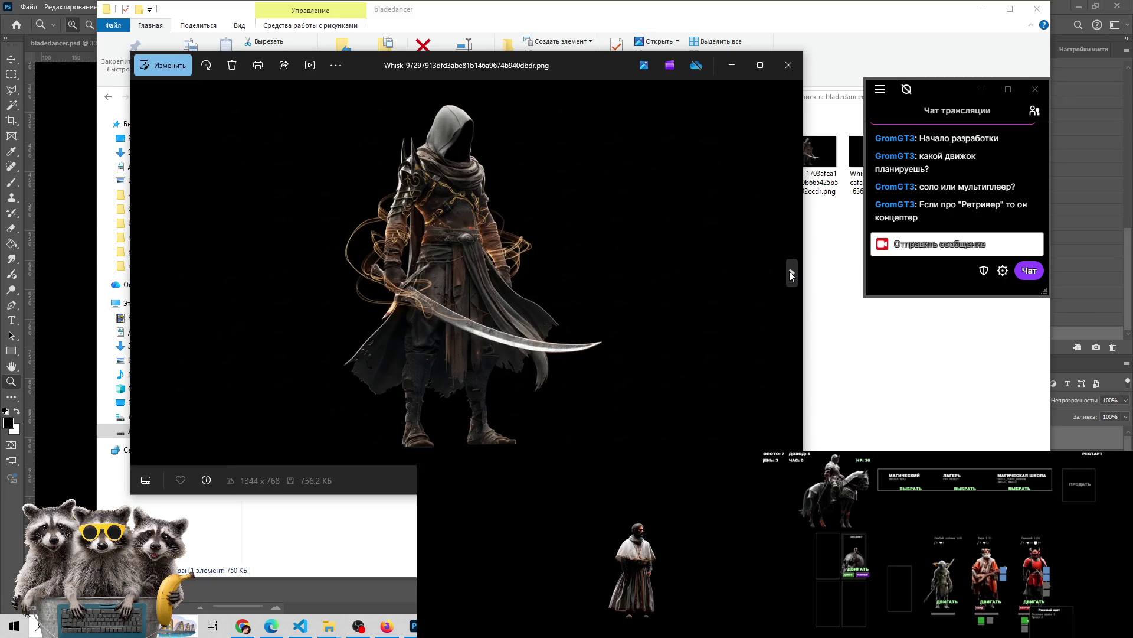
click(790, 275)
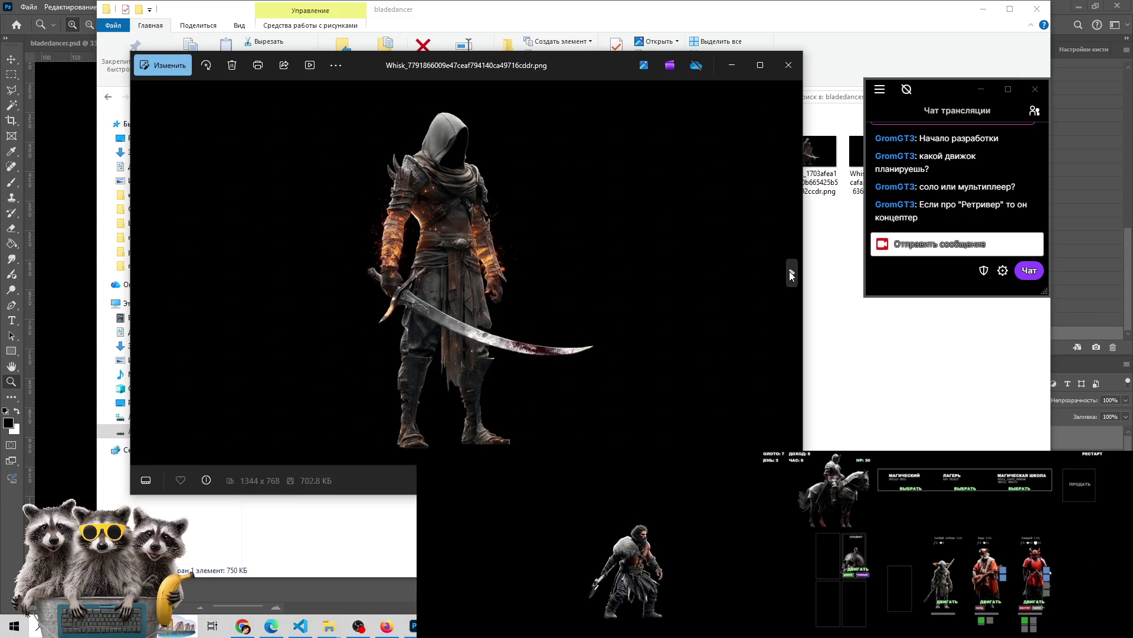
click(790, 275)
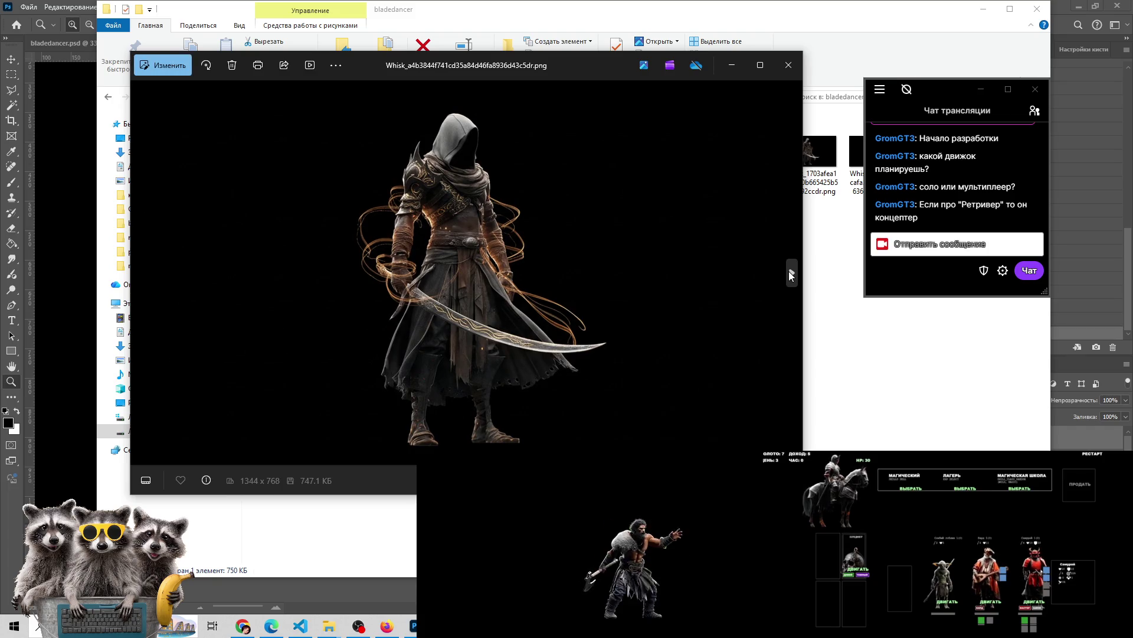
click(790, 273)
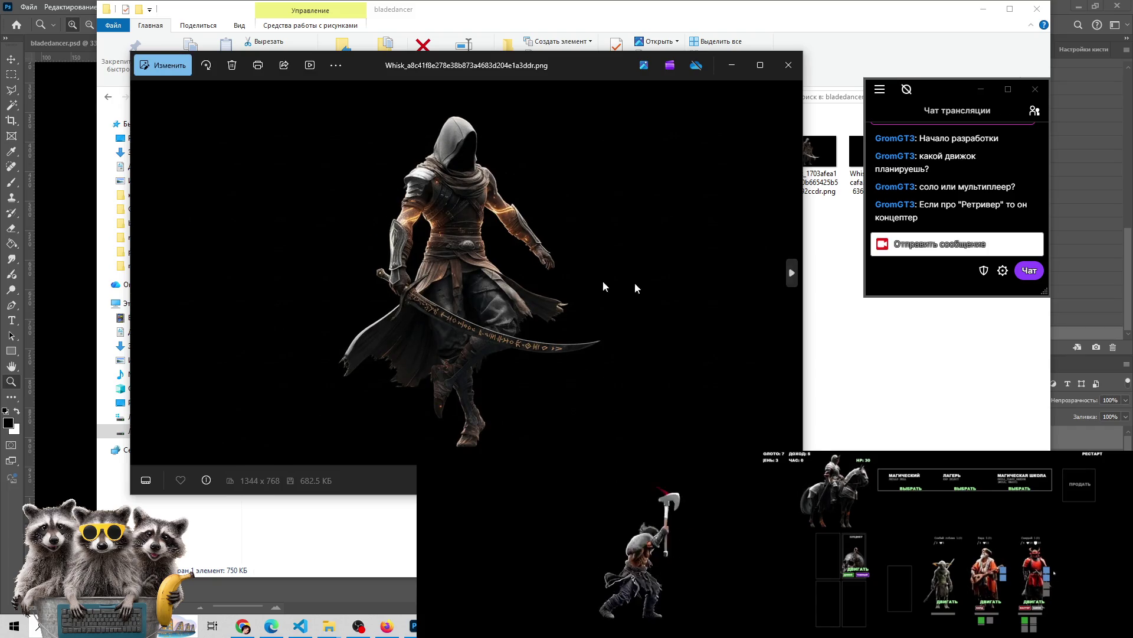
click(144, 271)
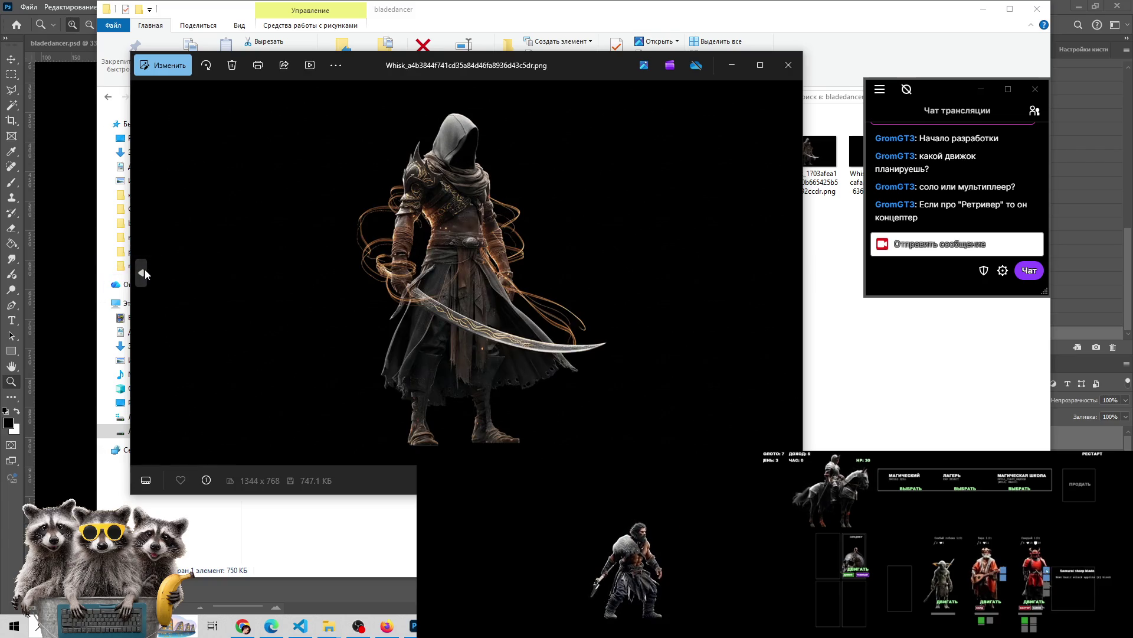
click(787, 267)
click(787, 267)
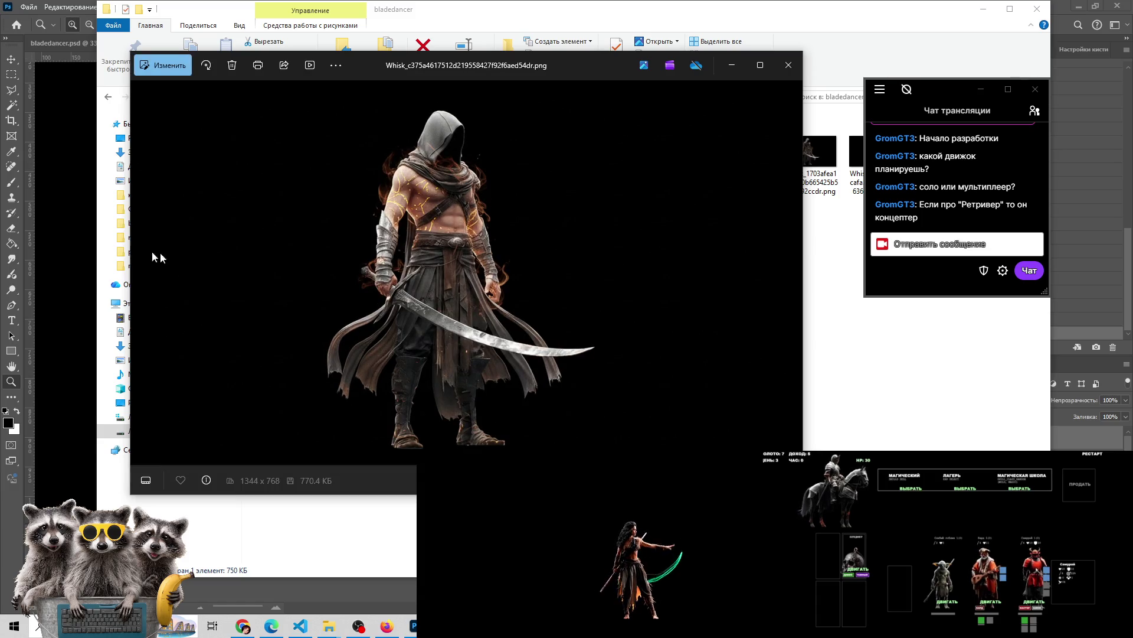
click(141, 278)
click(140, 275)
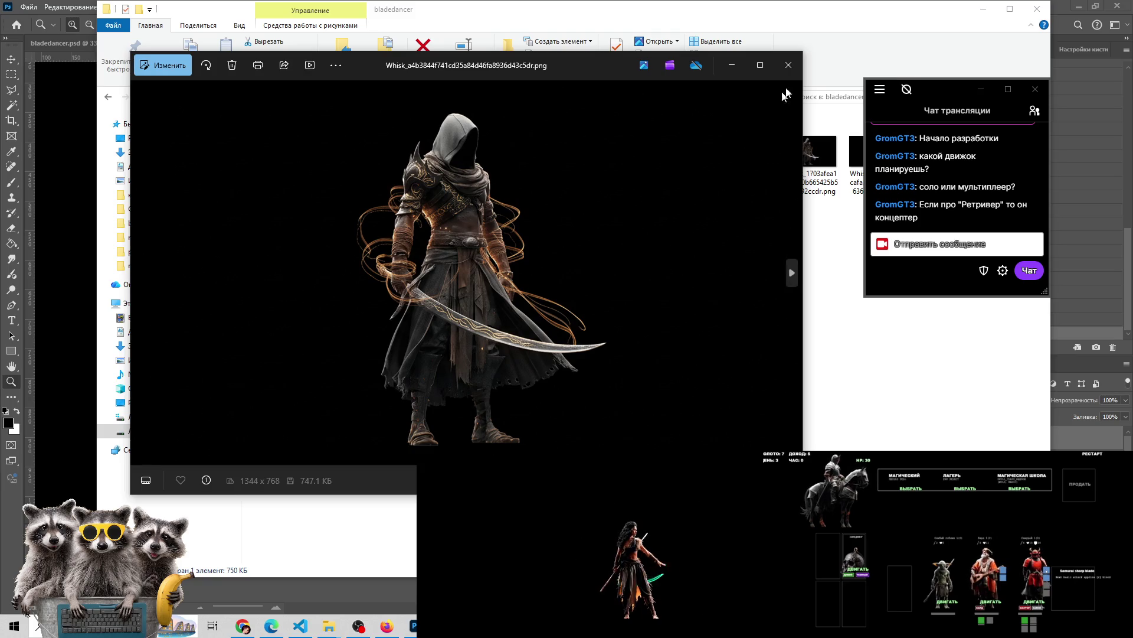
click(789, 65)
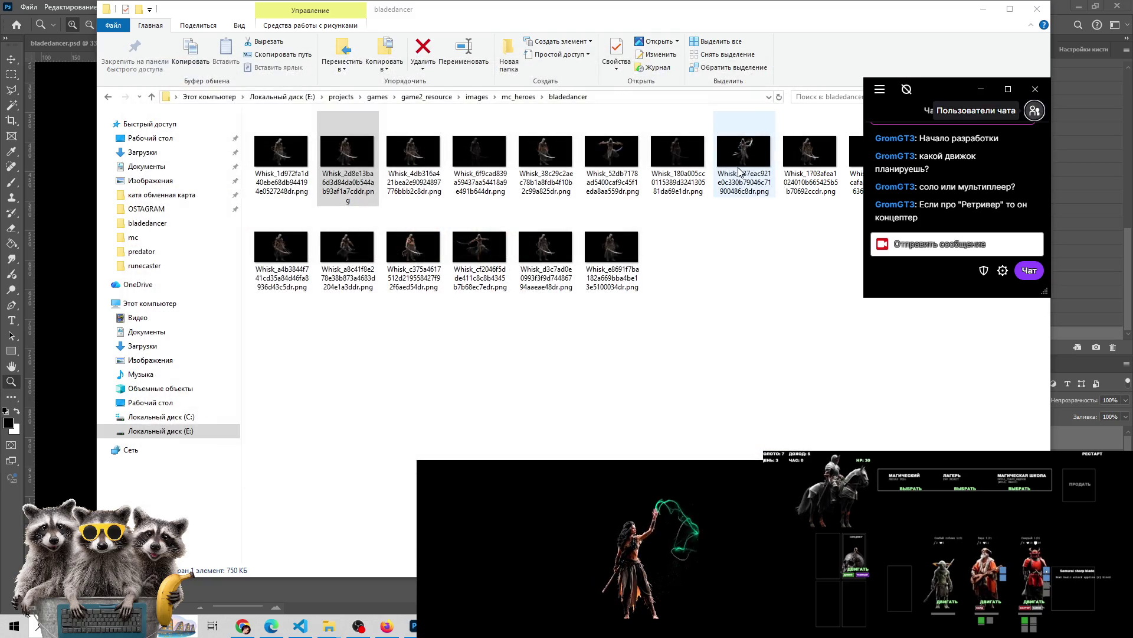
Show the bladedancer folder as Extra large icons and move the chat window aside
click(239, 27)
click(248, 42)
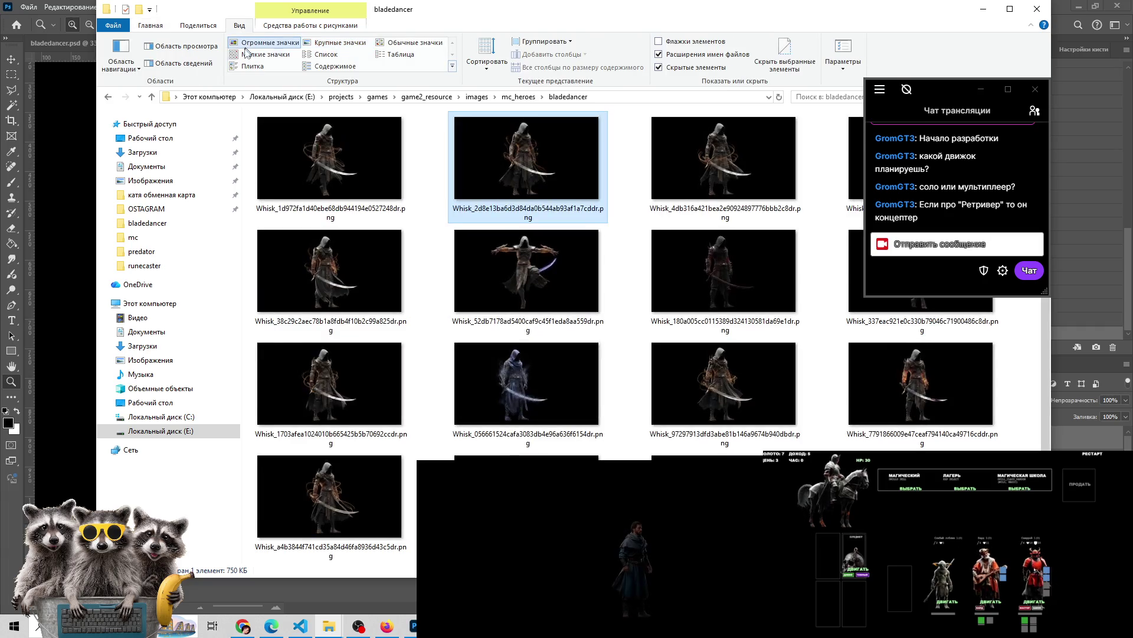
drag(955, 89, 1020, 66)
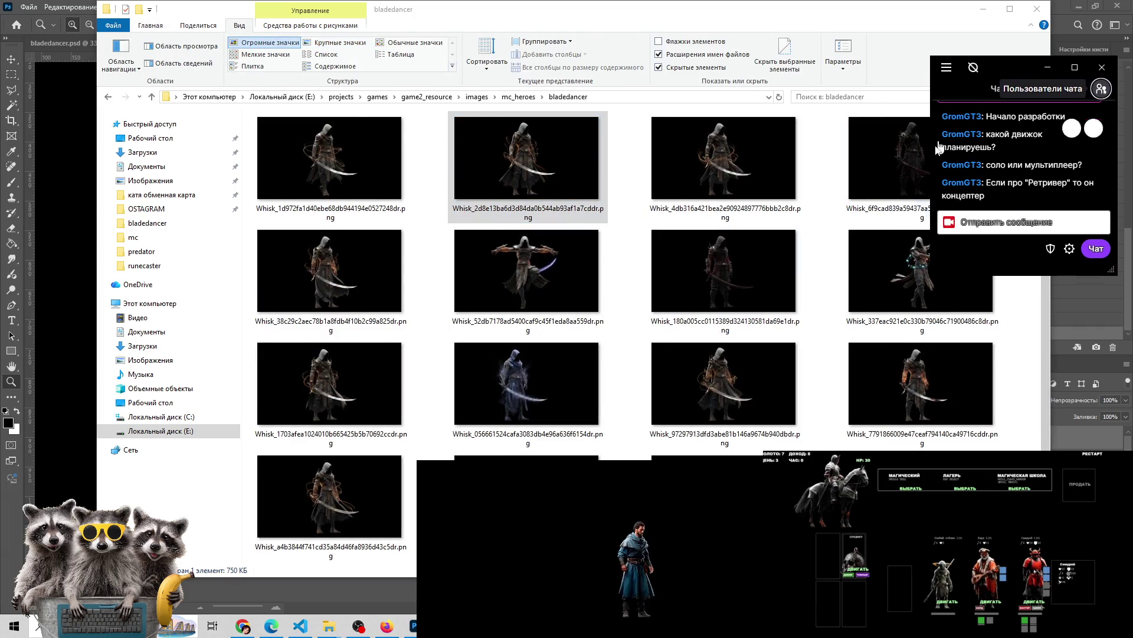
scroll(631, 403, down, 2)
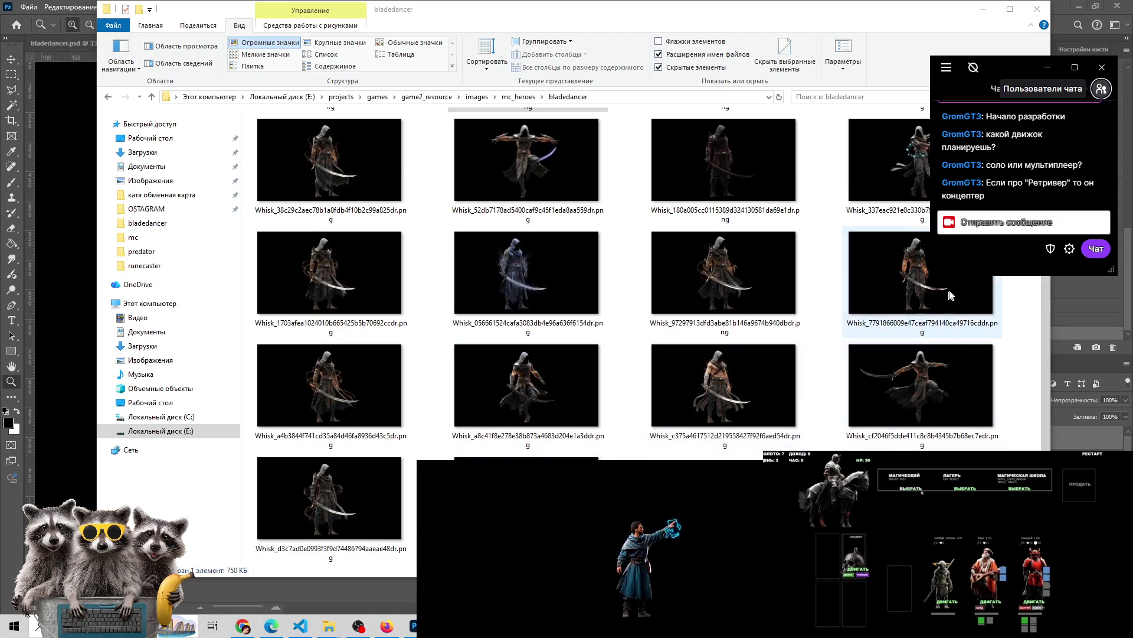
Preview the brown-cloaked and orange-swirl variants, then drag Whisk_a4b3844f….png into Photoshop
double_click(725, 255)
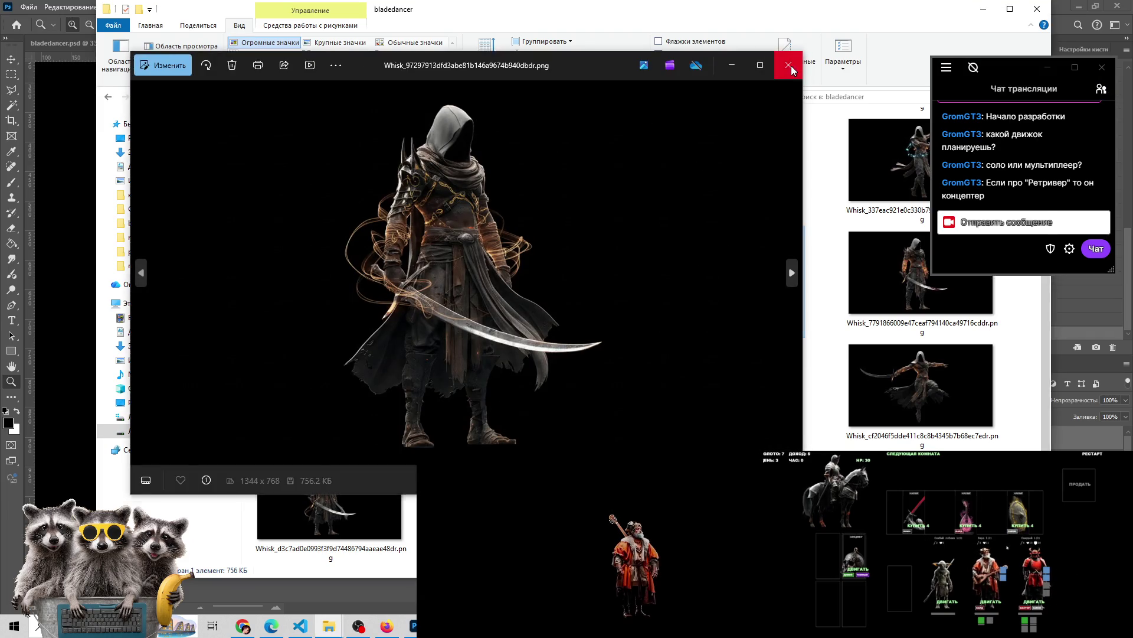
click(788, 65)
double_click(325, 371)
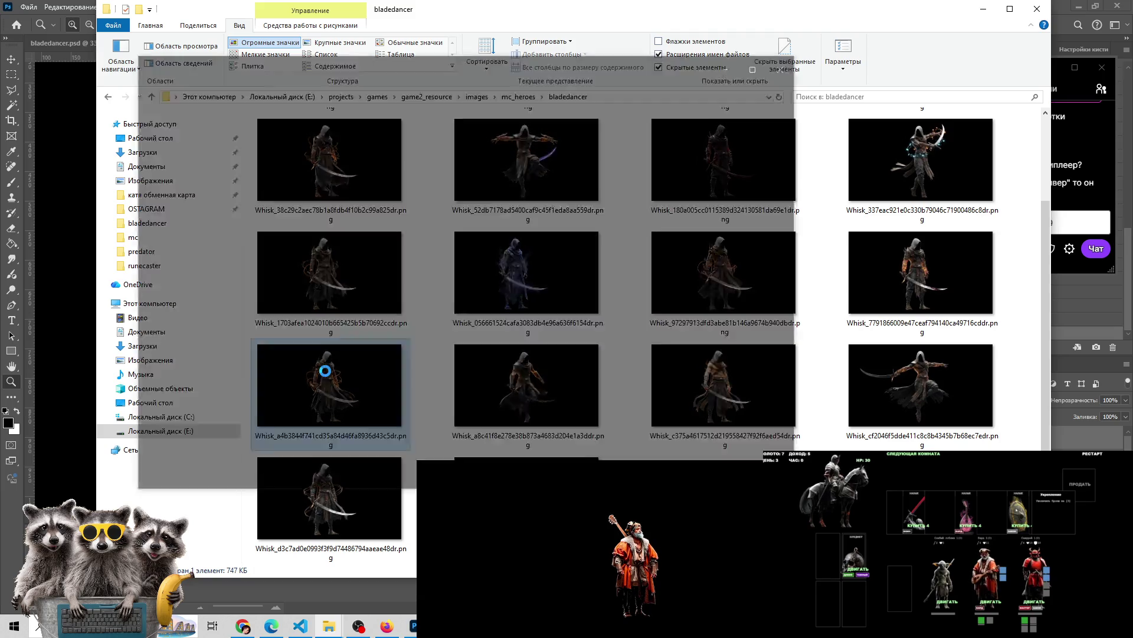
click(788, 66)
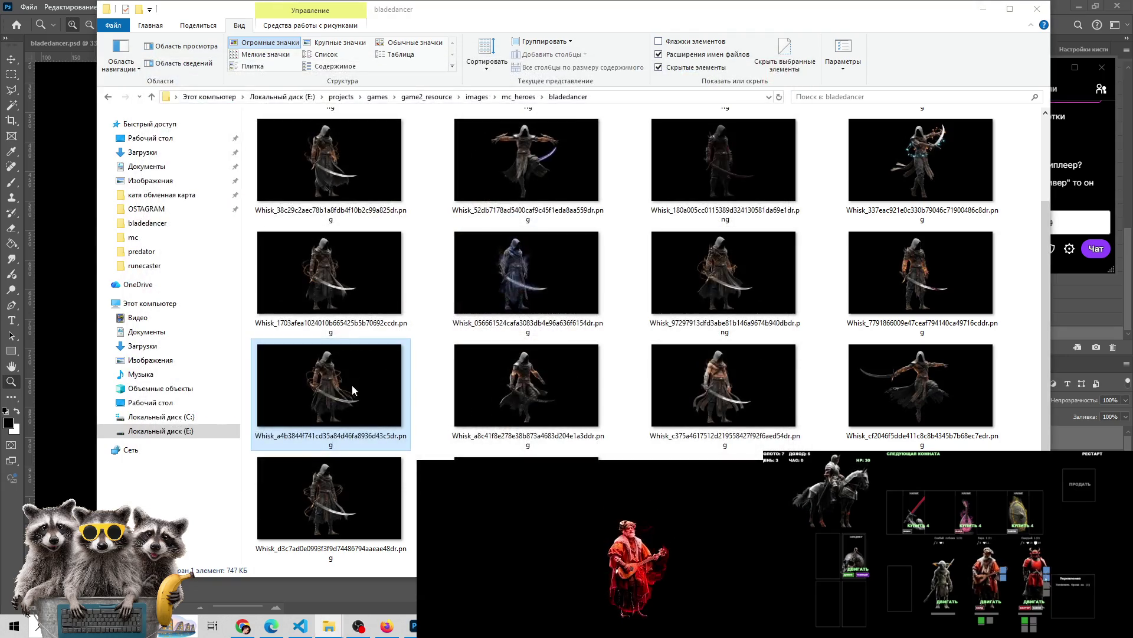
mouse_move(413, 623)
mouse_down()
mouse_move(599, 54)
mouse_move(918, 44)
mouse_up()
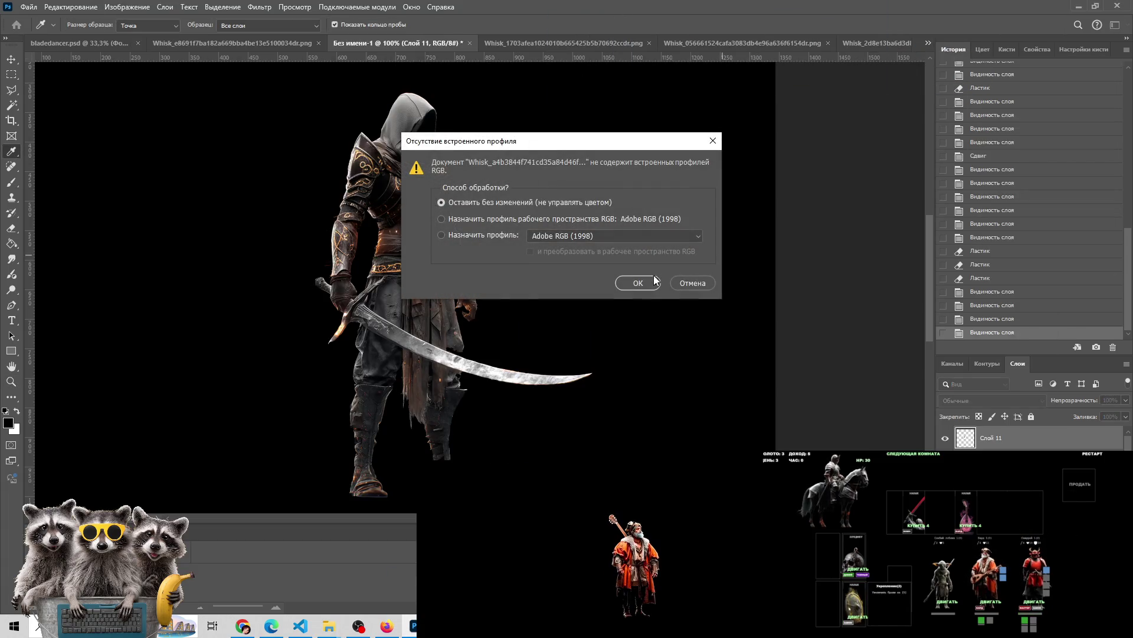
Open the image without a colour profile and marquee the ornate blade section across the waist
click(637, 281)
click(425, 328)
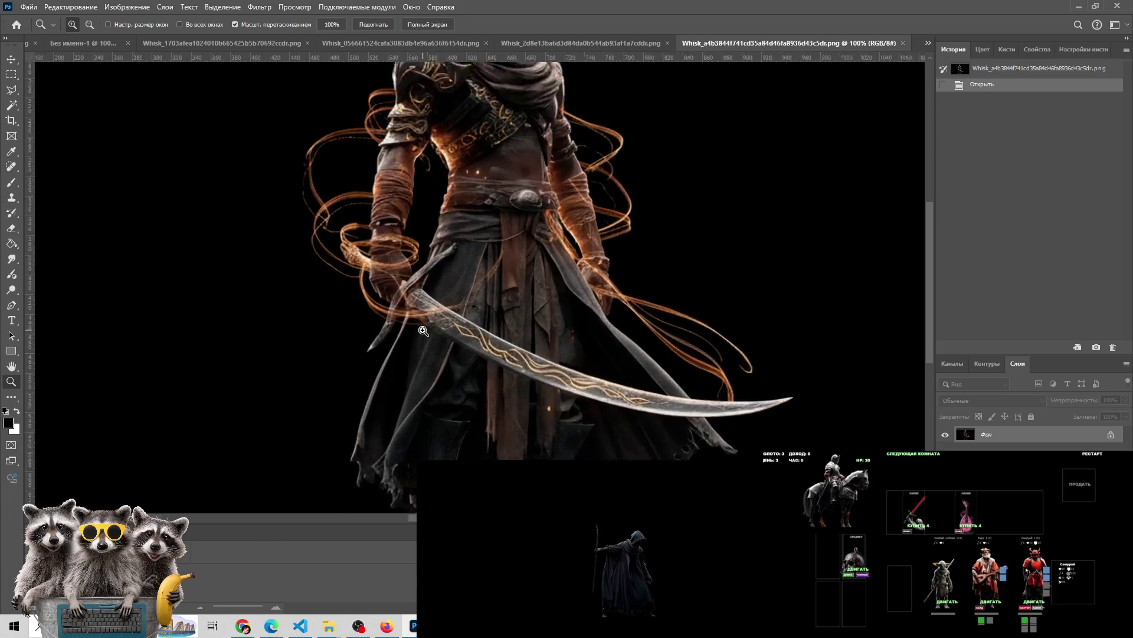
alt+click(434, 291)
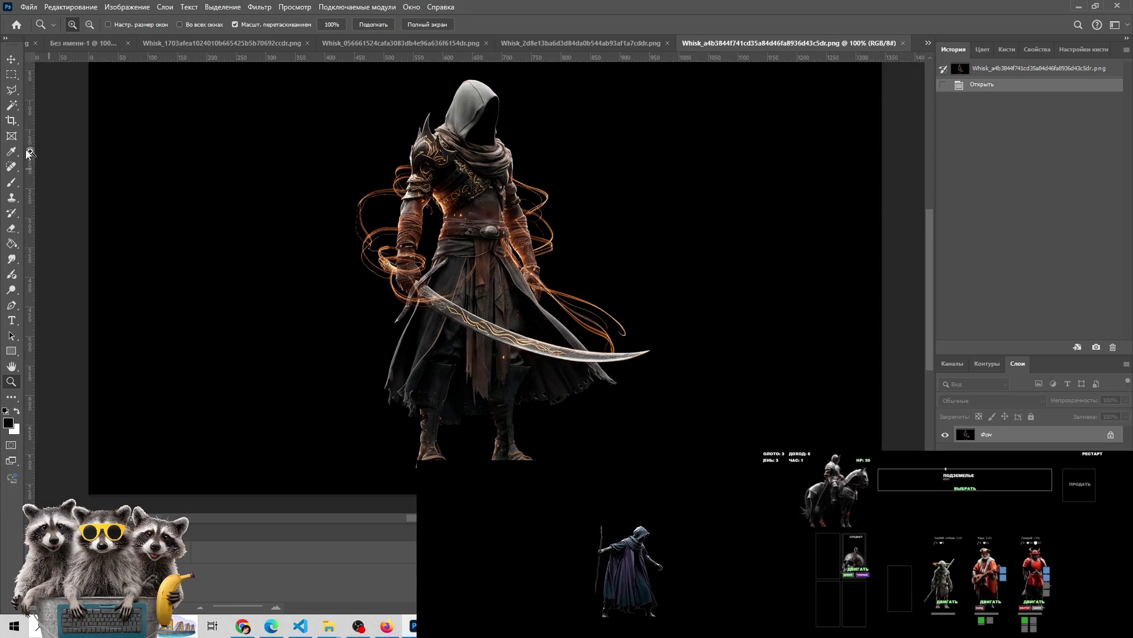
click(16, 74)
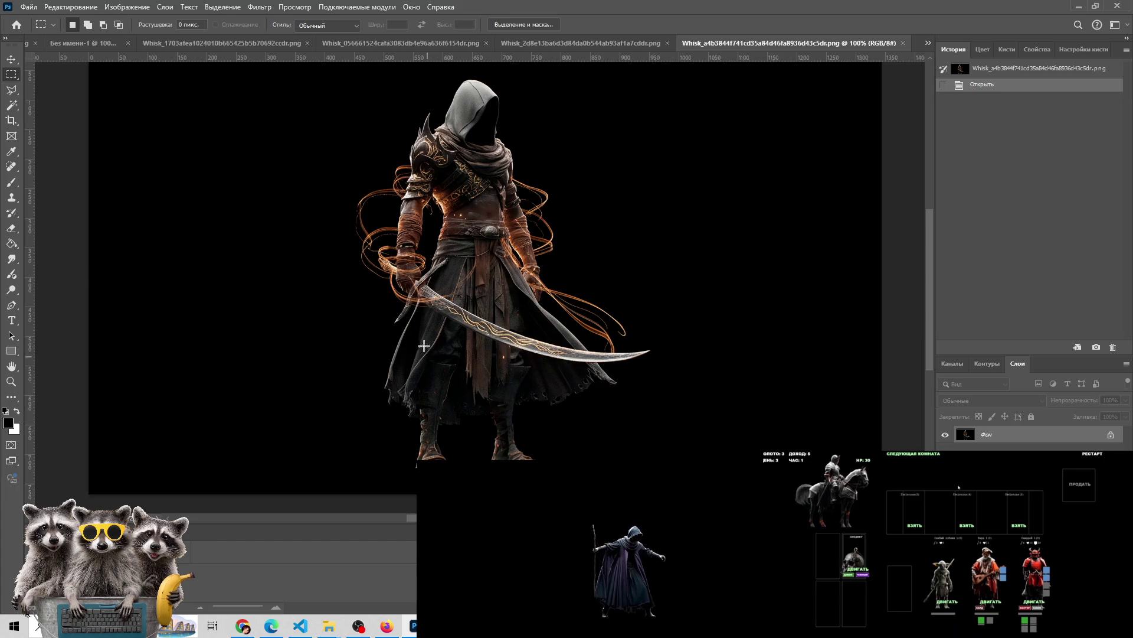
drag(405, 270, 594, 367)
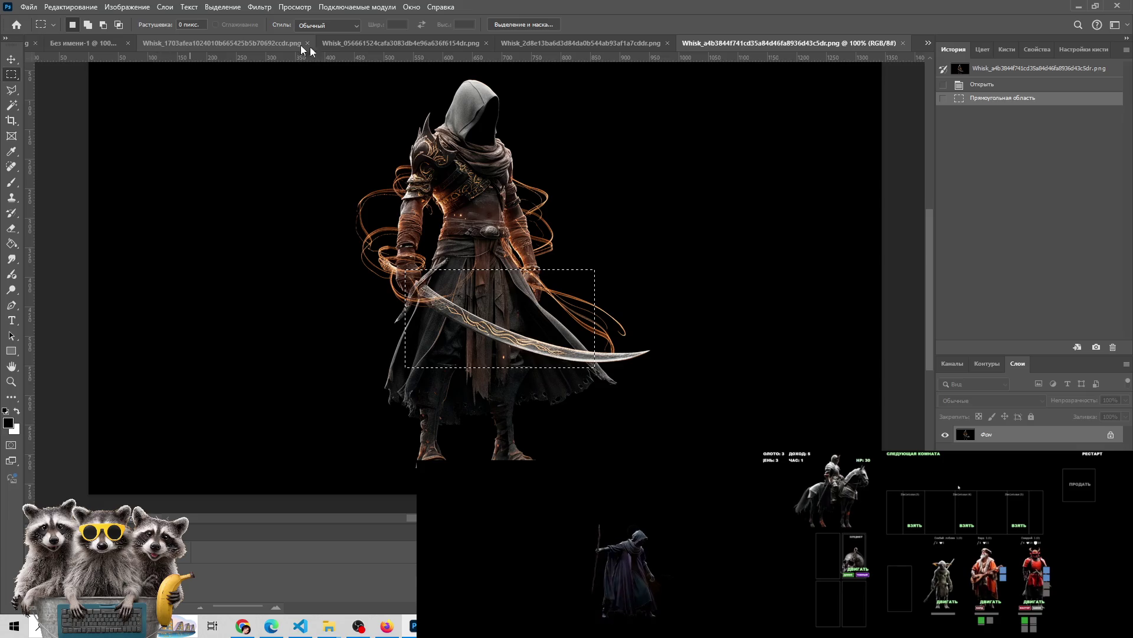
Paste the blade section into 'Без имени-1' as a new layer and move it up toward the sword
click(86, 44)
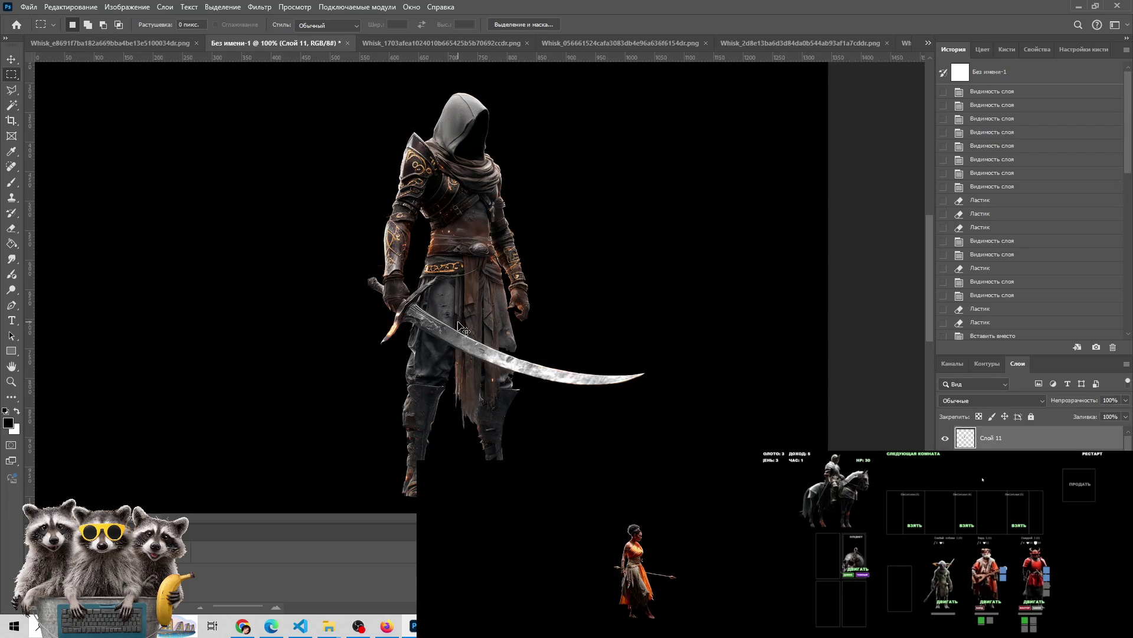
key(ctrl+shift+v)
key(v)
scroll(486, 342, up, 3)
drag(392, 363, 450, 294)
Align Слой 12 over the original sword at reduced opacity, then restore it to 100%
click(1125, 400)
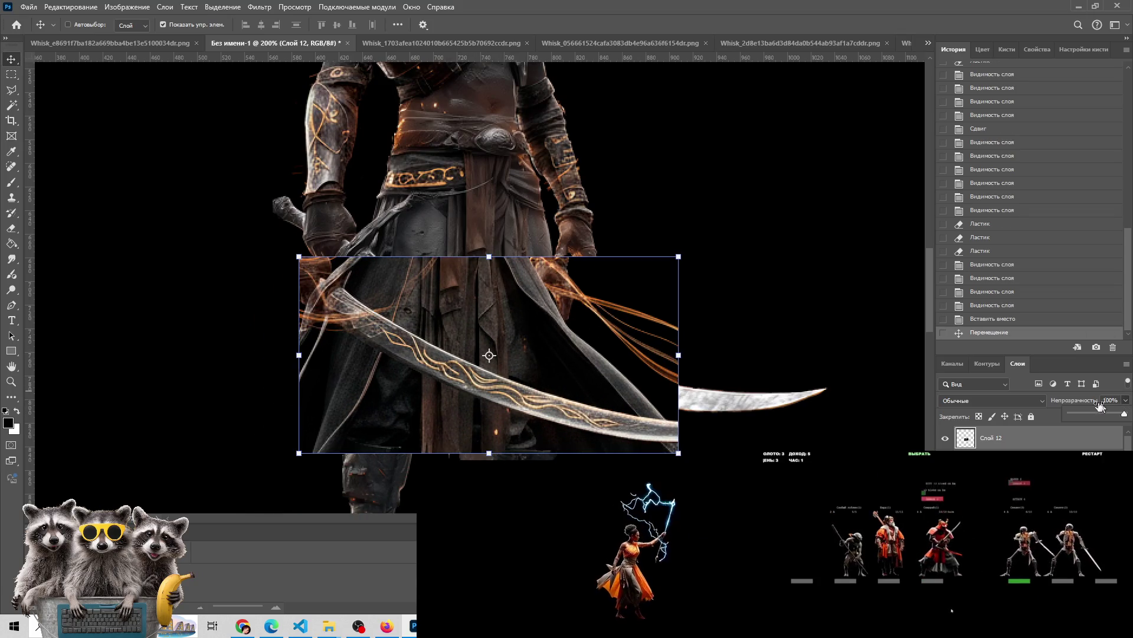
click(1091, 415)
mouse_move(531, 353)
mouse_down()
mouse_move(579, 314)
mouse_move(582, 324)
mouse_move(556, 314)
mouse_up()
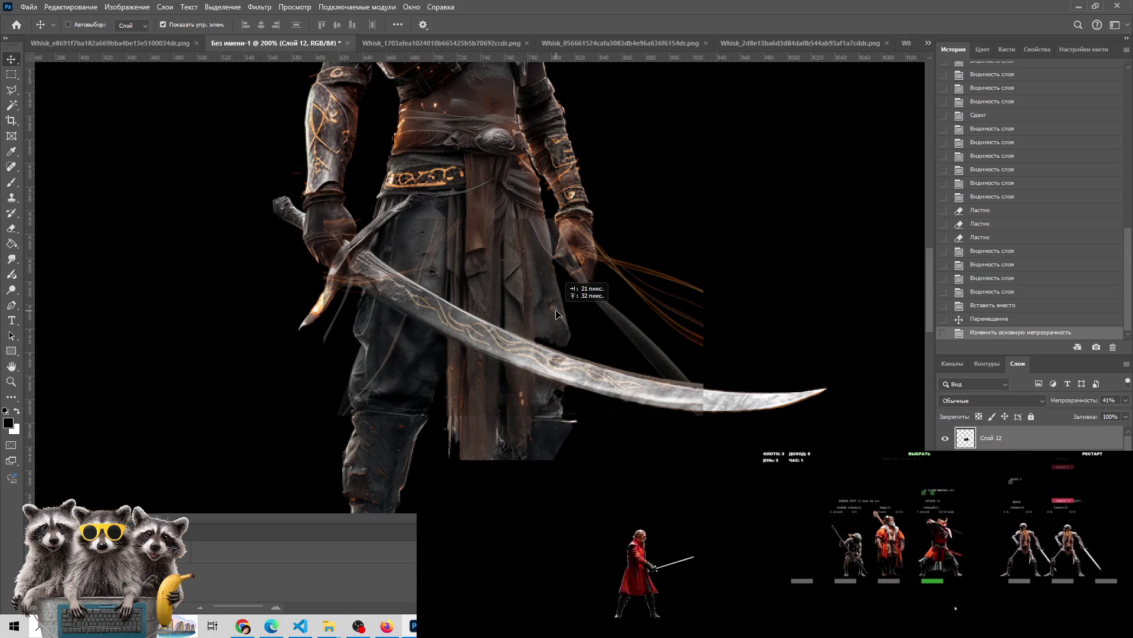
drag(556, 315, 556, 315)
click(1125, 401)
drag(1093, 416, 1125, 414)
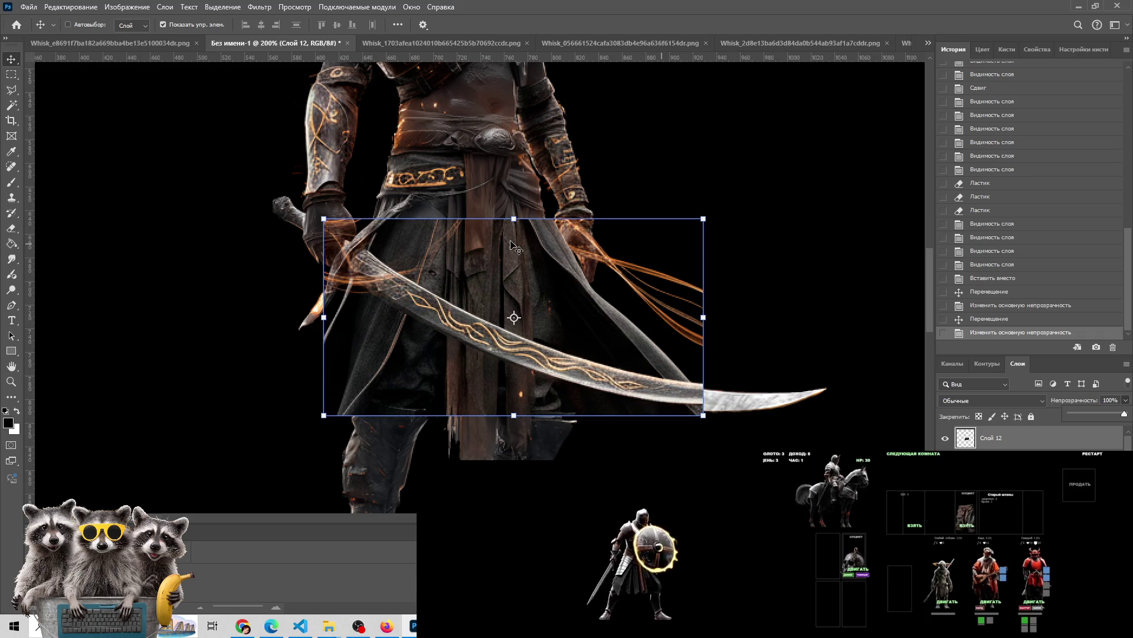
key(e)
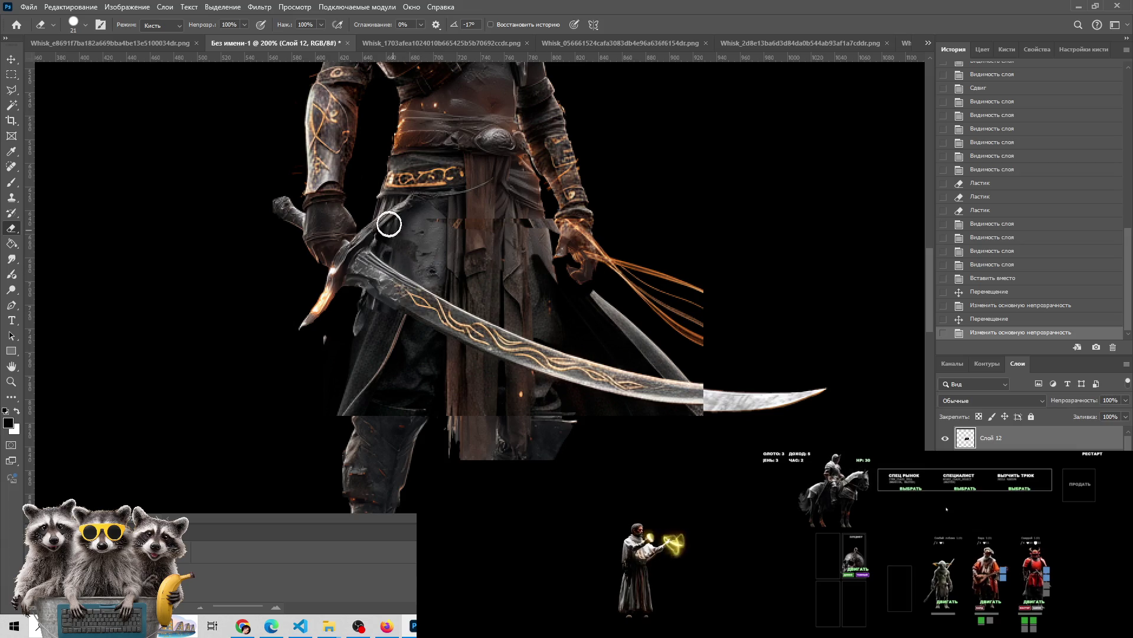
Erase the orange strands, loose blade fragments and dark overlay near the tip from Слой 12
mouse_move(590, 313)
mouse_down()
mouse_move(721, 349)
mouse_move(584, 256)
mouse_move(597, 212)
mouse_up()
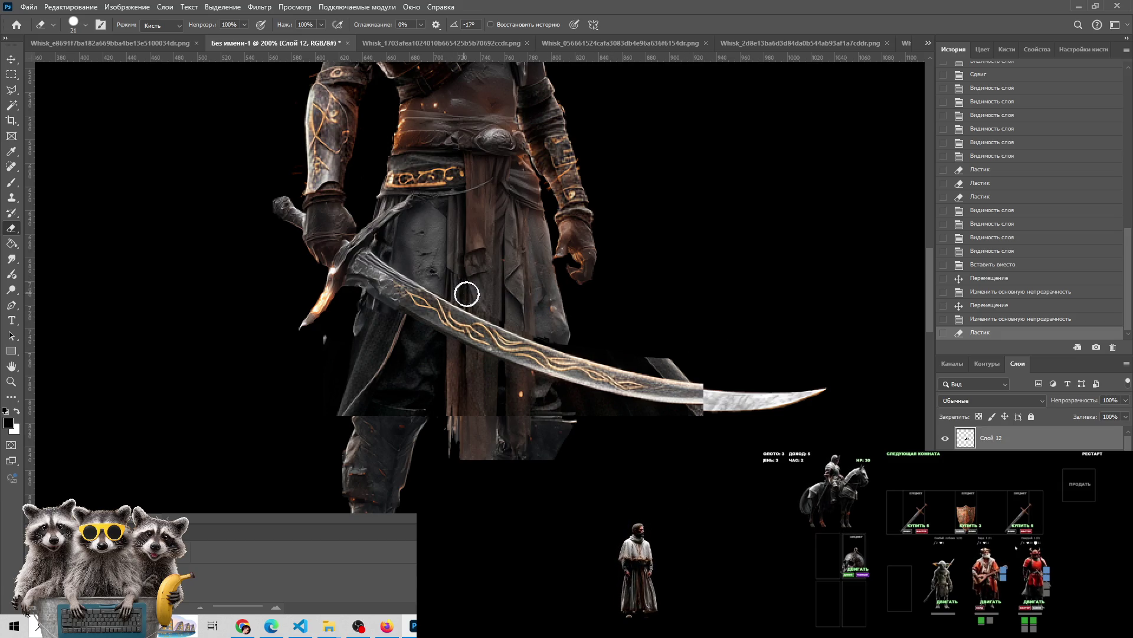
drag(738, 362, 647, 360)
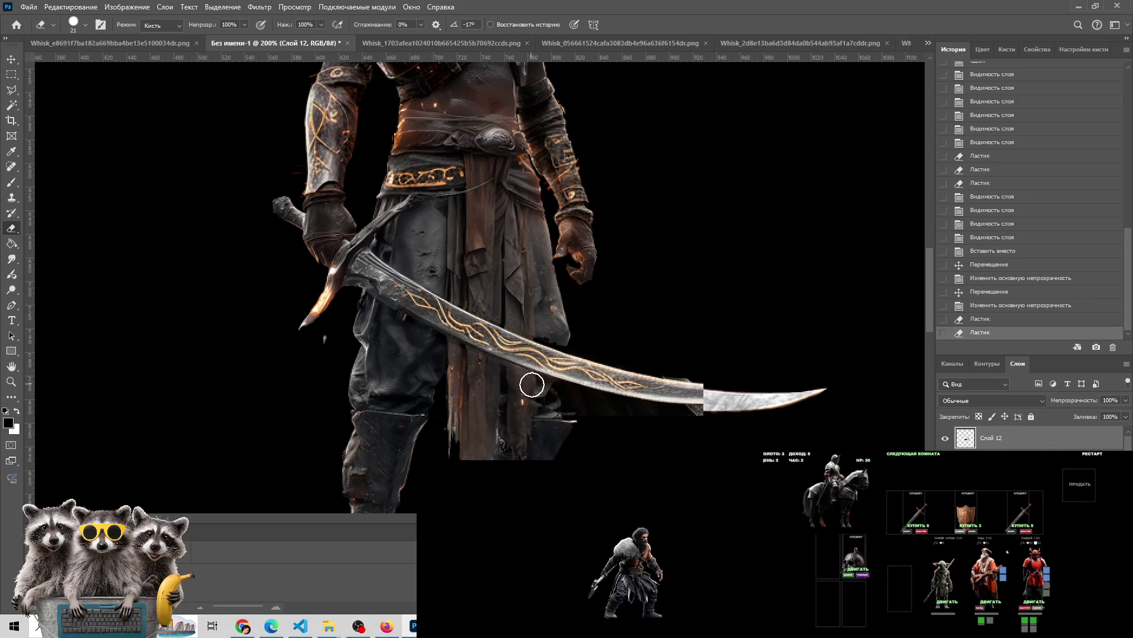
drag(649, 407, 683, 363)
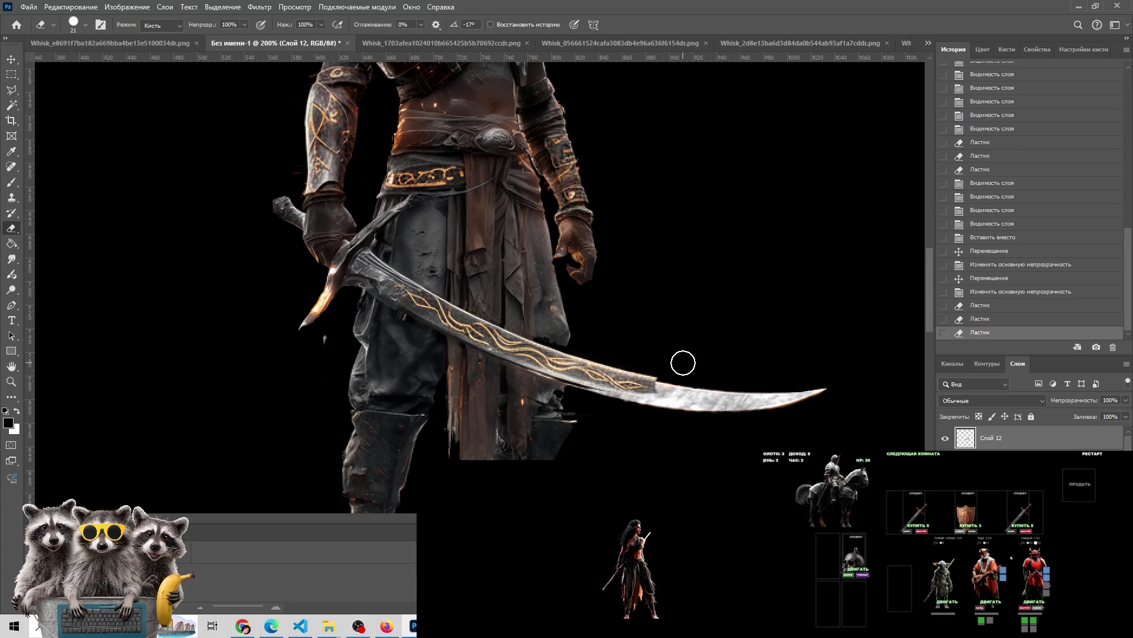
click(930, 455)
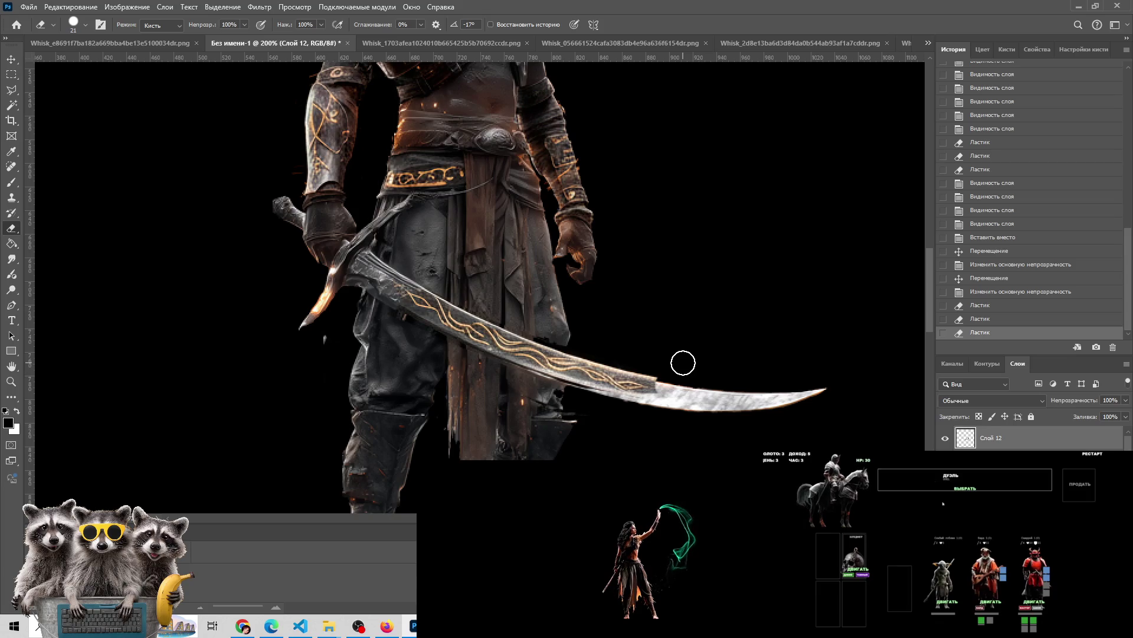
click(968, 491)
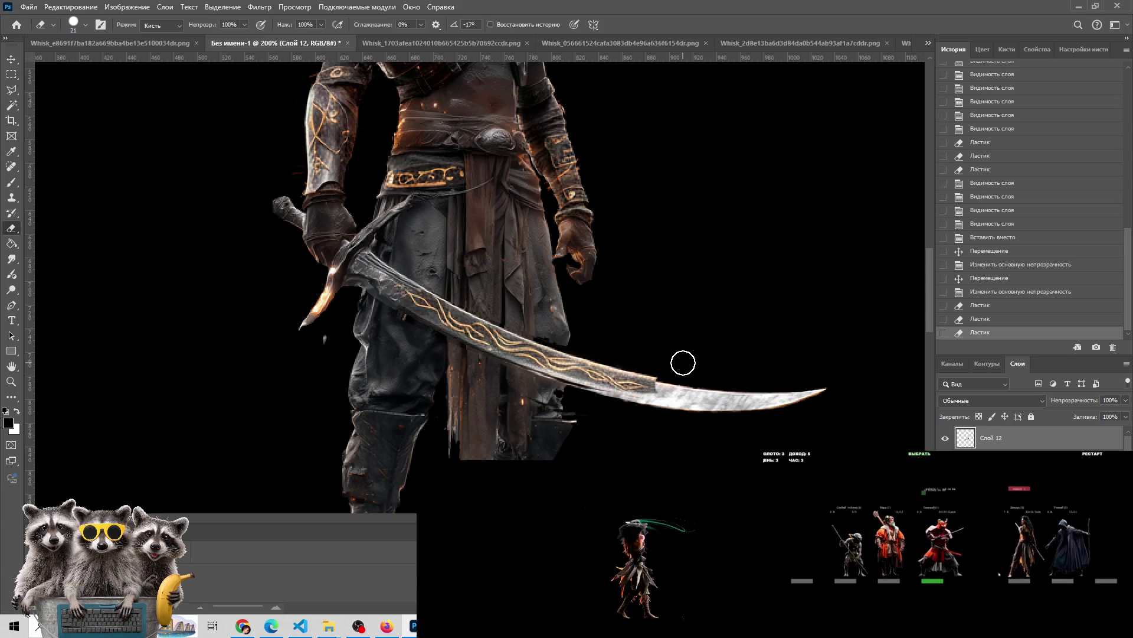
Nudge the pasted blade down and rotate it about 1.5° to line up with the sword
key(v)
drag(505, 330, 505, 338)
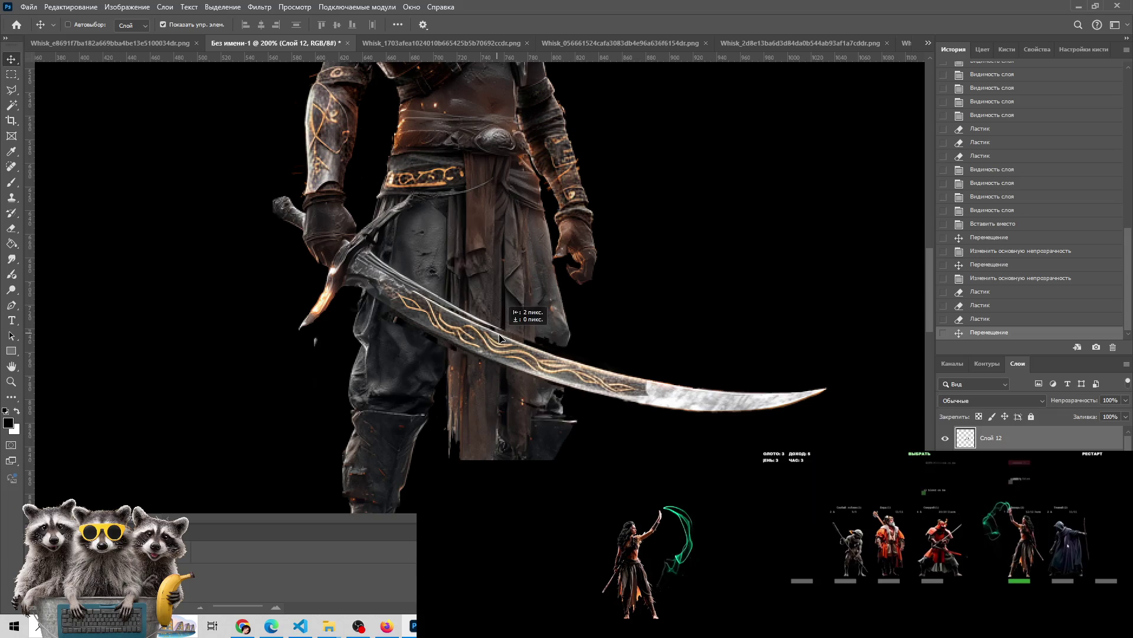
drag(727, 212, 717, 222)
drag(509, 376, 498, 366)
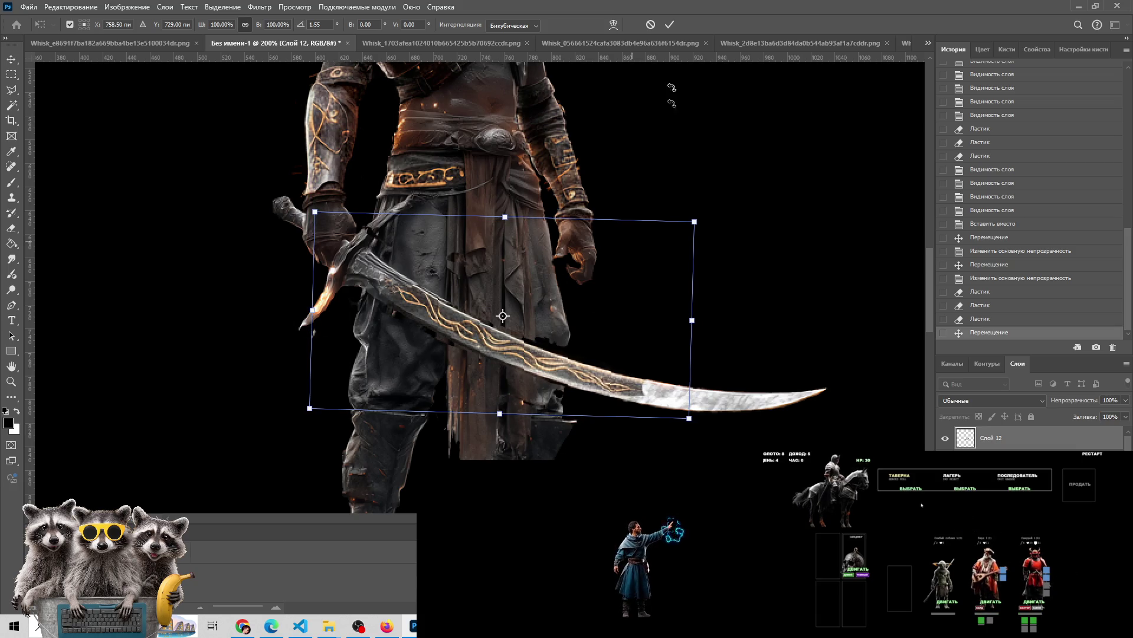
click(667, 25)
key(e)
alt+scroll(460, 278, up, 1)
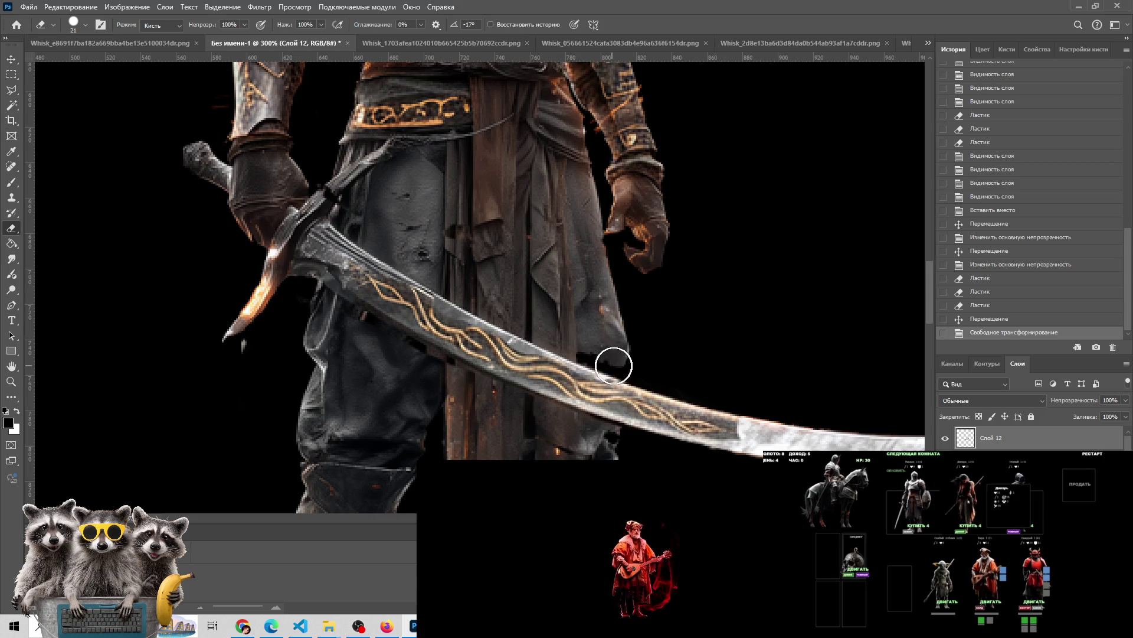
Erase the gold etching along the blade toward the hilt, tip and lower edge
drag(662, 381, 750, 423)
key(ctrl+z)
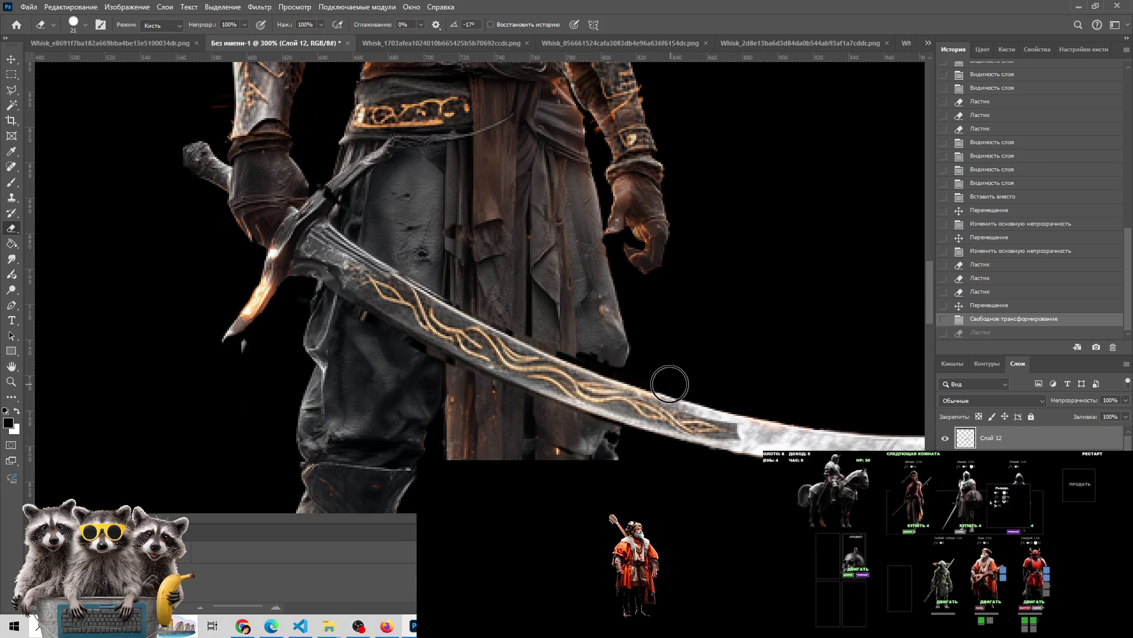
drag(603, 357, 530, 329)
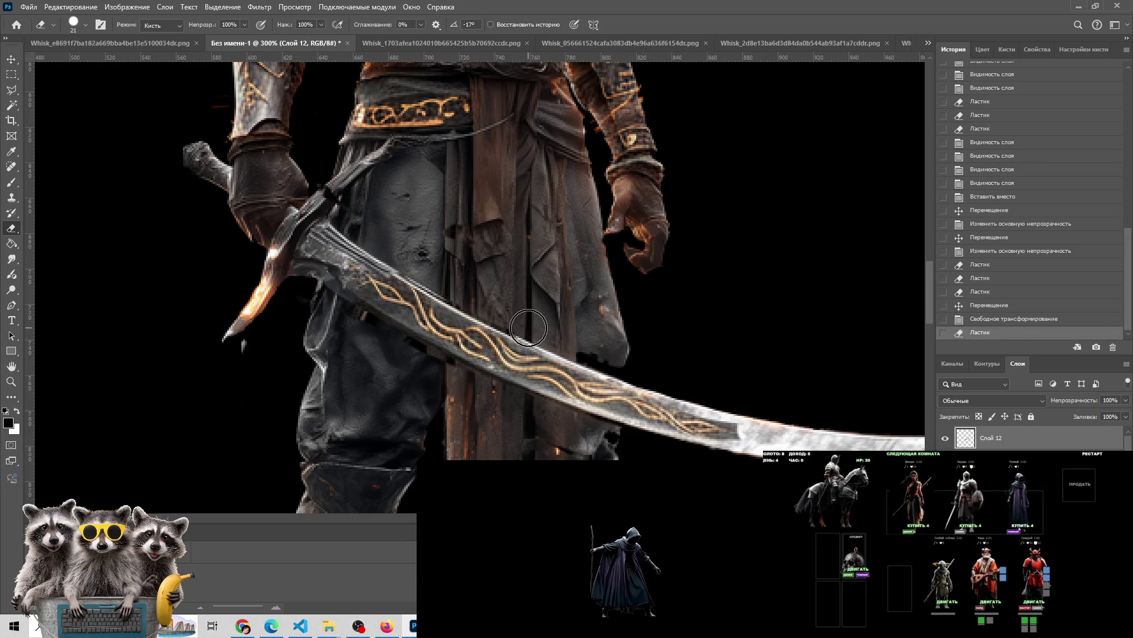
mouse_move(473, 294)
mouse_down()
mouse_move(458, 301)
mouse_move(452, 270)
mouse_move(451, 280)
mouse_up()
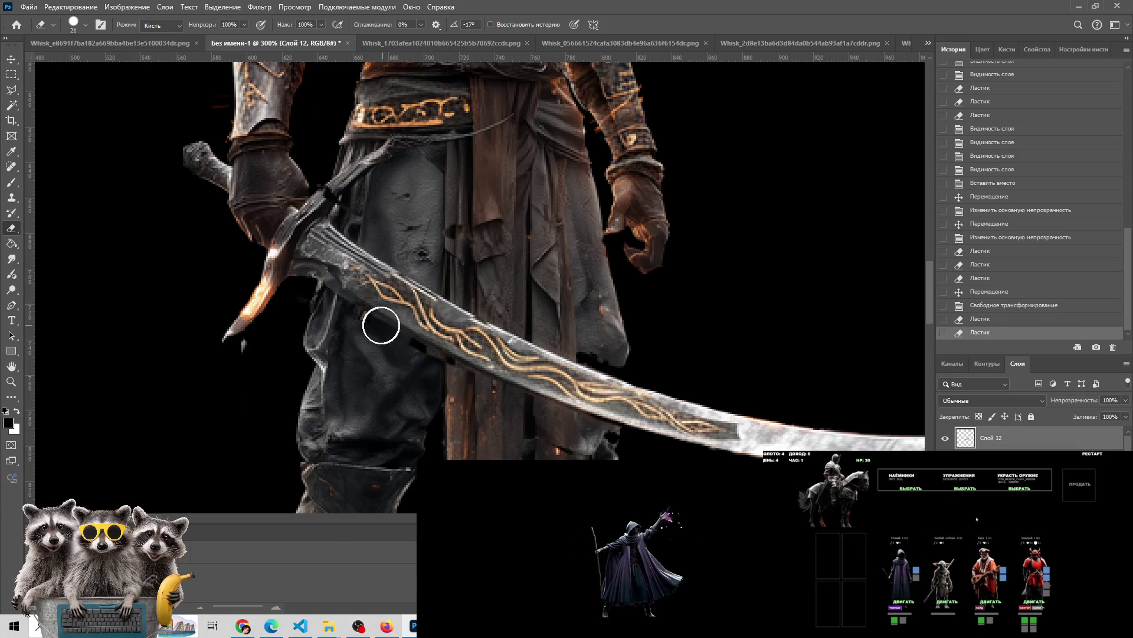
drag(346, 303, 321, 281)
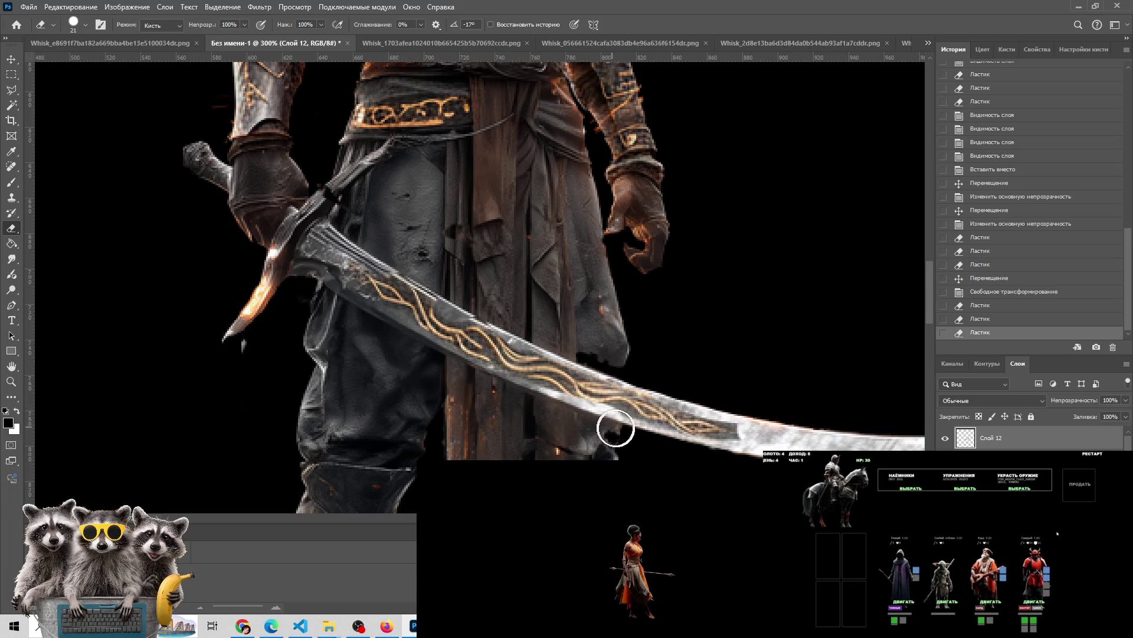
drag(610, 425, 637, 450)
drag(770, 440, 637, 384)
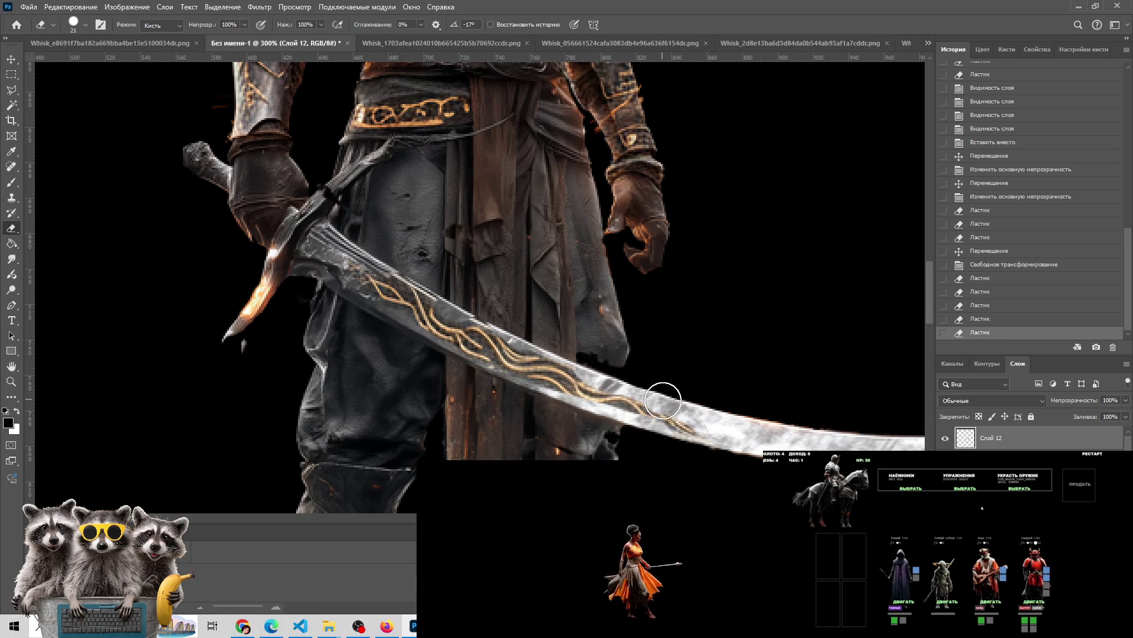
mouse_move(618, 421)
mouse_down()
mouse_move(539, 430)
mouse_move(495, 454)
mouse_up()
Zoom to 200% on the blade and try fading the etching with the eraser at 48% opacity
key(z)
alt+click(509, 437)
click(509, 437)
click(484, 407)
click(458, 370)
alt+click(458, 370)
alt+click(458, 370)
click(458, 370)
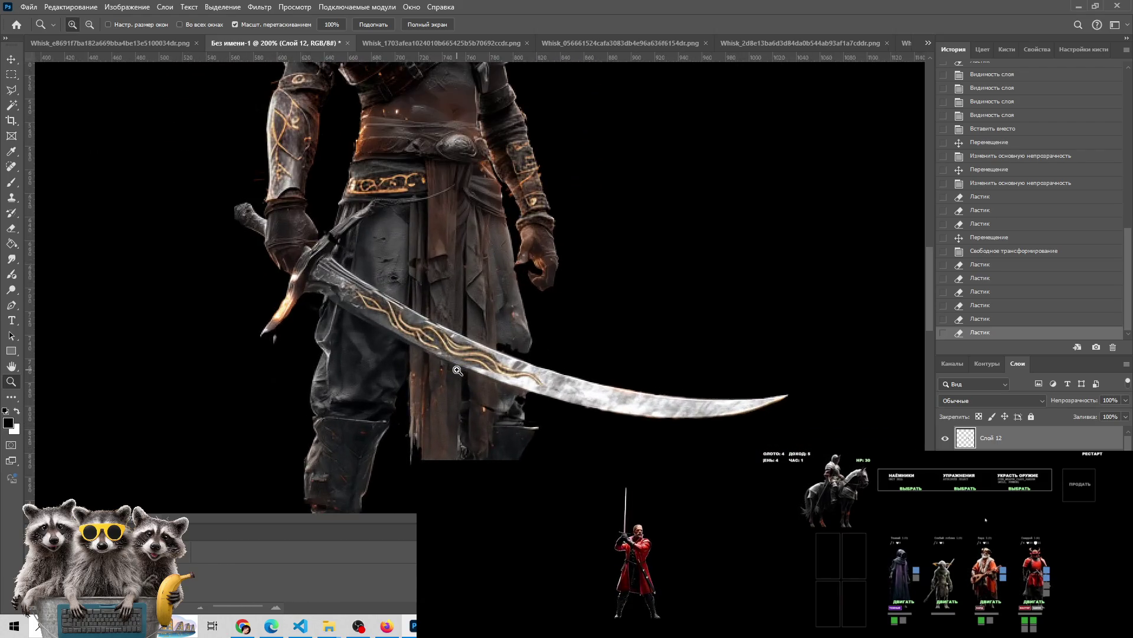
click(458, 370)
alt+click(458, 371)
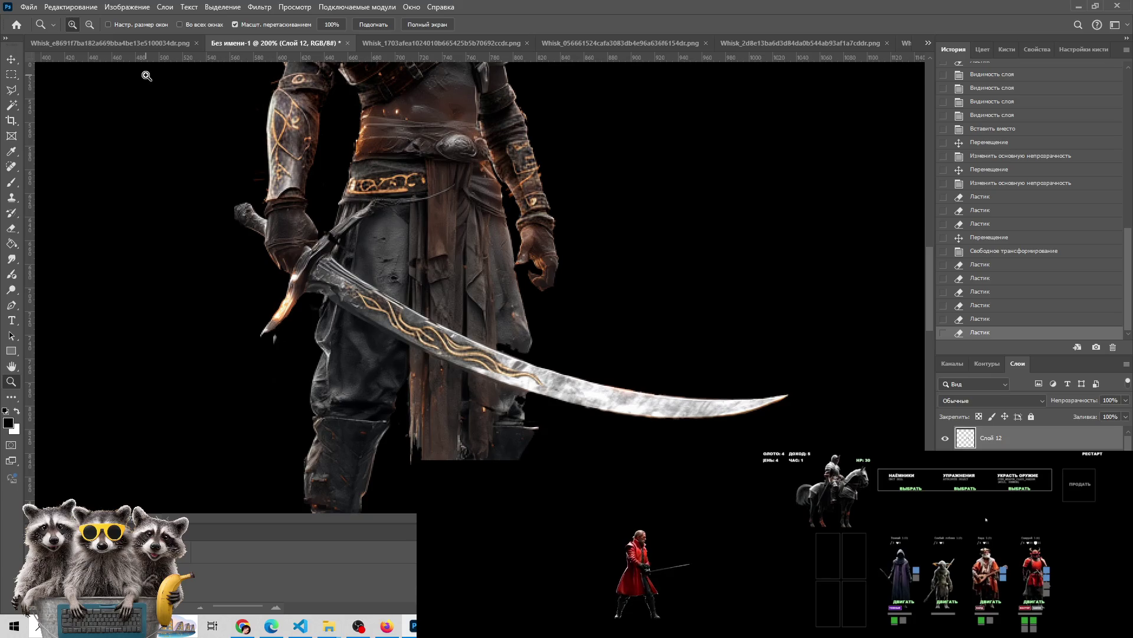
key(e)
click(245, 25)
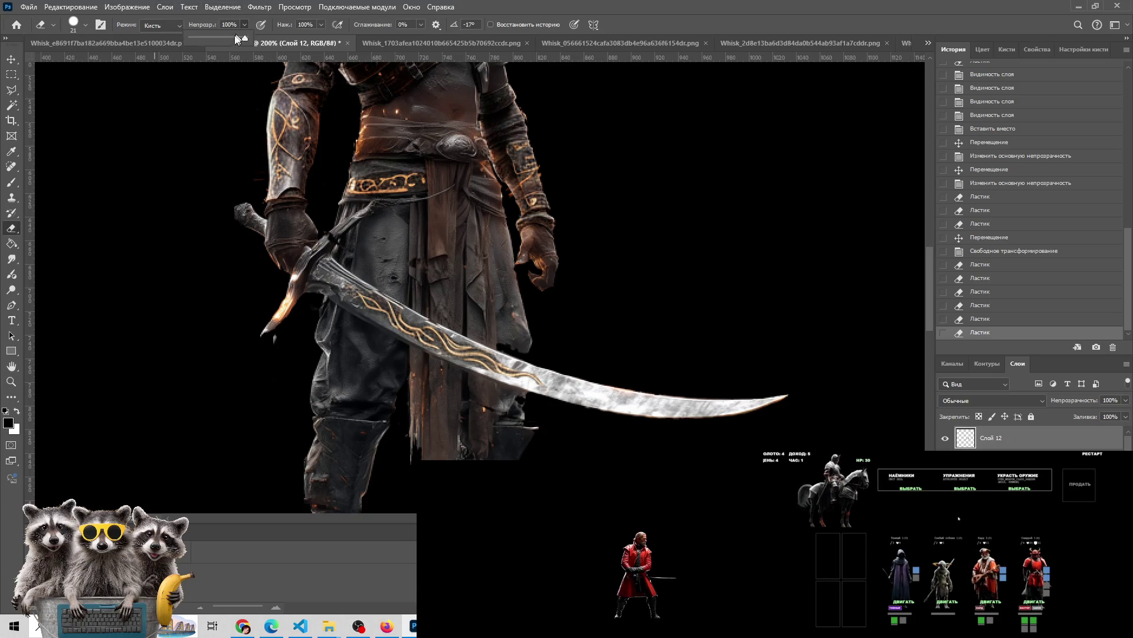
mouse_move(560, 387)
mouse_down()
mouse_move(468, 370)
mouse_move(494, 364)
mouse_move(602, 407)
mouse_move(607, 427)
mouse_up()
key(ctrl+z)
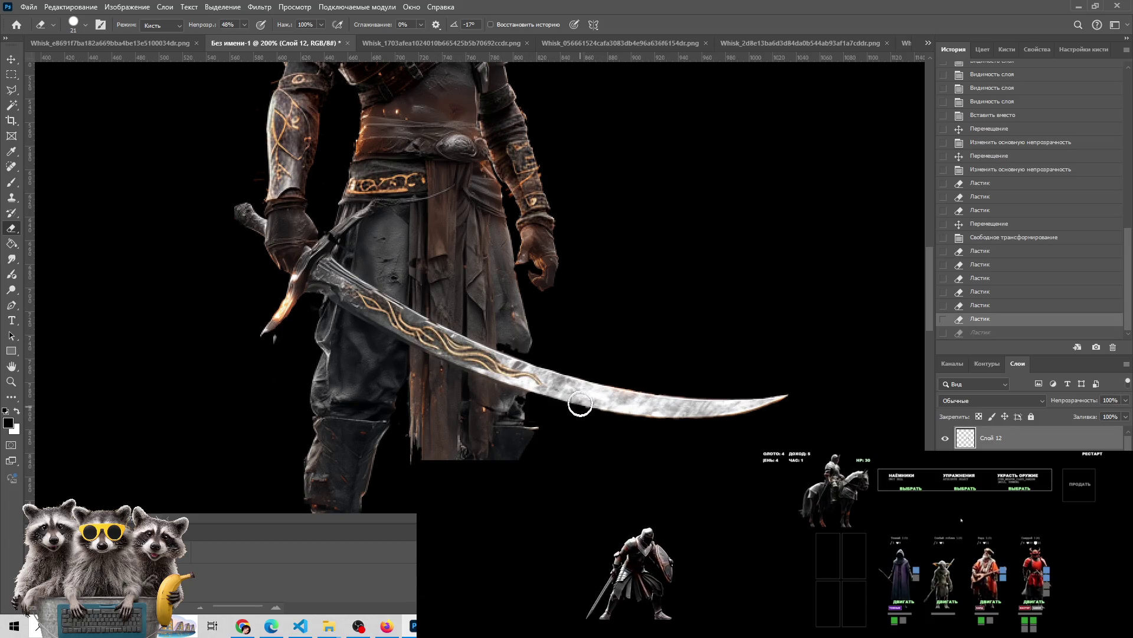
At 16% eraser opacity, lightly fade the blade etching toward the hilt
click(228, 37)
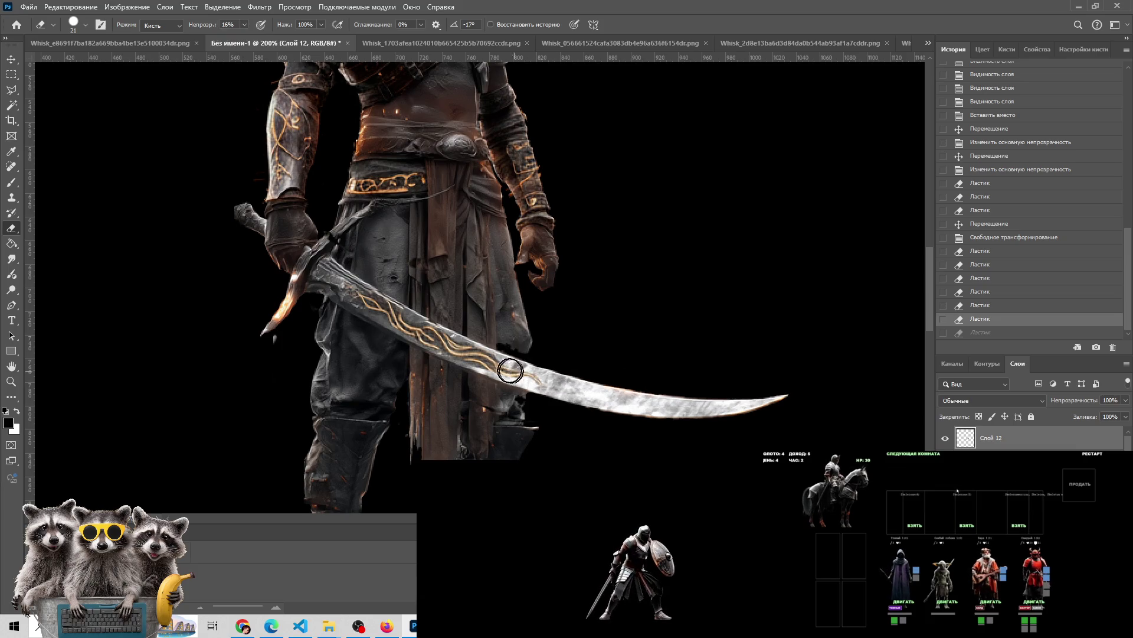
drag(478, 327, 575, 378)
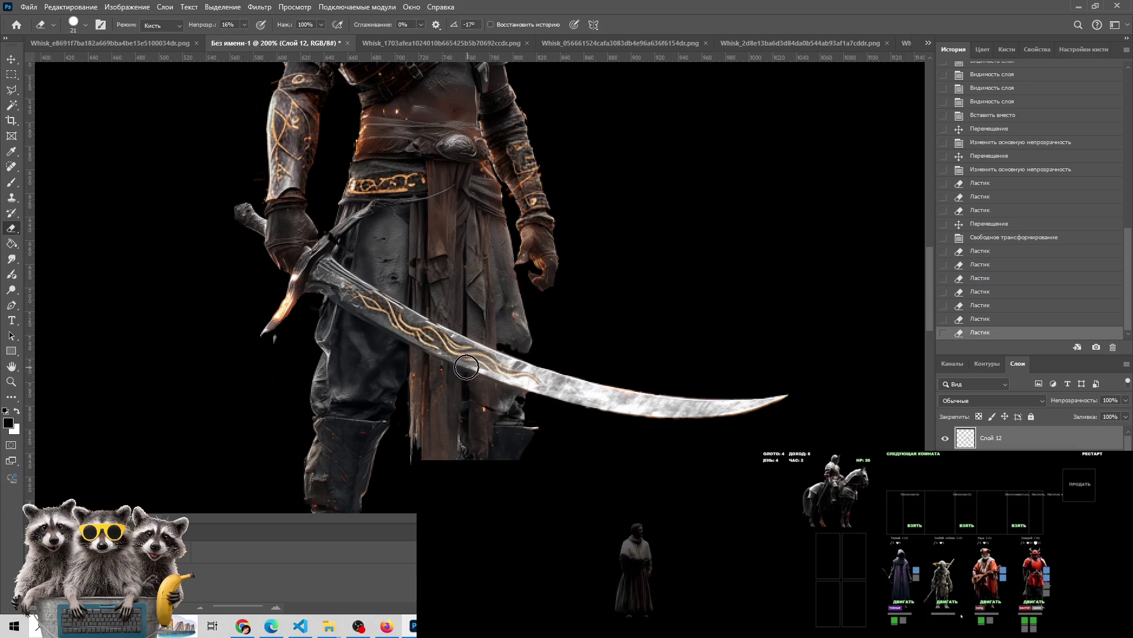
drag(445, 354, 413, 357)
mouse_move(369, 293)
mouse_down()
mouse_move(401, 298)
mouse_move(567, 387)
mouse_up()
drag(466, 353, 655, 419)
Check the whole figure, then lightly dab the blade edge toward the hilt
key(z)
alt+click(507, 454)
alt+click(507, 455)
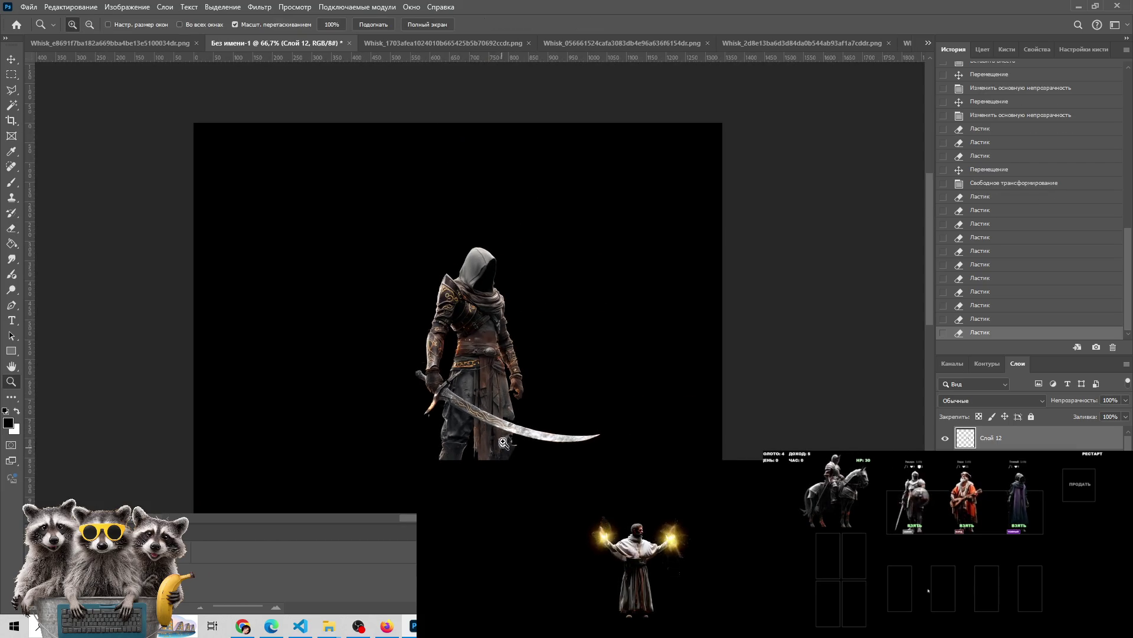
click(506, 428)
click(506, 429)
key(e)
drag(514, 413, 540, 428)
drag(502, 416, 558, 422)
mouse_move(525, 419)
mouse_down()
mouse_move(549, 424)
mouse_move(499, 424)
mouse_up()
drag(496, 422, 456, 421)
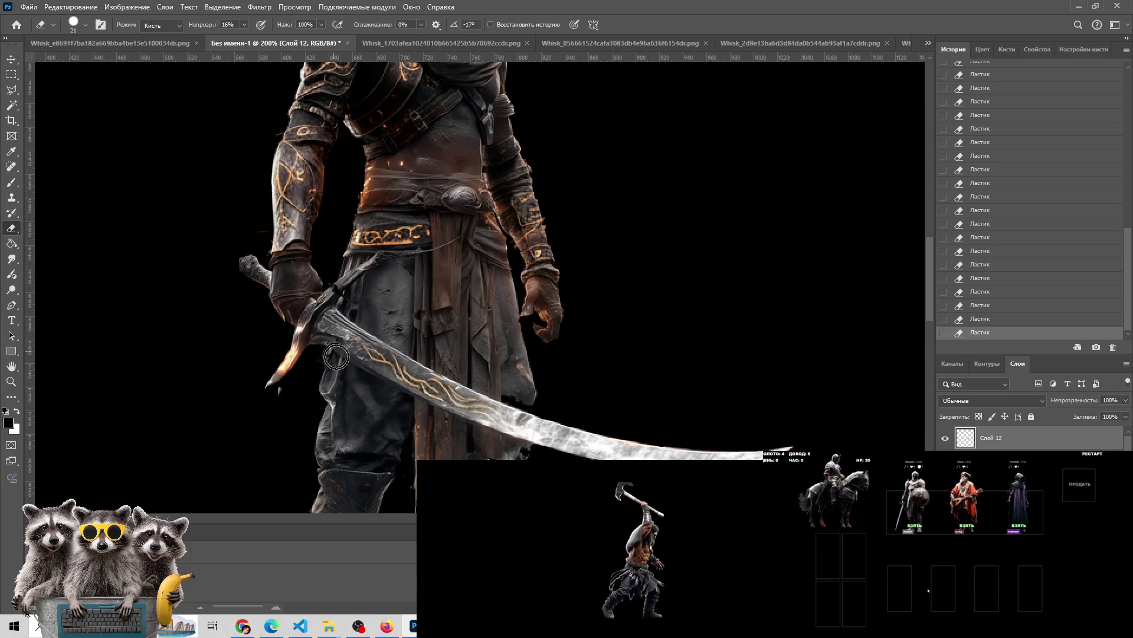
Restore eraser opacity to 100% and nudge the layer 6 px right, 2 px down
click(244, 25)
drag(264, 39, 295, 38)
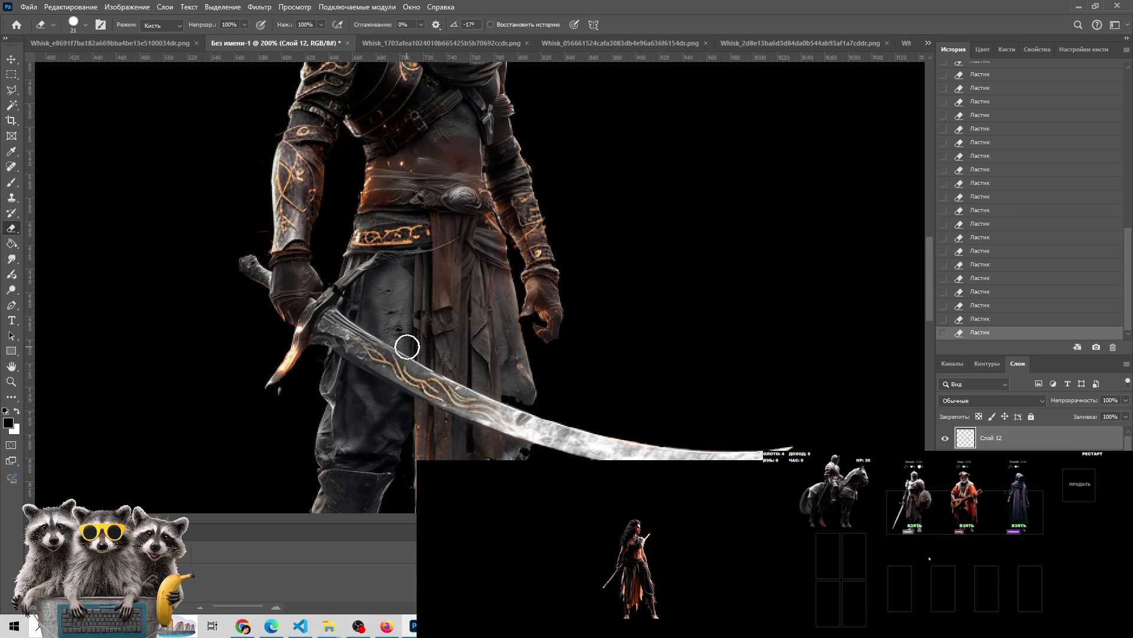
key(z)
scroll(578, 426, down, 3)
click(578, 426)
click(578, 426)
click(578, 426)
key(v)
drag(419, 390, 407, 381)
Erase two small stray spots near the blade
key(e)
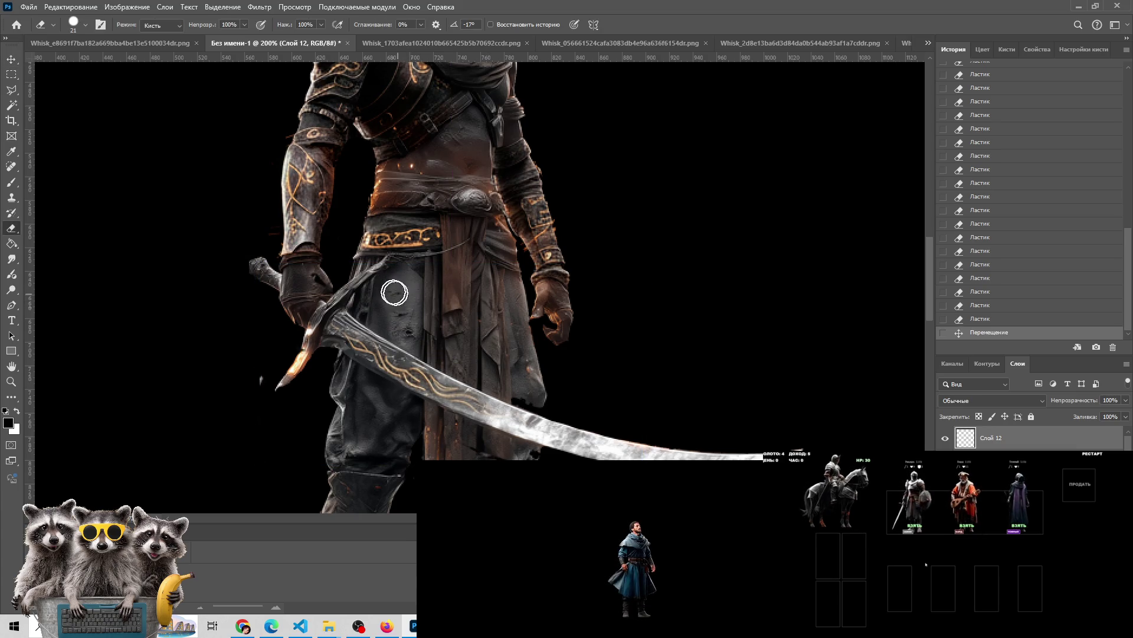
click(447, 436)
click(485, 455)
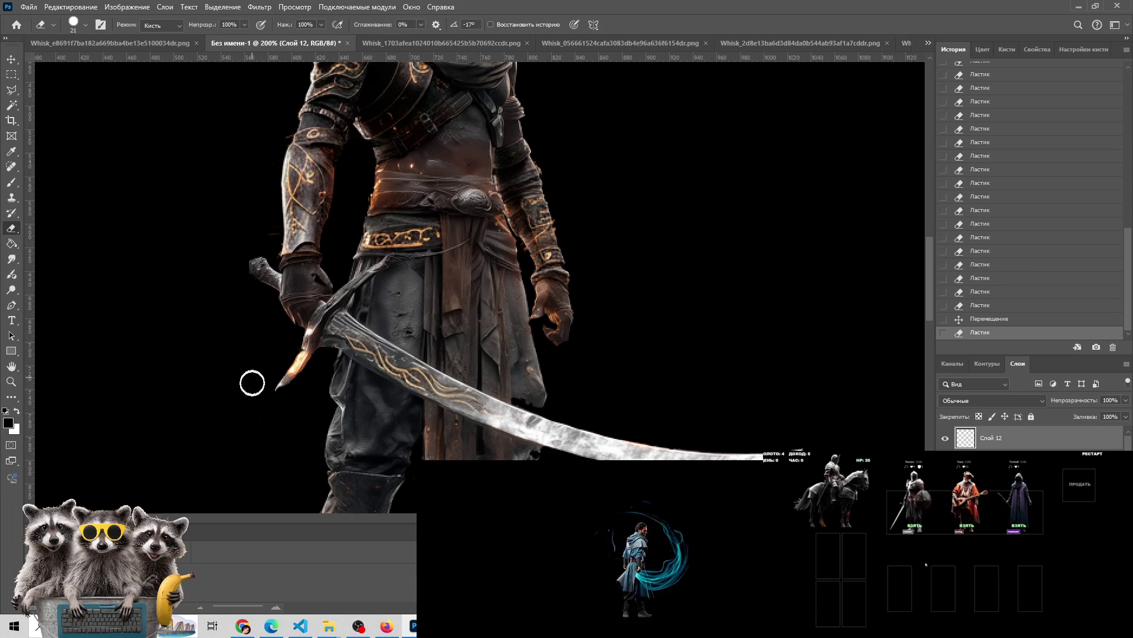
click(15, 93)
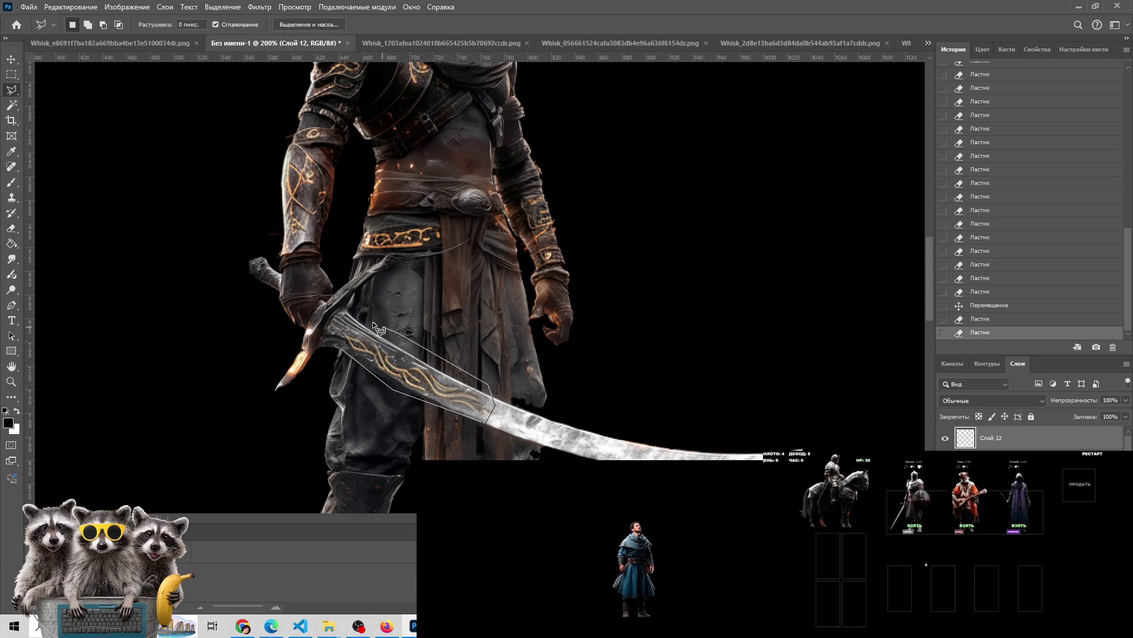
Lasso the blade section near the hilt, invert the selection, and delete everything outside it
click(345, 351)
click(223, 6)
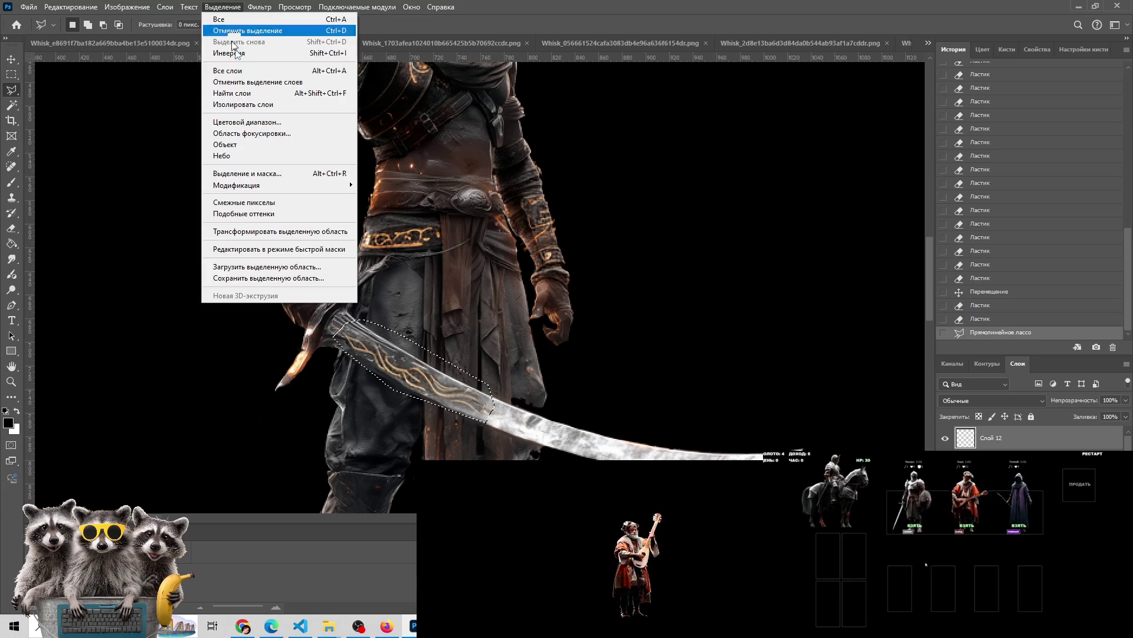
click(248, 56)
key(Delete)
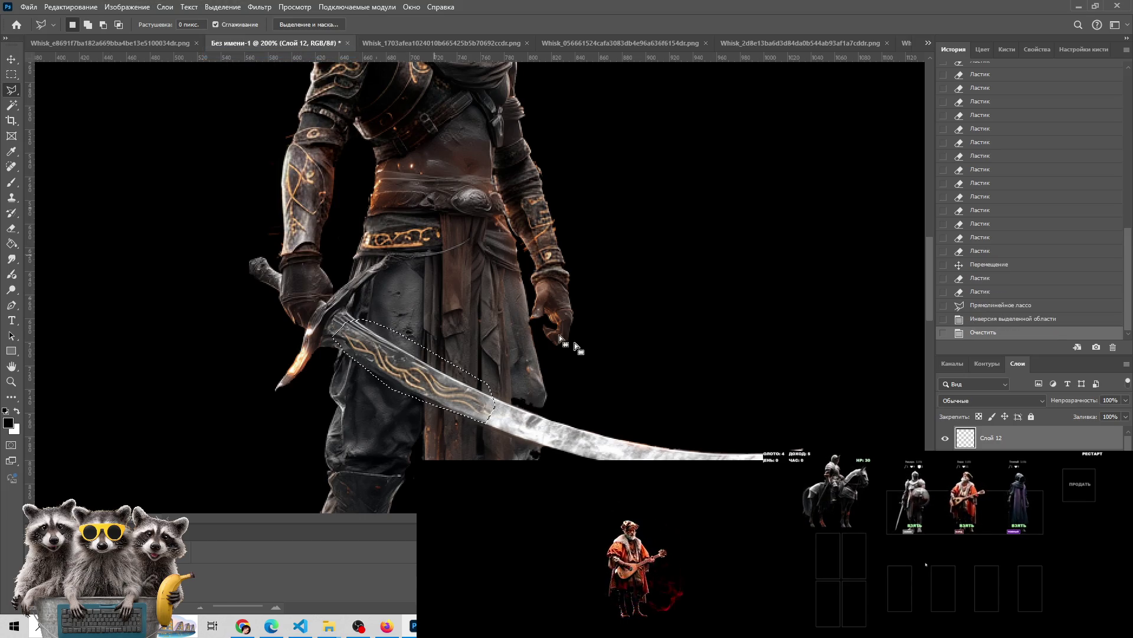
key(ctrl+d)
Zoom out to the whole figure and start saving the canvas as a new file
key(z)
alt+click(536, 398)
alt+click(537, 398)
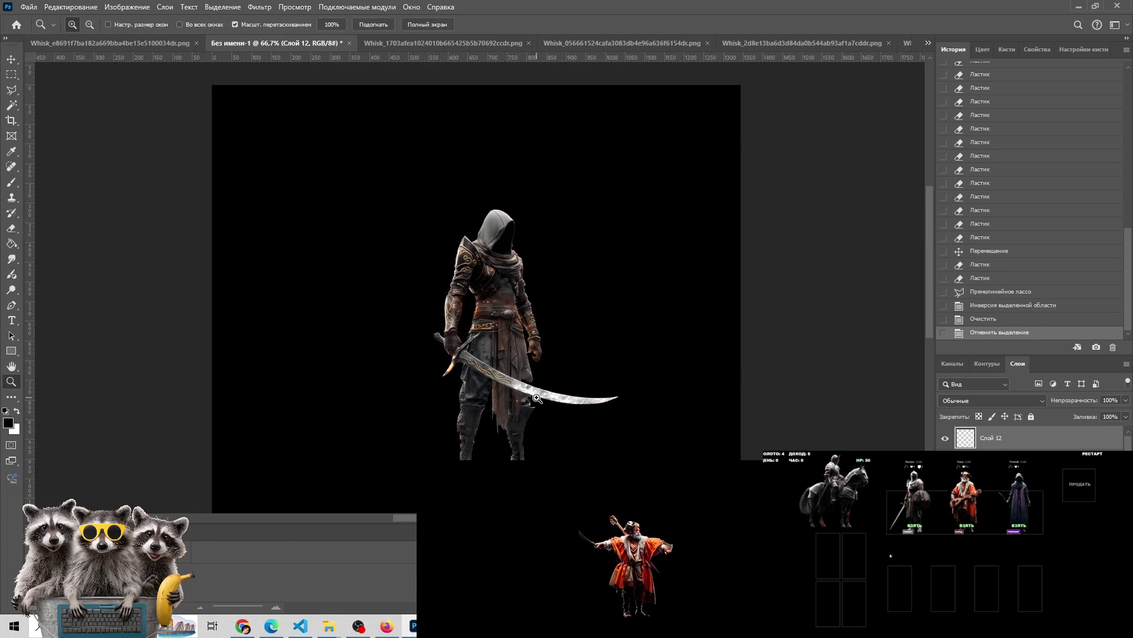
key(ctrl+s)
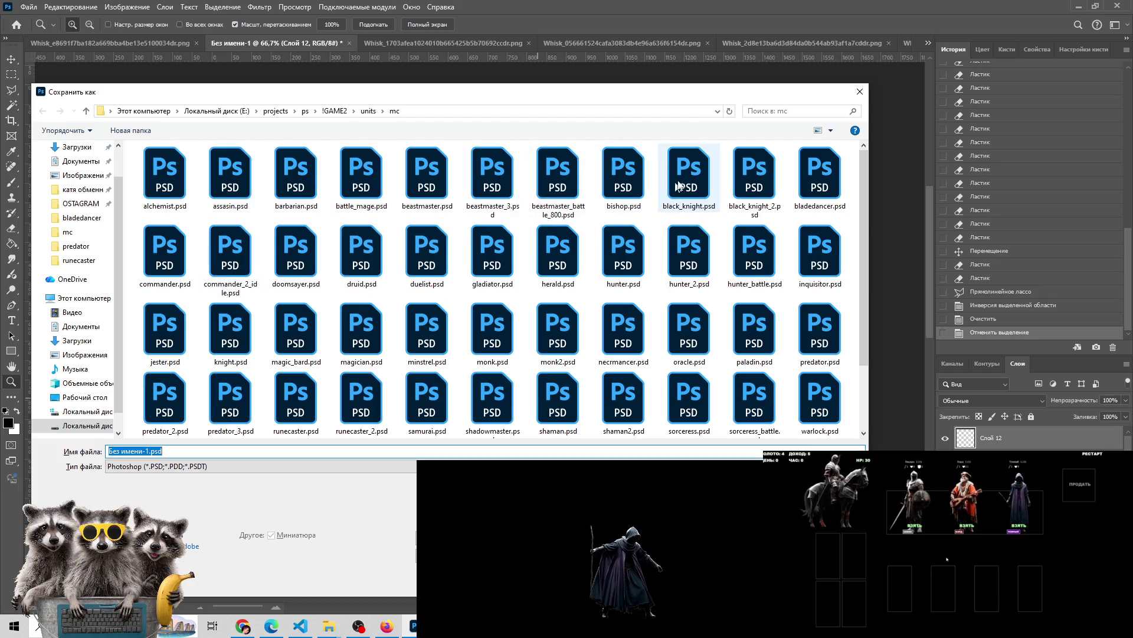
Save the canvas as bladedancer_2.psd, accepting the compatibility option
click(820, 177)
double_click(149, 451)
text(_)
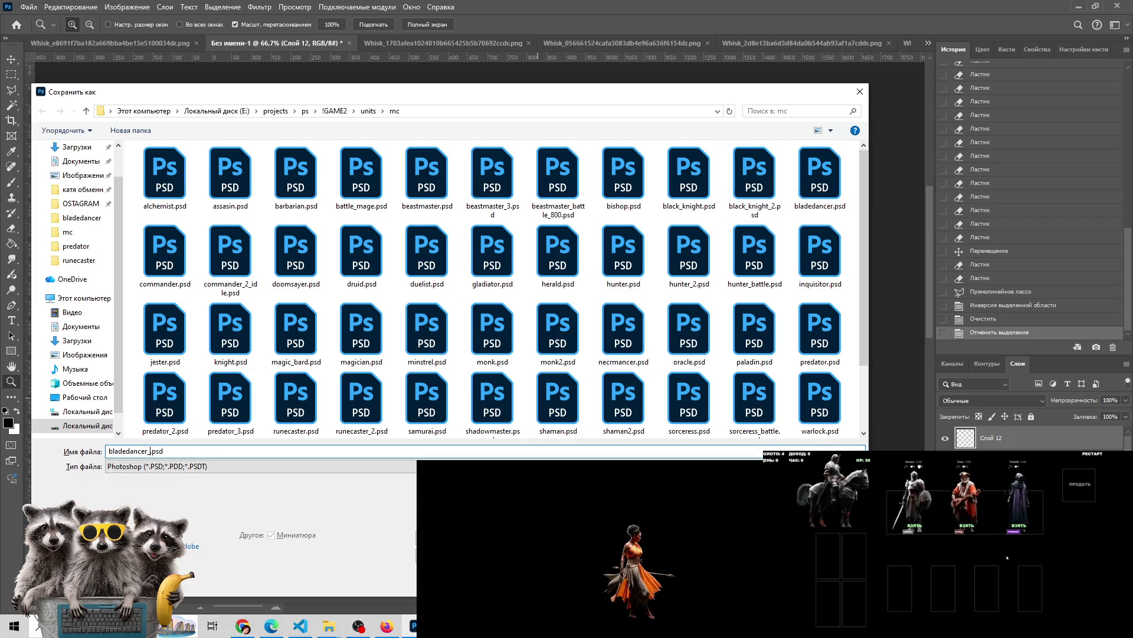
key(Return)
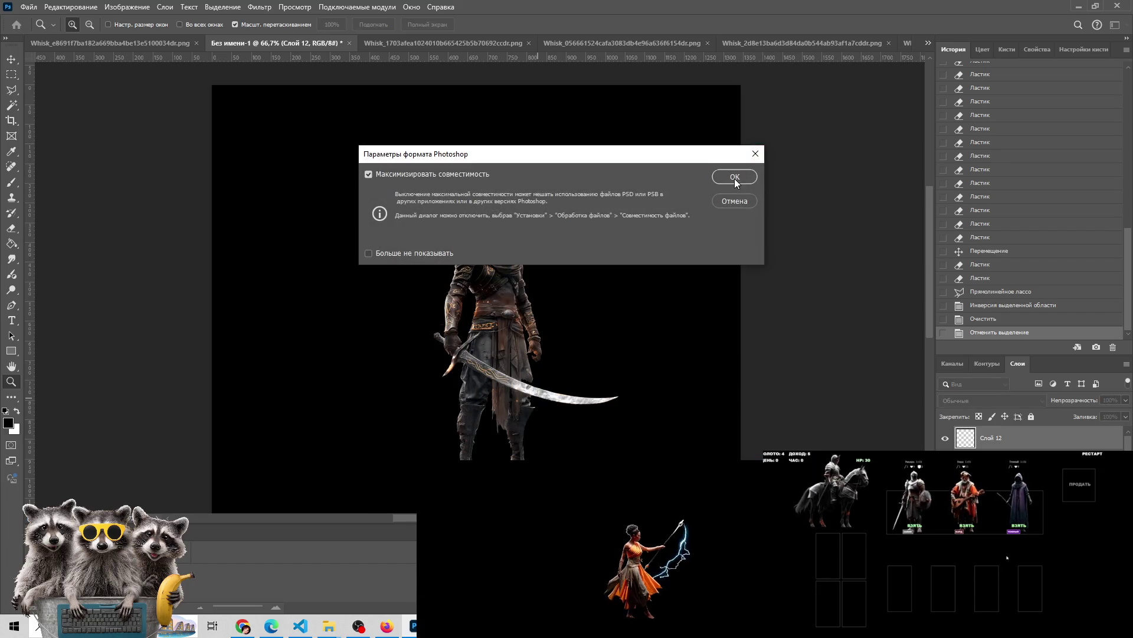
click(735, 177)
Paint small brush dabs on the dark cloth, undoing the last one
scroll(501, 351, up, 3)
drag(501, 351, 488, 265)
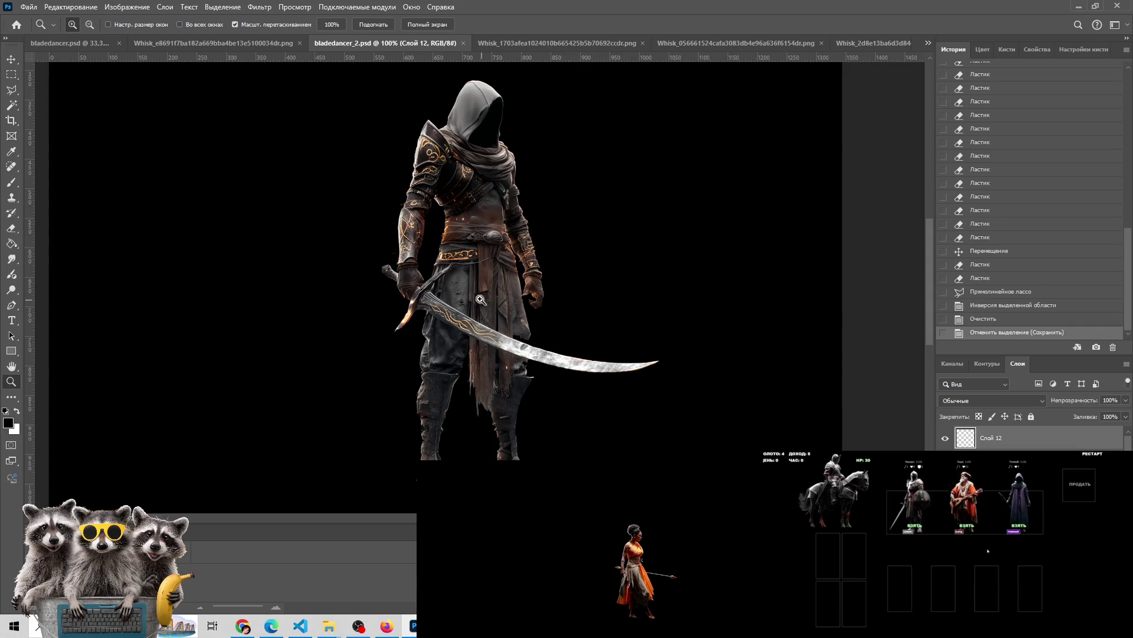
scroll(482, 300, up, 2)
scroll(456, 323, up, 1)
key(b)
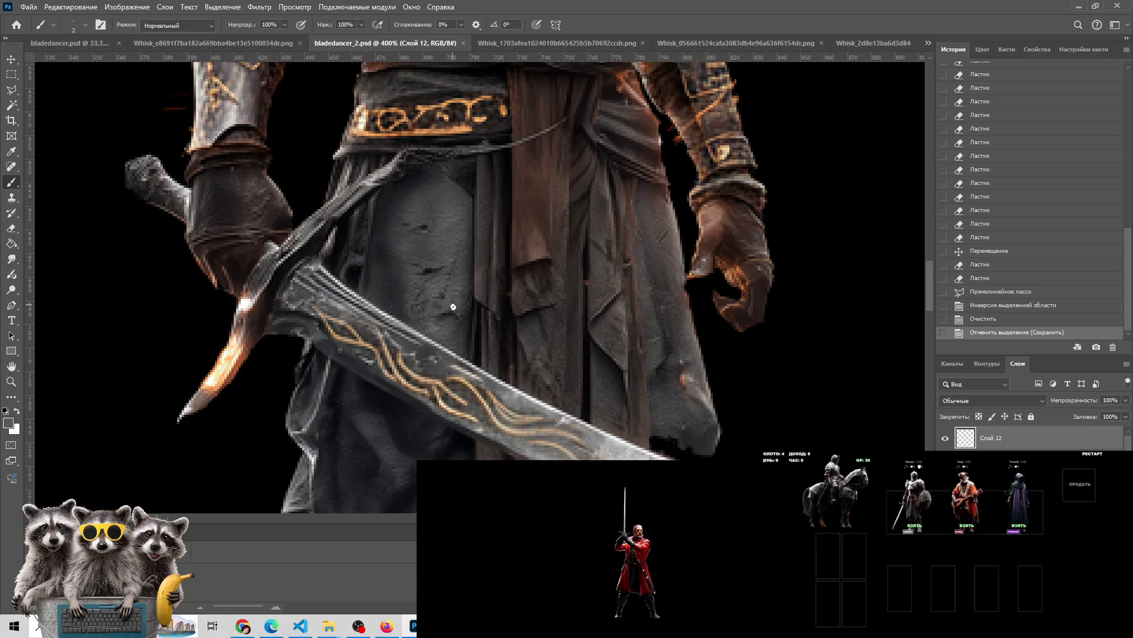
click(439, 304)
click(458, 292)
click(451, 307)
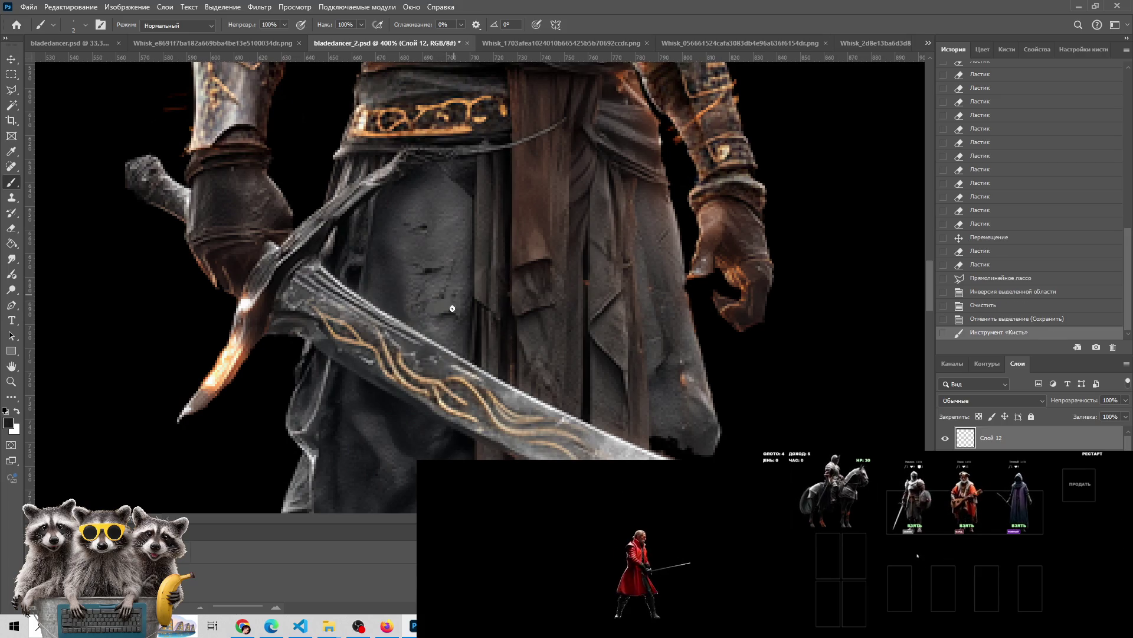
key(ctrl+z)
key(ctrl+z)
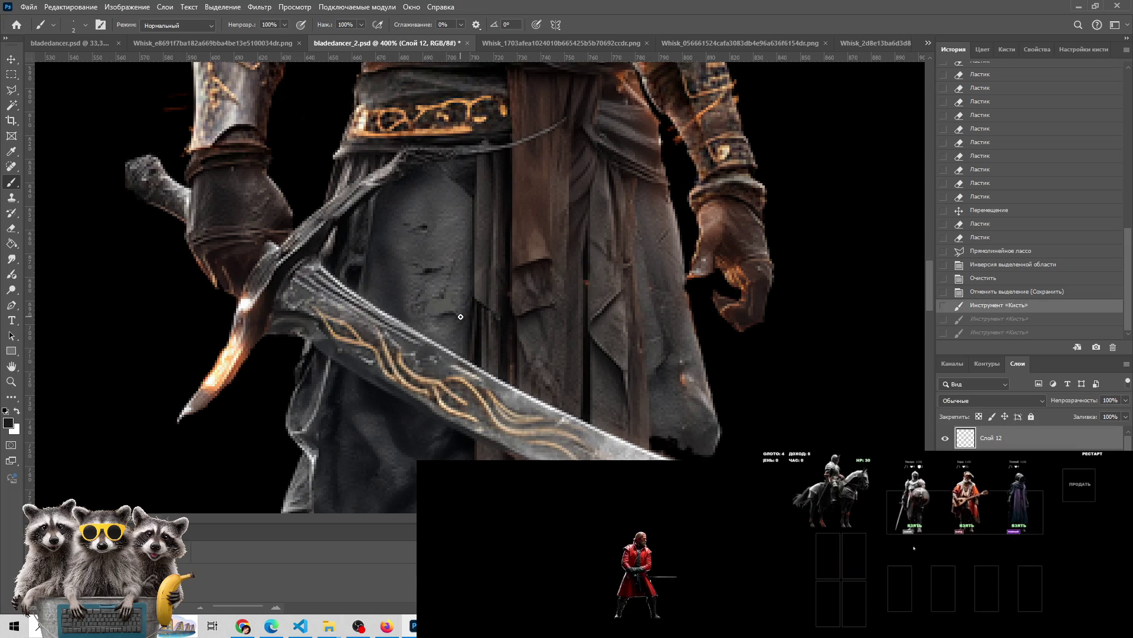
Touch up the dark cloth with six more brush dabs
click(452, 313)
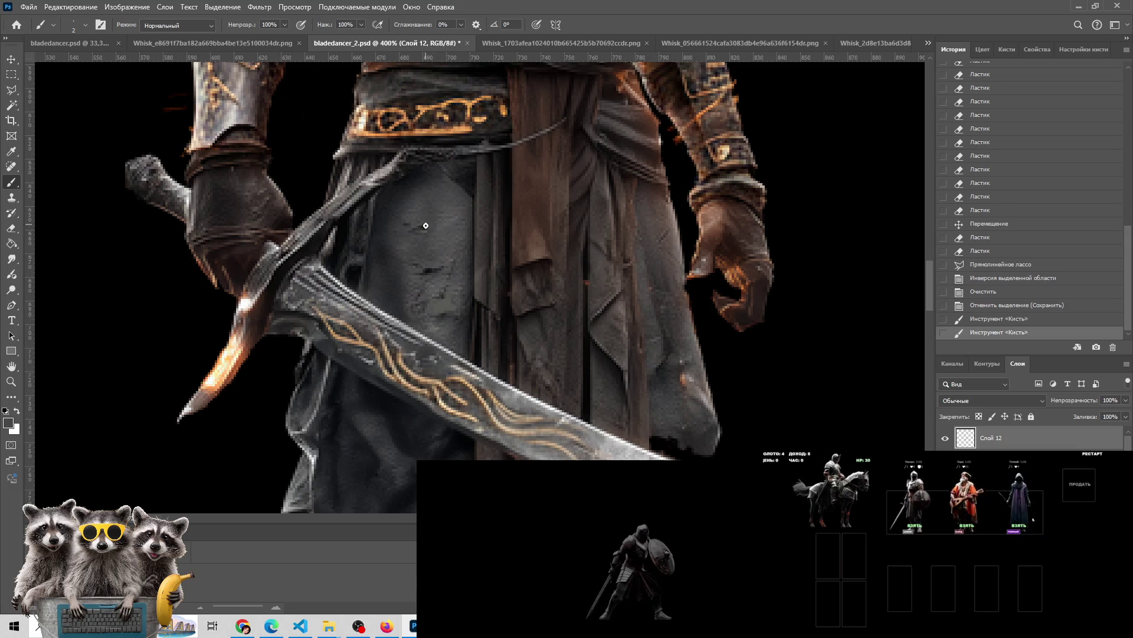
click(408, 218)
click(430, 261)
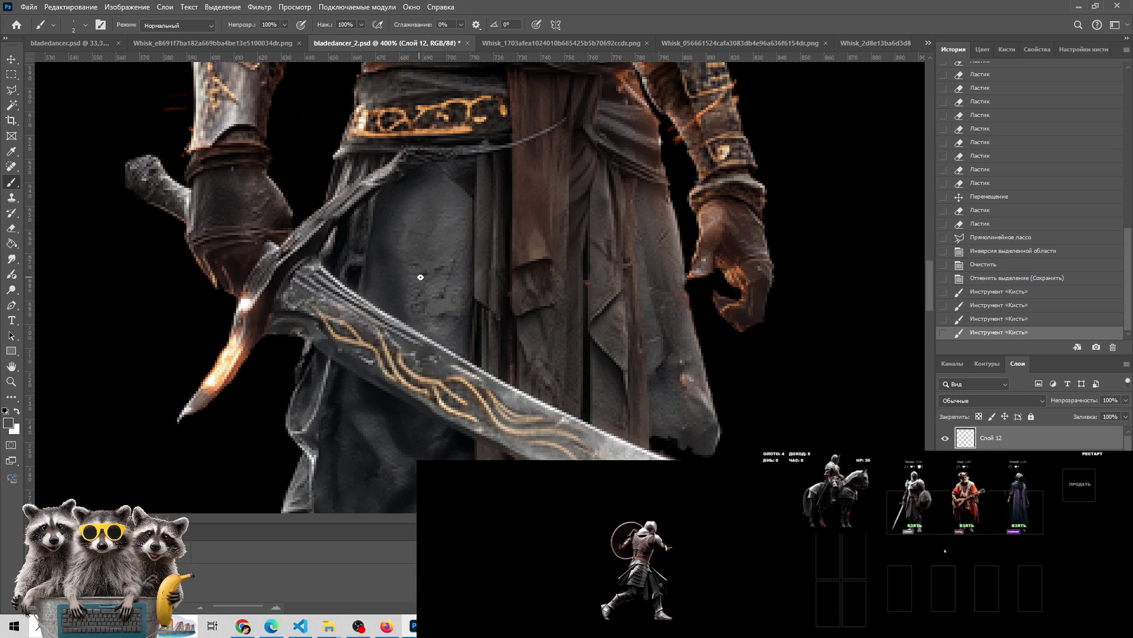
click(427, 271)
click(438, 269)
click(438, 269)
click(439, 272)
Zoom out to the whole swordsman and switch to the original bladedancer.psd document
key(z)
click(547, 360)
alt+click(549, 380)
alt+click(549, 380)
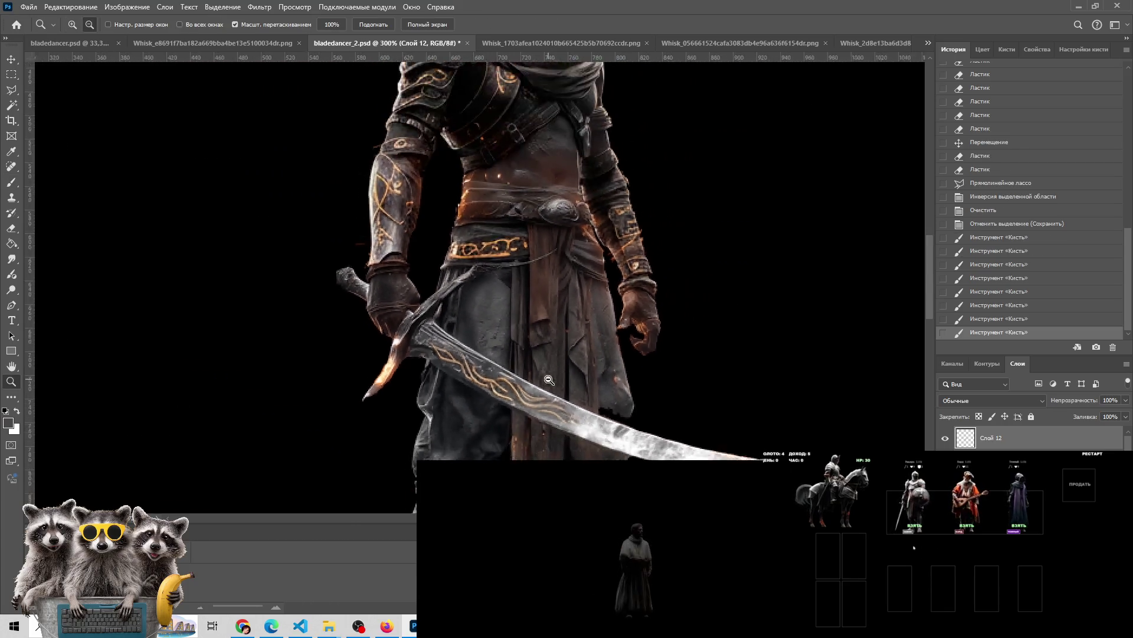
alt+click(549, 380)
click(549, 380)
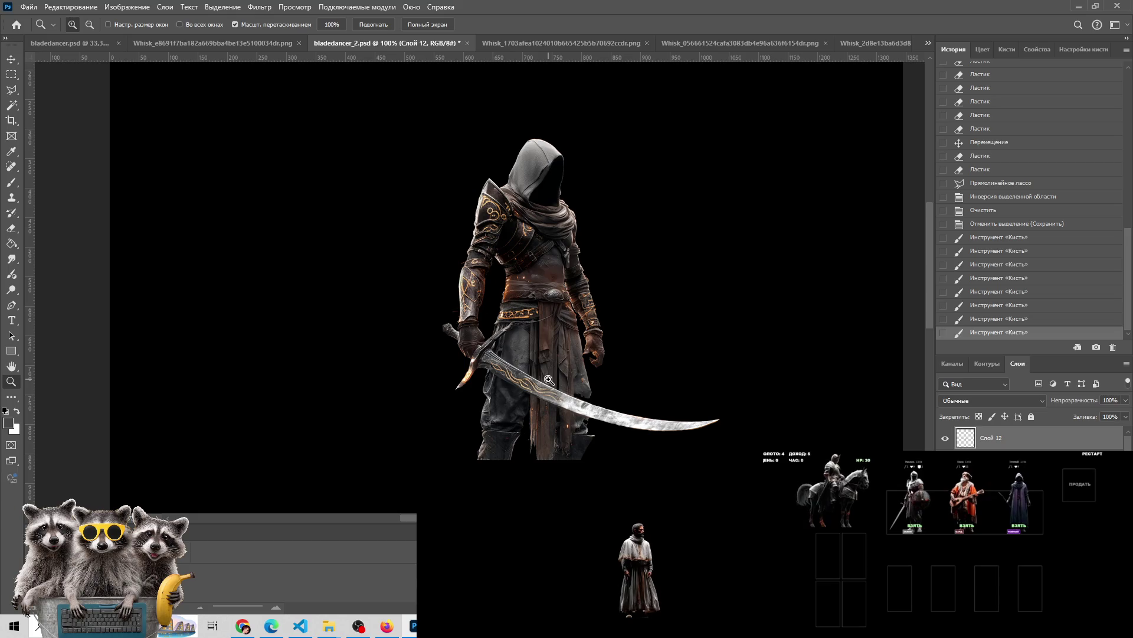
drag(549, 380, 503, 322)
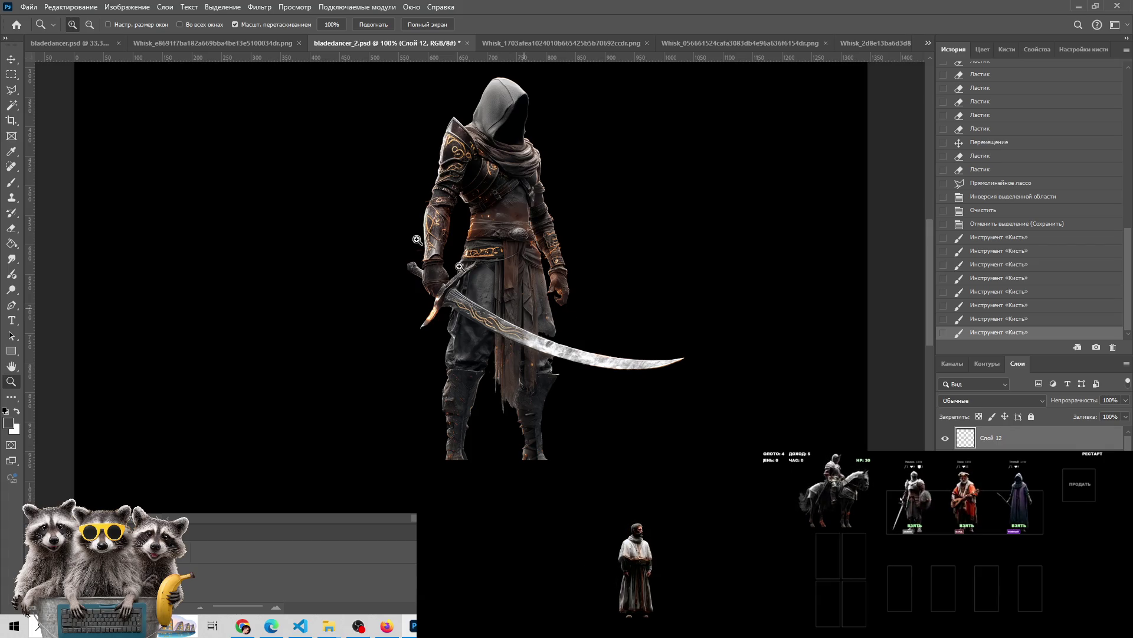
click(95, 43)
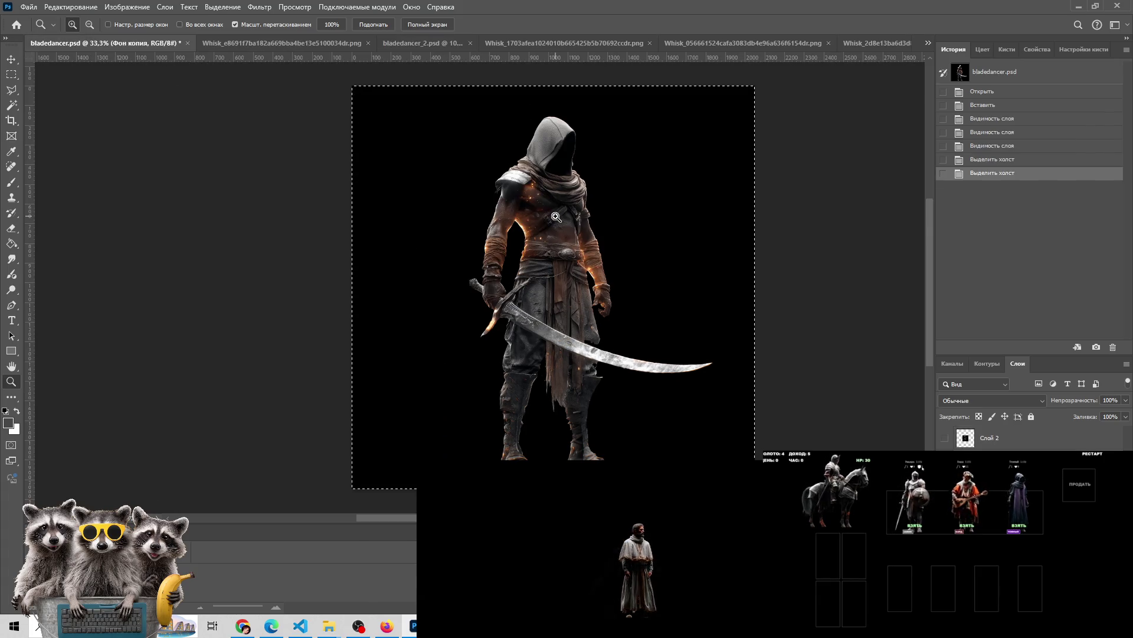
Close the Whisk_e8691 swirl image, compare with bladedancer.psd, then return to bladedancer_2.psd
click(312, 47)
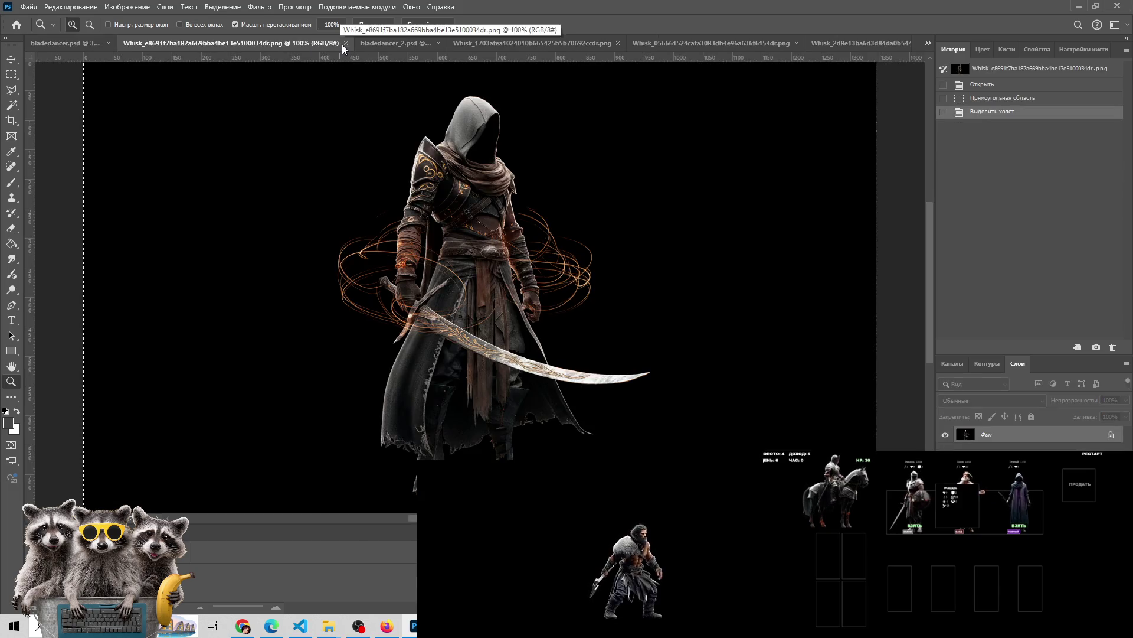
click(341, 44)
click(236, 45)
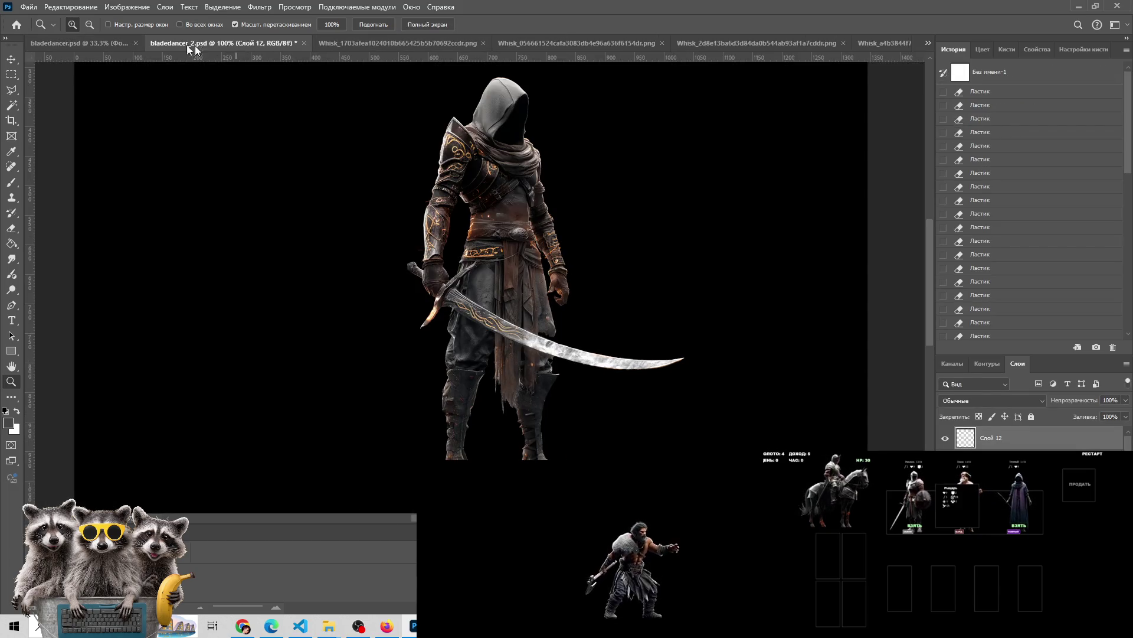
click(122, 41)
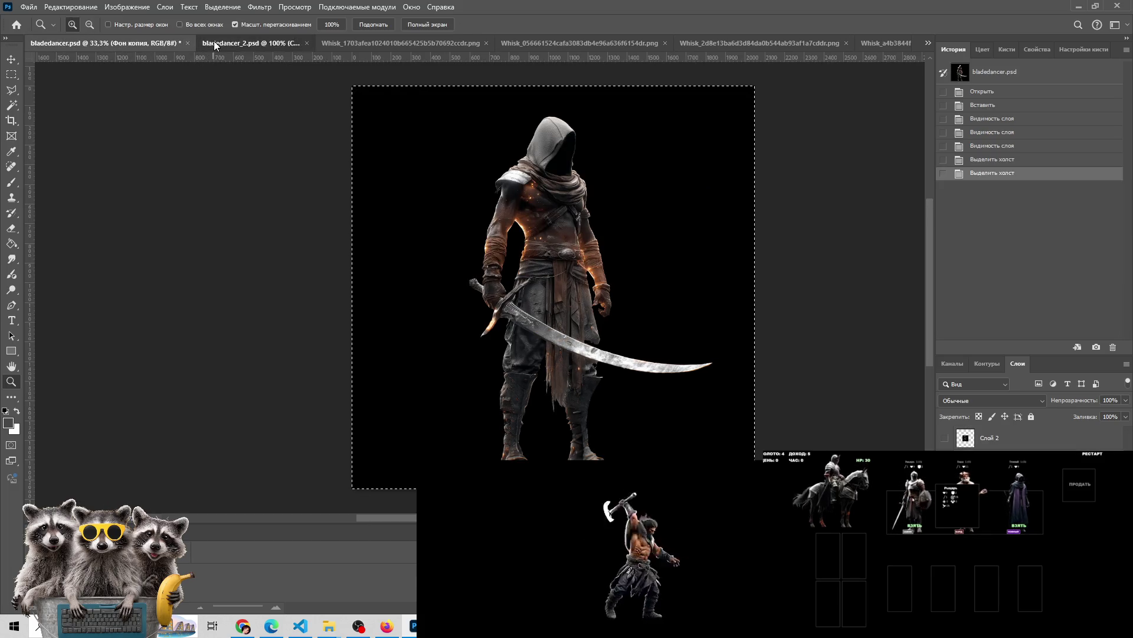
click(214, 41)
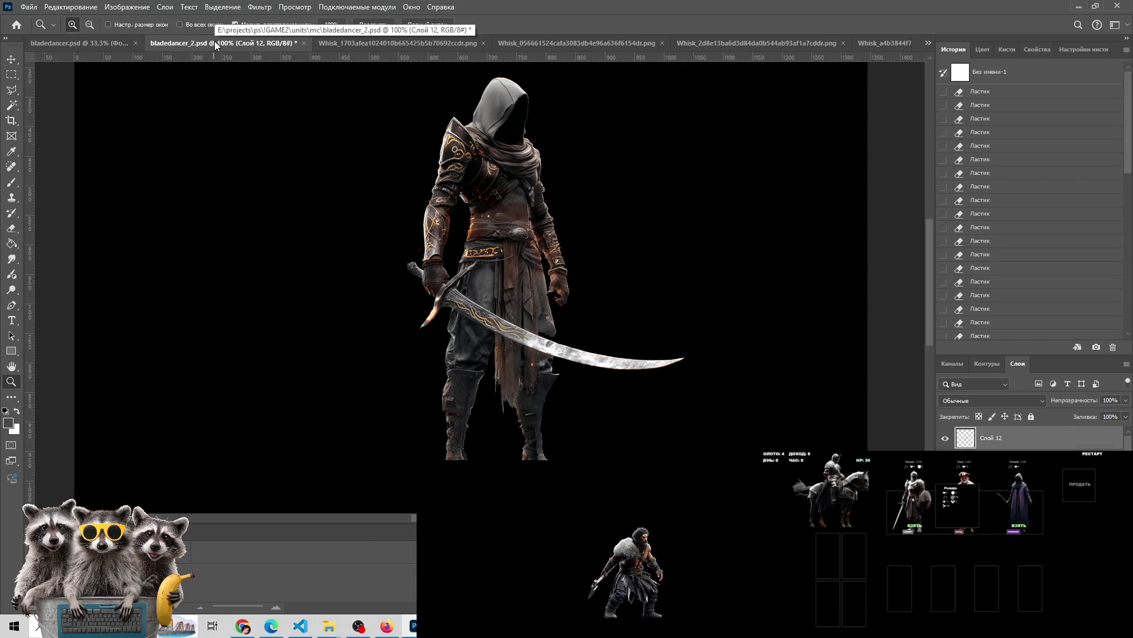
click(477, 210)
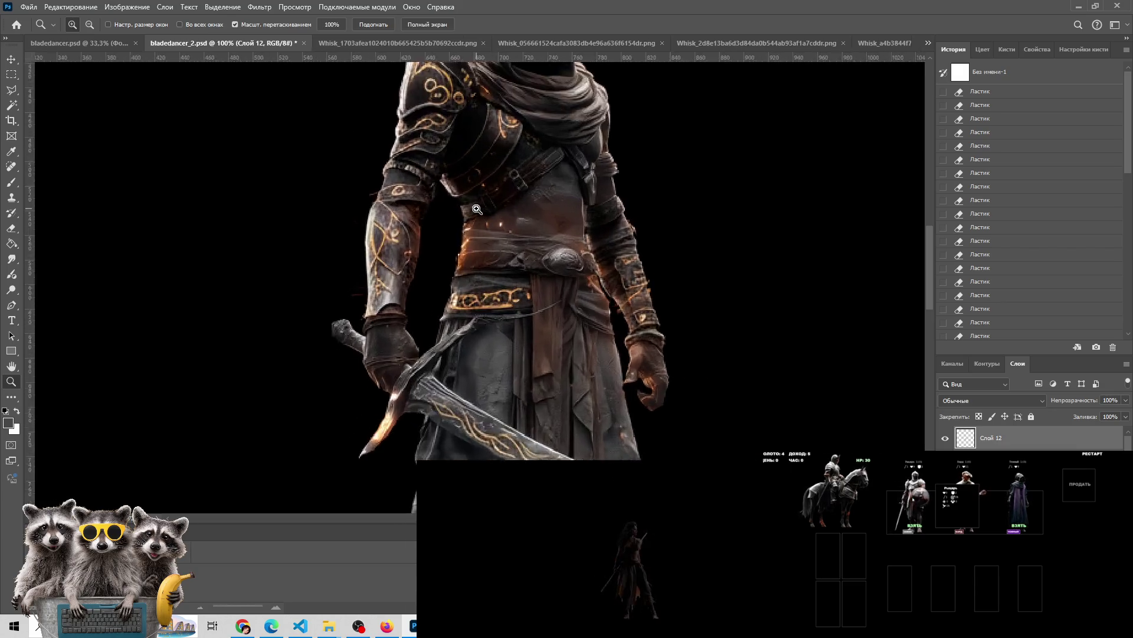
At 400% zoom, sample the nearby leather colour and paint over the midriff spot, then fit the view
click(477, 209)
click(477, 210)
key(b)
alt+click(532, 236)
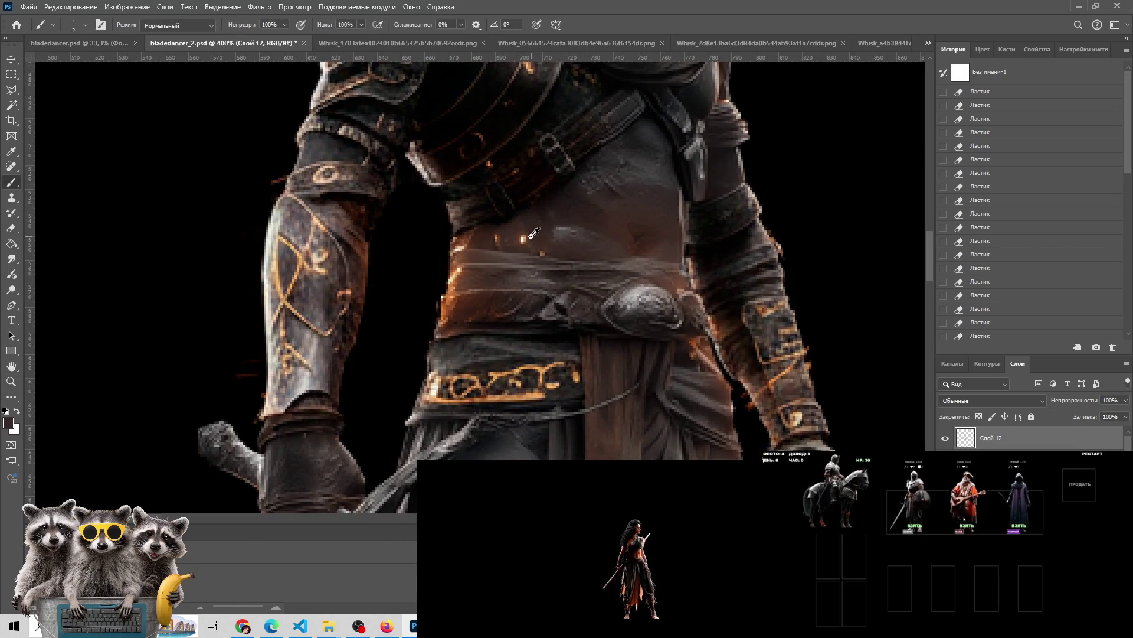
alt+click(526, 239)
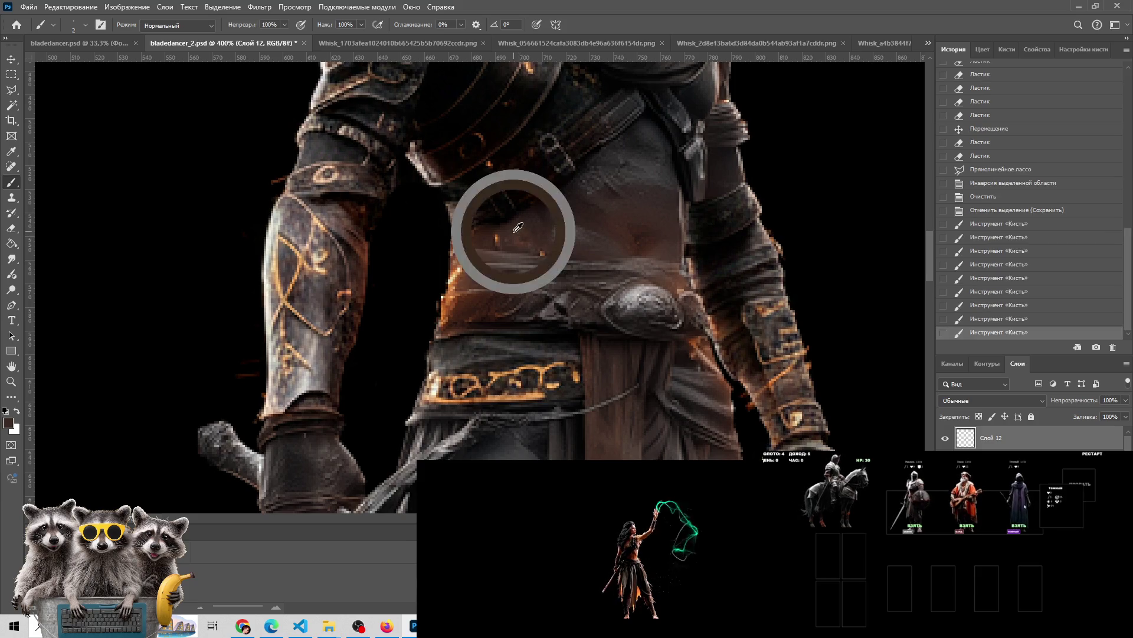
click(533, 242)
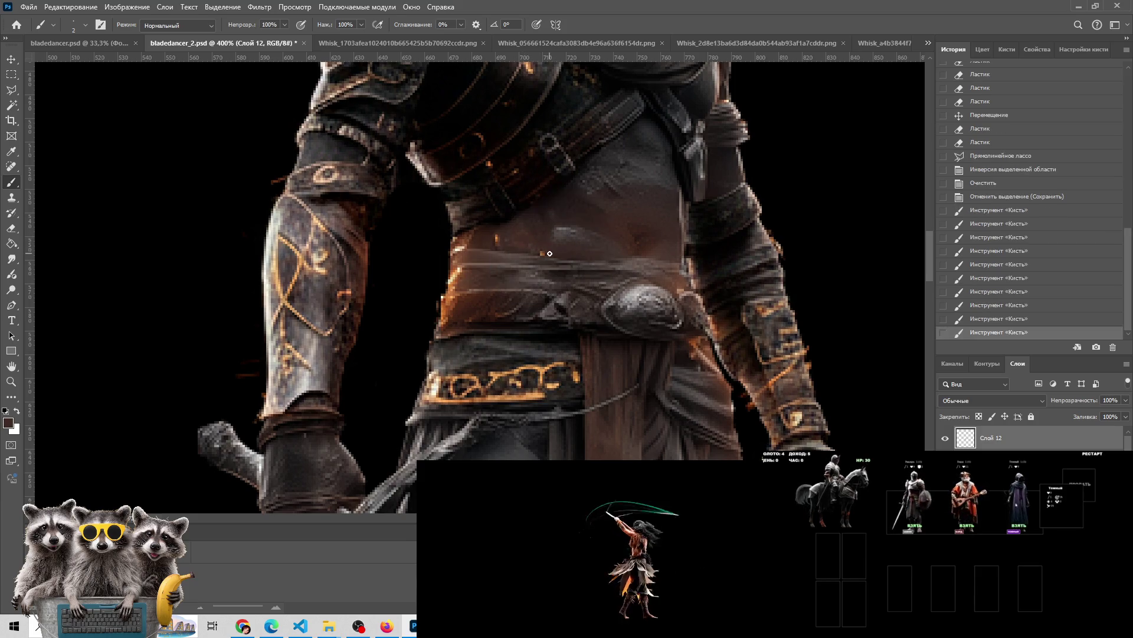
key(ctrl)
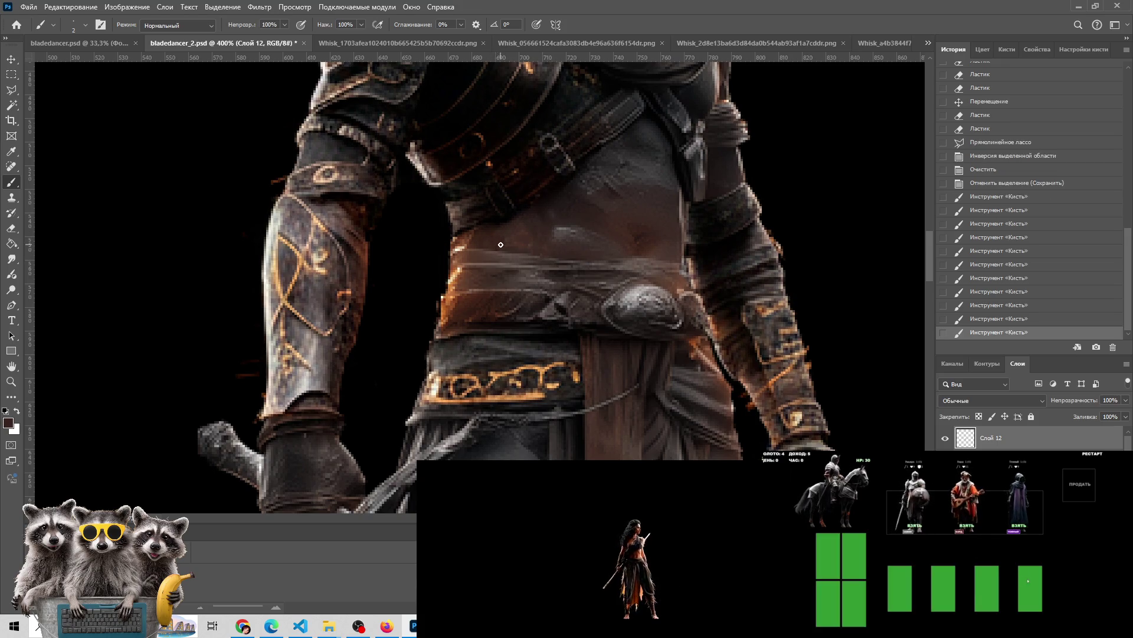
key(z)
alt+click(577, 278)
key(ctrl+0)
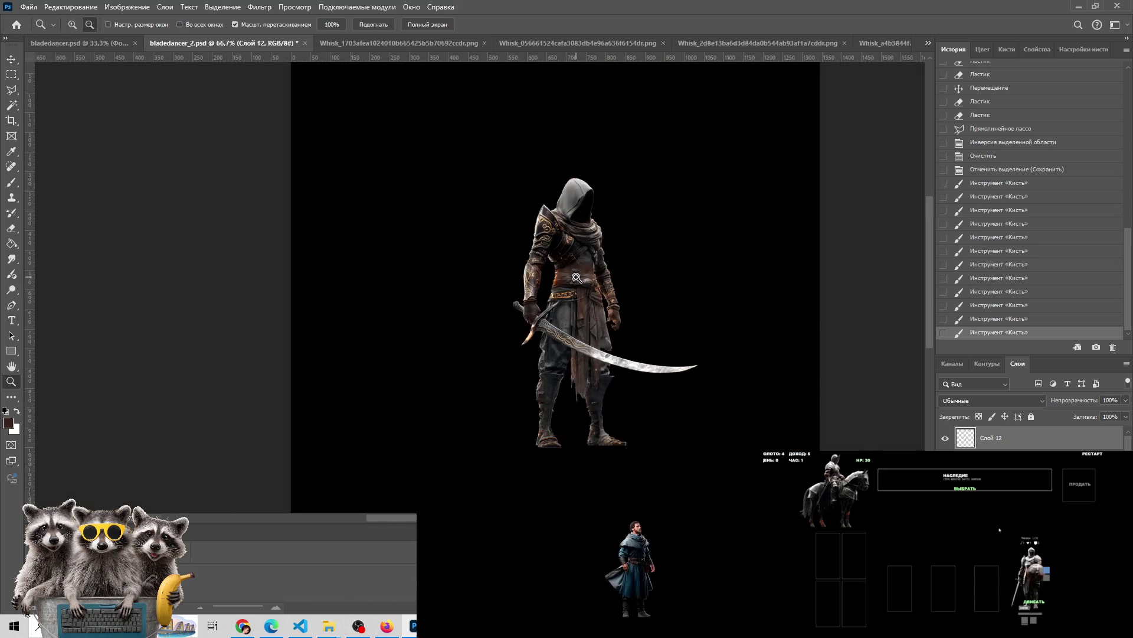
Save bladedancer_2 and check its pixel dimensions in Image Size without resizing
key(ctrl+s)
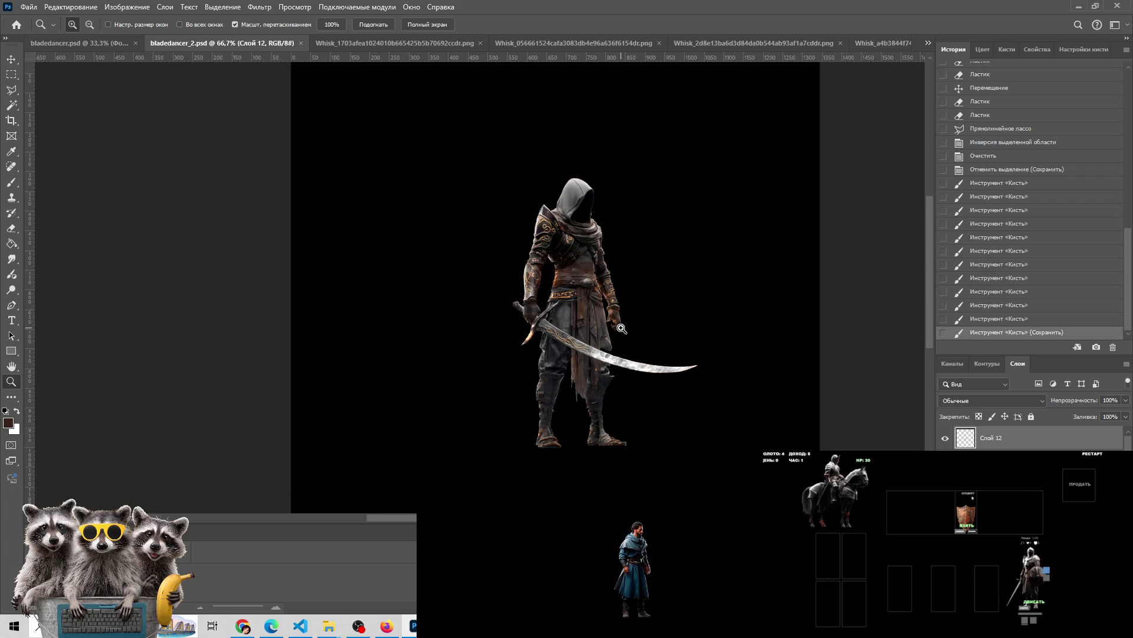
click(117, 6)
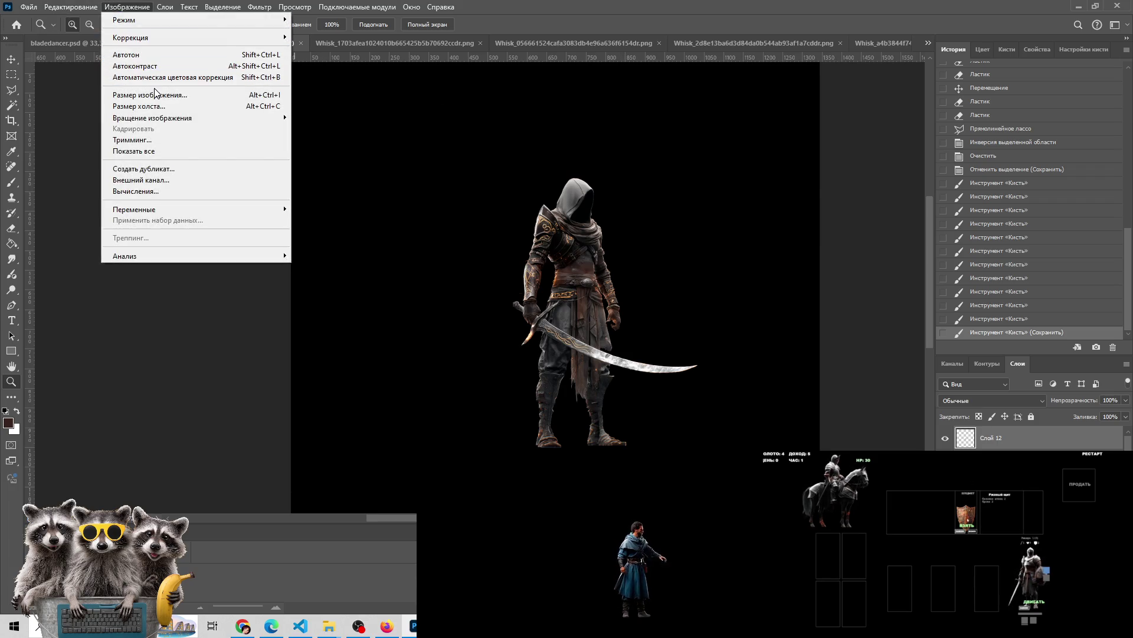
click(154, 95)
drag(622, 313, 430, 149)
click(571, 334)
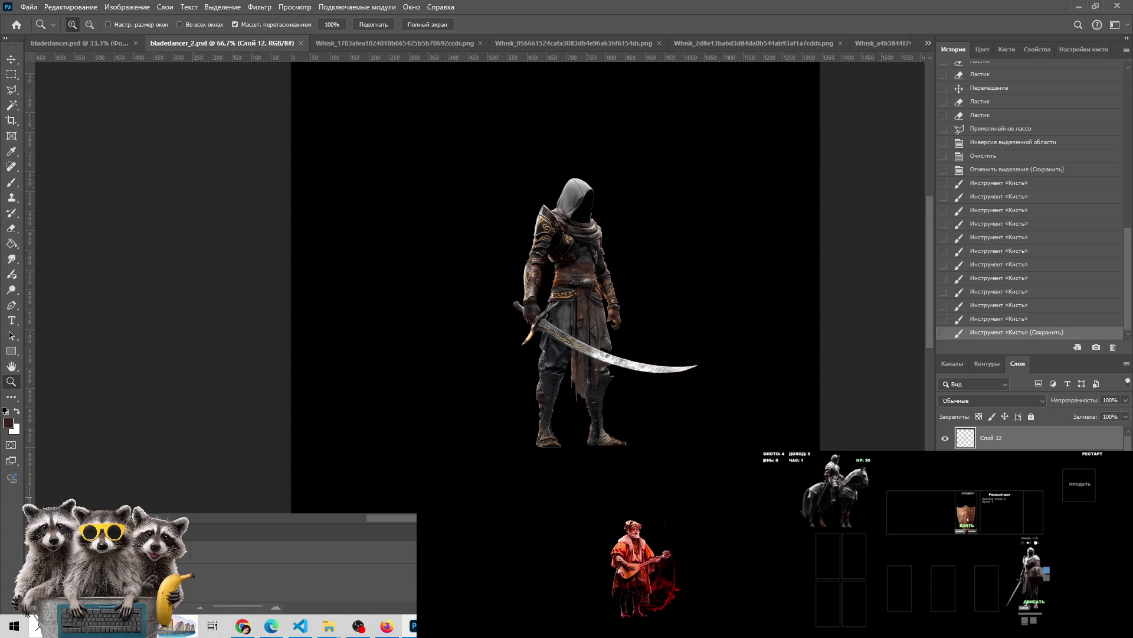
Merge Слой 12 into the Фон background and marquee a rectangle around the blade-dancer
key(ctrl+e)
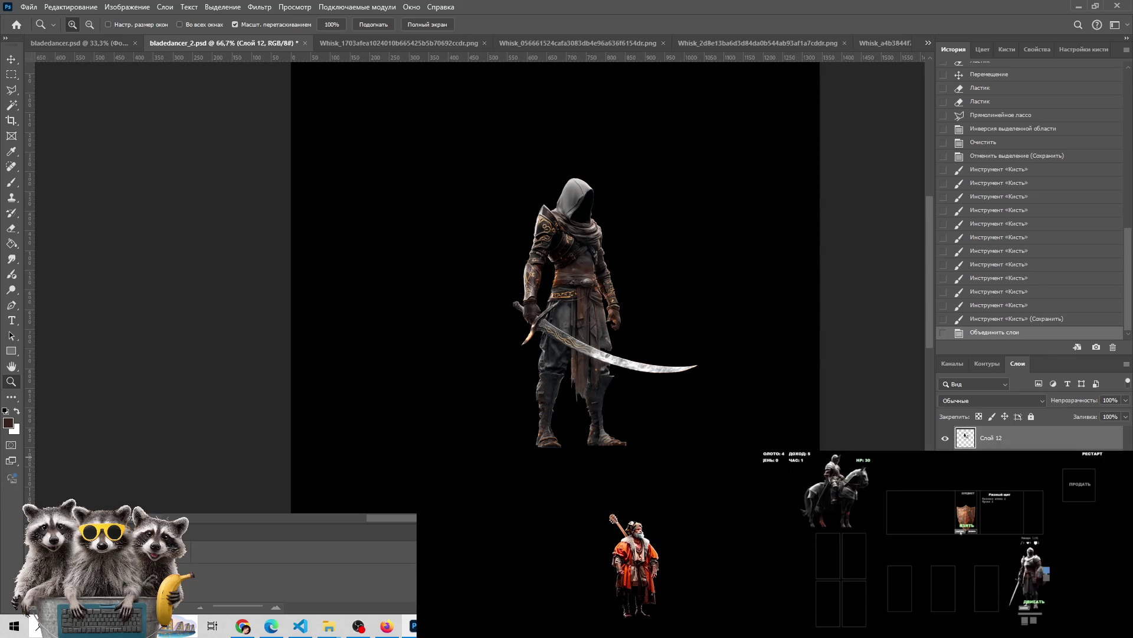
ctrl+click(966, 436)
key(ctrl+e)
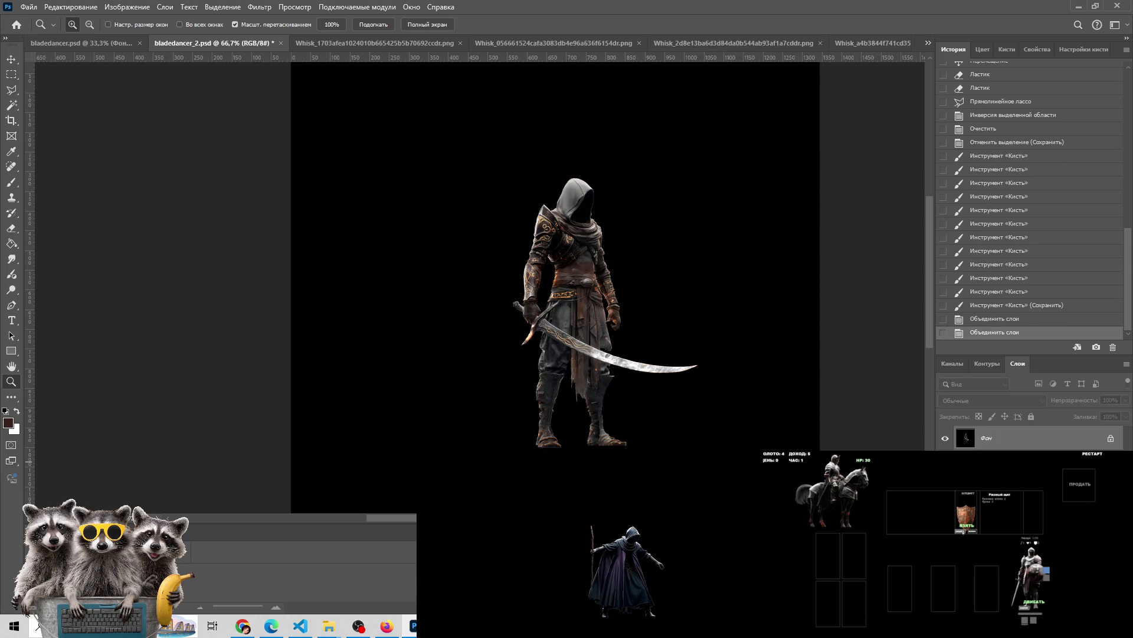
click(11, 75)
mouse_move(445, 137)
mouse_down()
mouse_move(463, 183)
mouse_move(683, 450)
mouse_move(749, 460)
mouse_up()
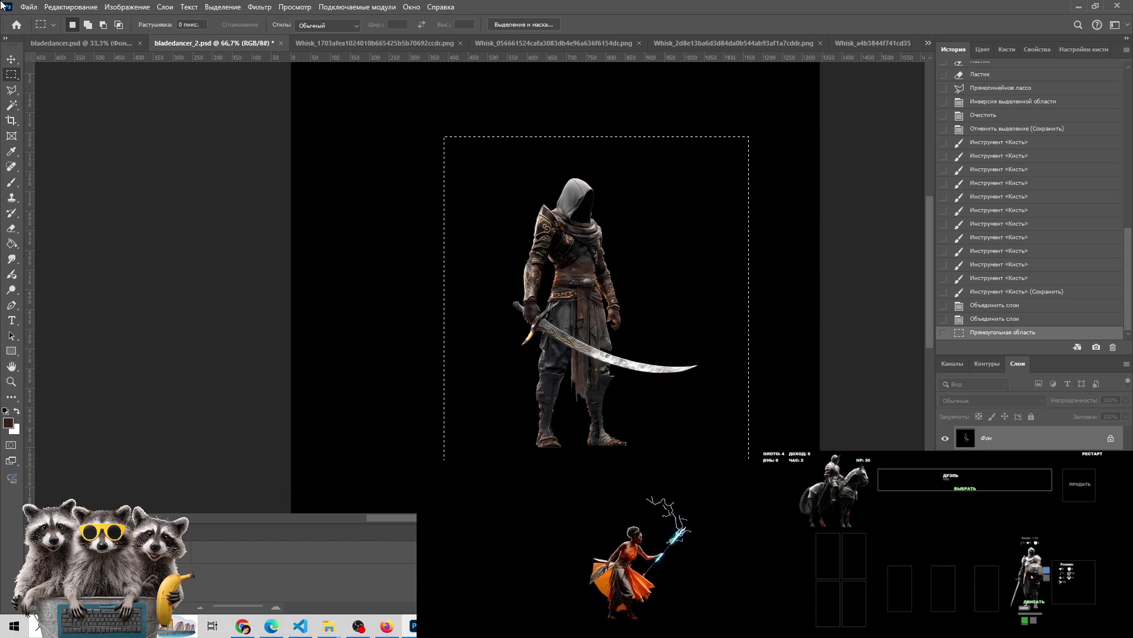
Shift the rectangular selection about 28 px left, then nudge it slightly right
click(26, 7)
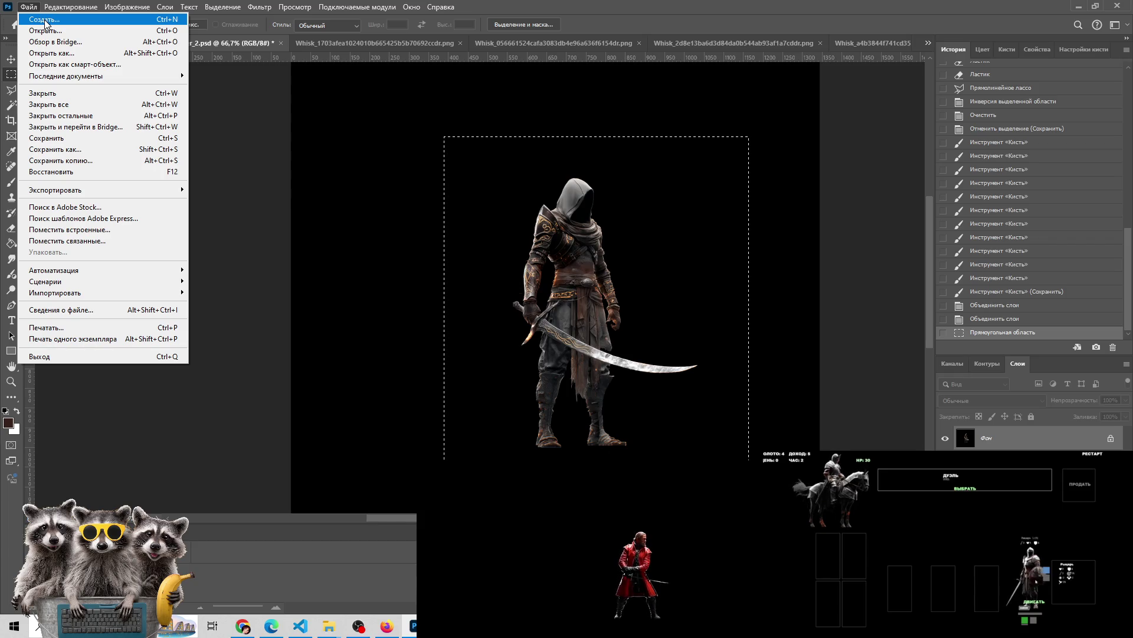
click(425, 101)
key(shift+Left)
key(shift+Left)
key(shift+Left)
key(Right)
key(Right)
key(Right)
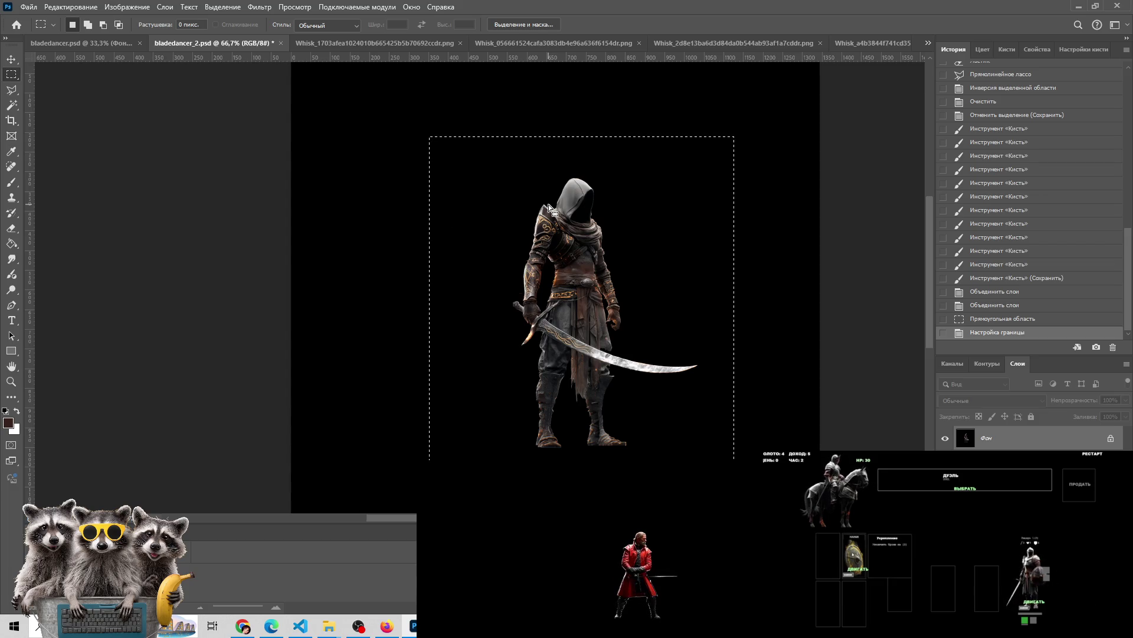
Create a new 776×877 document and paste the blade-dancer in as Слой 1
click(36, 7)
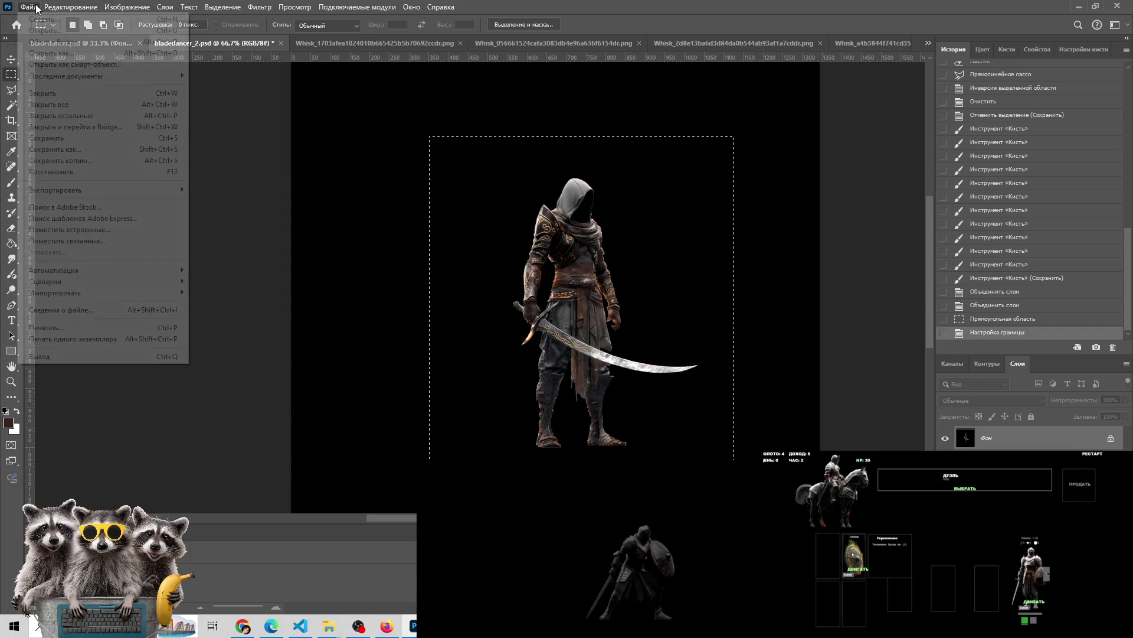
click(37, 20)
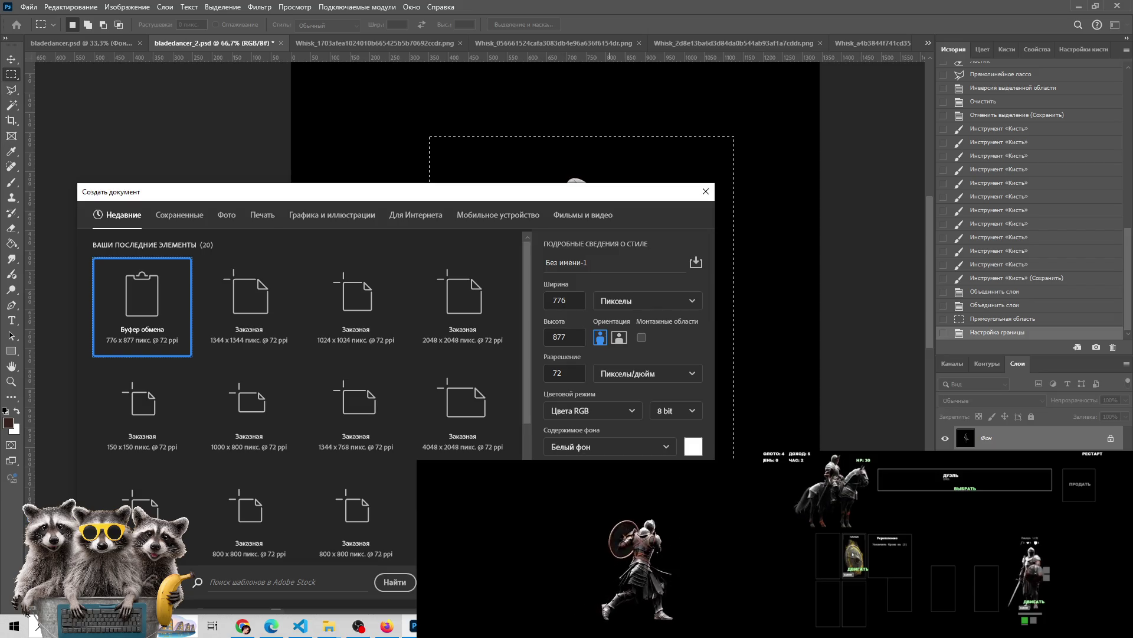
key(Return)
key(ctrl+v)
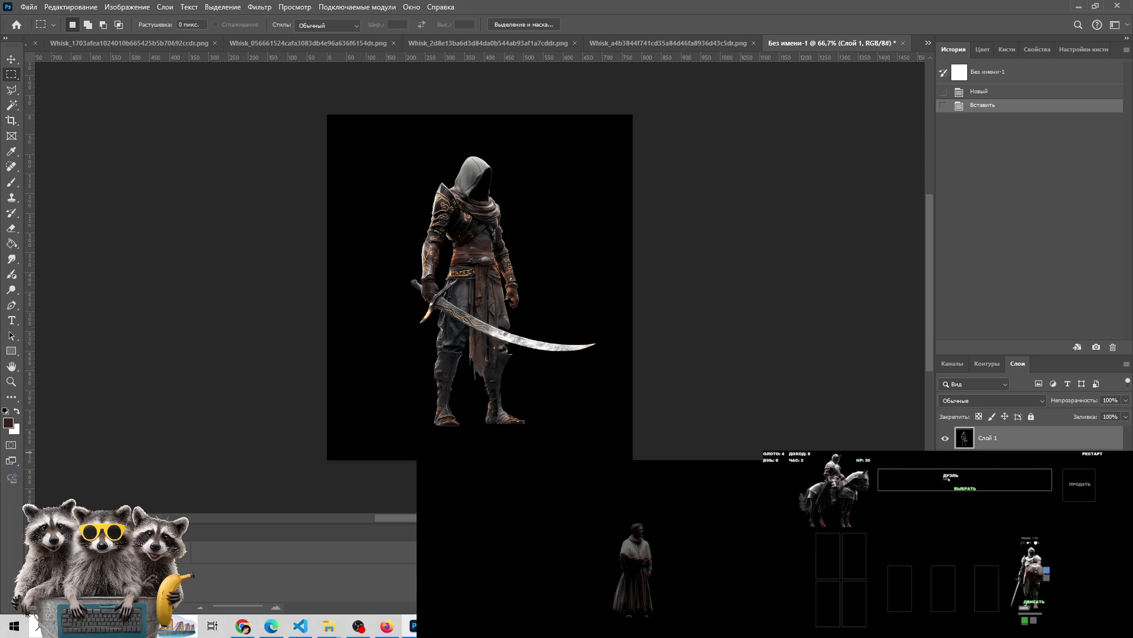
Nudge the pasted blade-dancer down and paint-bucket fill the exposed top strip on Фон
key(v)
key(Down)
key(Down)
key(Down)
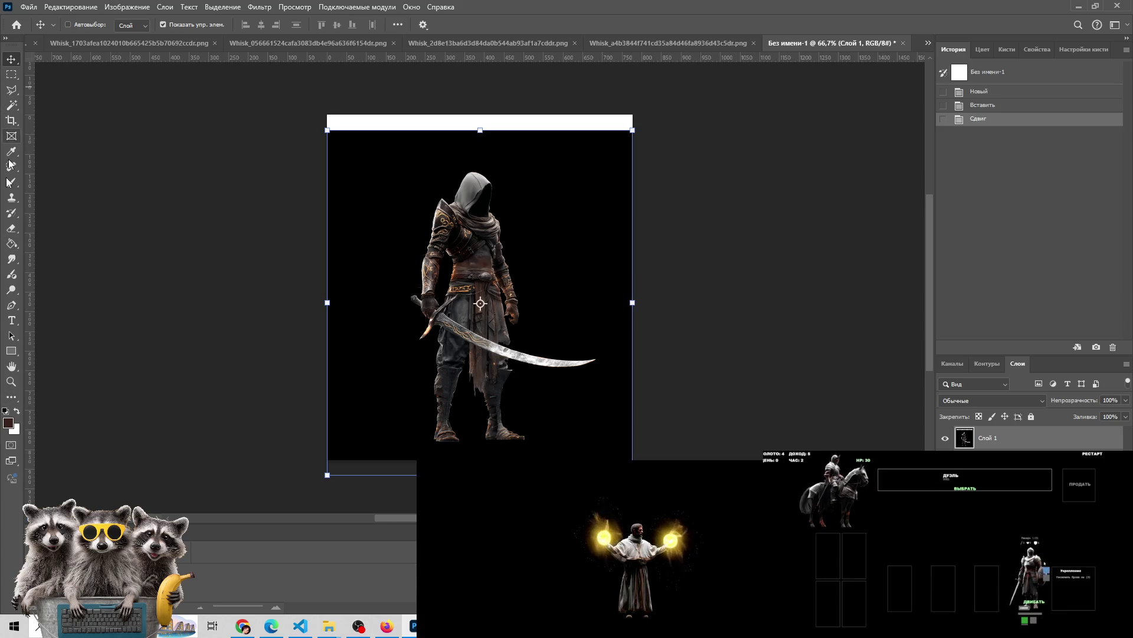
click(12, 243)
click(980, 459)
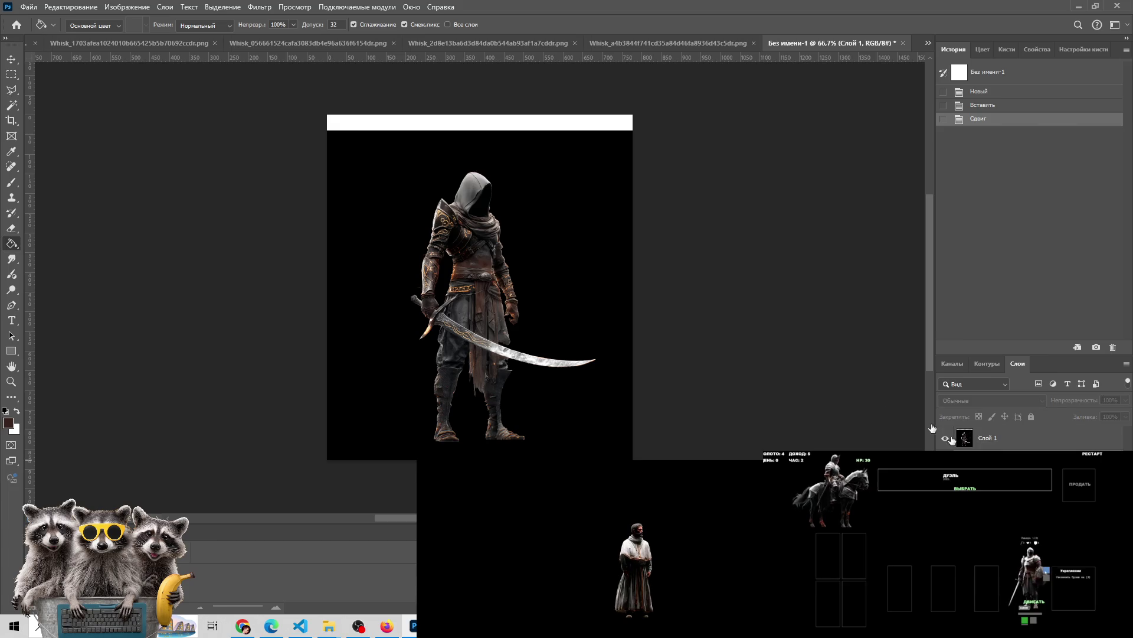
click(539, 122)
Undo the first merge, refill the top strip black on Фон, and flatten into one layer
key(ctrl+e)
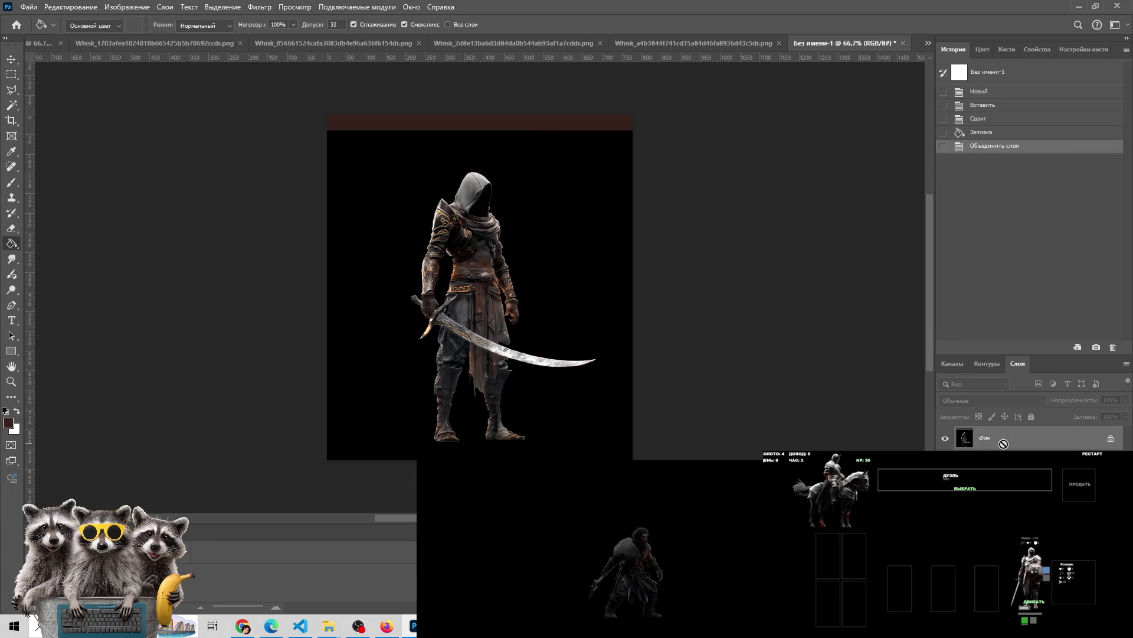
click(982, 49)
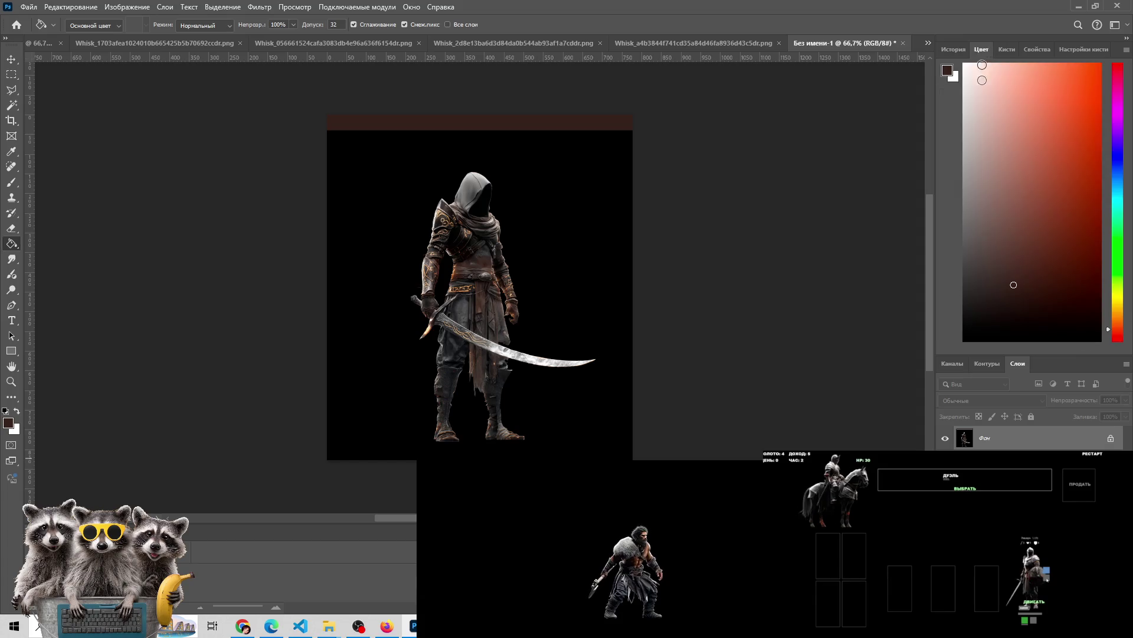
key(ctrl+z)
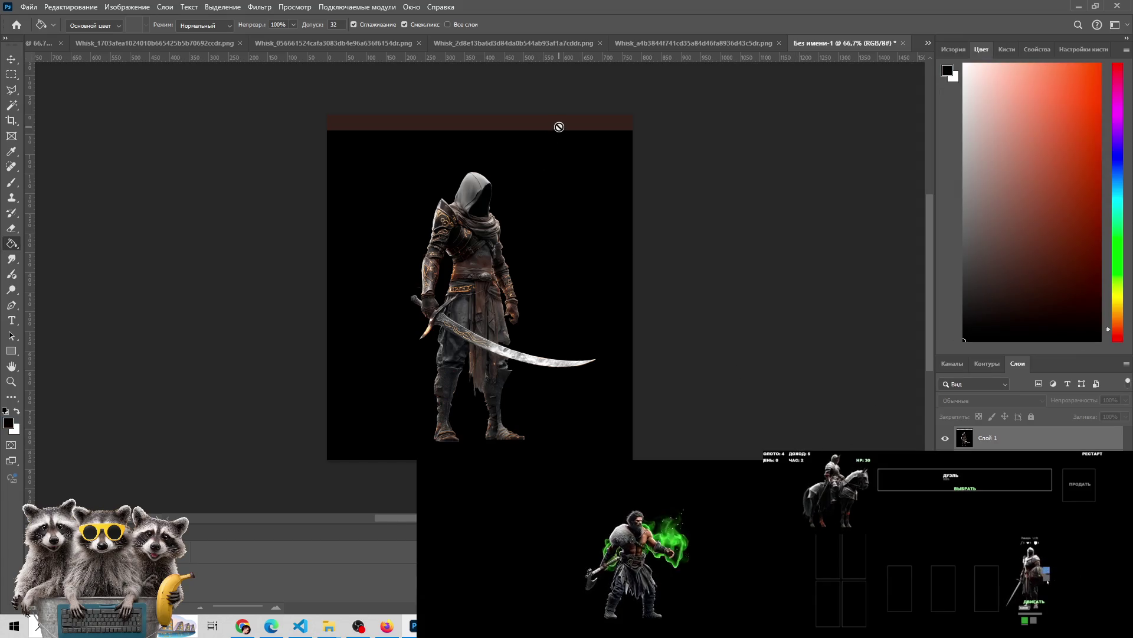
key(alt+bracketleft)
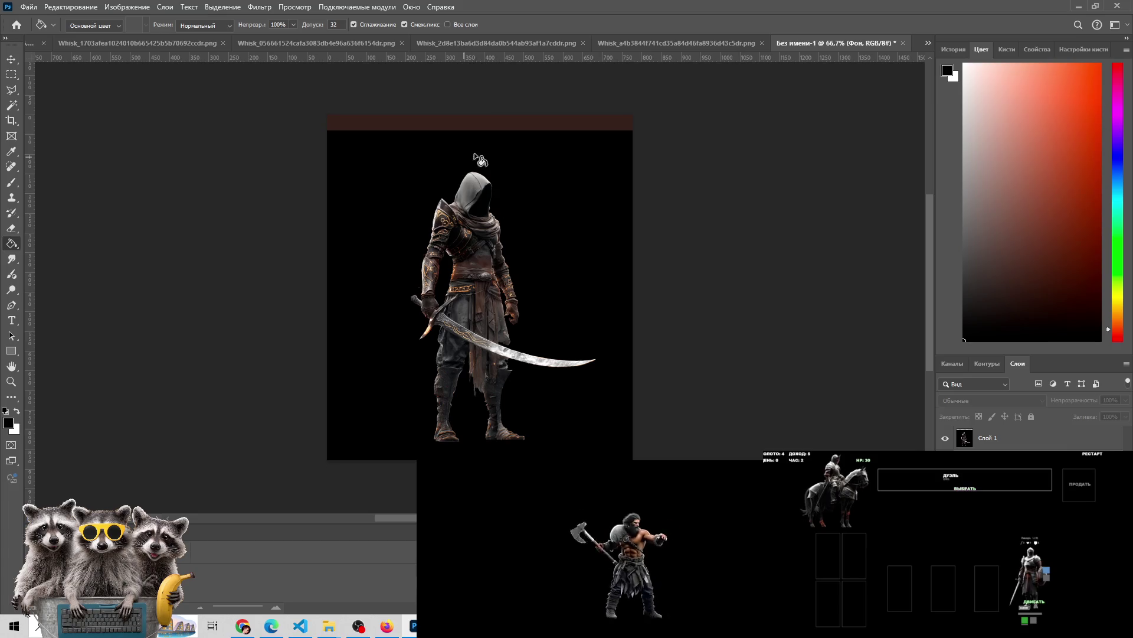
click(502, 128)
key(ctrl+e)
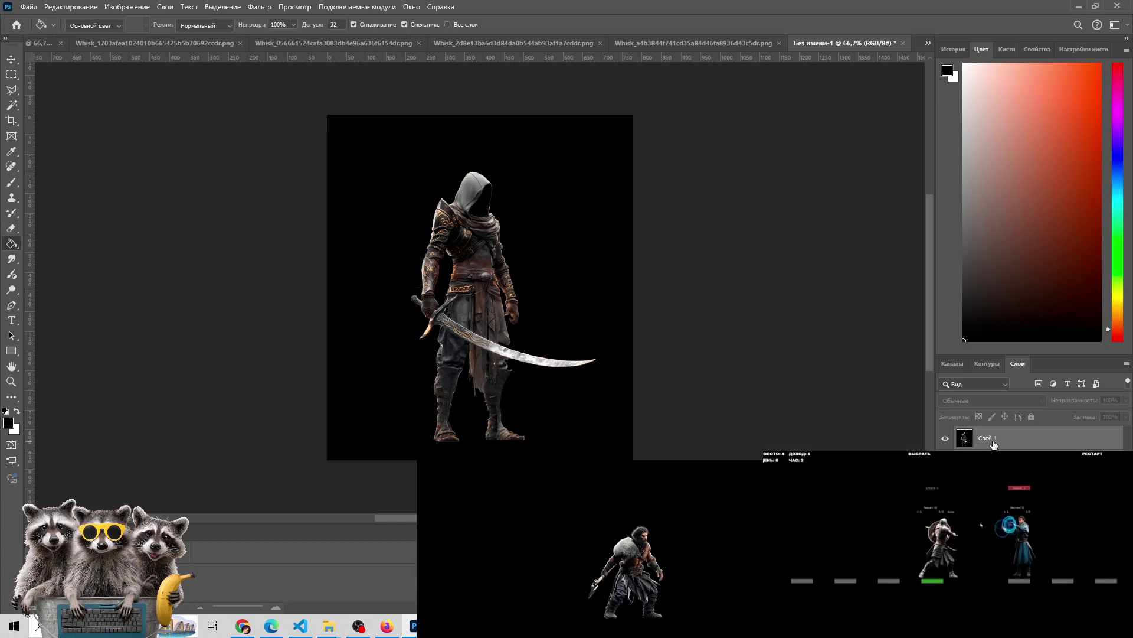
click(28, 7)
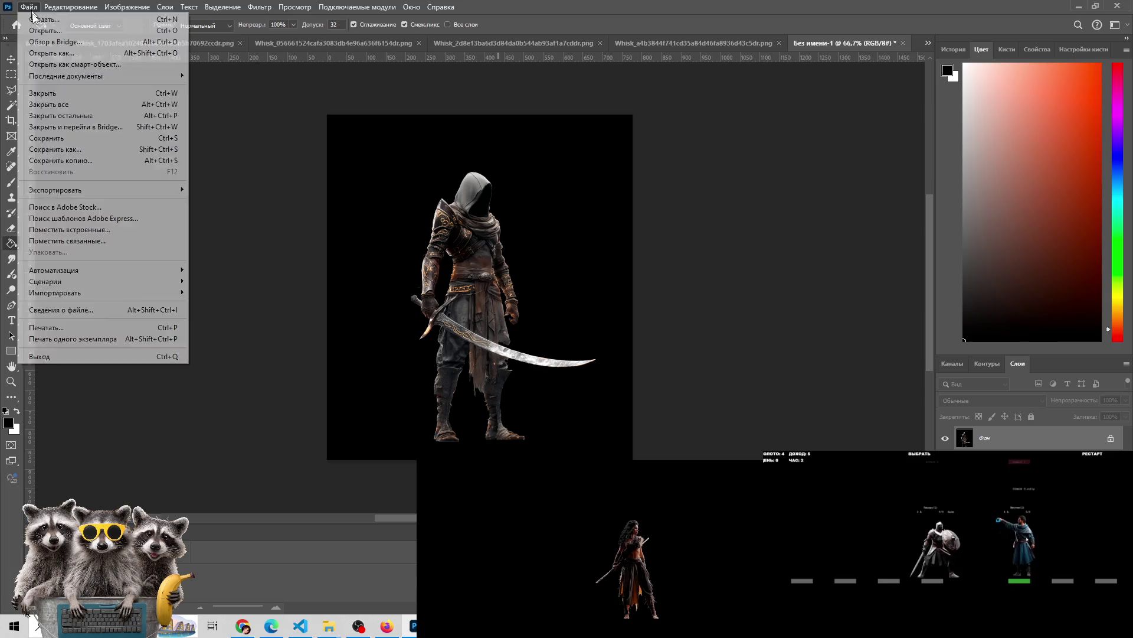
Save the swordsman canvas as a PNG on the Desktop, renamed to bladedancer_2
click(198, 189)
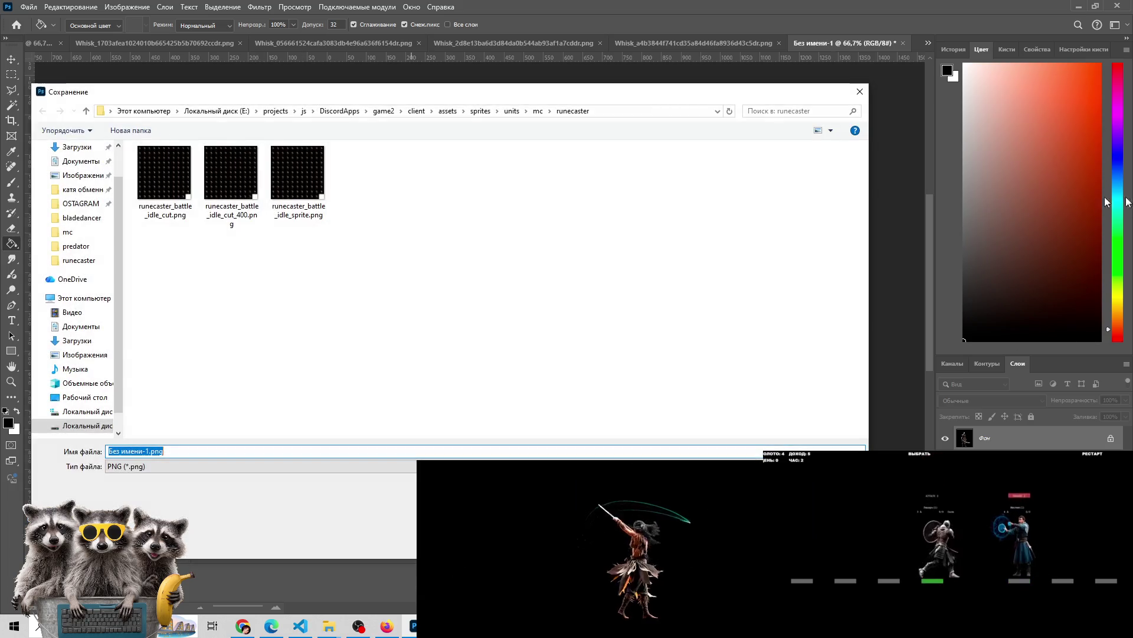
click(366, 629)
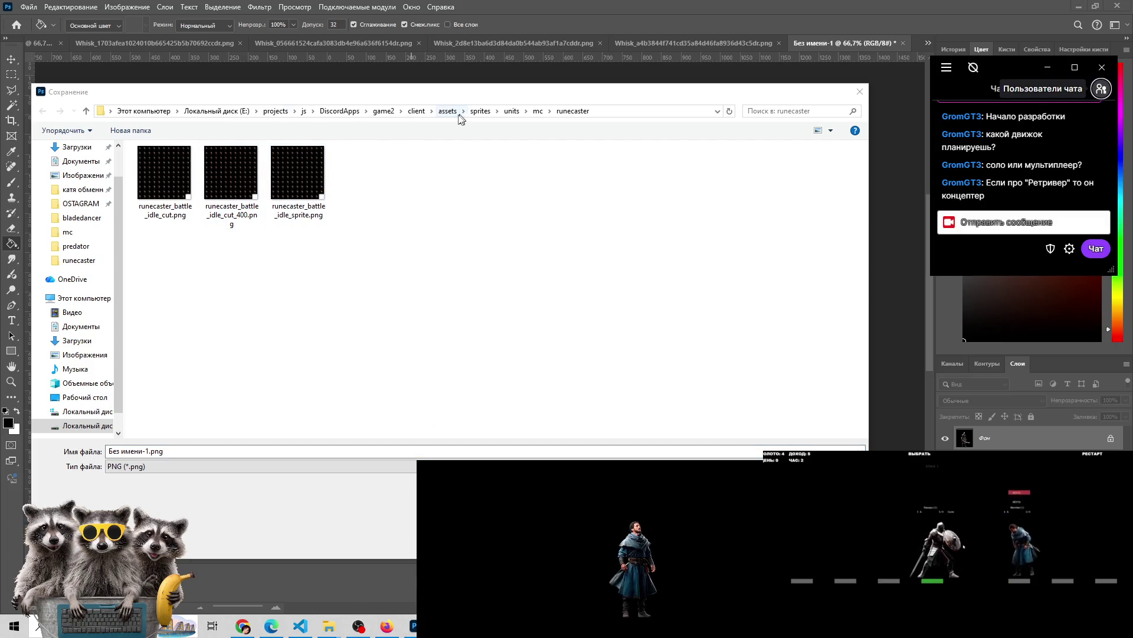
scroll(74, 171, up, 1)
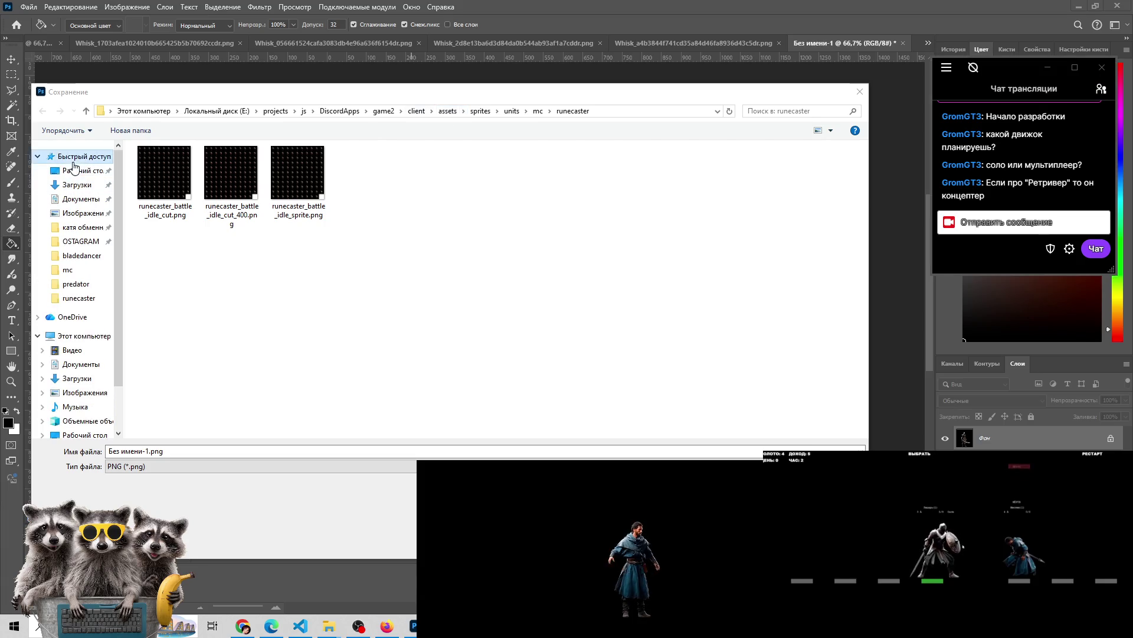
click(74, 170)
click(150, 452)
click(150, 451)
drag(150, 451, 56, 455)
text(blade)
text(dancer_2)
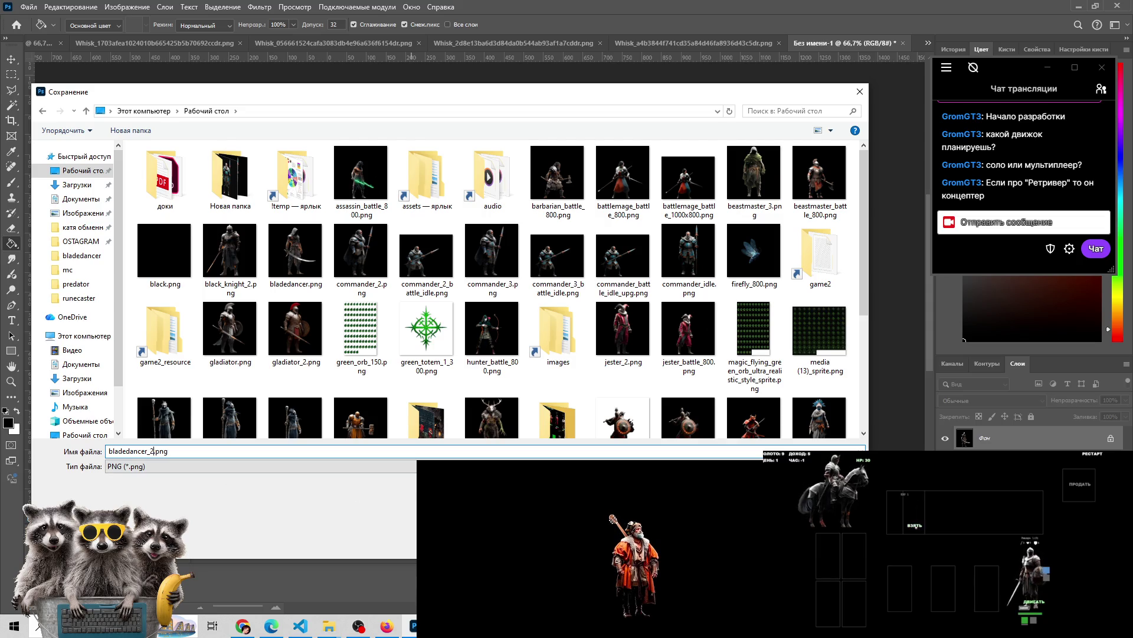
key(Return)
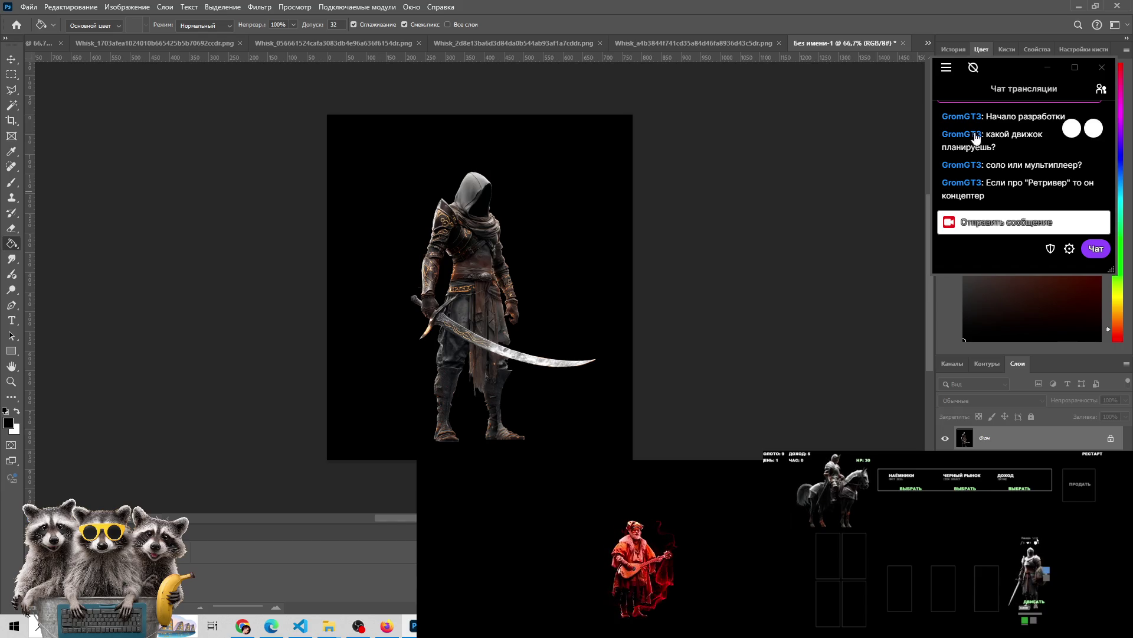
Attach bladedancer_2.png from the Desktop to the Arena chat in Chrome, then go back to Photoshop
click(1101, 89)
click(1101, 89)
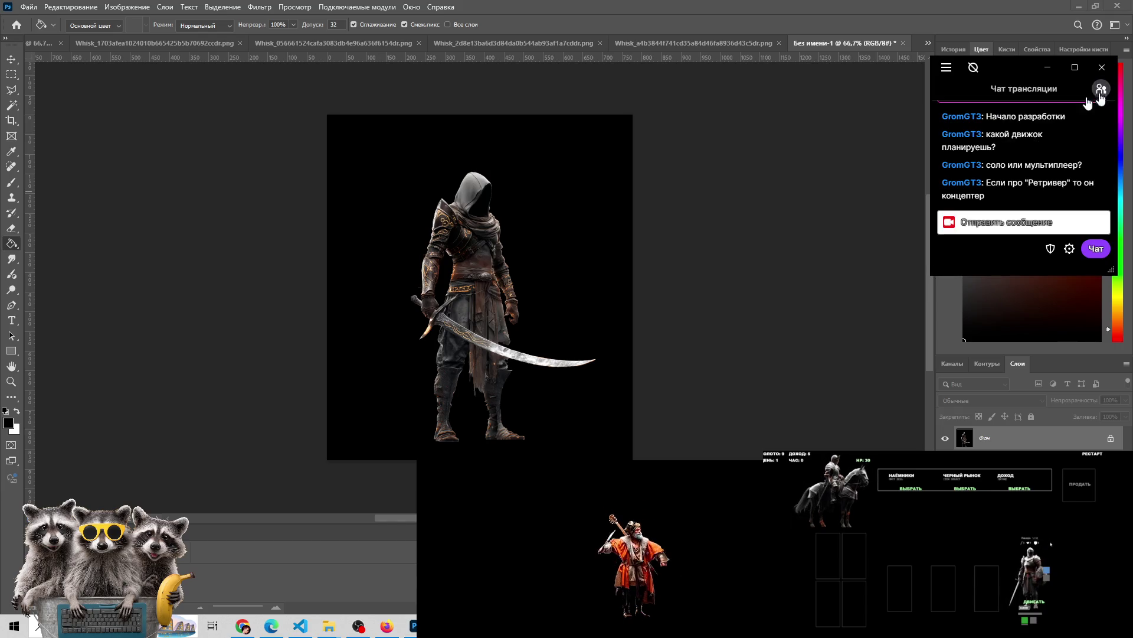
click(244, 625)
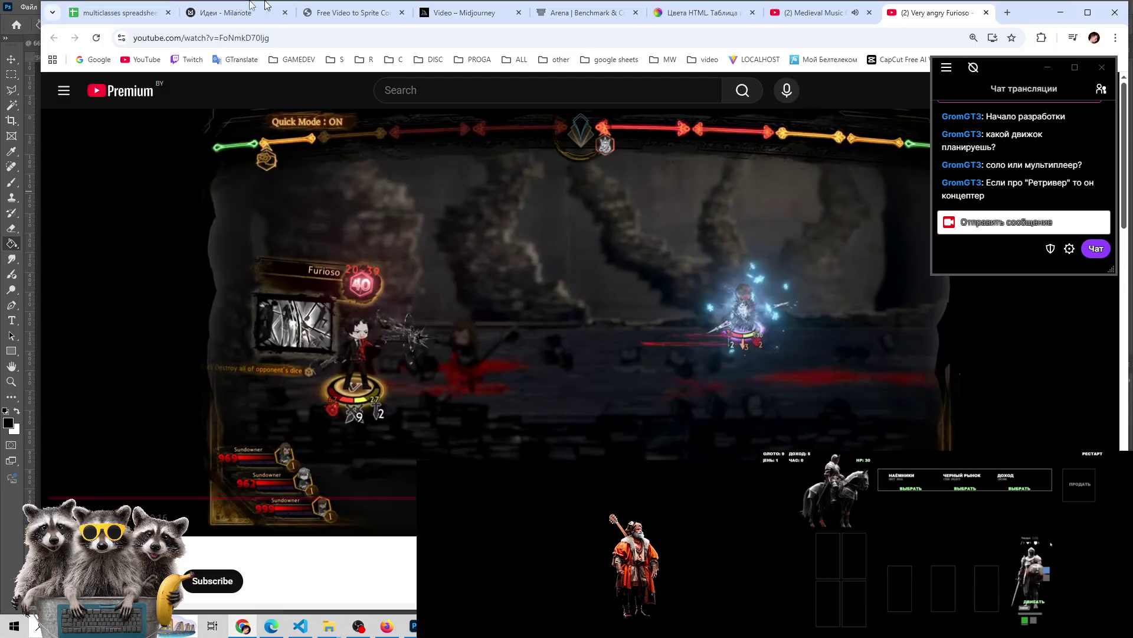
click(559, 16)
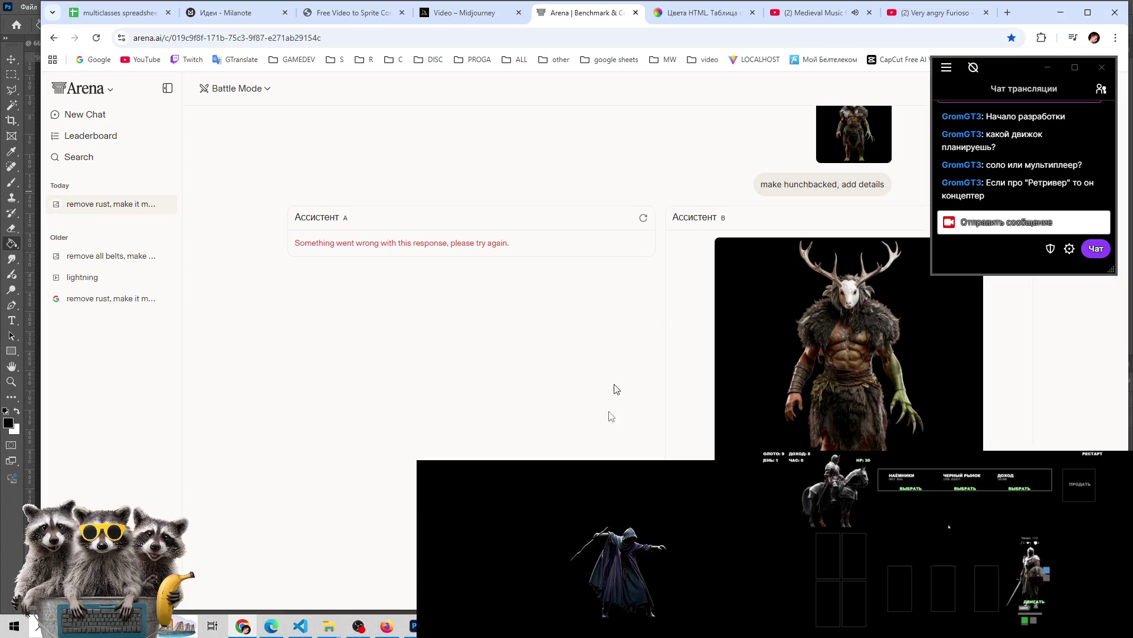
key(ctrl+o)
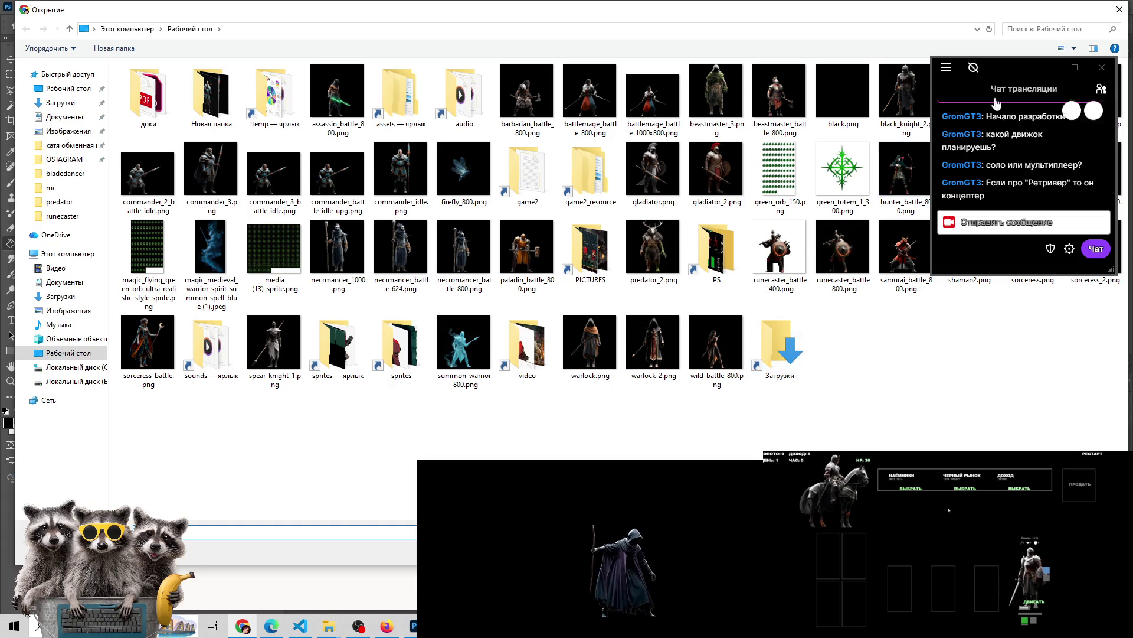
mouse_move(1013, 69)
mouse_down()
mouse_move(968, 299)
mouse_move(969, 75)
mouse_up()
double_click(1023, 83)
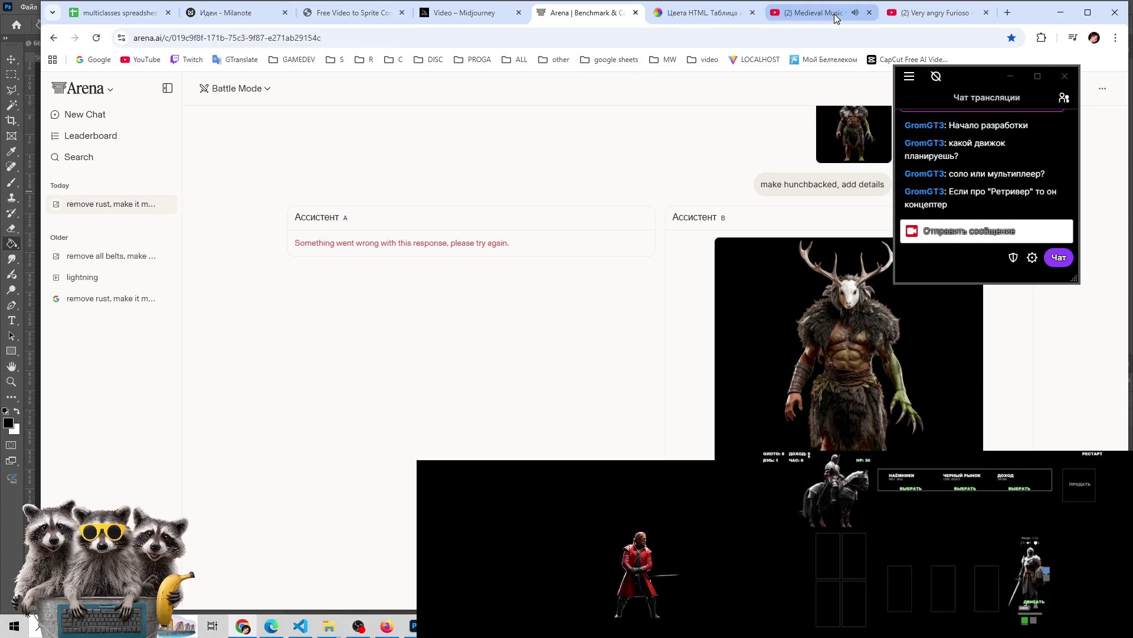
click(411, 627)
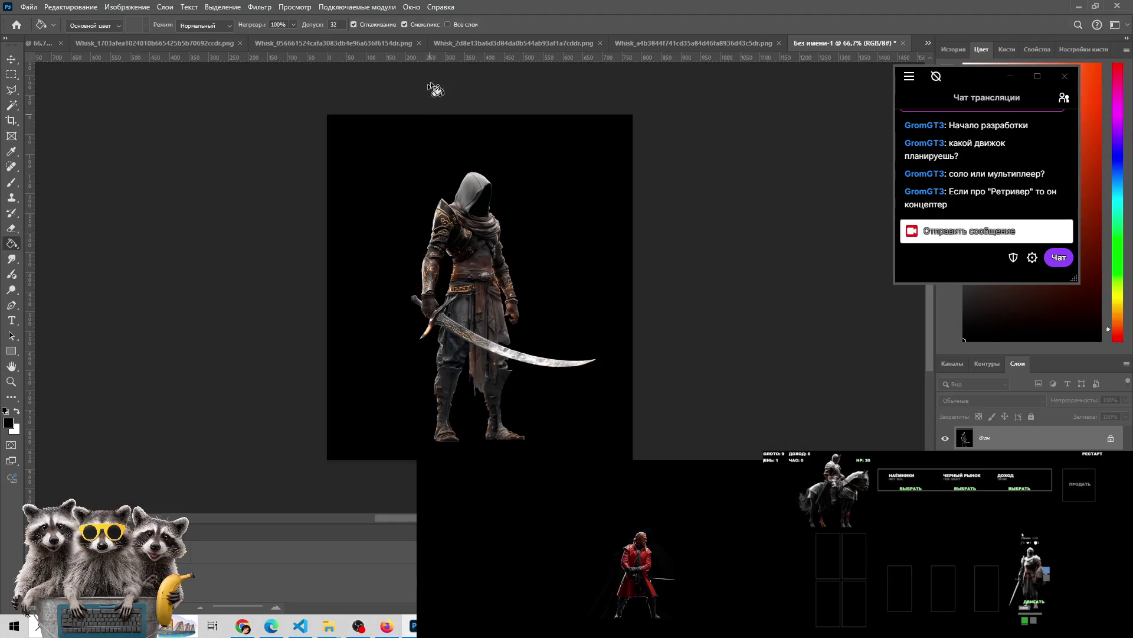
Close the four Whisk reference images, including the orange-swirl, blue warrior and sword ones
click(490, 44)
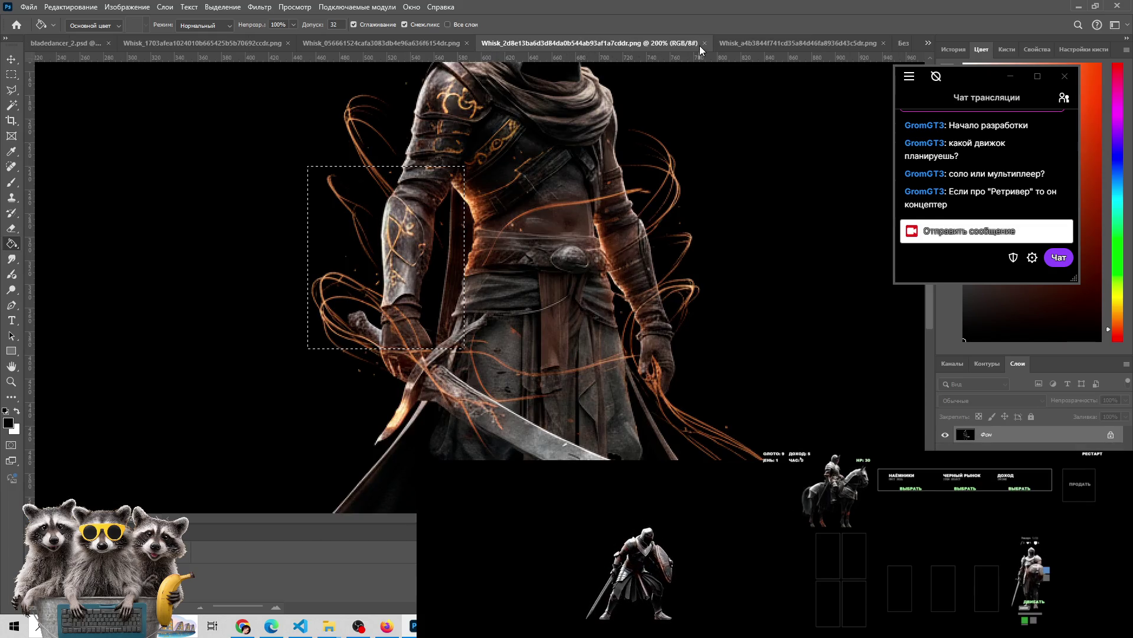
click(705, 43)
click(714, 44)
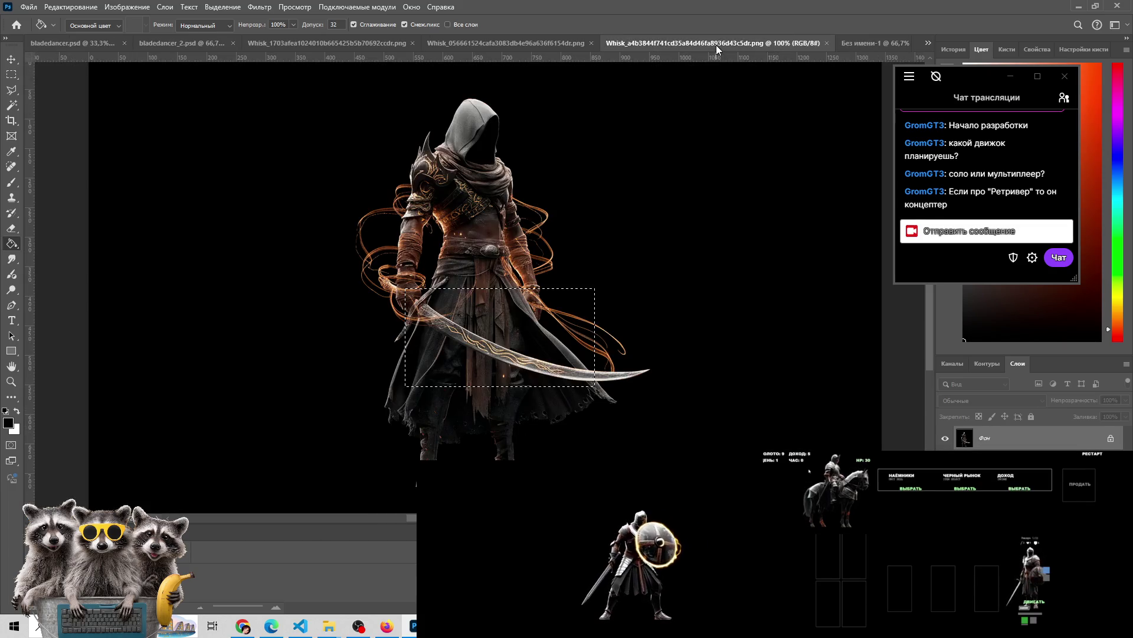
click(826, 43)
click(759, 44)
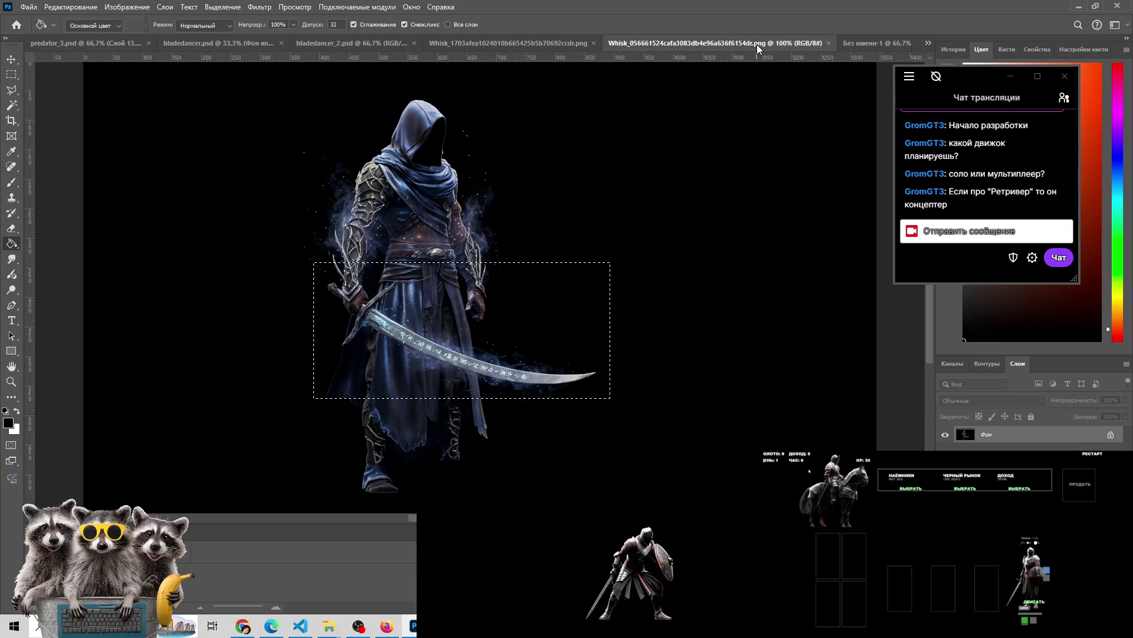
click(827, 44)
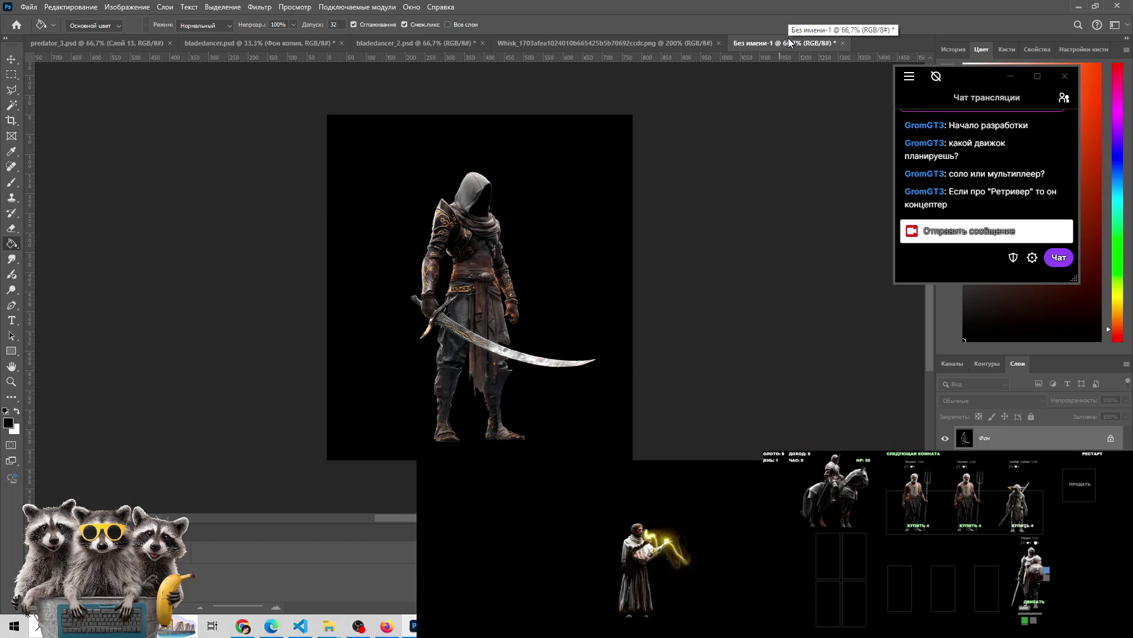
click(600, 42)
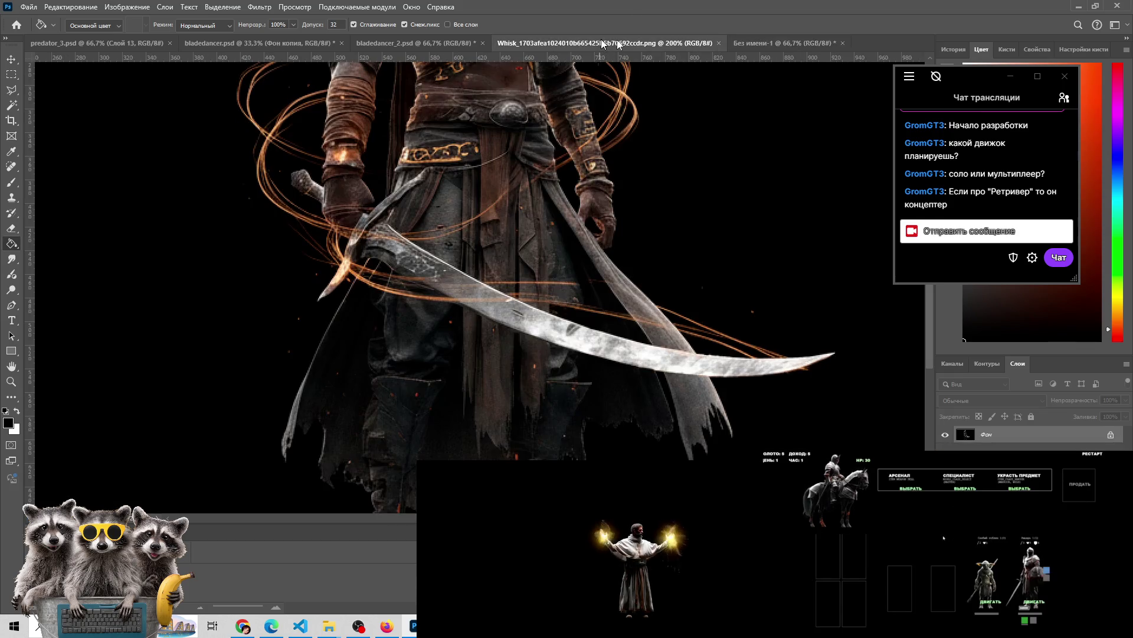
click(719, 43)
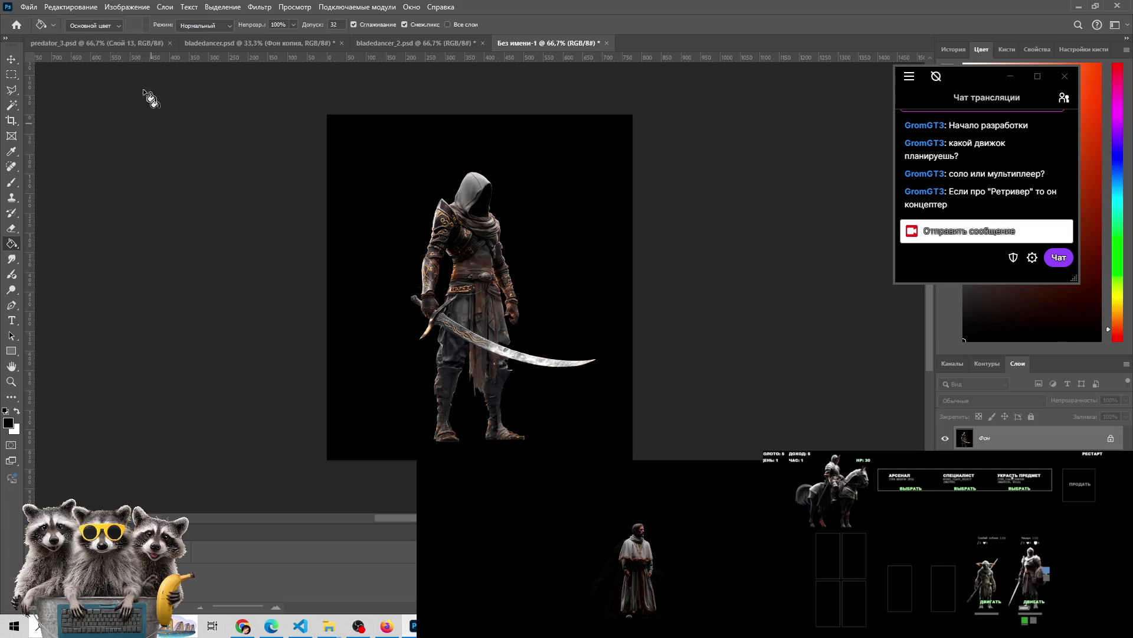
Compare the hooded swordsman canvas with predator_3 by toggling tabs, ending on predator_3
click(131, 42)
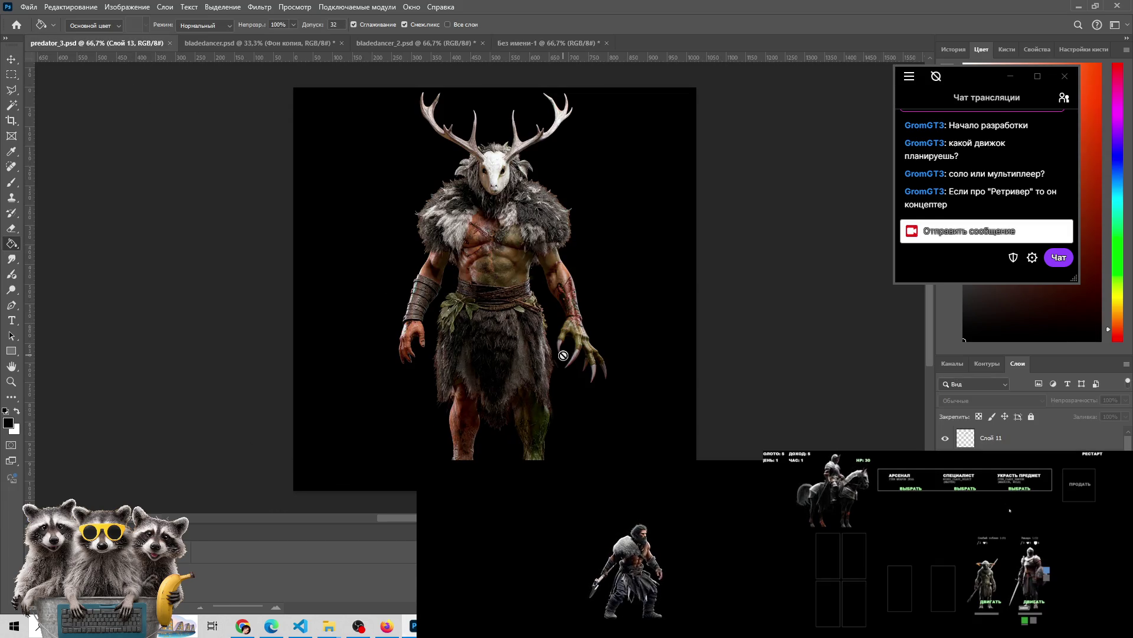
click(543, 38)
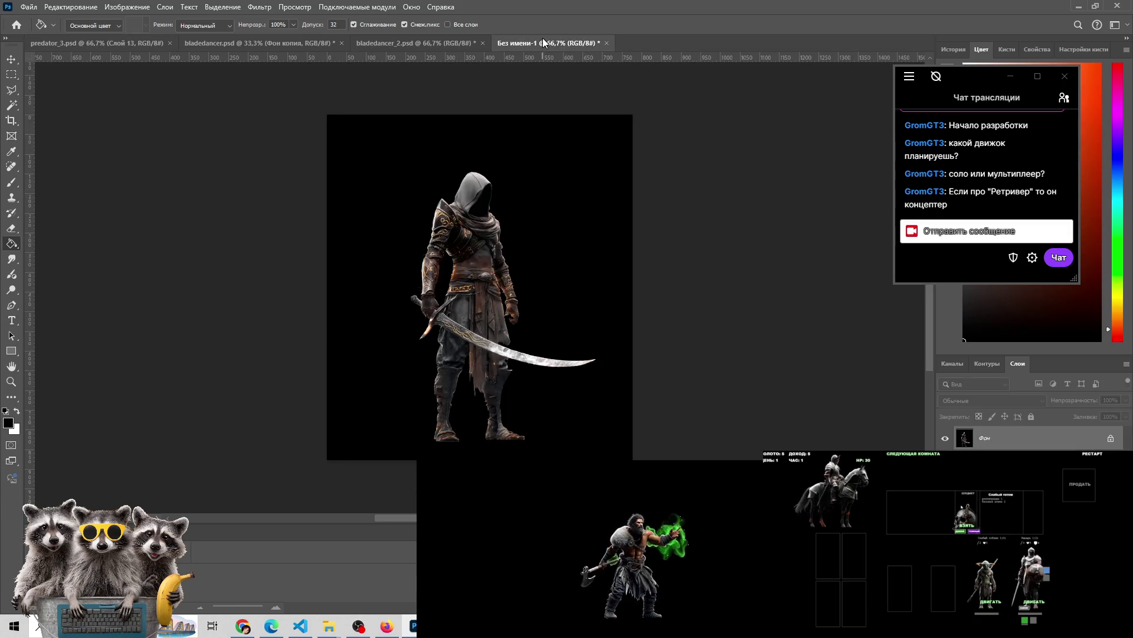
click(122, 43)
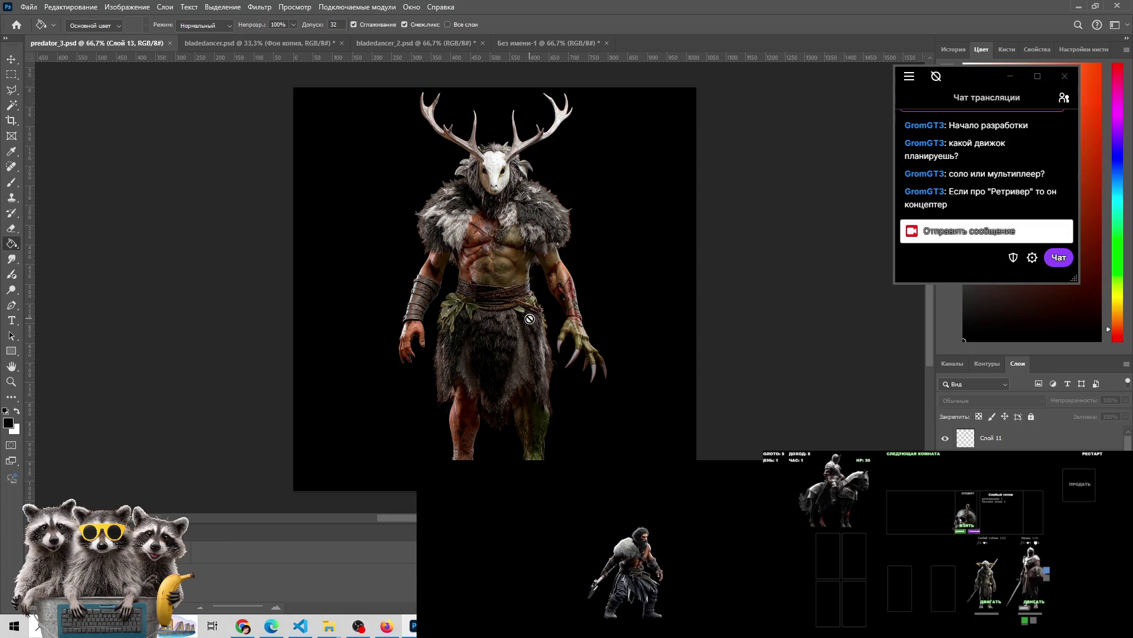
click(569, 45)
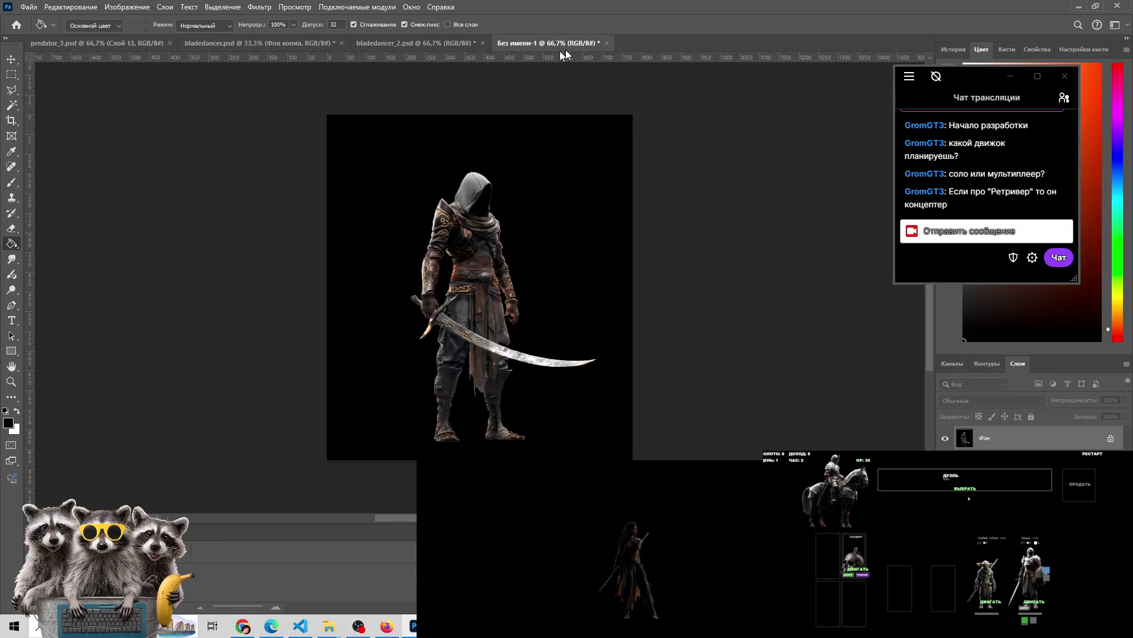
click(118, 43)
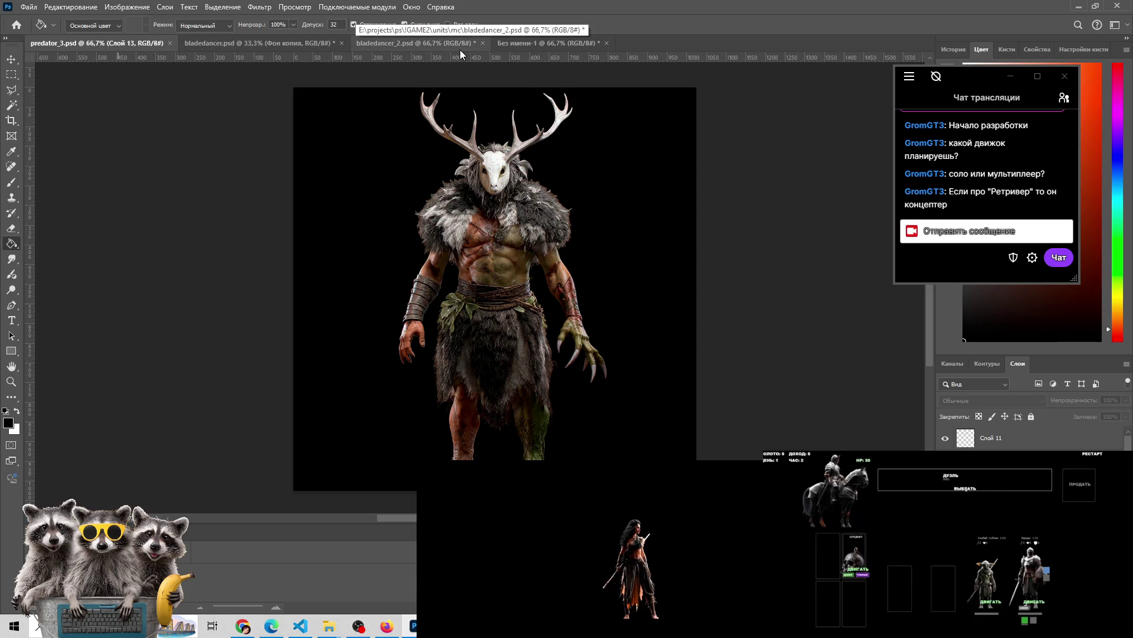
click(29, 7)
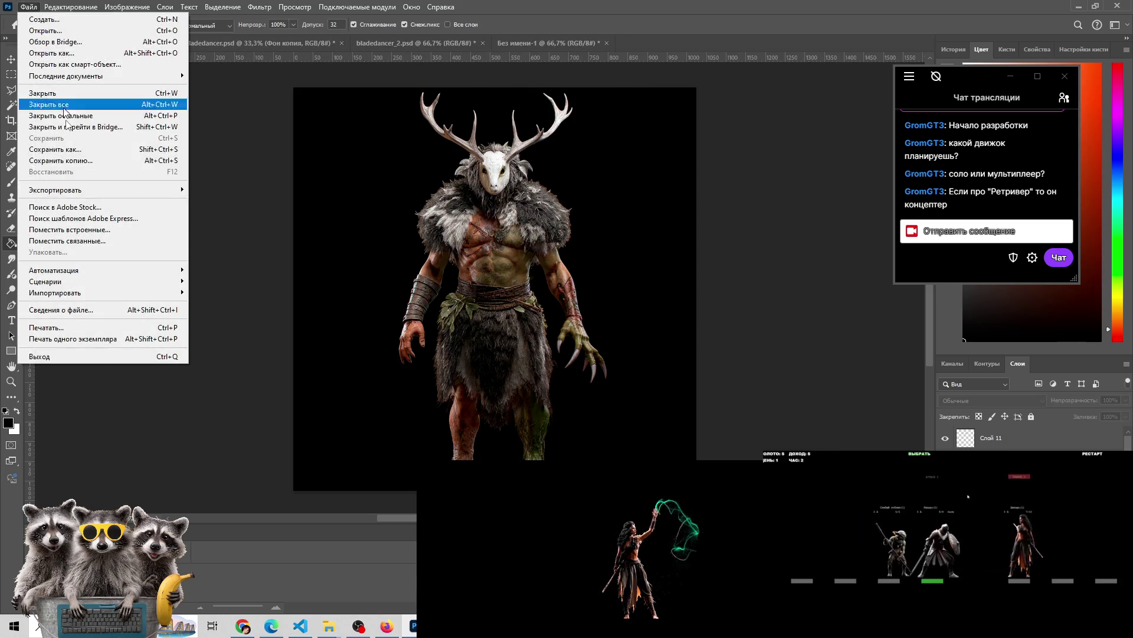
Quick-export the antlered predator artwork as a PNG to the Desktop, then bring up bladedancer_2
mouse_move(72, 187)
click(243, 189)
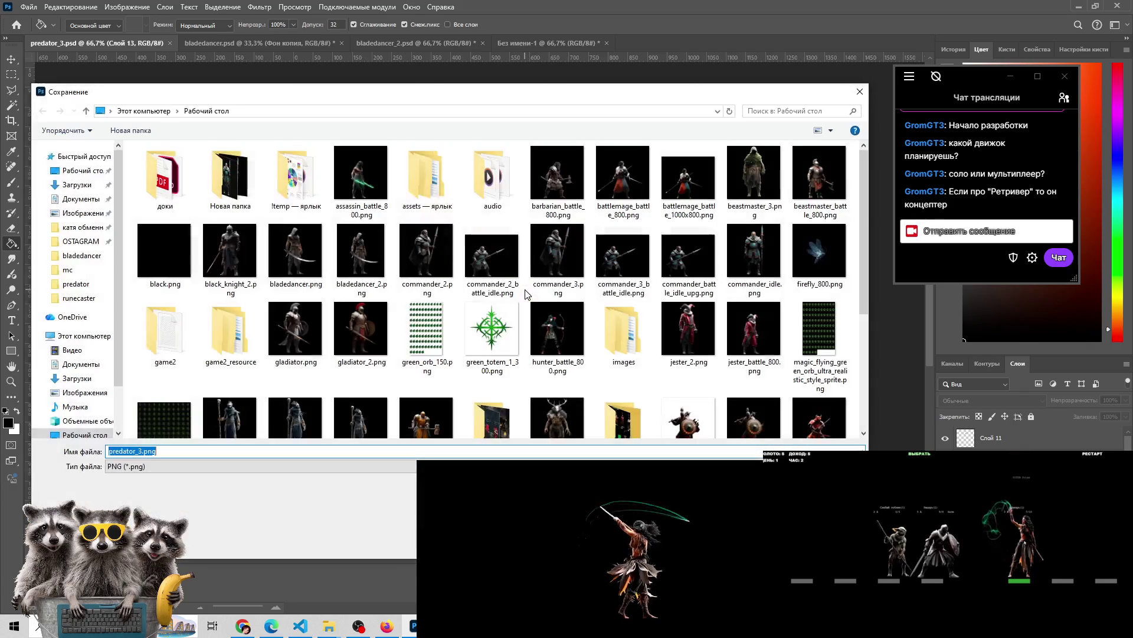
click(139, 451)
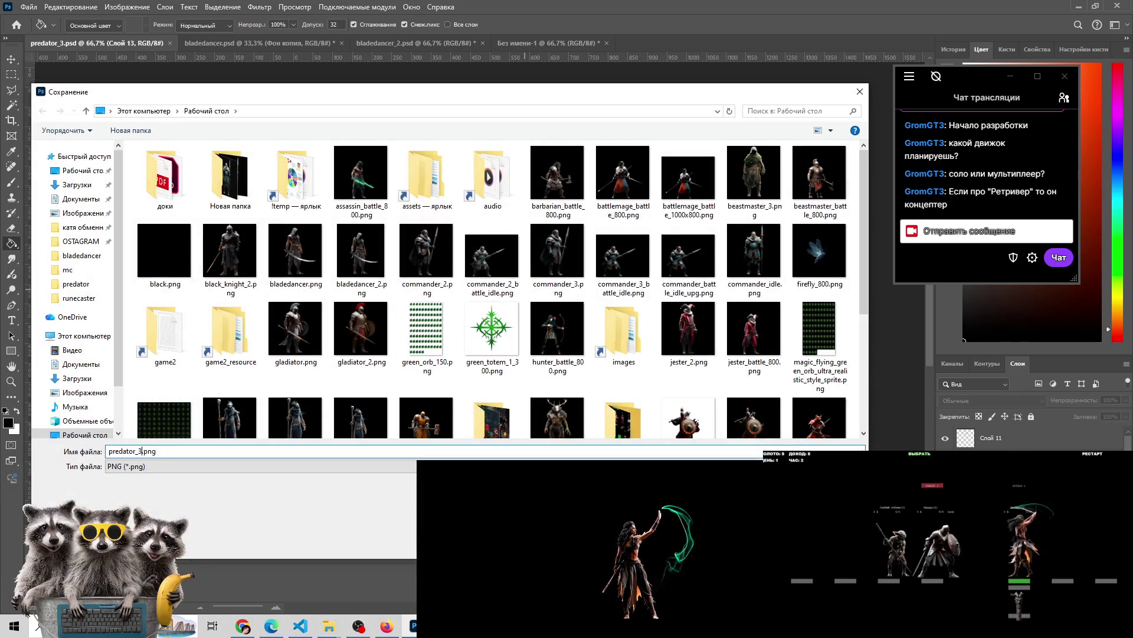
text(4)
key(Return)
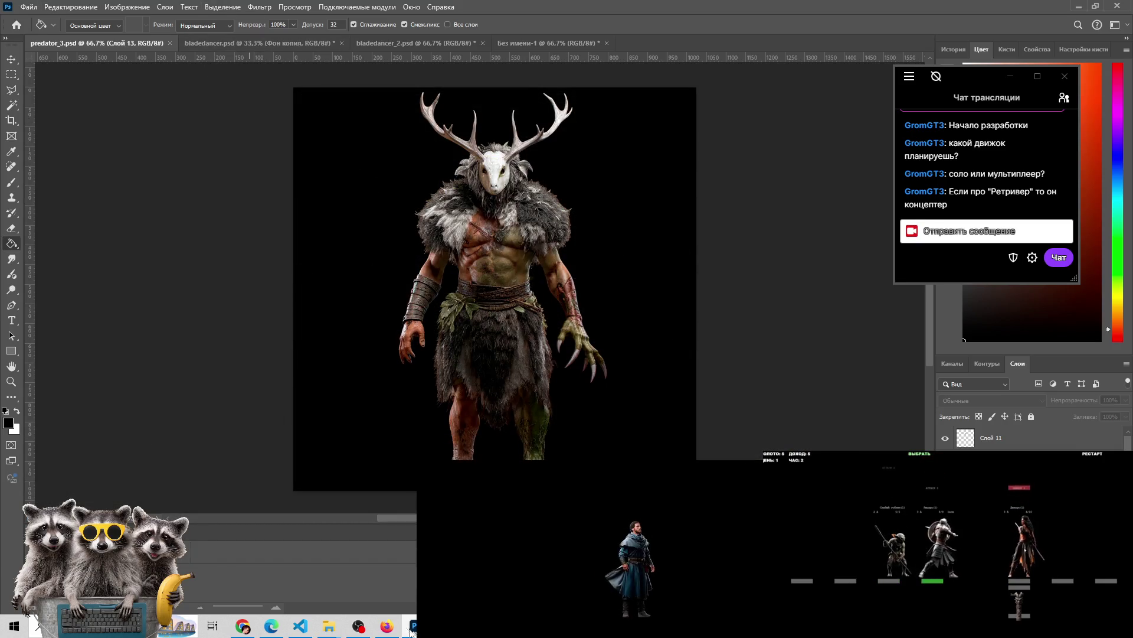
click(379, 44)
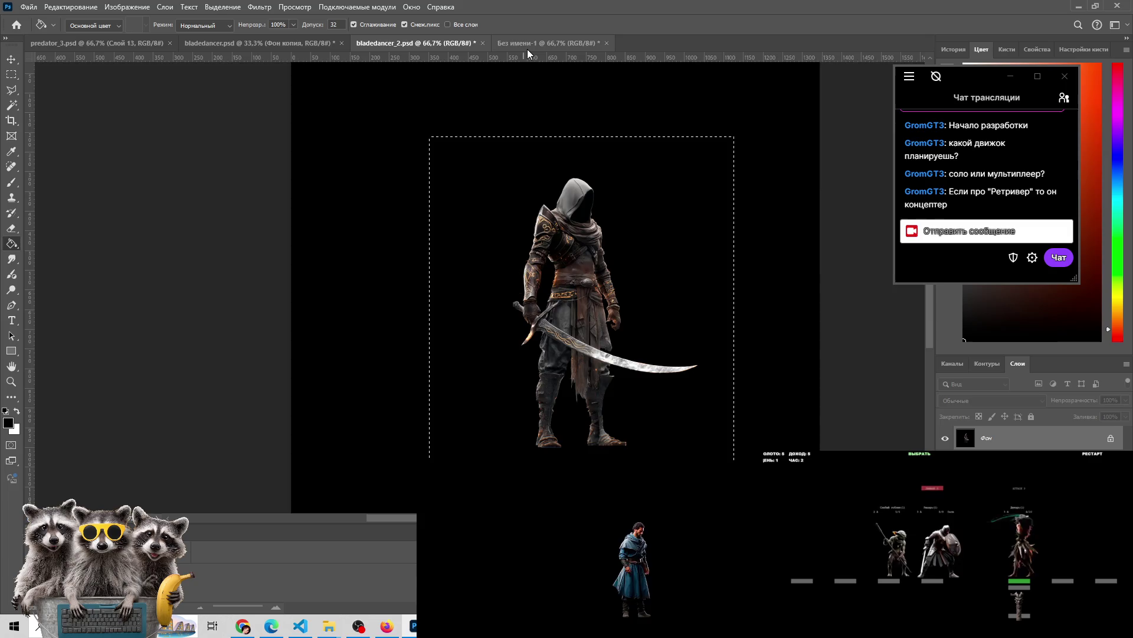
Send the swordsman image to Arena with the rotate-to-face-front request, then return to Photoshop
click(527, 48)
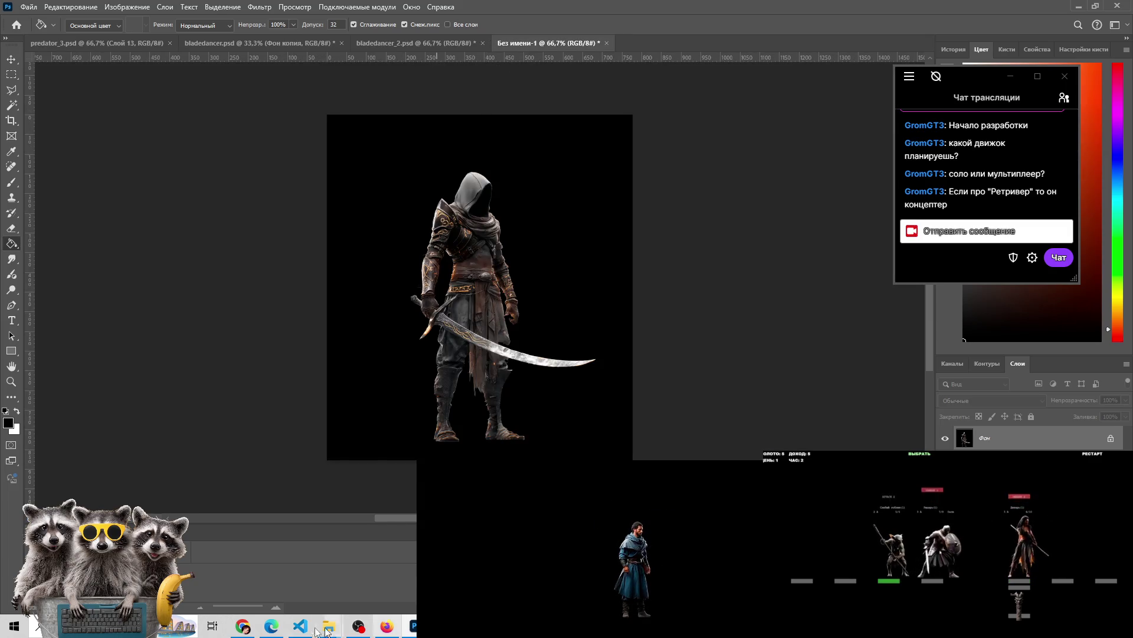
click(243, 626)
key(Return)
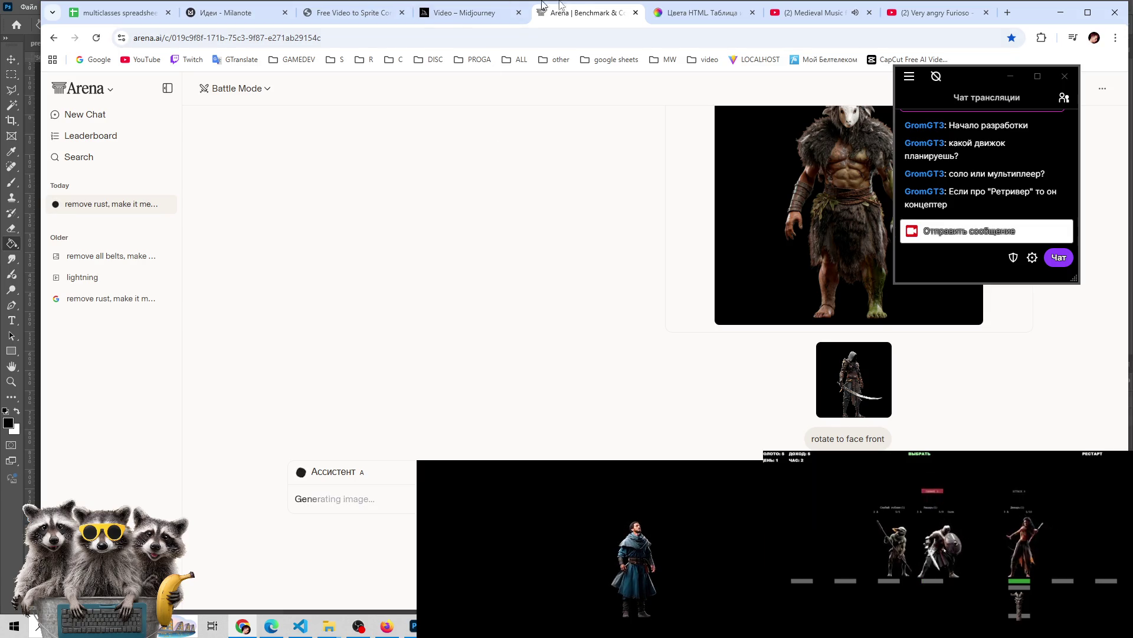
key(alt+Tab)
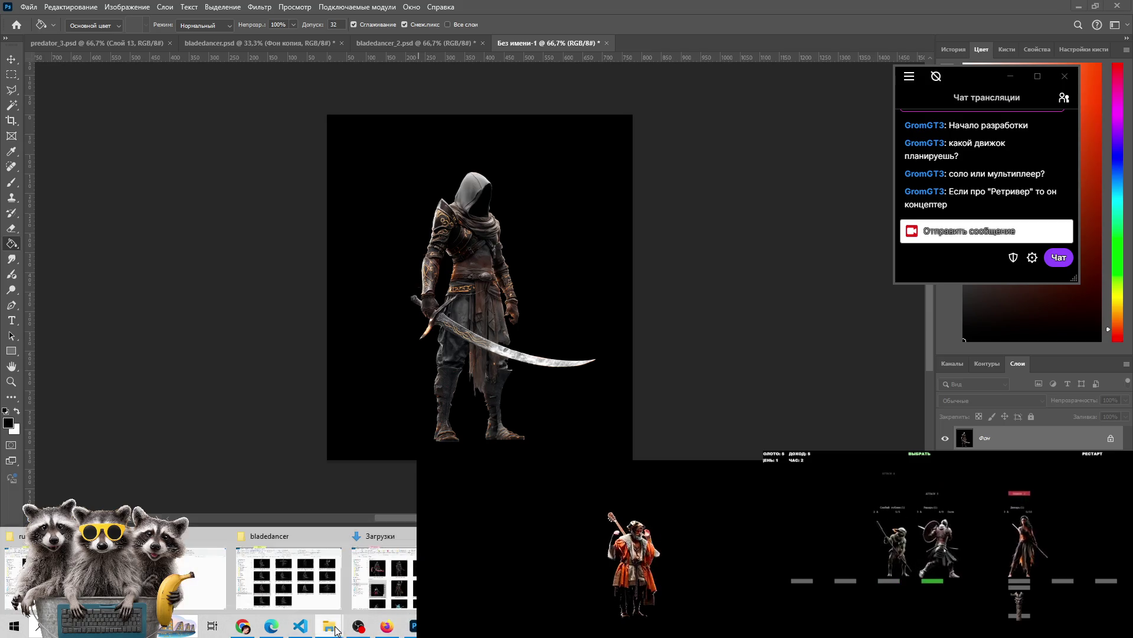
Shift the swordsman canvas right and zoom in to 100% on the figure
mouse_move(463, 408)
mouse_down()
mouse_move(303, 407)
mouse_move(724, 408)
mouse_move(615, 407)
mouse_move(597, 426)
mouse_move(597, 408)
mouse_up()
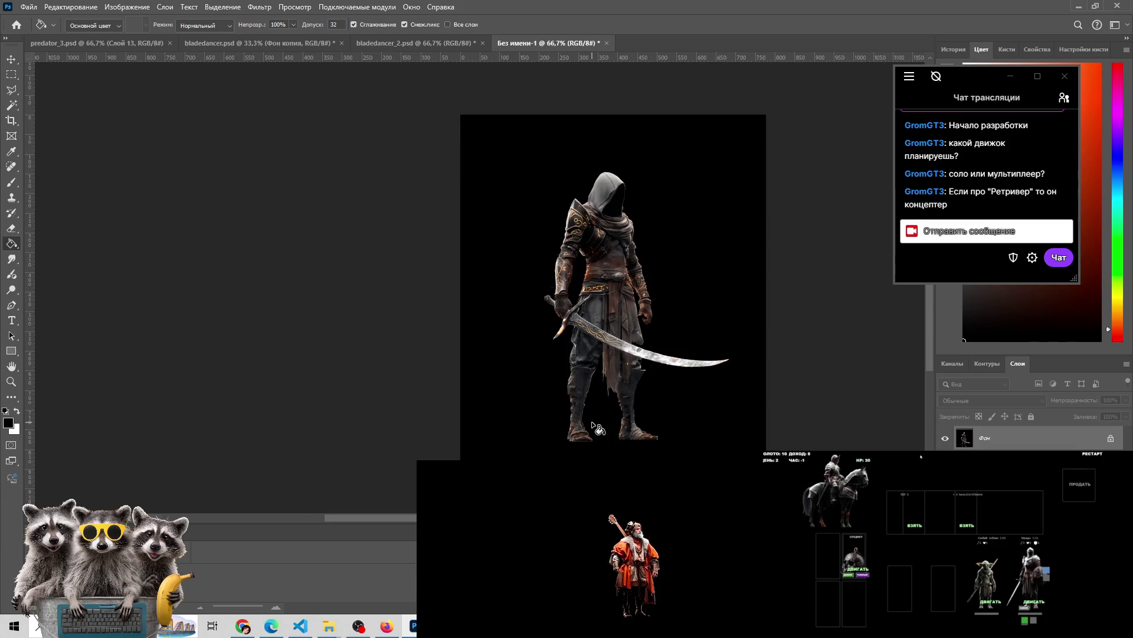
key(z)
click(590, 423)
mouse_move(591, 423)
mouse_down()
mouse_move(590, 401)
mouse_move(591, 432)
mouse_up()
scroll(590, 413, left, 5)
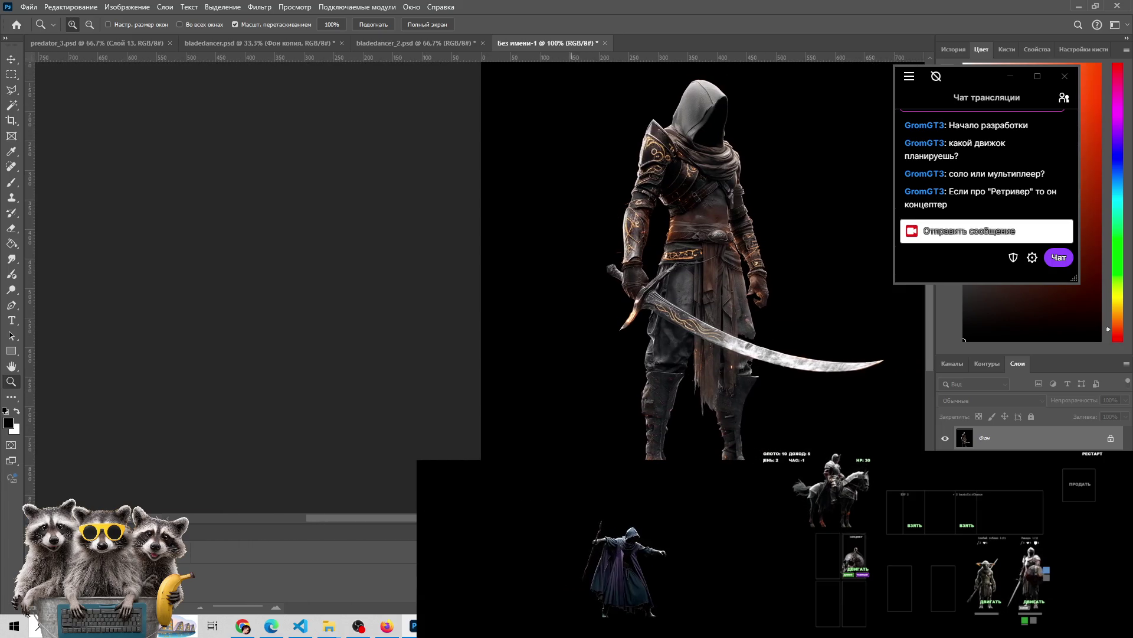
mouse_move(330, 624)
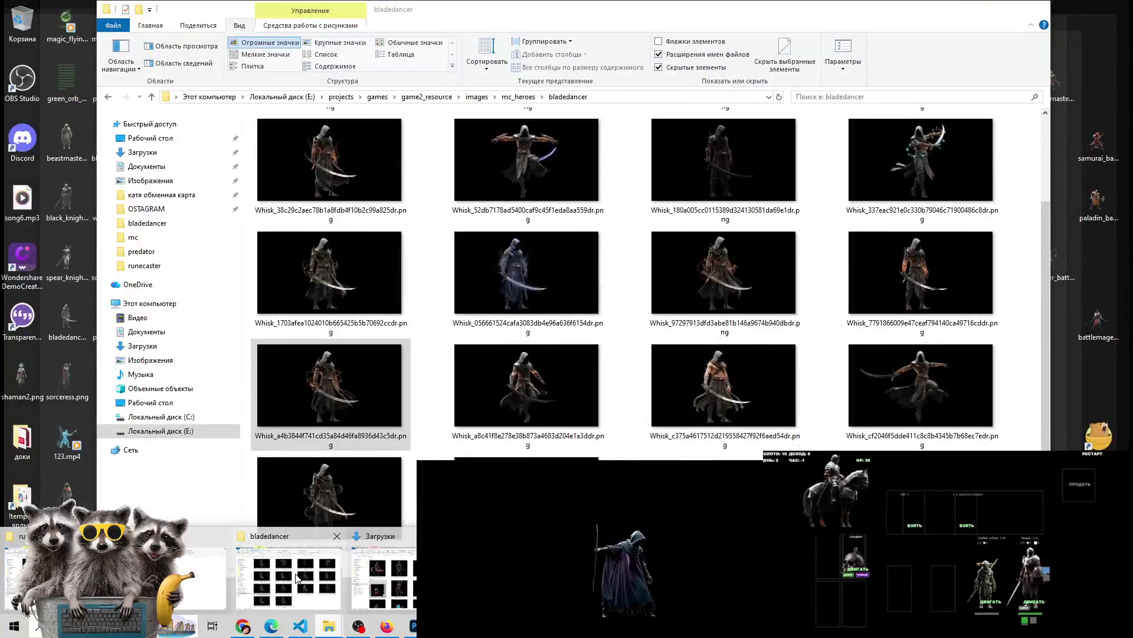
Open the blue hooded blade-dancer PNG from the bladedancer folder in the photo viewer over Photoshop
click(295, 580)
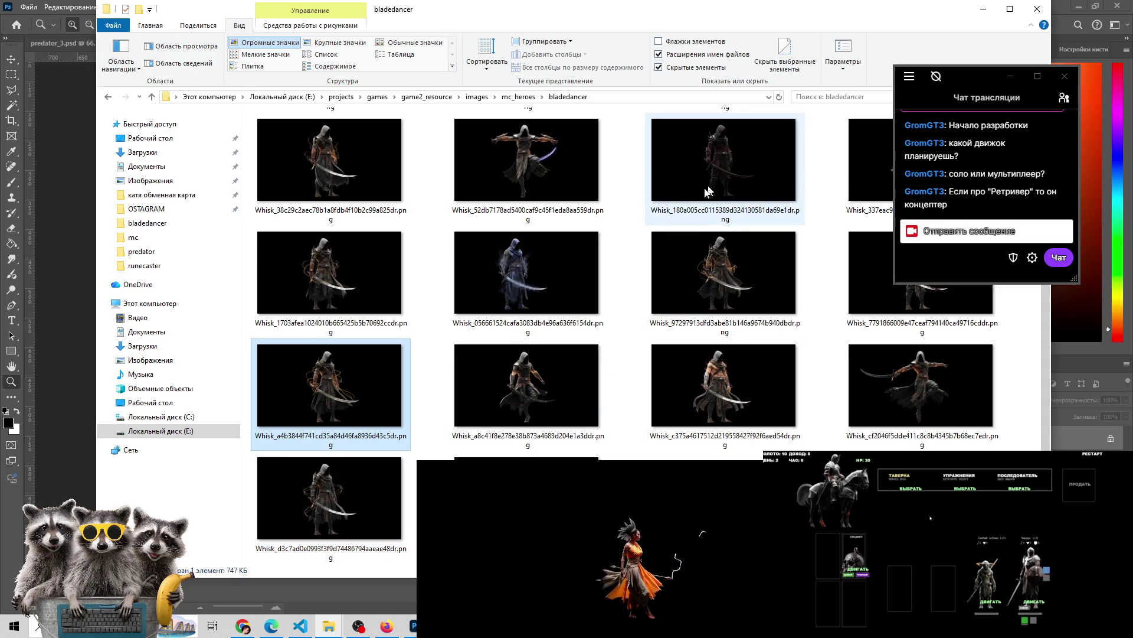
double_click(505, 271)
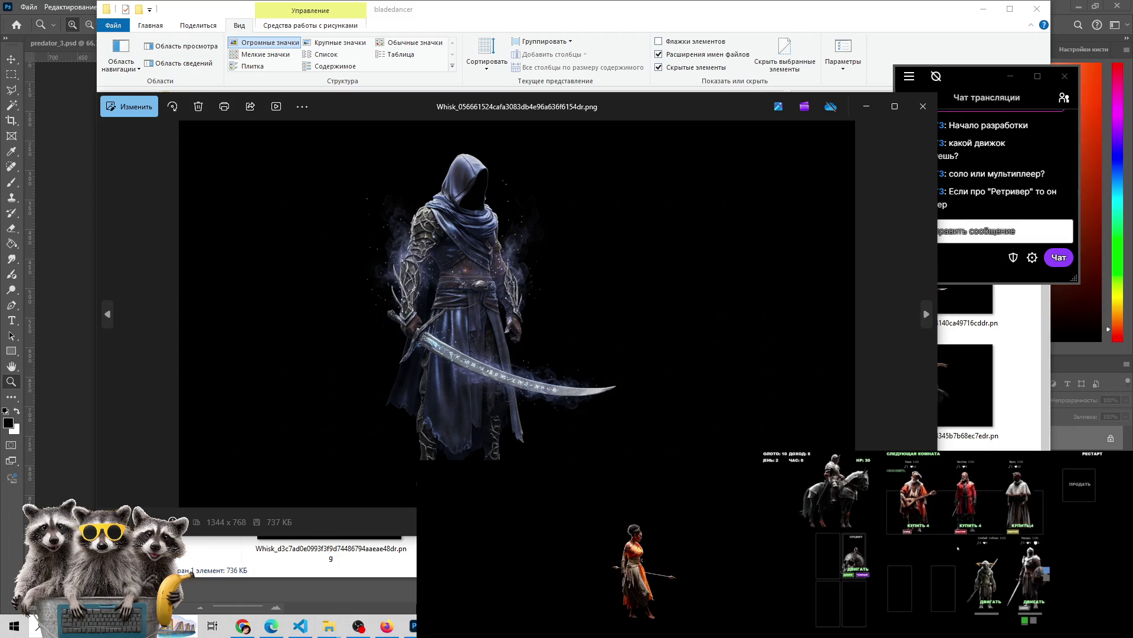
key(alt+Tab)
key(alt+Tab)
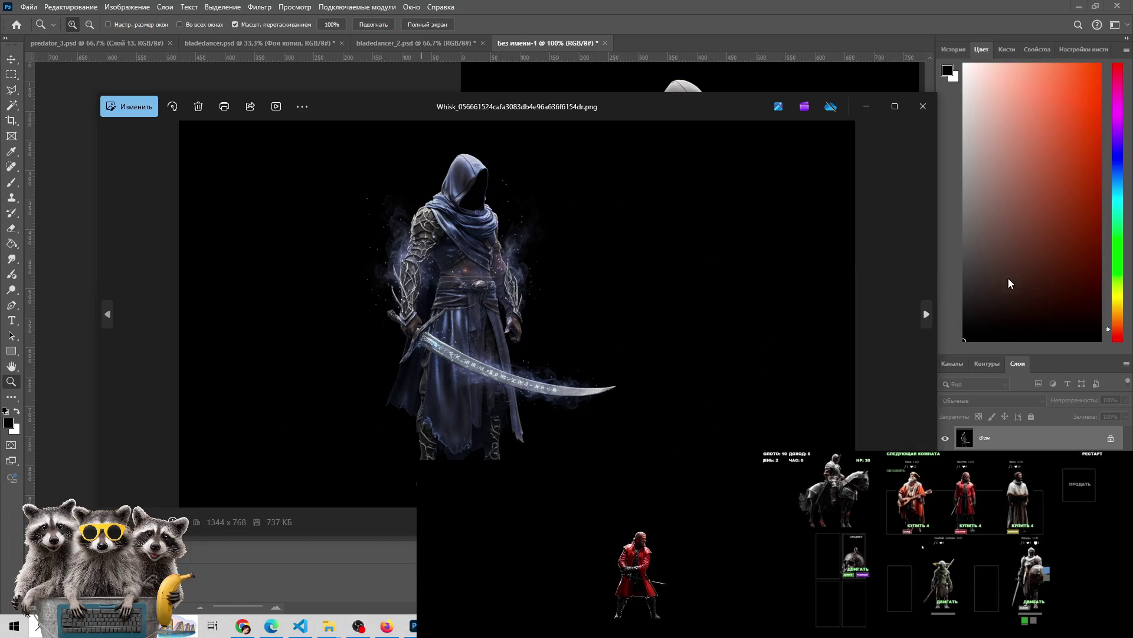
Resize the Photos viewer and place it top-left beside the brown hooded warrior canvas
drag(701, 300, 595, 300)
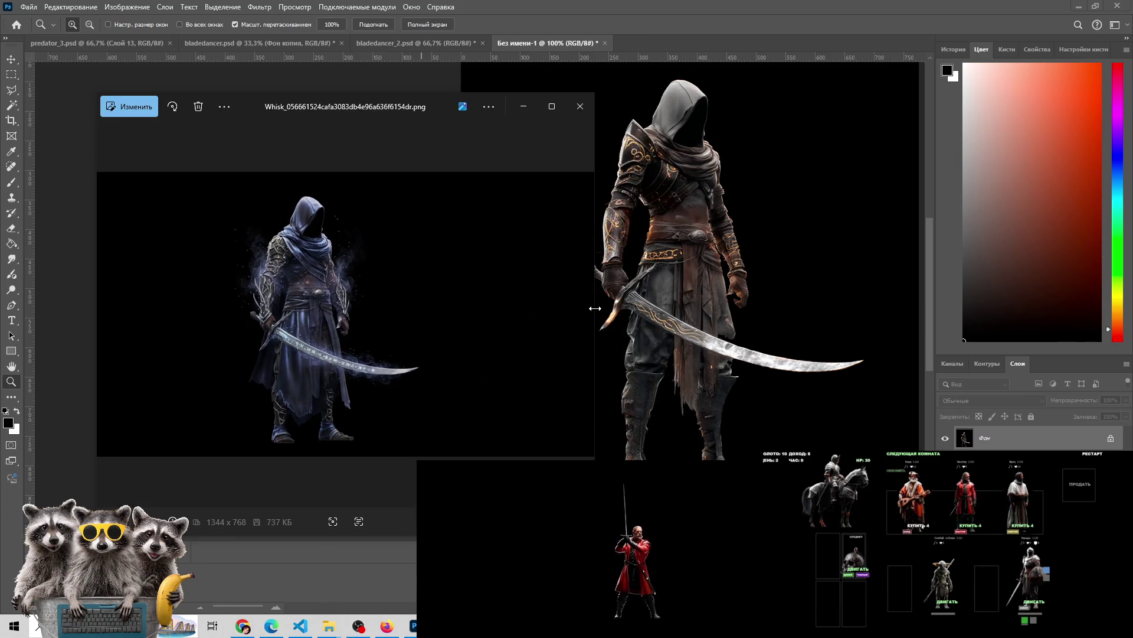
drag(434, 109, 387, 61)
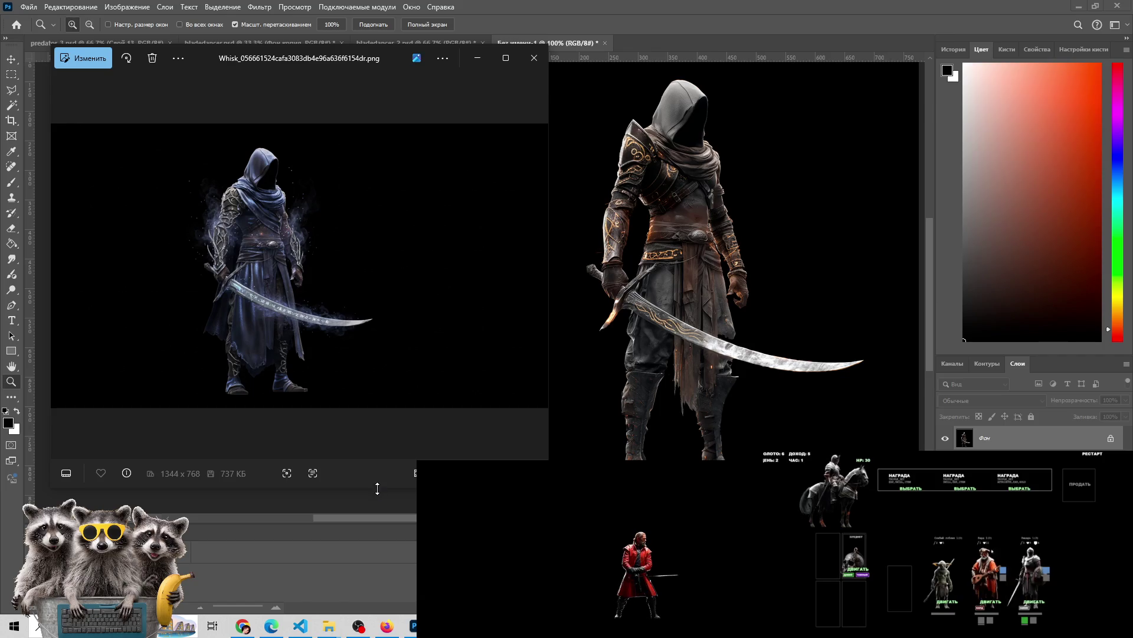
drag(551, 375, 576, 376)
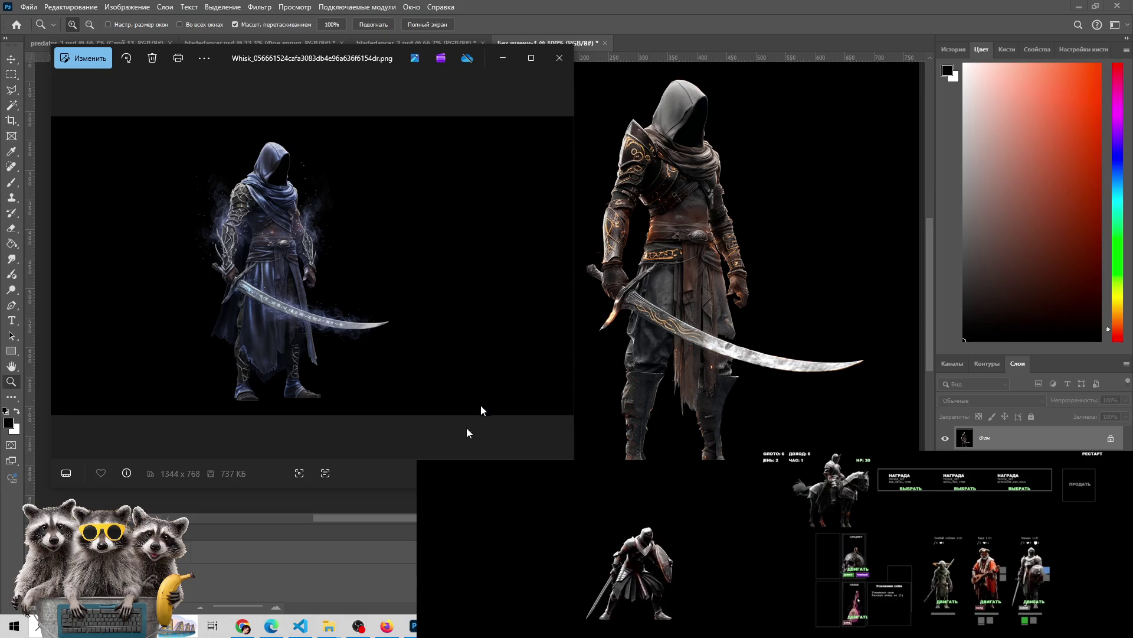
click(242, 626)
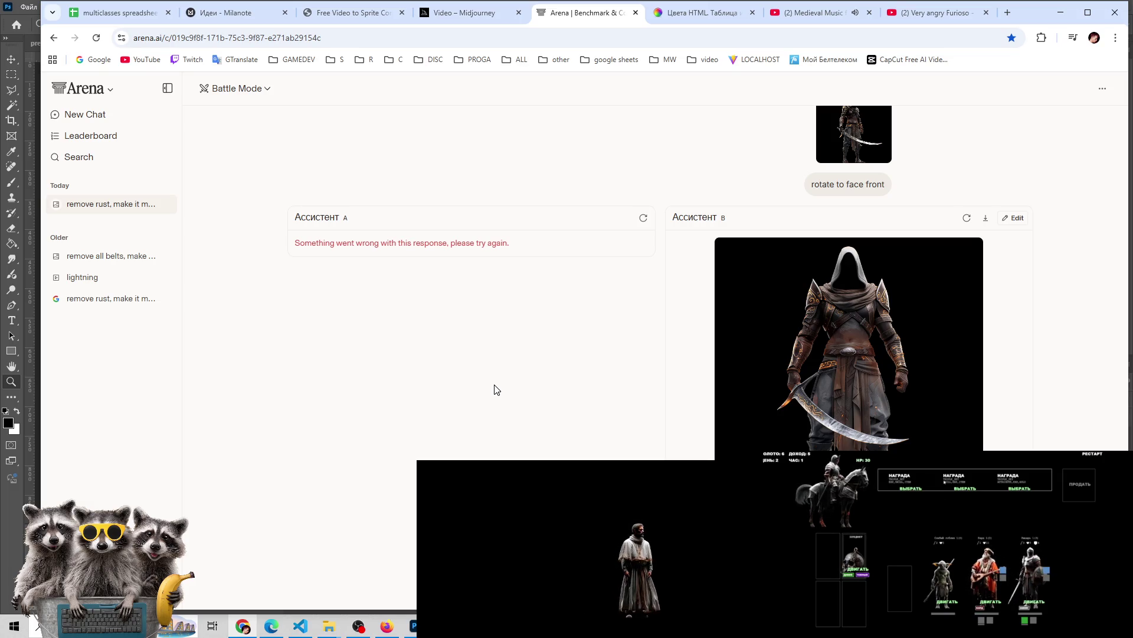
Download Assistant B's front-facing hooded warrior image from Arena, then return to the side-by-side comparison
key(alt+Tab)
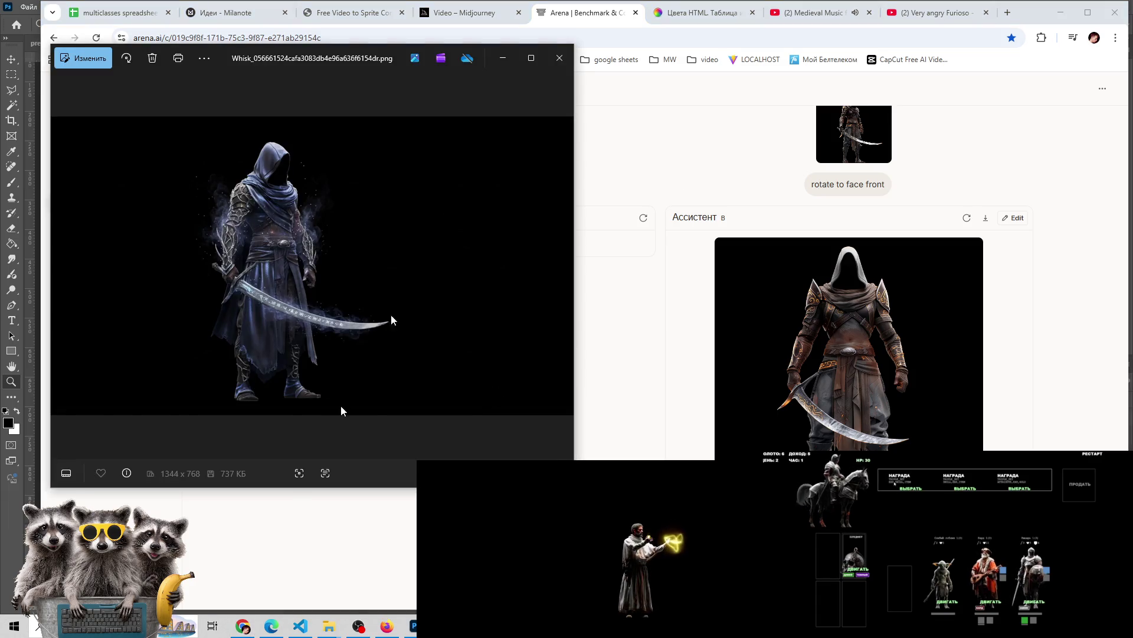
key(alt+Tab)
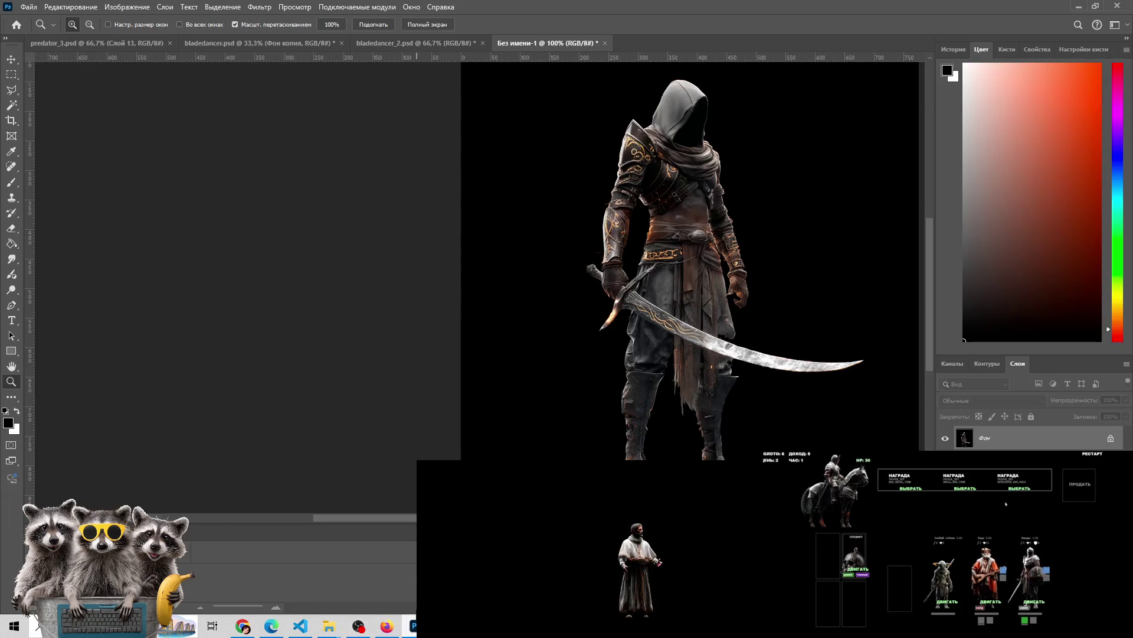
click(413, 626)
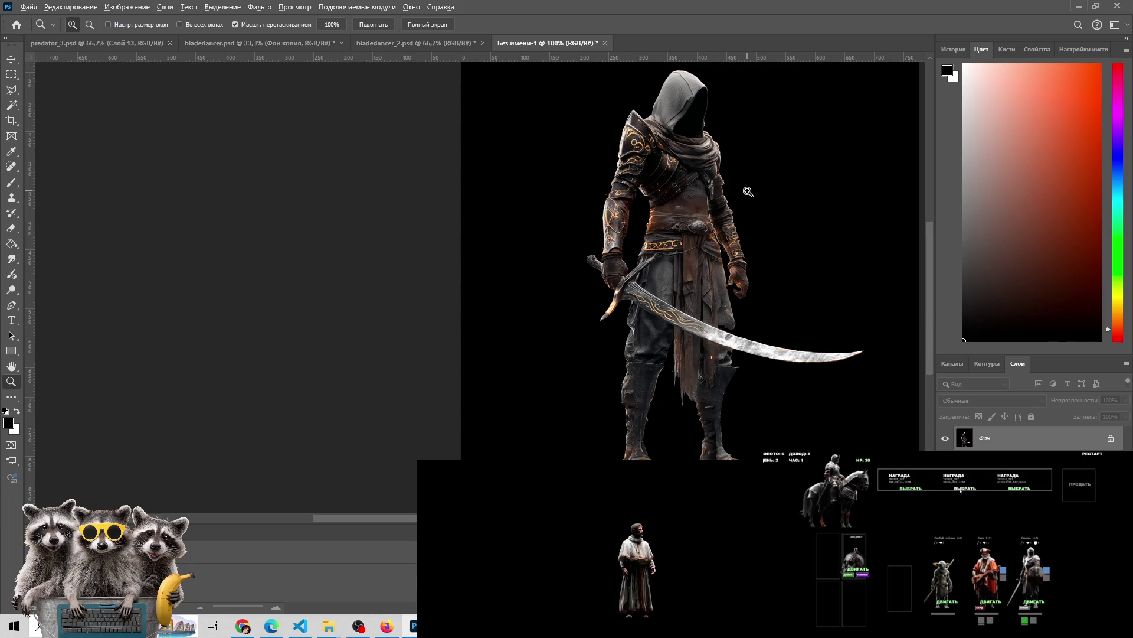
key(alt+Tab)
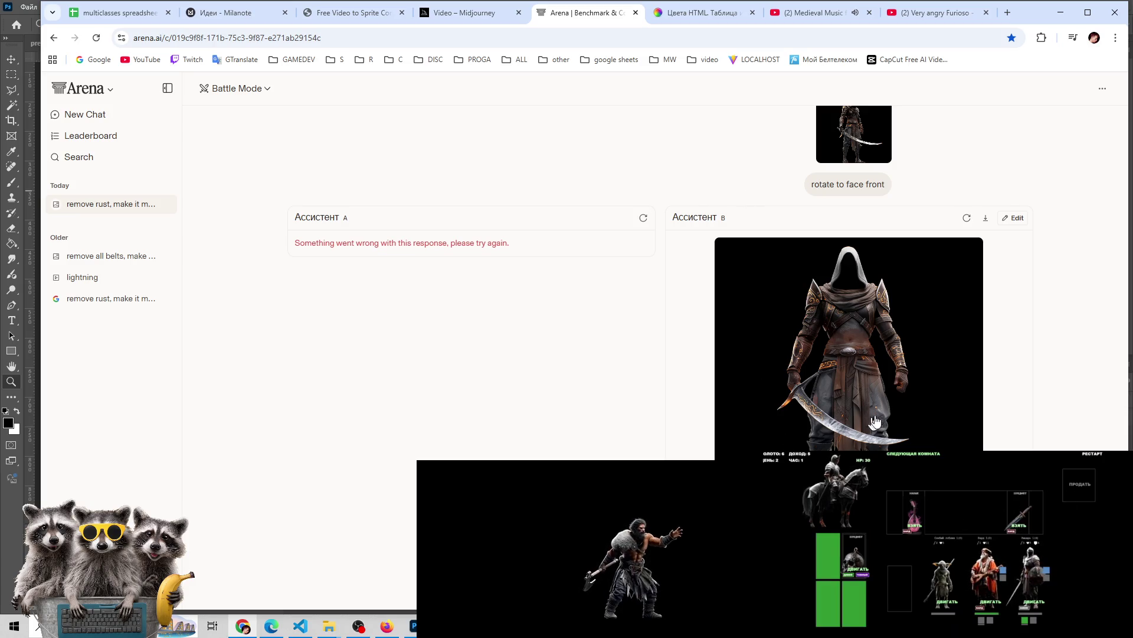
scroll(882, 415, up, 3)
scroll(883, 415, down, 3)
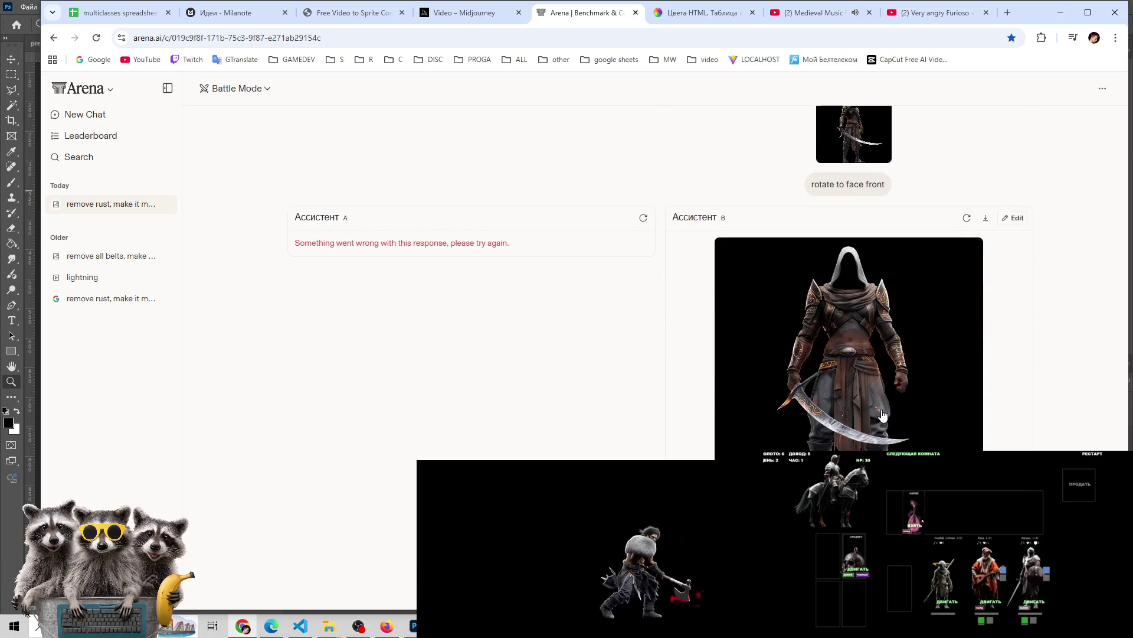
click(987, 223)
scroll(534, 243, up, 4)
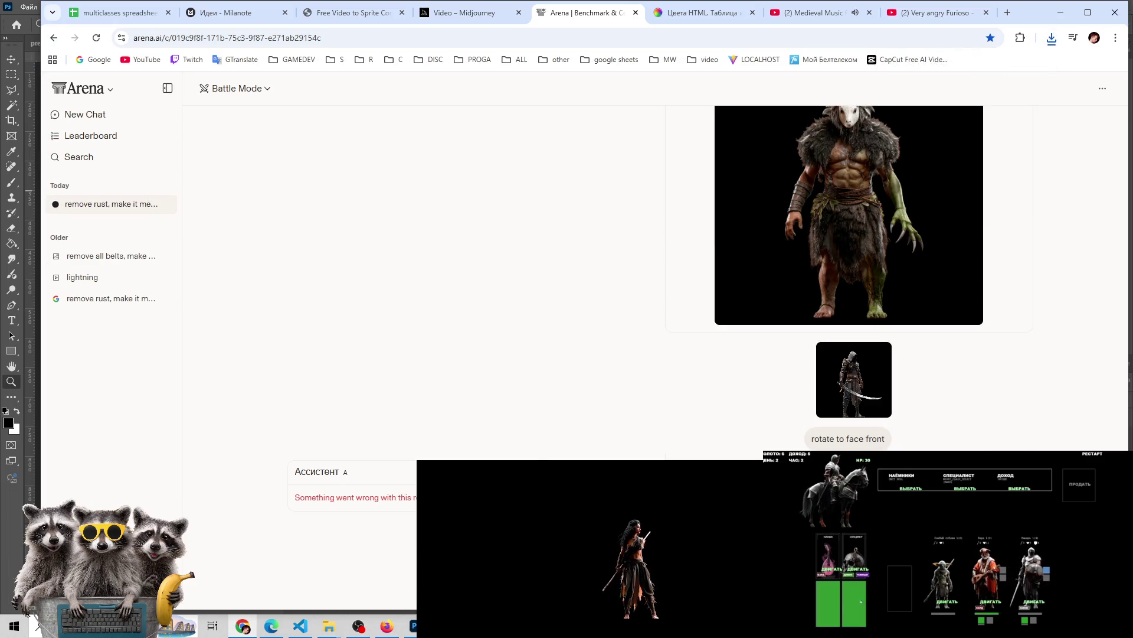
click(412, 627)
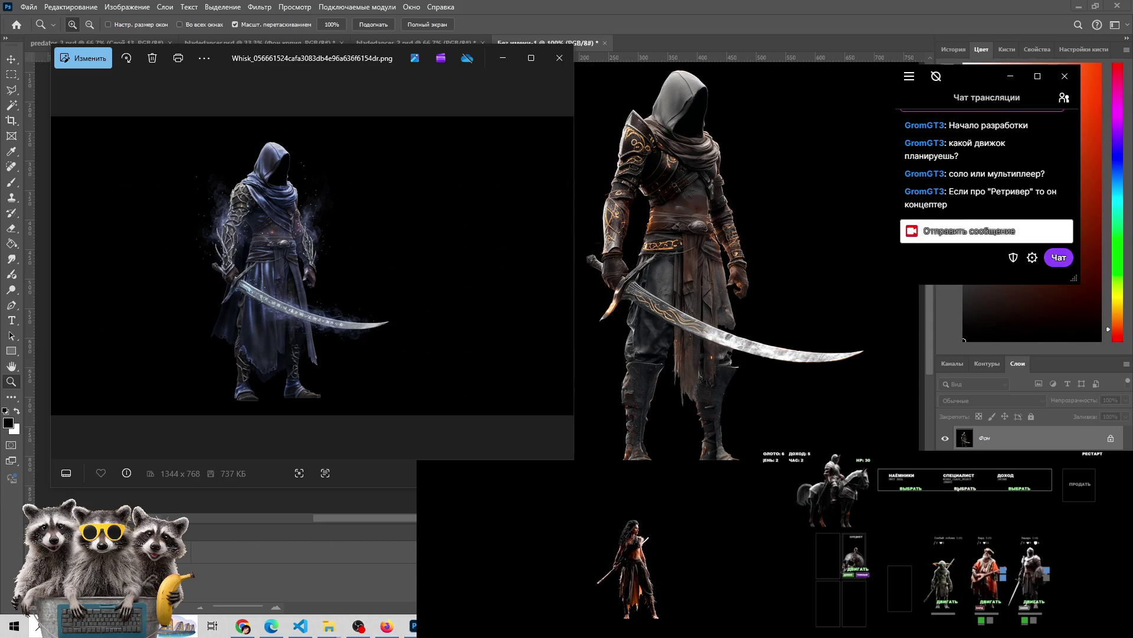
click(962, 489)
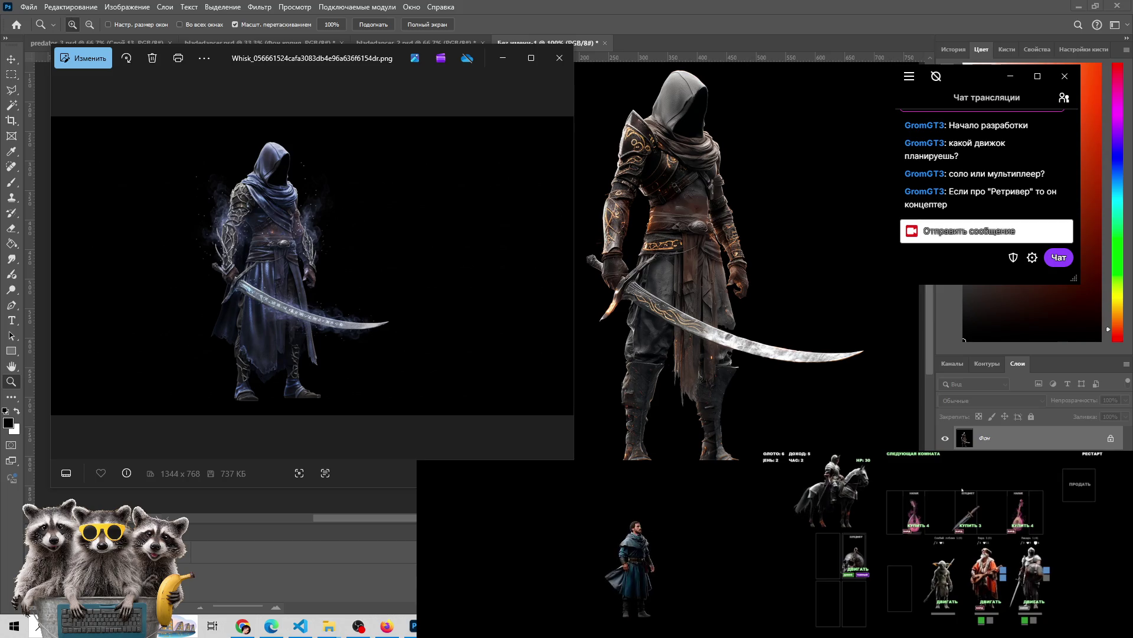
mouse_move(1011, 561)
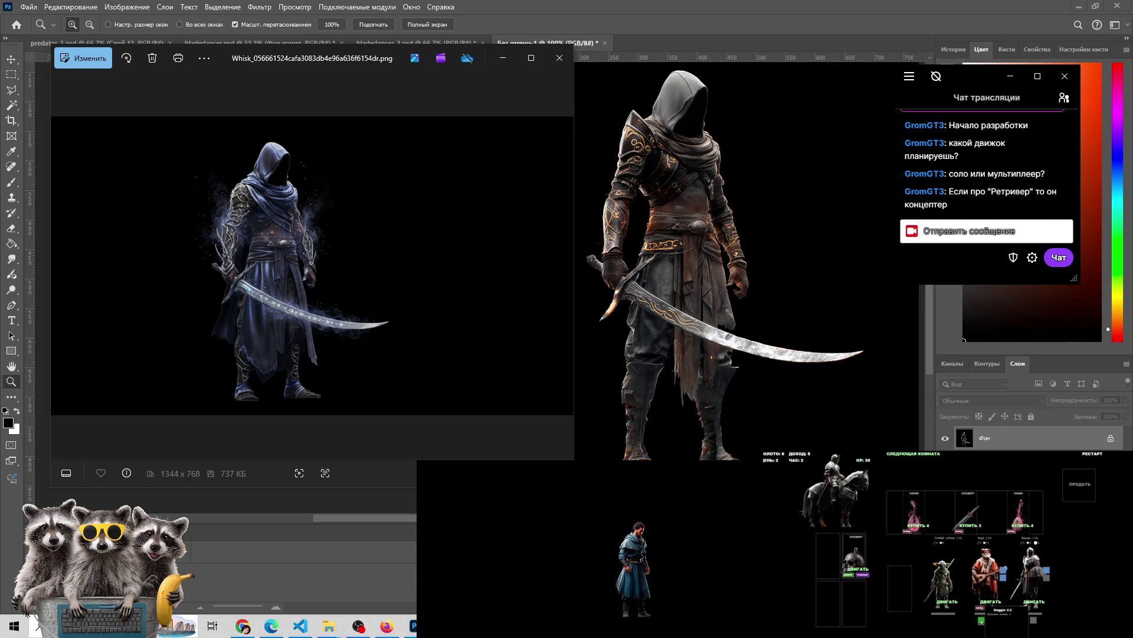
mouse_move(968, 513)
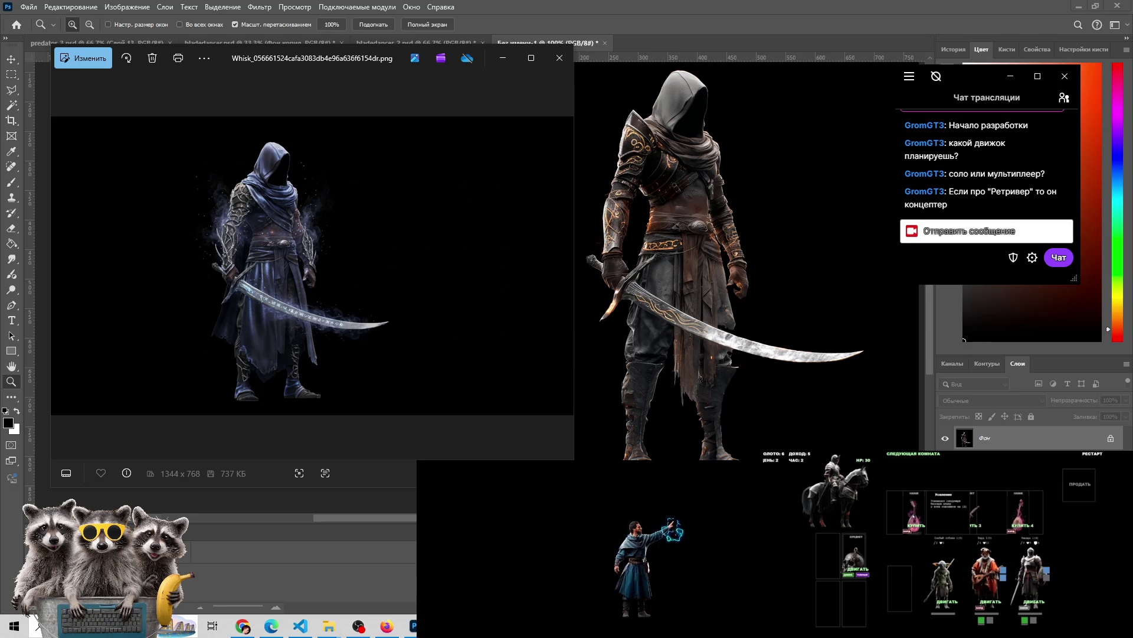
mouse_move(914, 510)
mouse_down()
mouse_move(829, 557)
mouse_move(829, 602)
mouse_move(828, 557)
mouse_up()
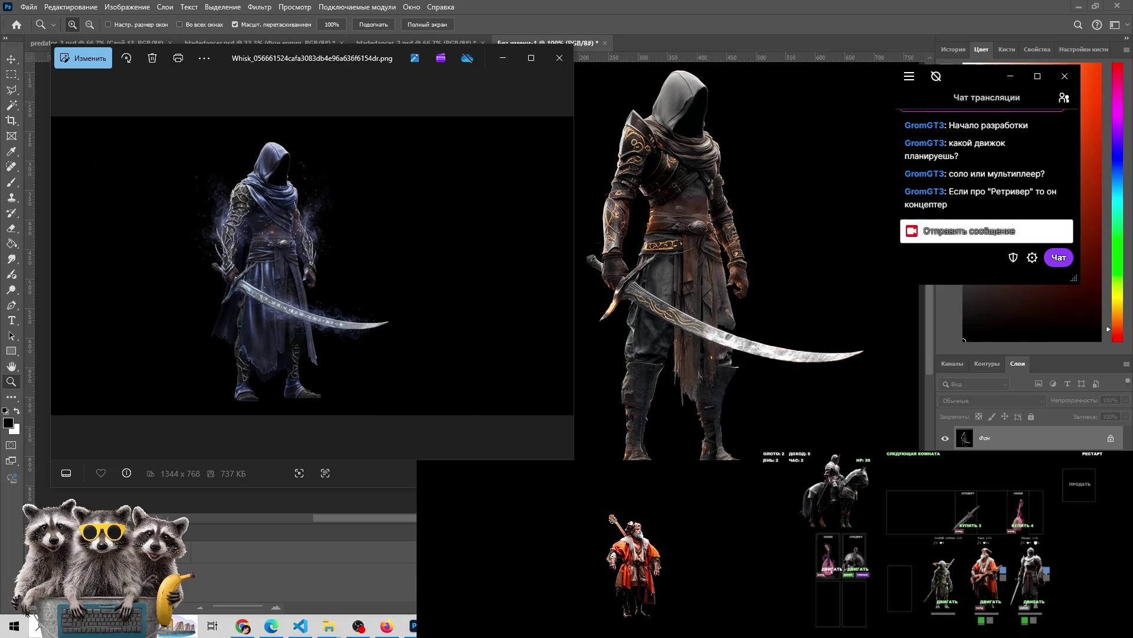
click(832, 569)
click(855, 603)
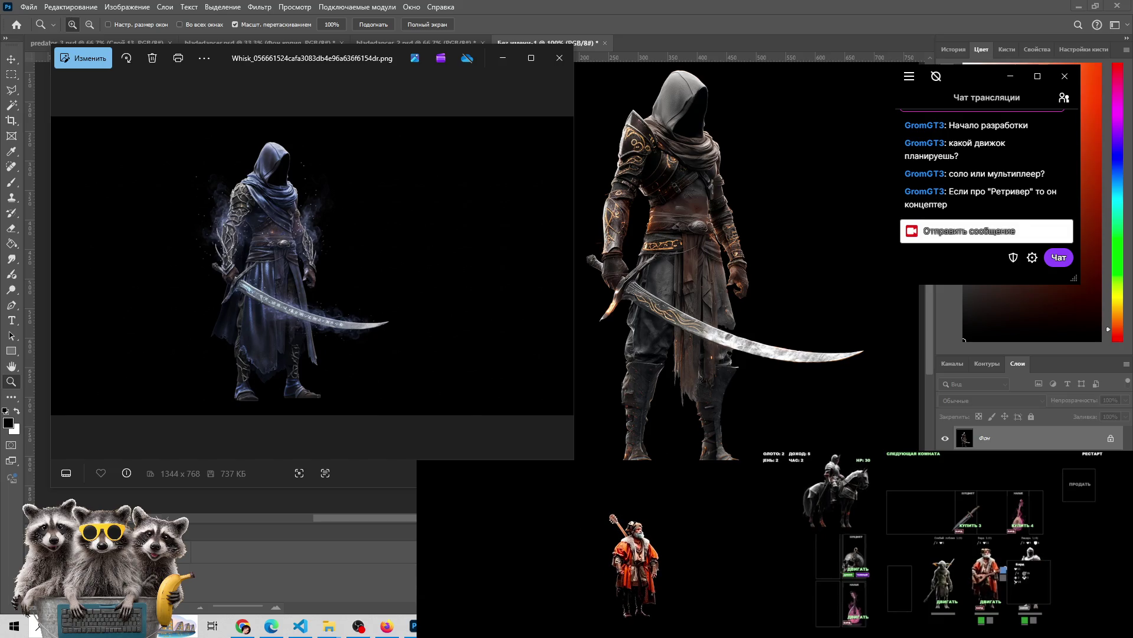
click(855, 603)
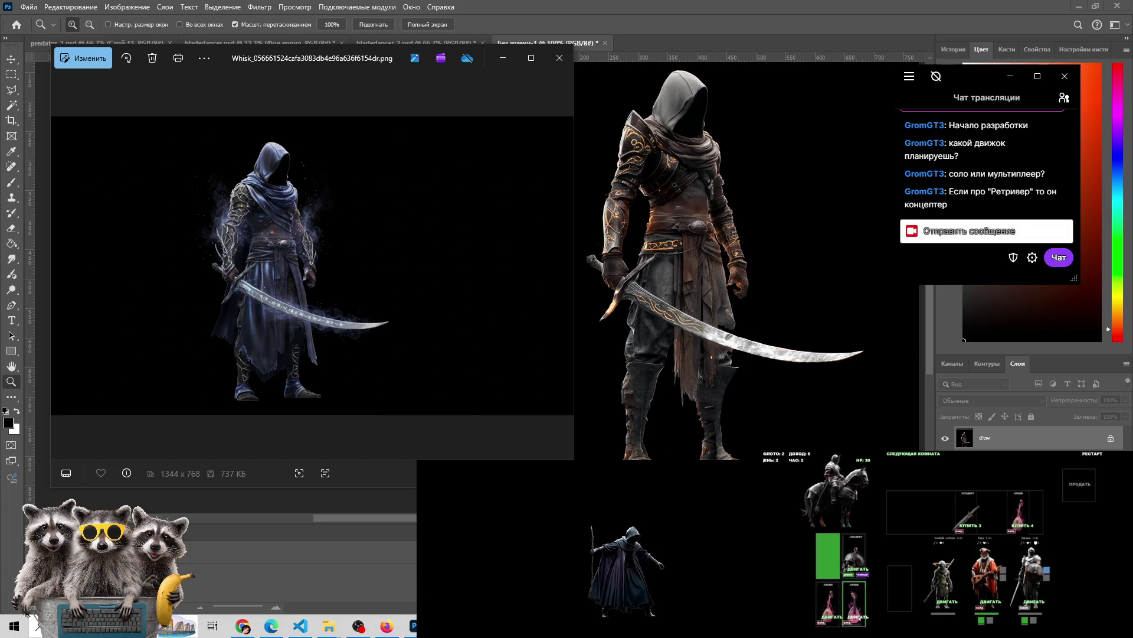
click(855, 604)
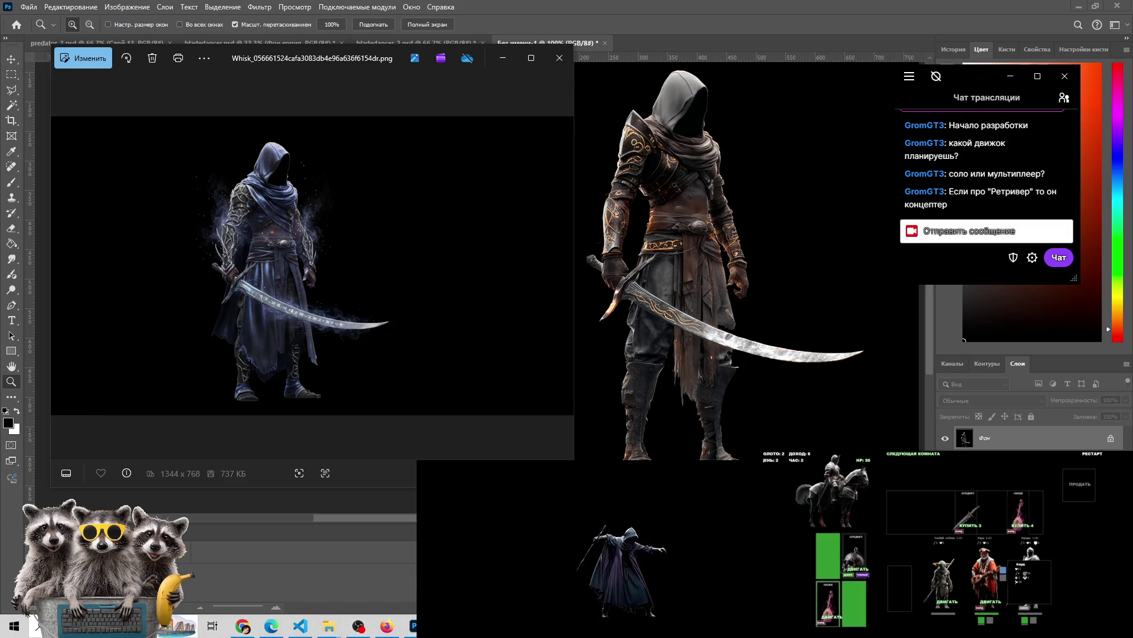
click(921, 454)
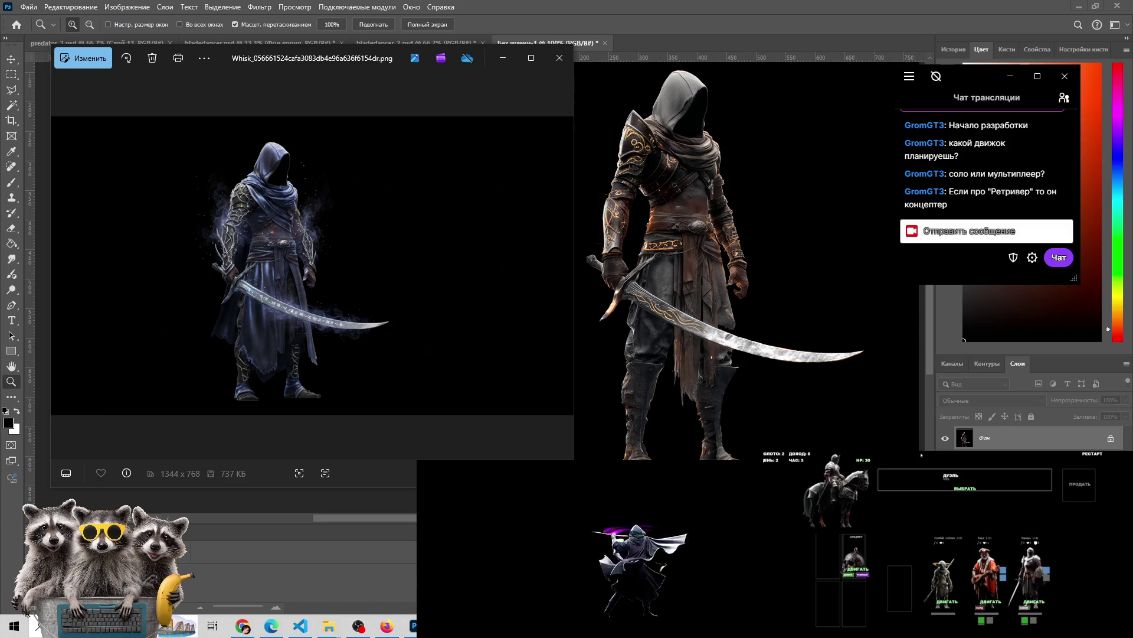
click(966, 489)
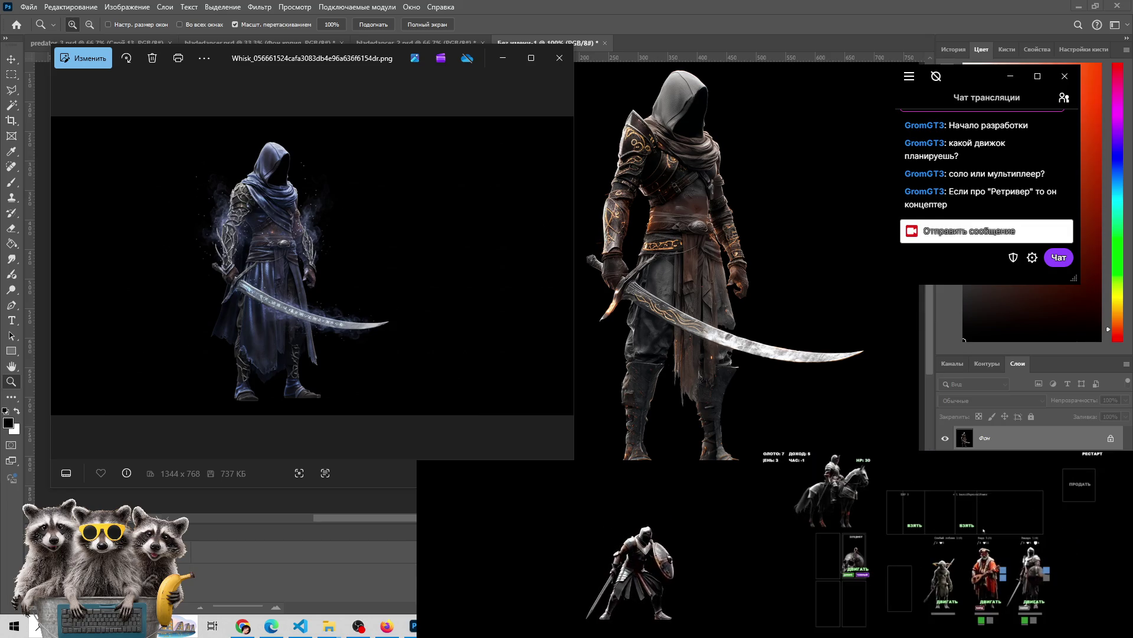
click(969, 524)
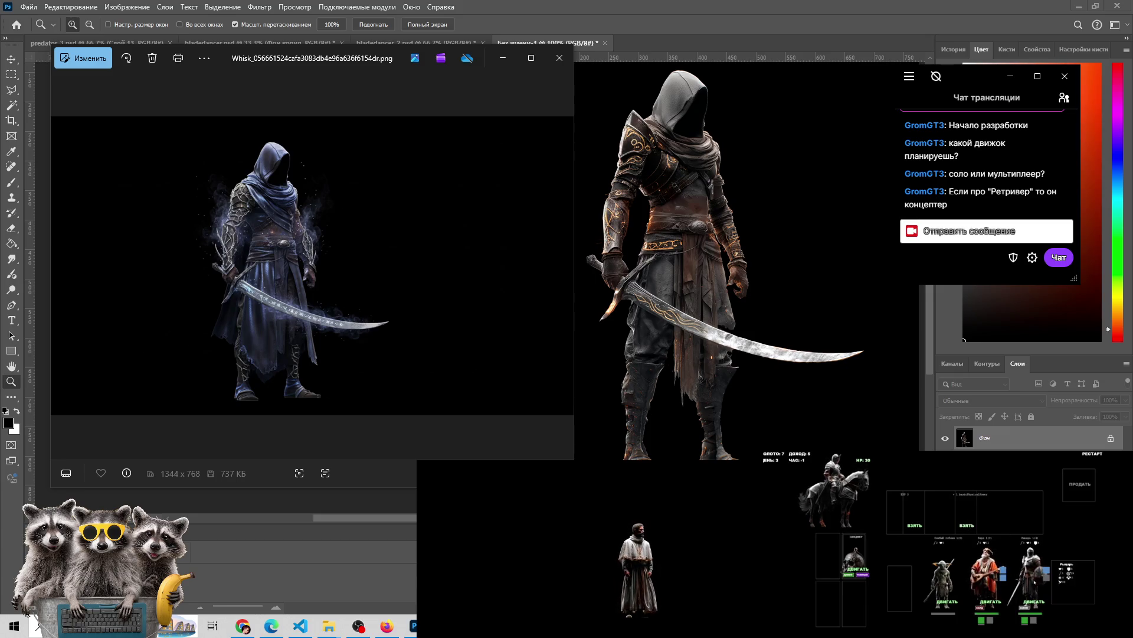
click(918, 527)
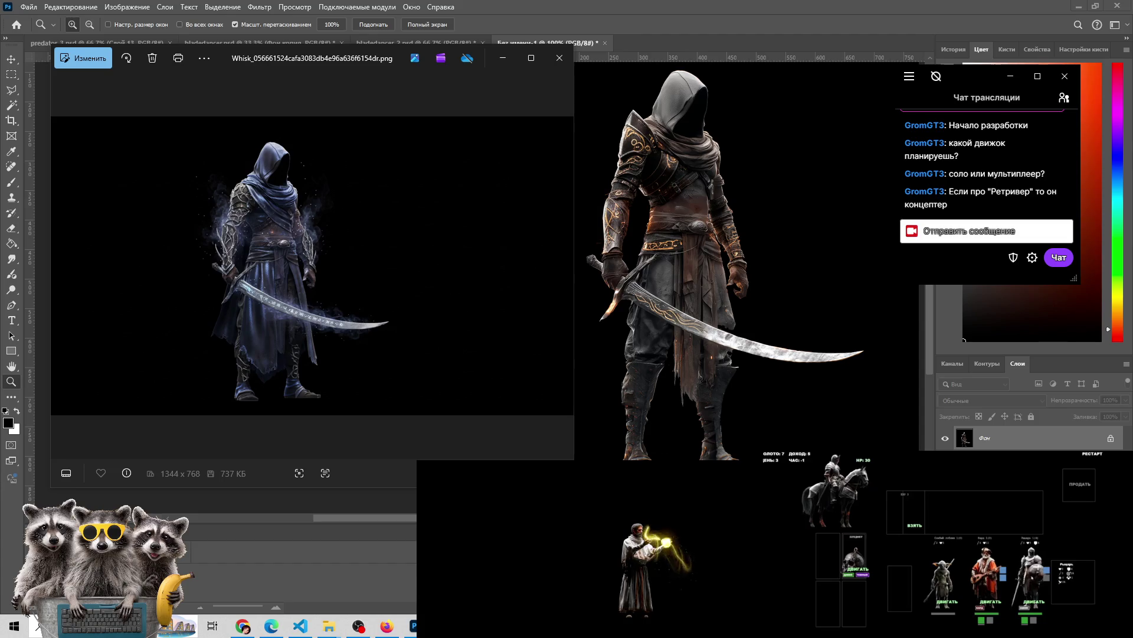
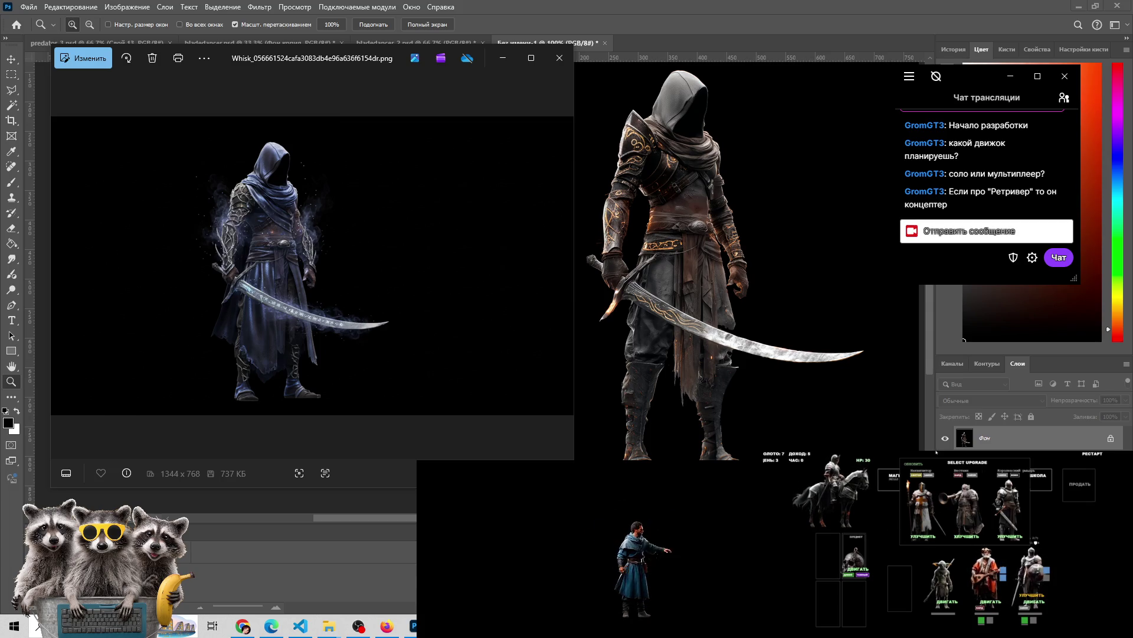
Reroll the offered units, recruit the red samurai into the party, and proceed to the next room
mouse_move(946, 471)
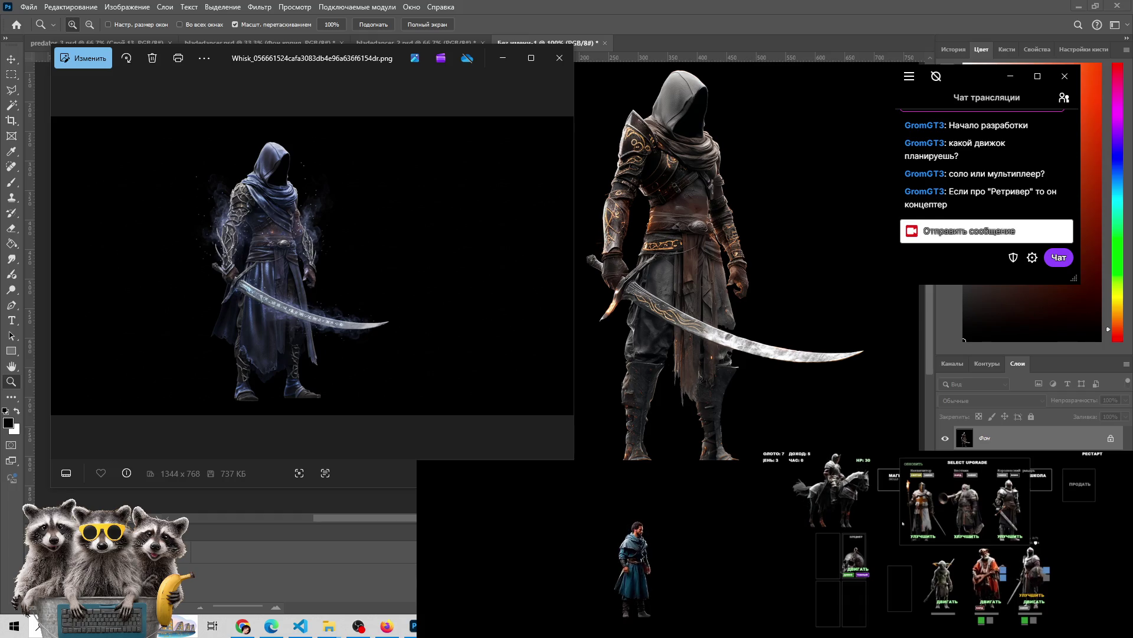
mouse_move(983, 470)
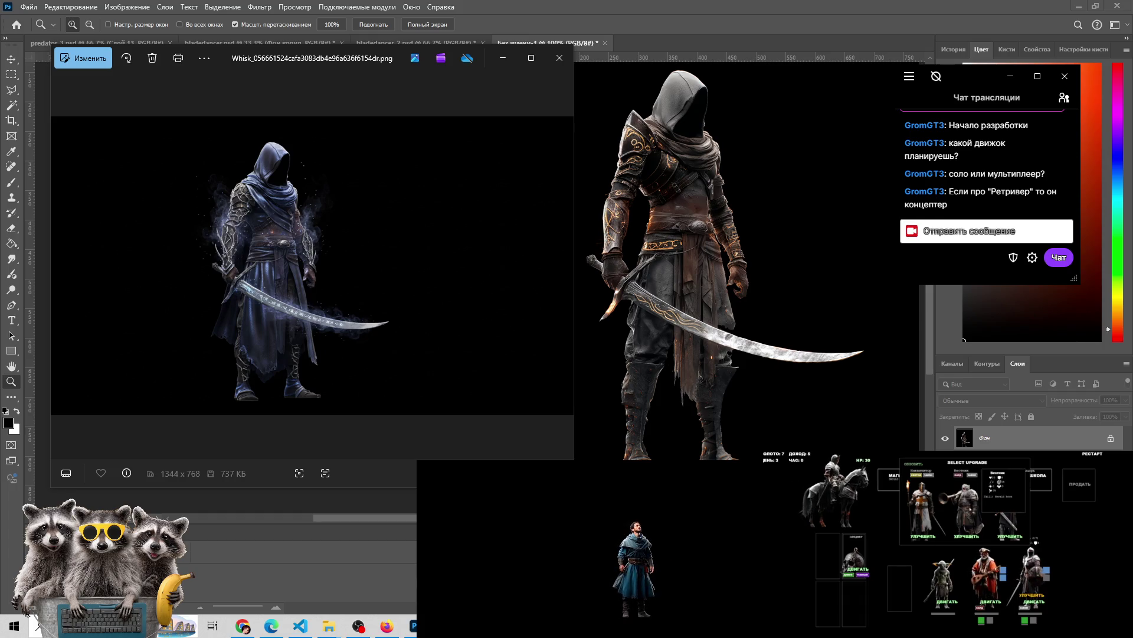
mouse_move(1025, 471)
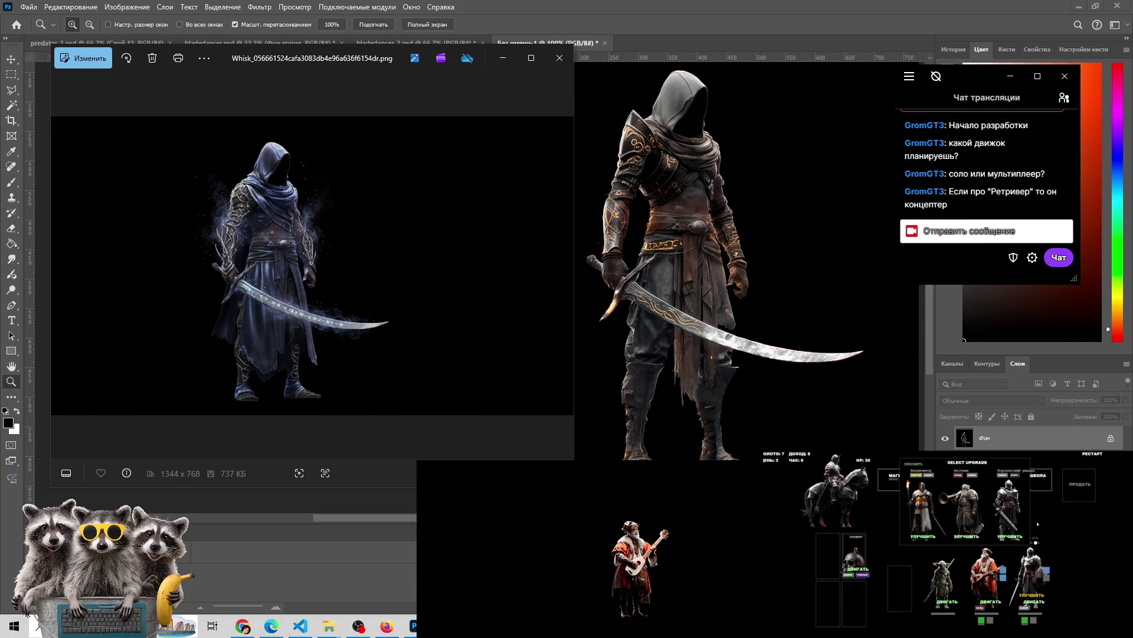
click(914, 463)
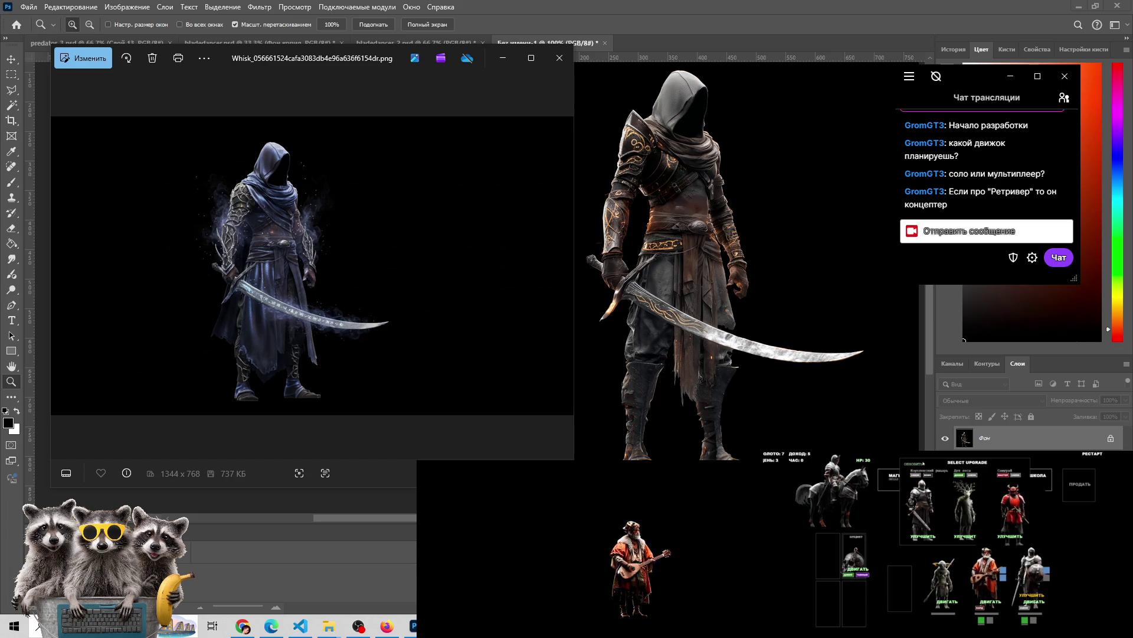
mouse_move(1010, 501)
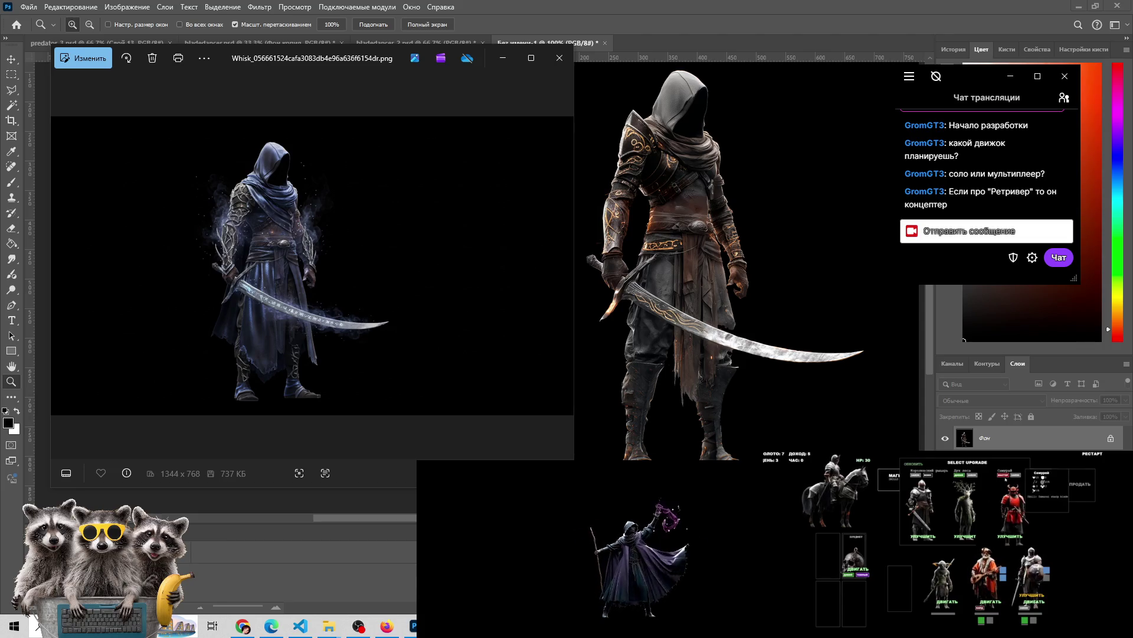
click(1012, 501)
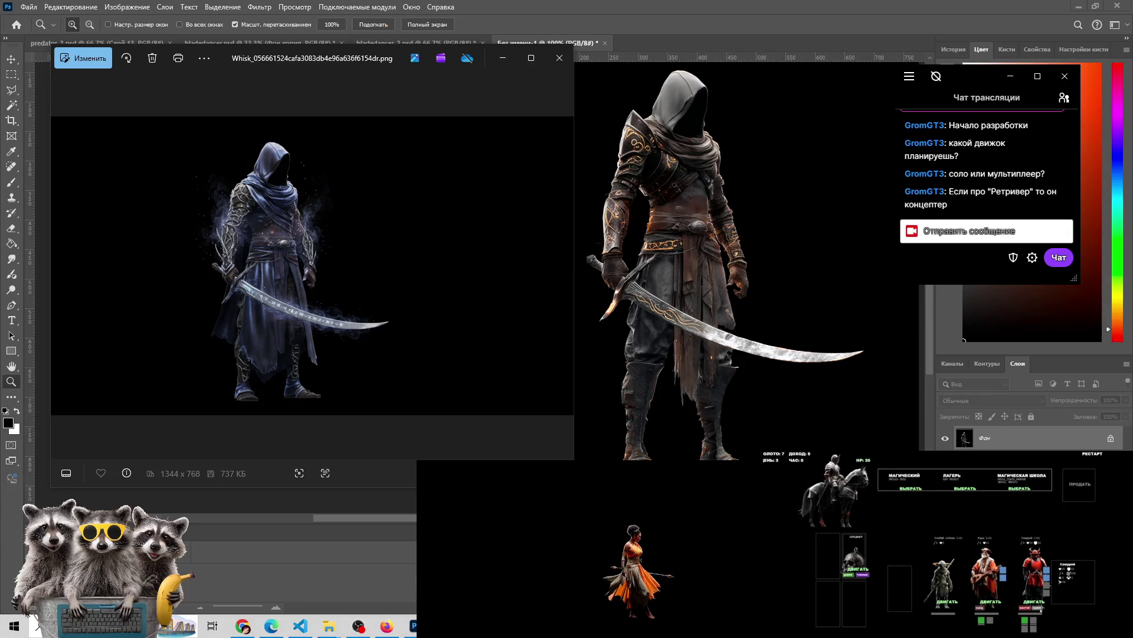
mouse_move(1026, 621)
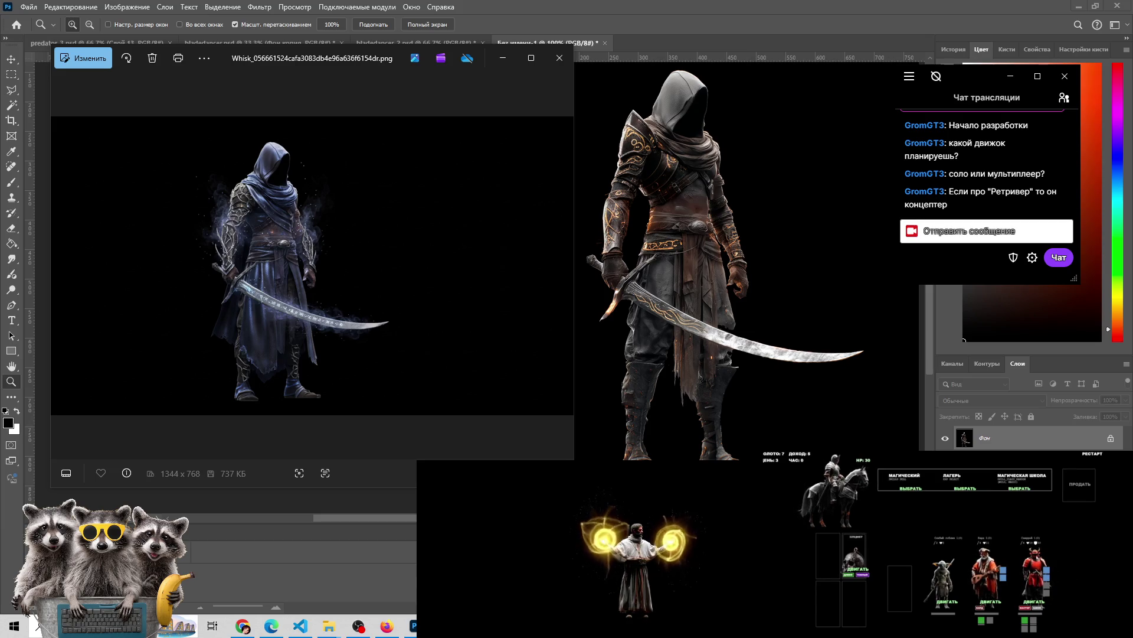
click(919, 491)
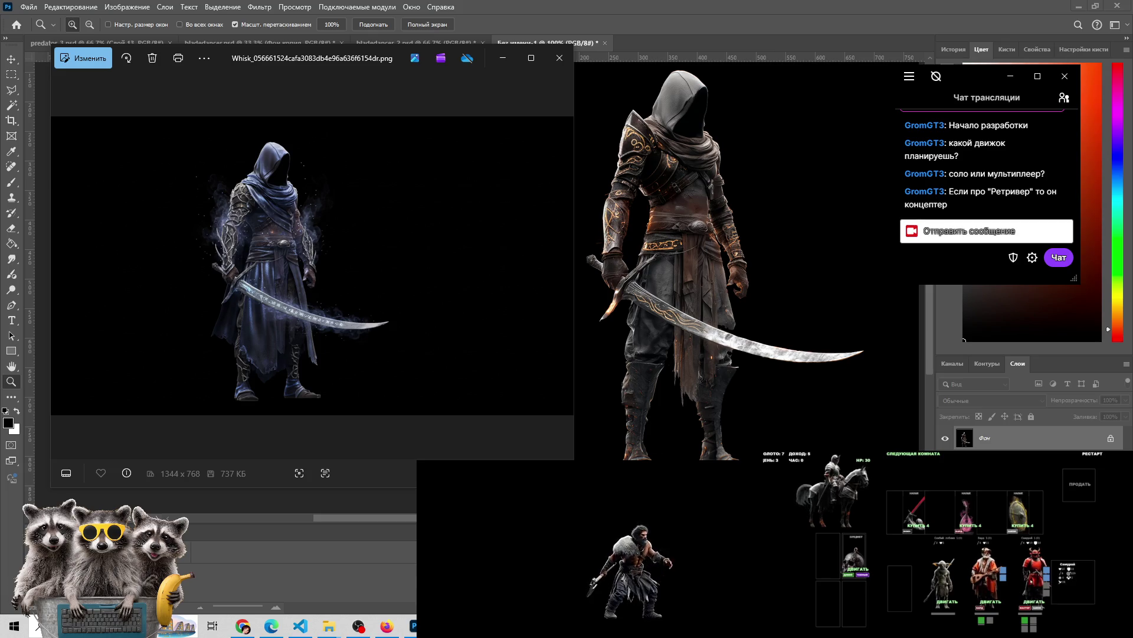
Buy shop items to merge them into an upgraded Укрепление and give it to the samurai
mouse_move(1024, 511)
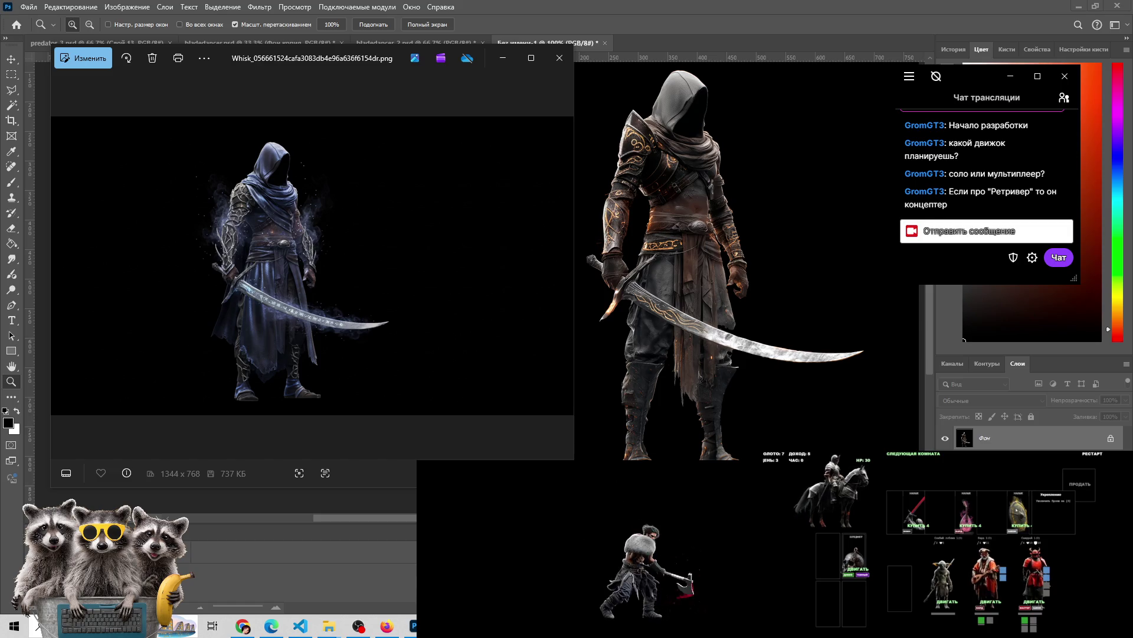
click(857, 569)
click(853, 600)
click(1025, 511)
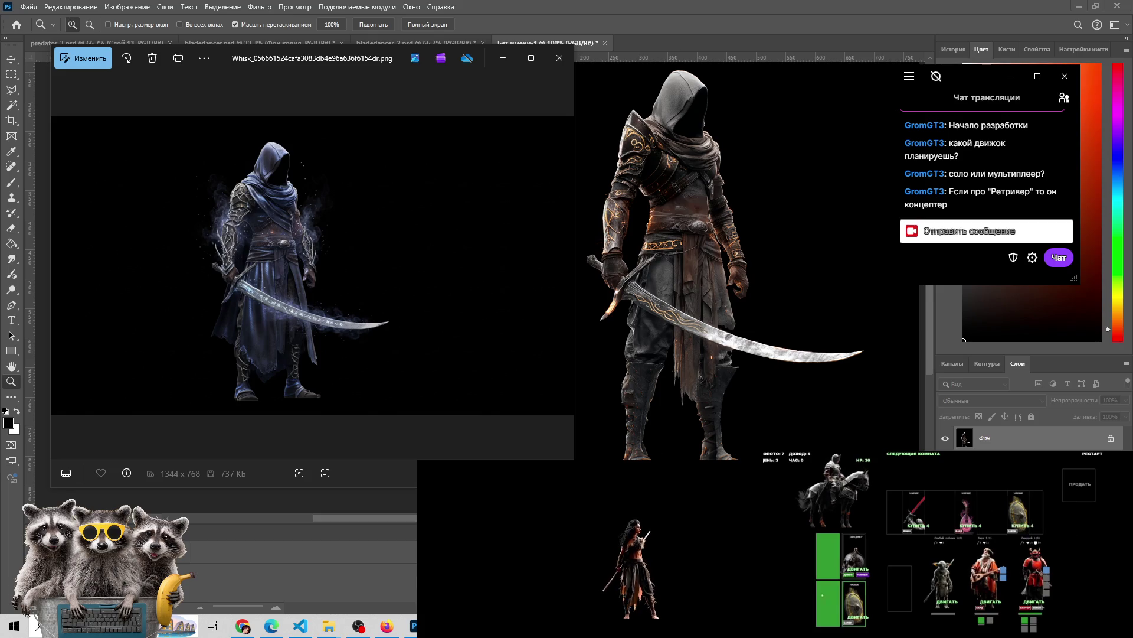
click(854, 602)
click(854, 602)
click(1034, 575)
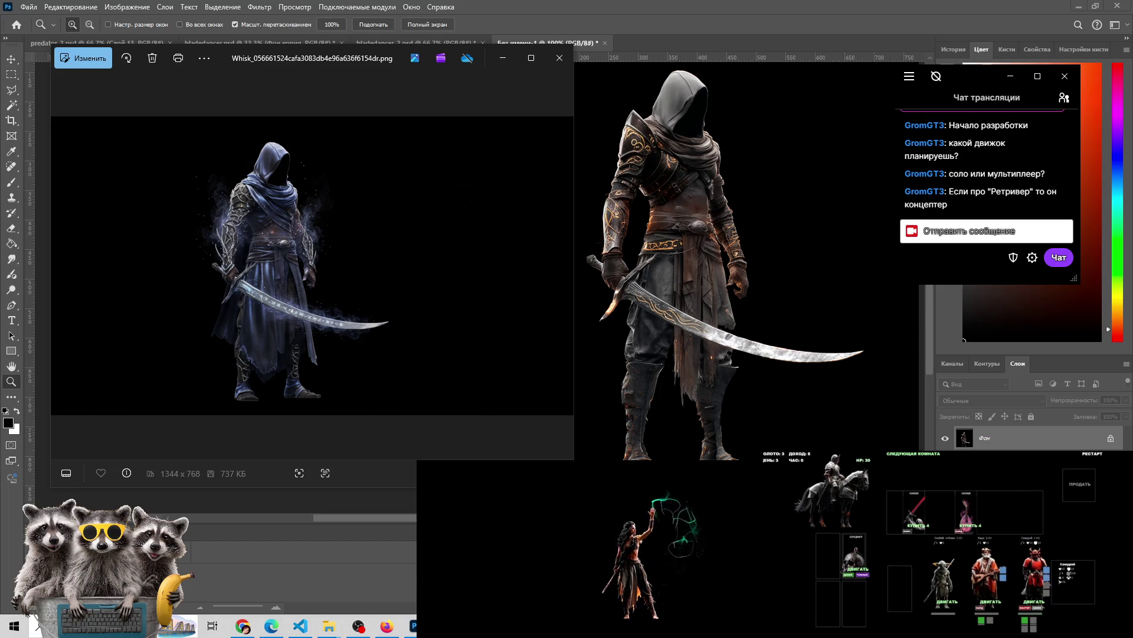
Leave the shop, choose the ПОДЗЕМЕЛЬЕ dungeon room, and fight the skeletons
click(933, 453)
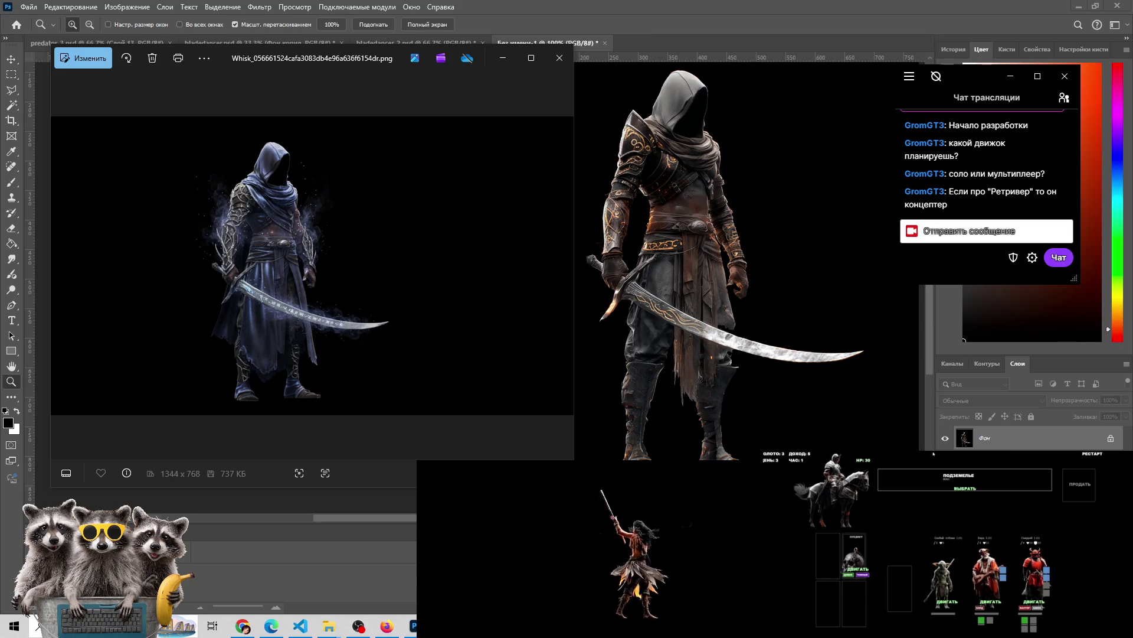
click(958, 489)
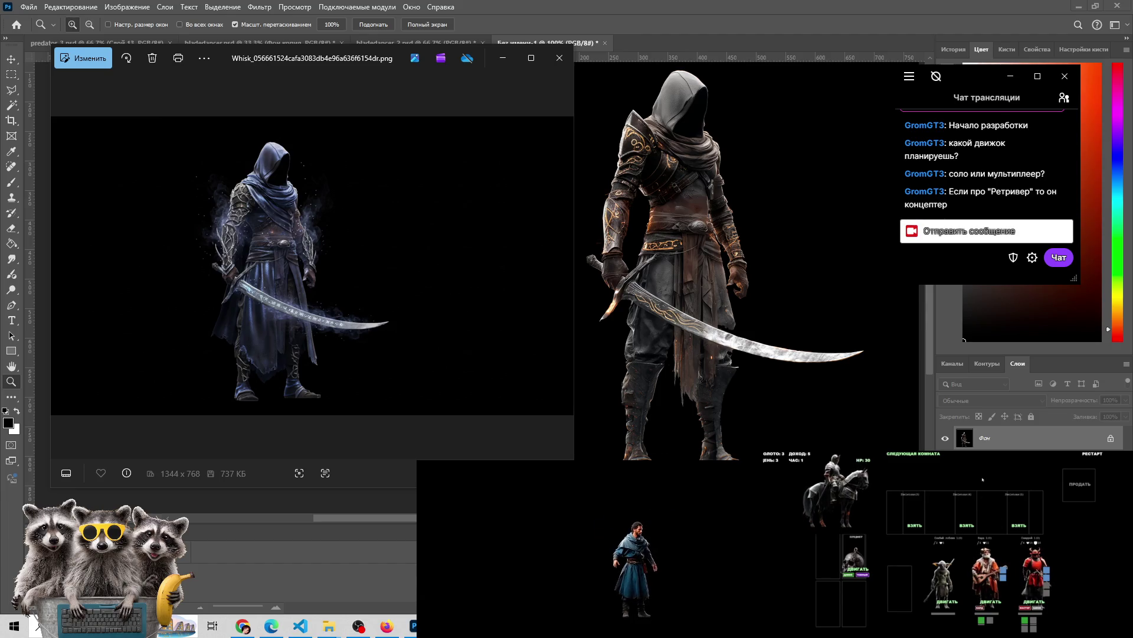
click(915, 527)
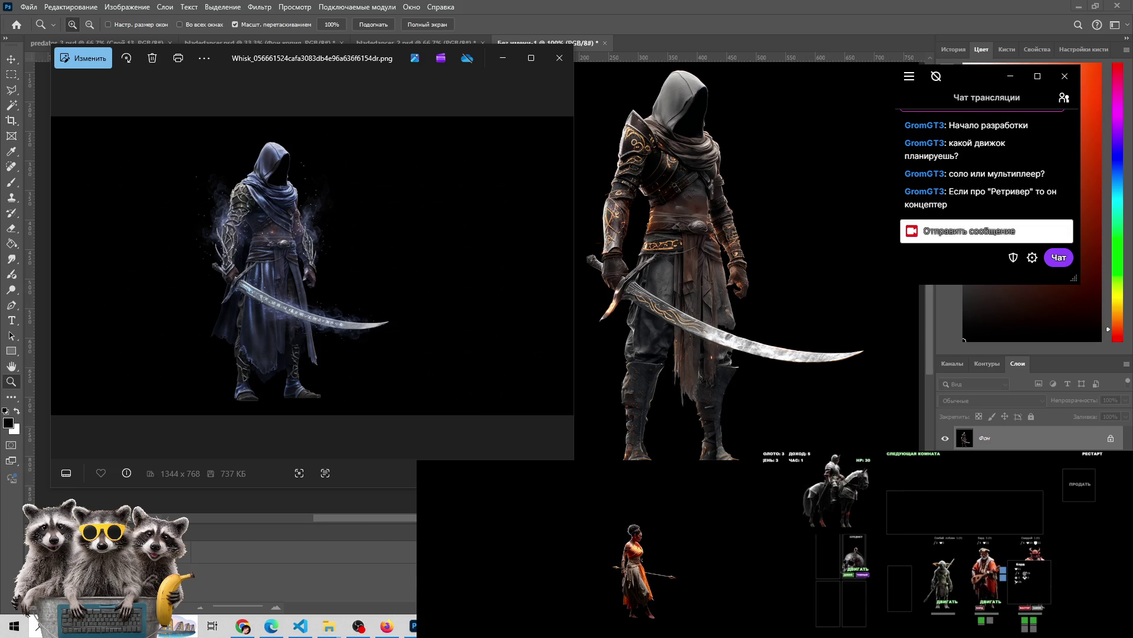
click(937, 454)
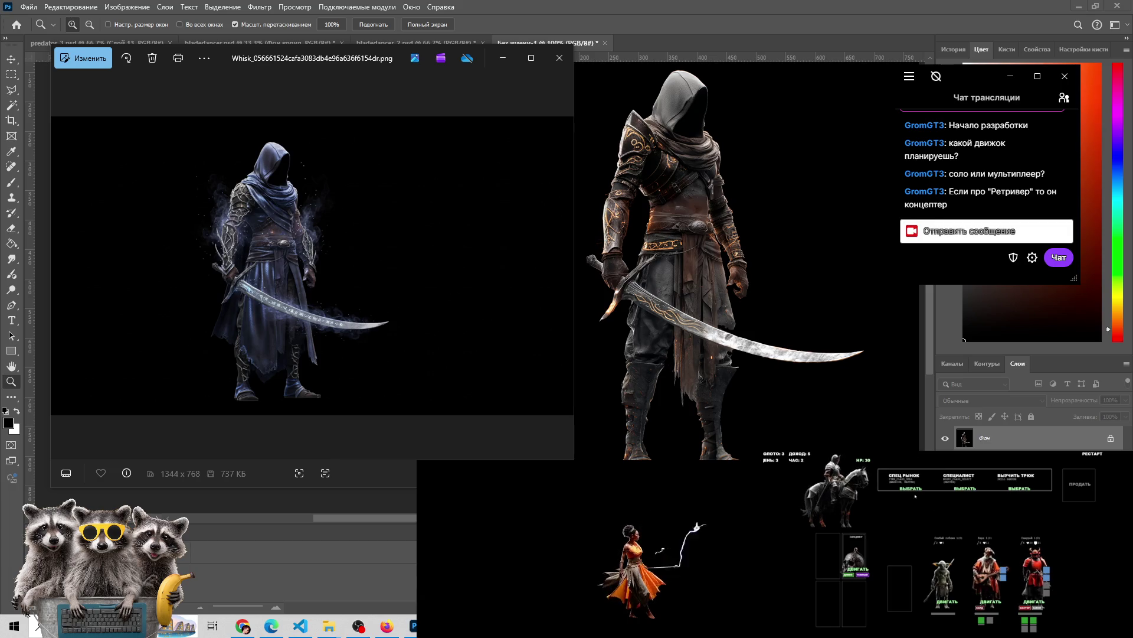
Go through the special market, win the ДУЭЛЬ room, and collect both rewards
click(914, 492)
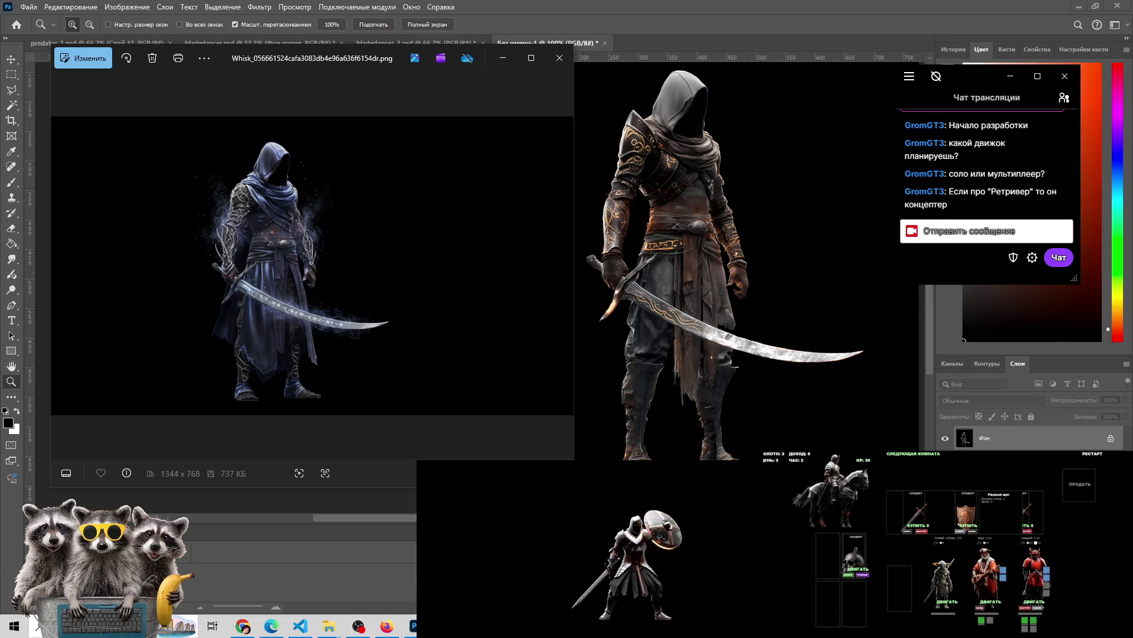
click(924, 455)
click(967, 495)
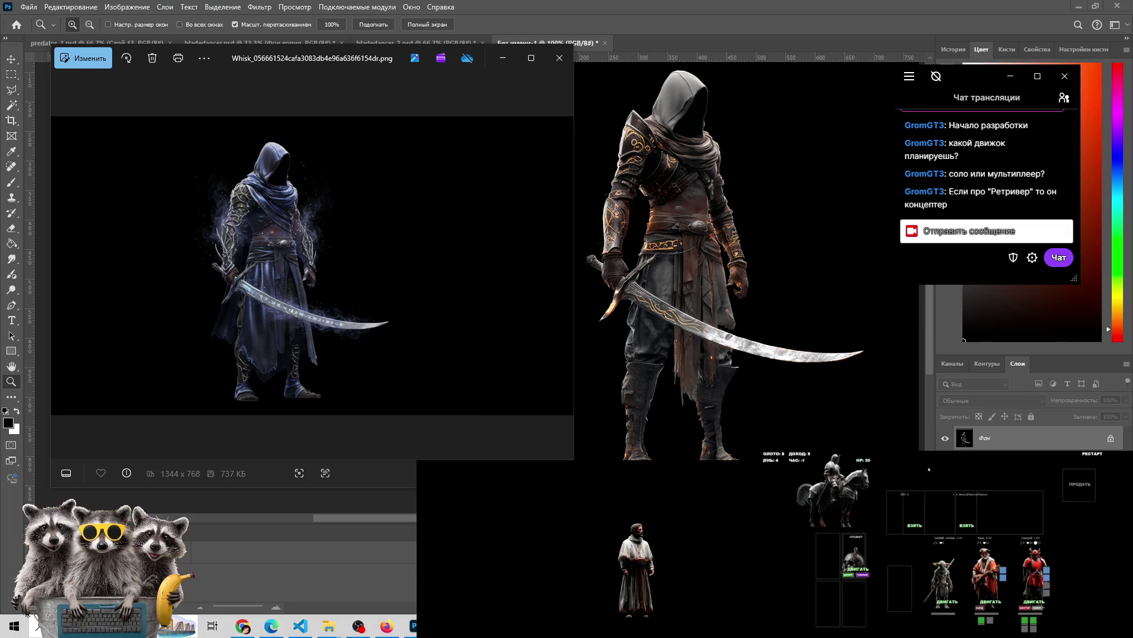
click(914, 524)
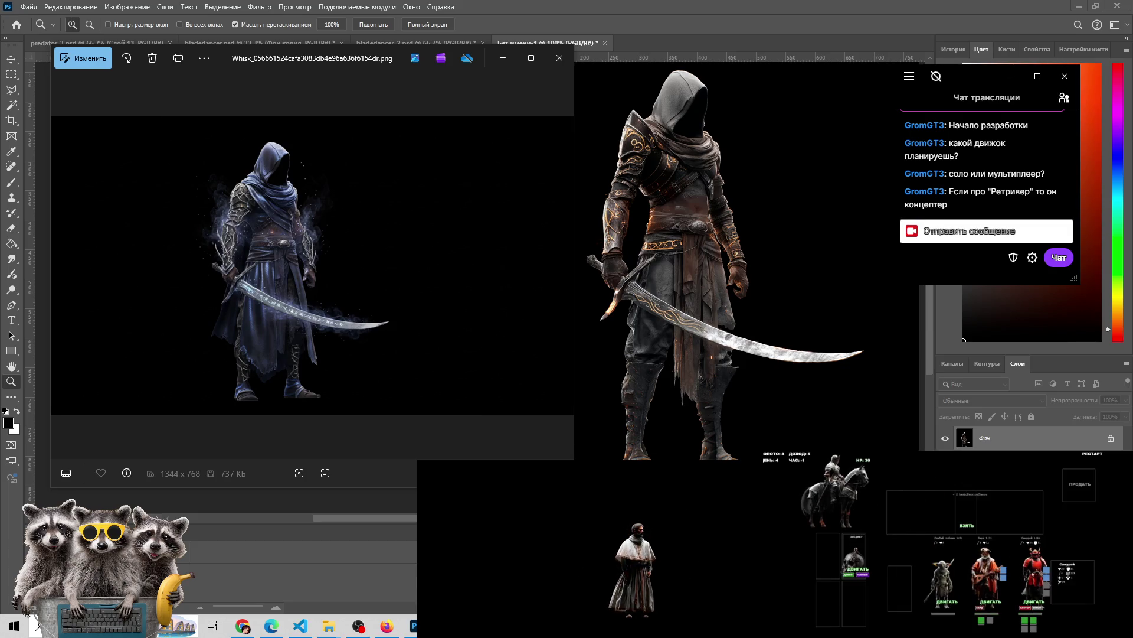
click(980, 535)
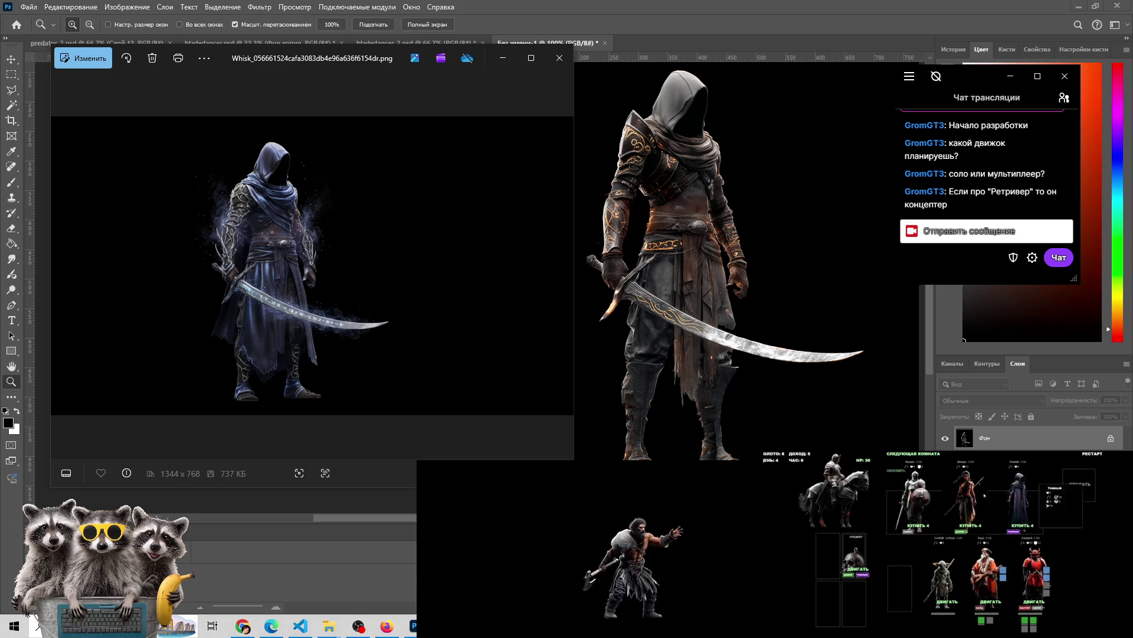
Reroll the recruit offers and drag the dark hooded figure into the party row
mouse_move(1013, 499)
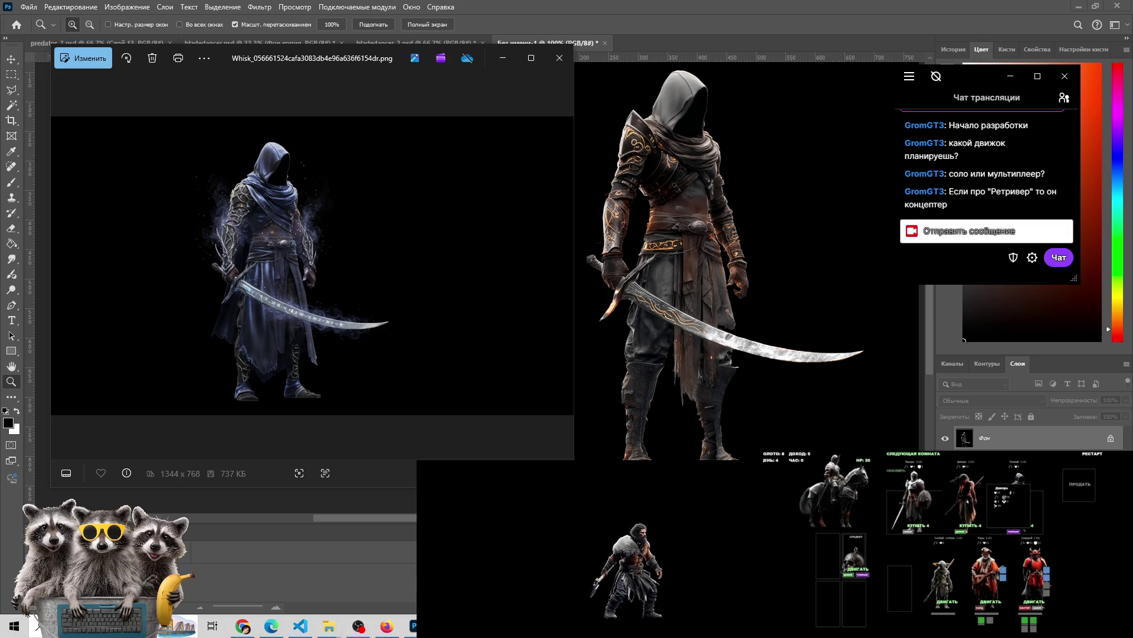
mouse_move(959, 499)
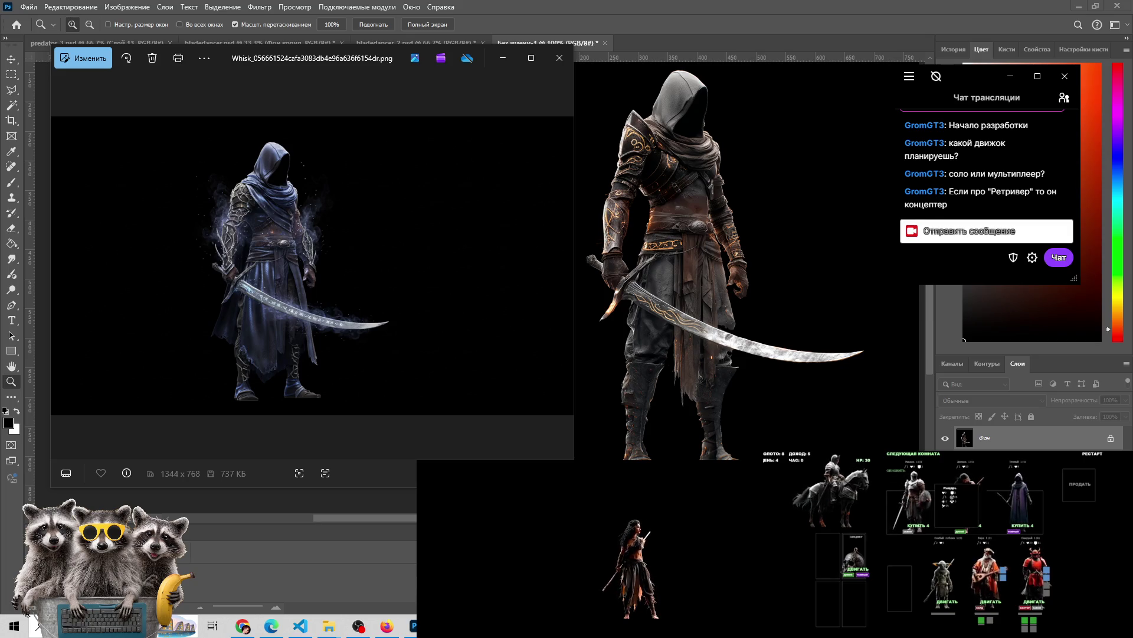
click(896, 470)
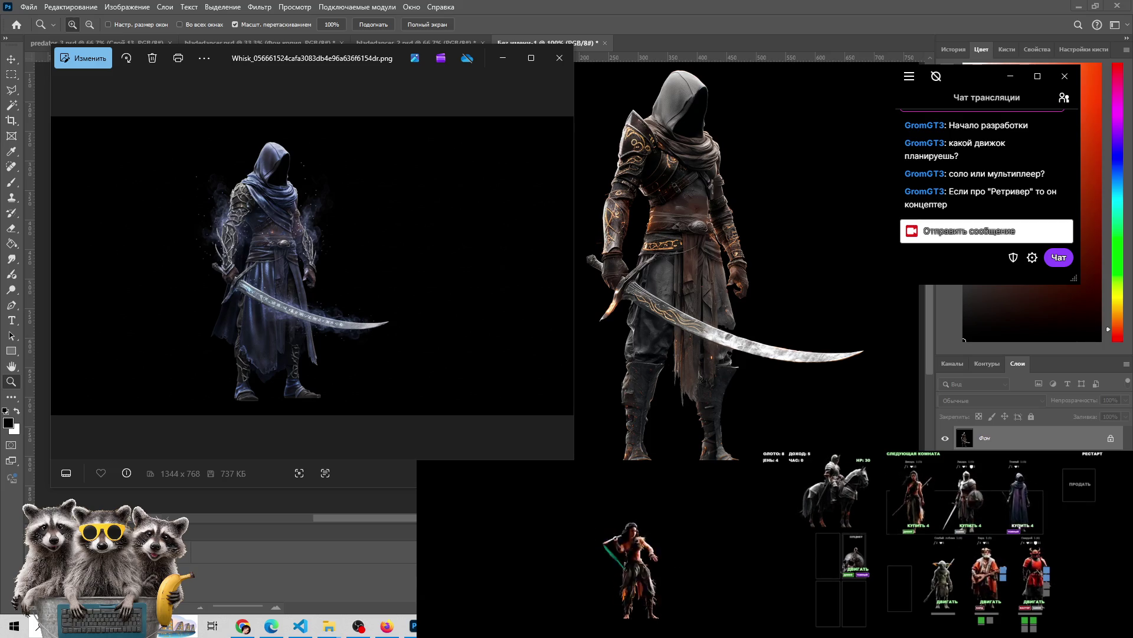
mouse_move(1020, 501)
mouse_down()
mouse_move(901, 570)
mouse_move(946, 526)
mouse_up()
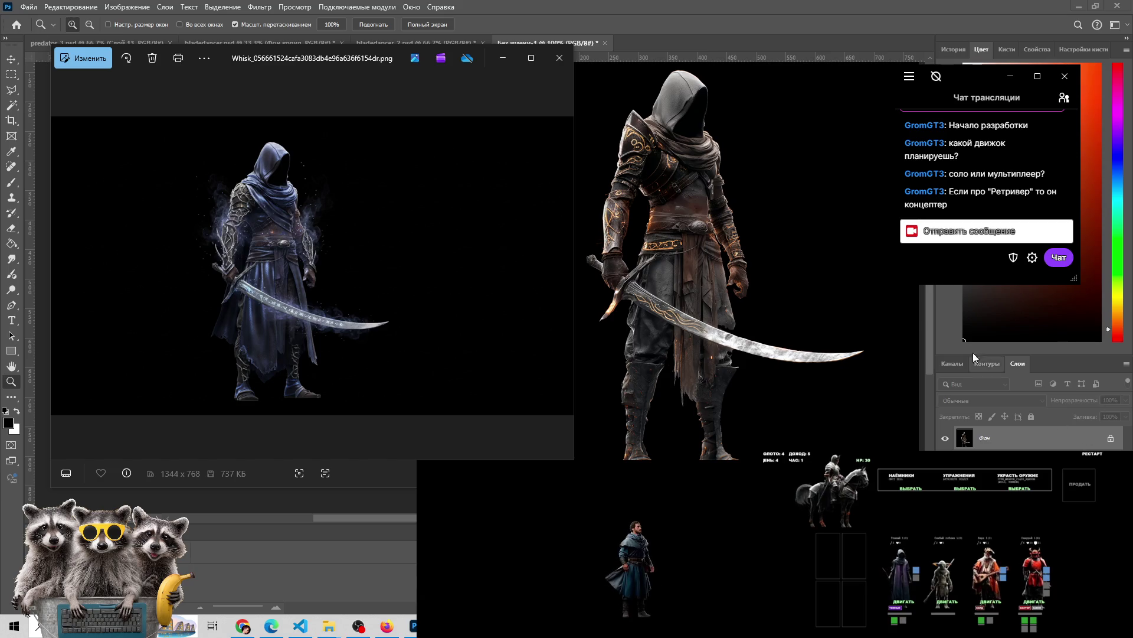
click(1062, 97)
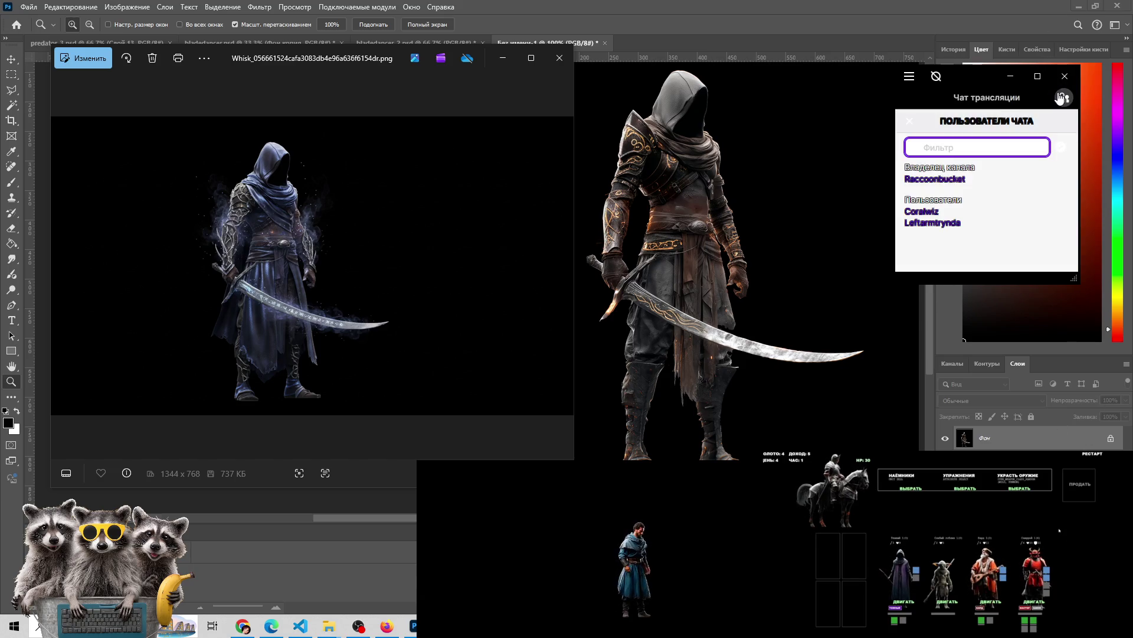
click(1061, 97)
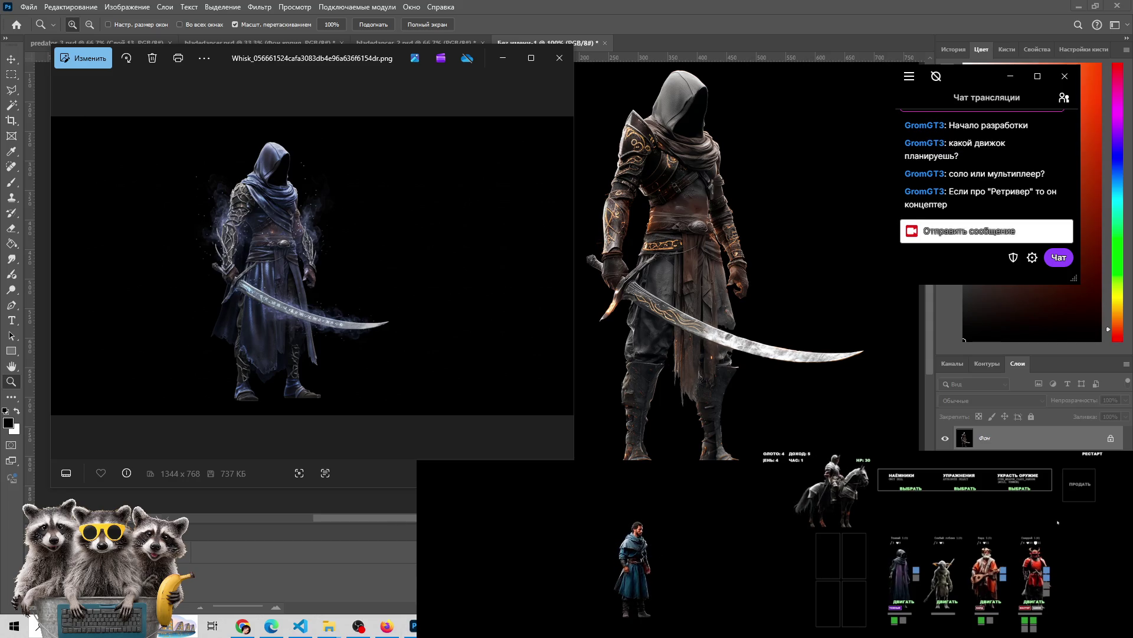
click(982, 507)
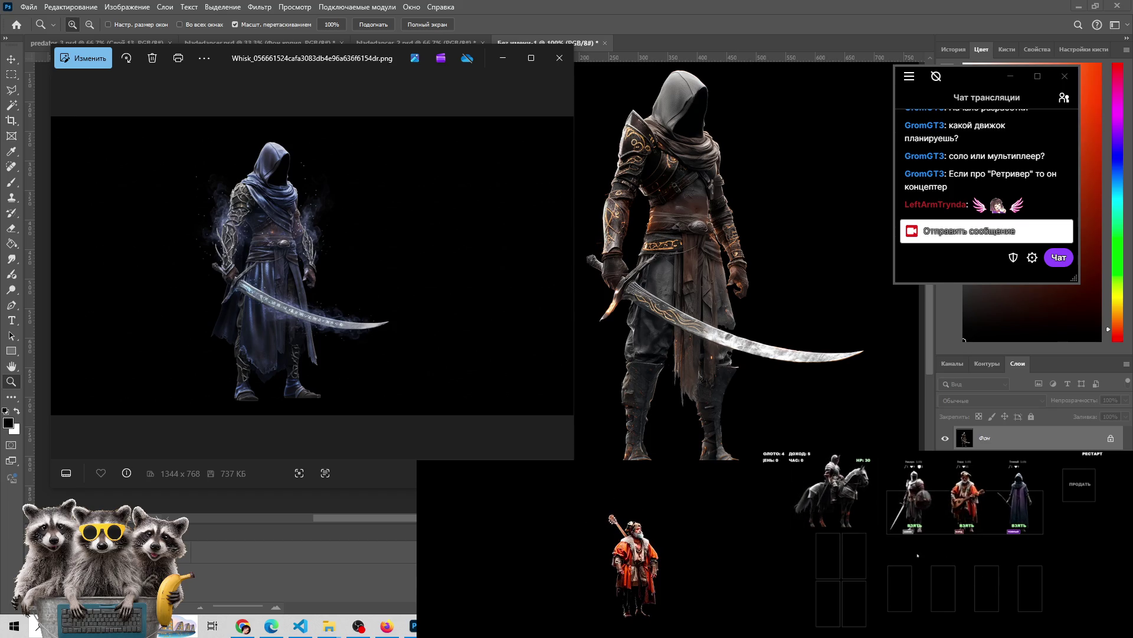
Glance at Discord, then bring up the Arena chat holding the 'rotate to face front' request
key(alt+Tab)
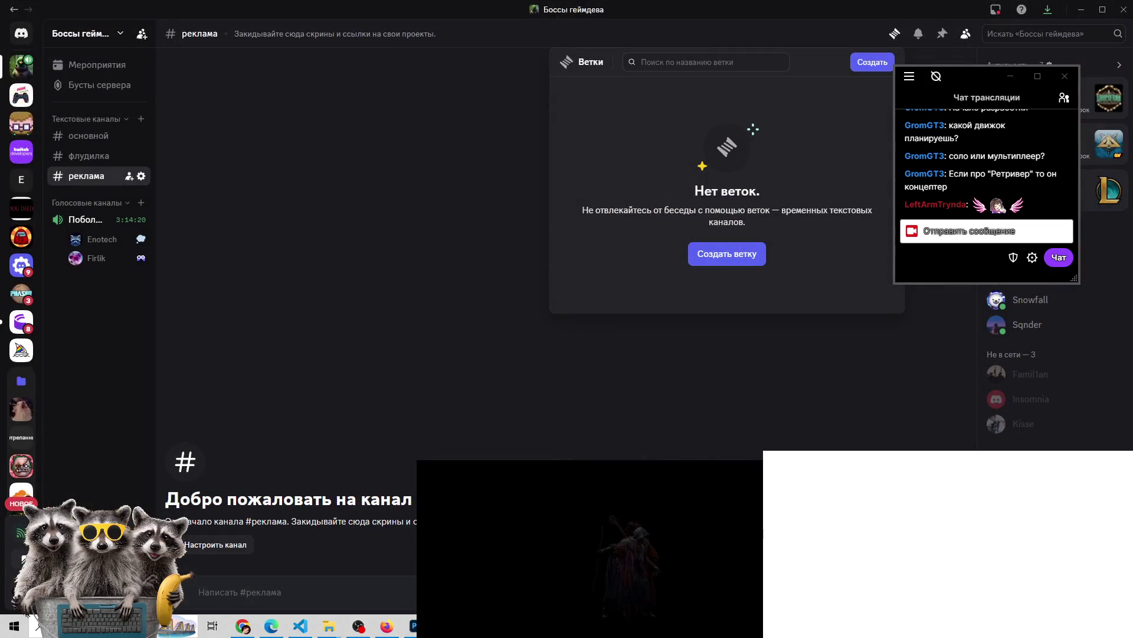
key(alt+Tab)
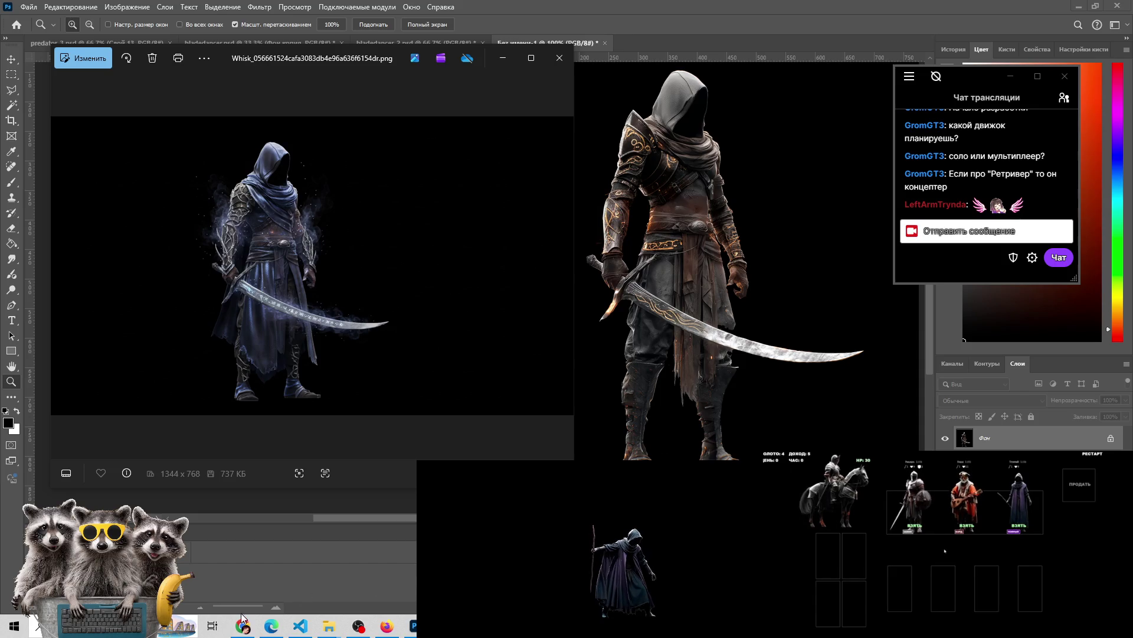
mouse_move(242, 626)
click(260, 567)
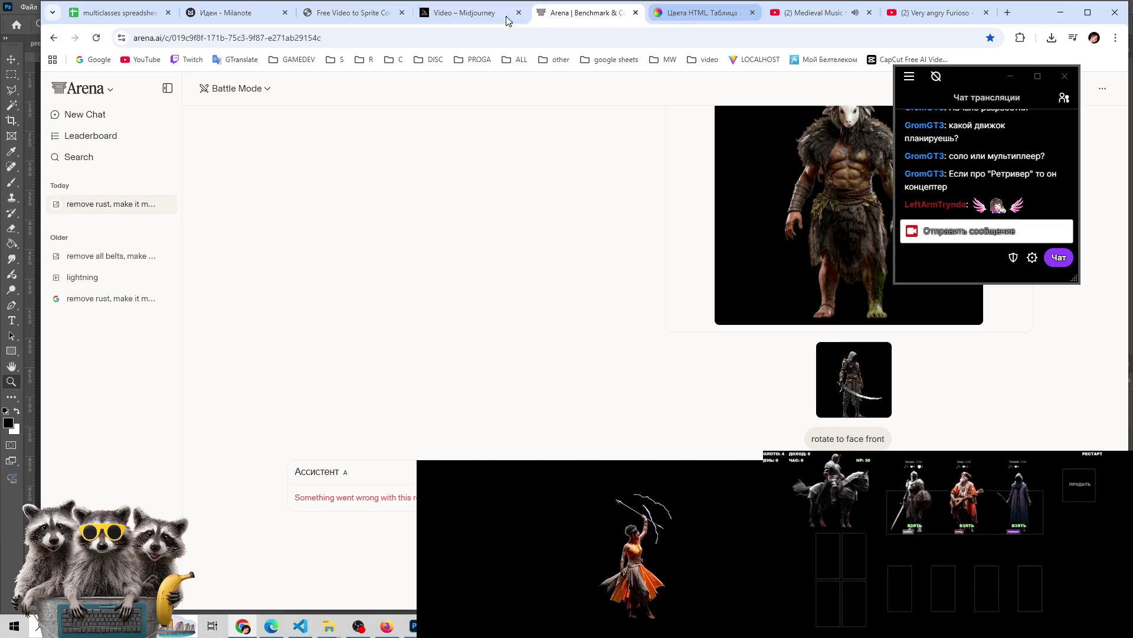
Check Assistant B's front-facing hooded swordsman in Arena, then bring Photoshop to the front
scroll(675, 407, down, 4)
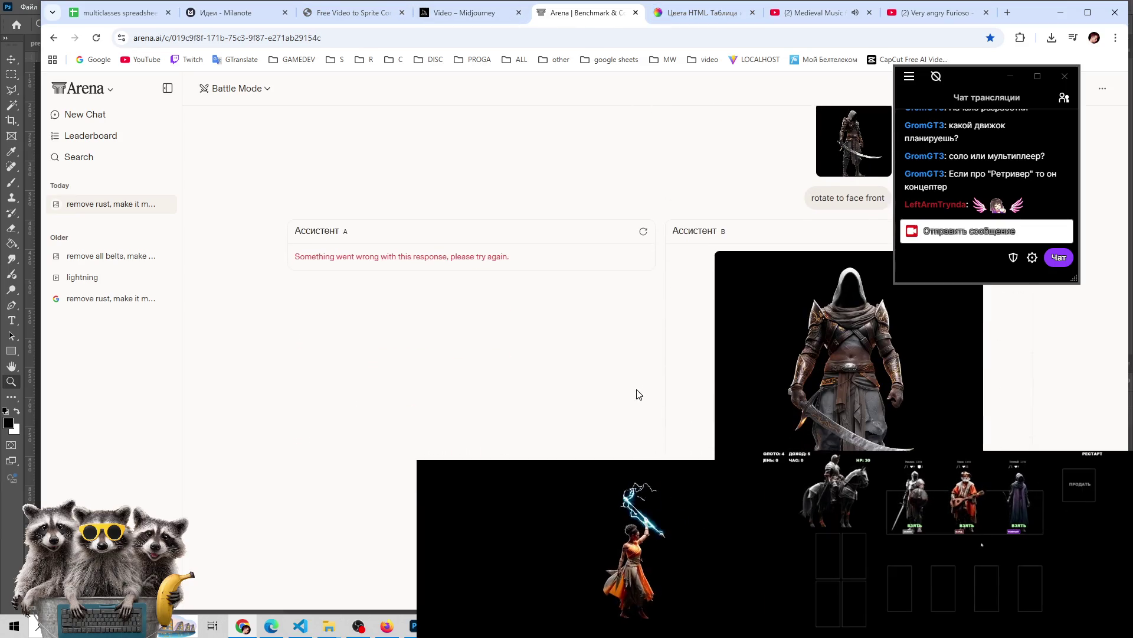
mouse_move(984, 70)
mouse_down()
mouse_move(1025, 34)
mouse_move(965, 9)
mouse_up()
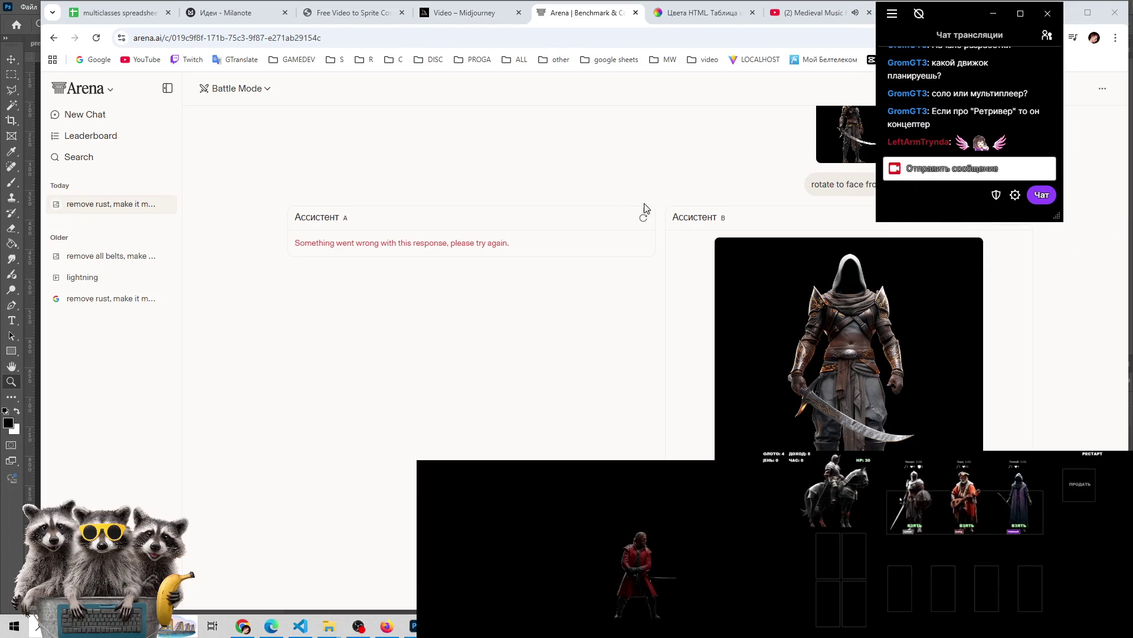
click(271, 626)
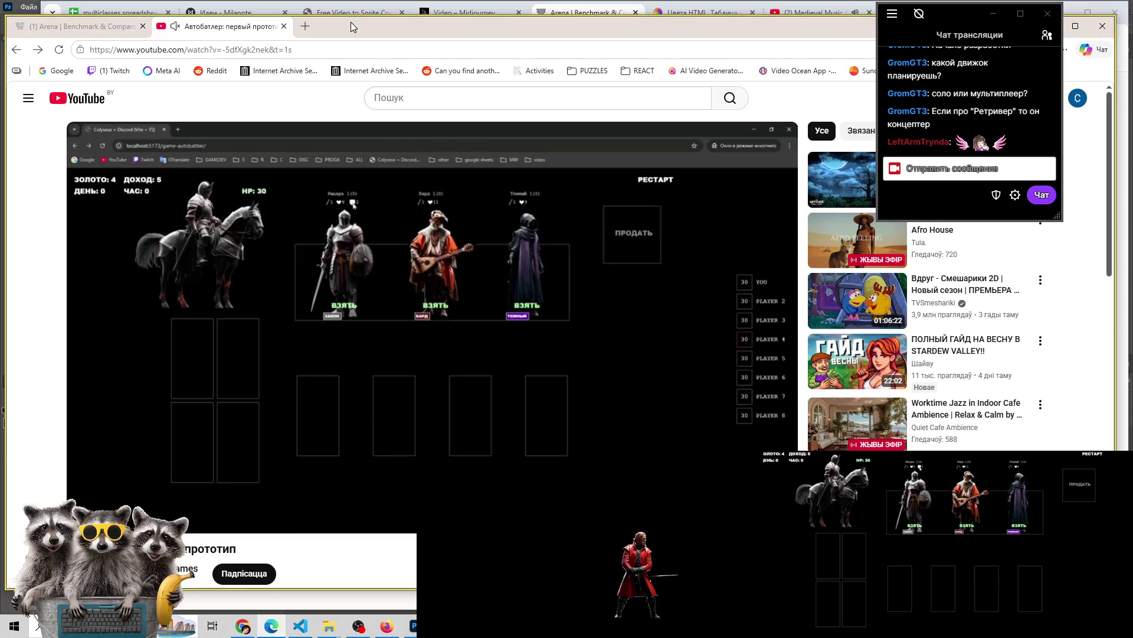
click(299, 626)
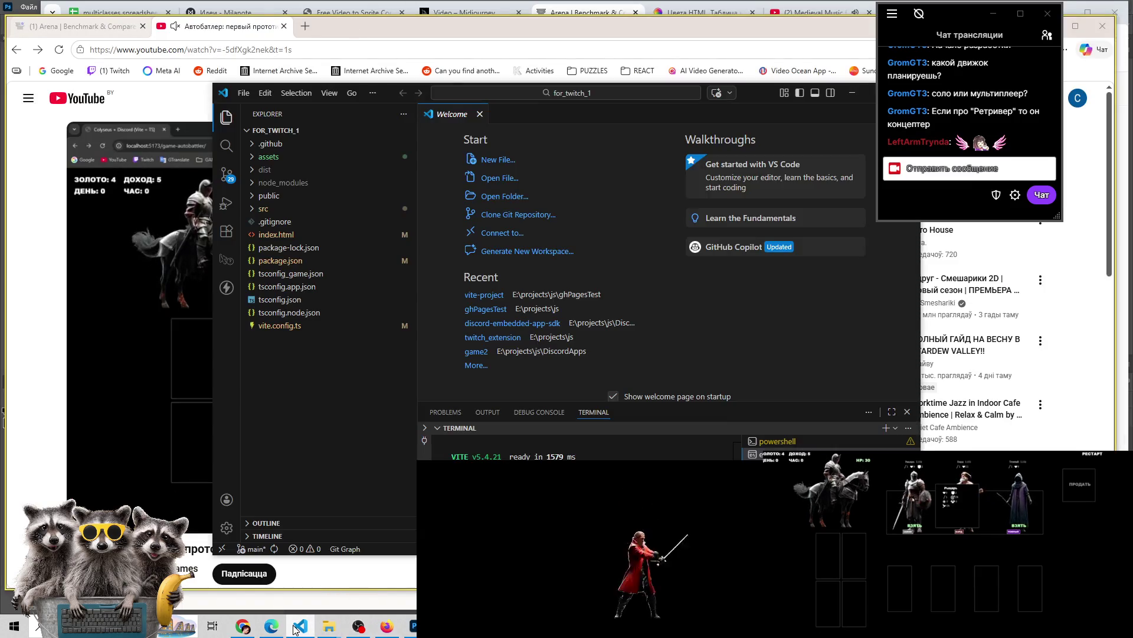
click(413, 626)
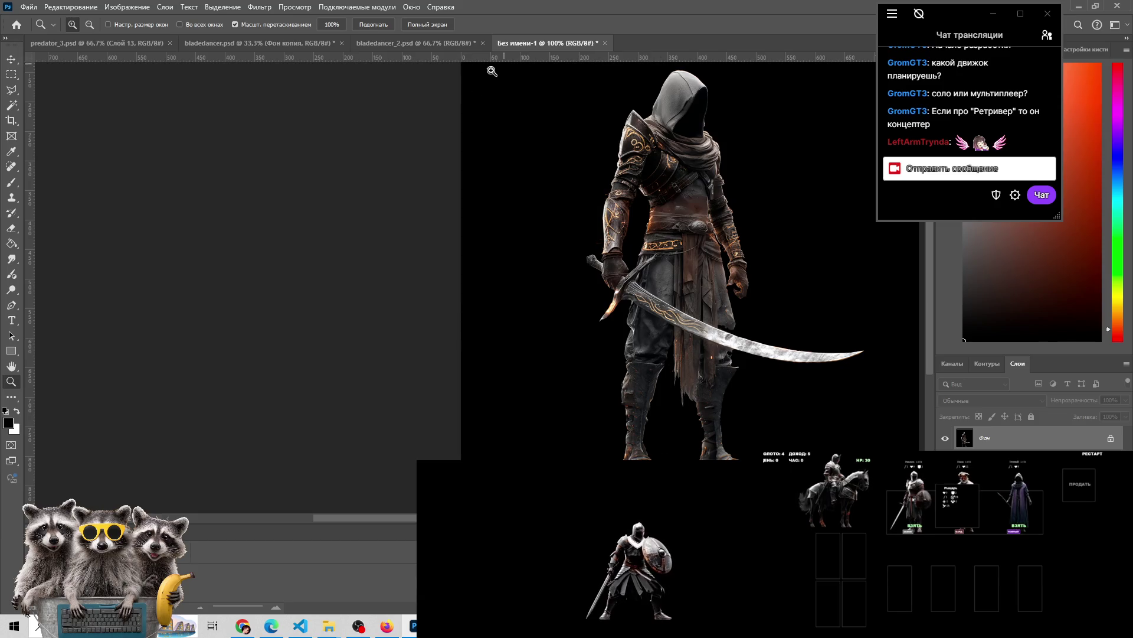
Close the untitled Без имени-1 swordsman document without saving changes
mouse_move(616, 314)
mouse_down()
mouse_move(350, 263)
mouse_move(377, 303)
mouse_up()
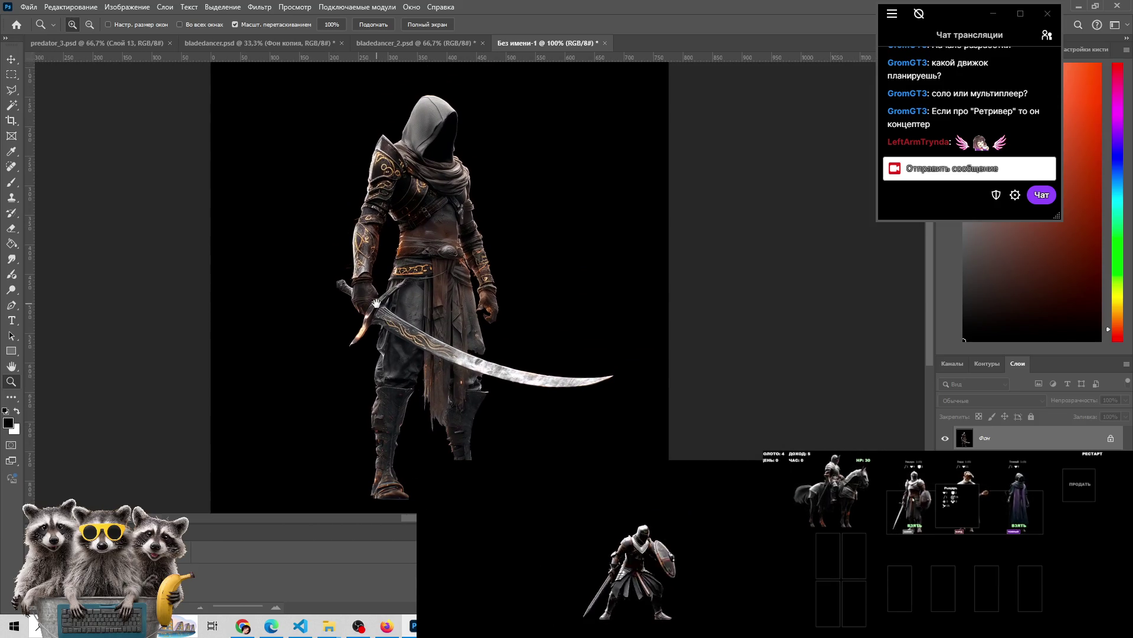
click(440, 39)
click(531, 43)
click(605, 43)
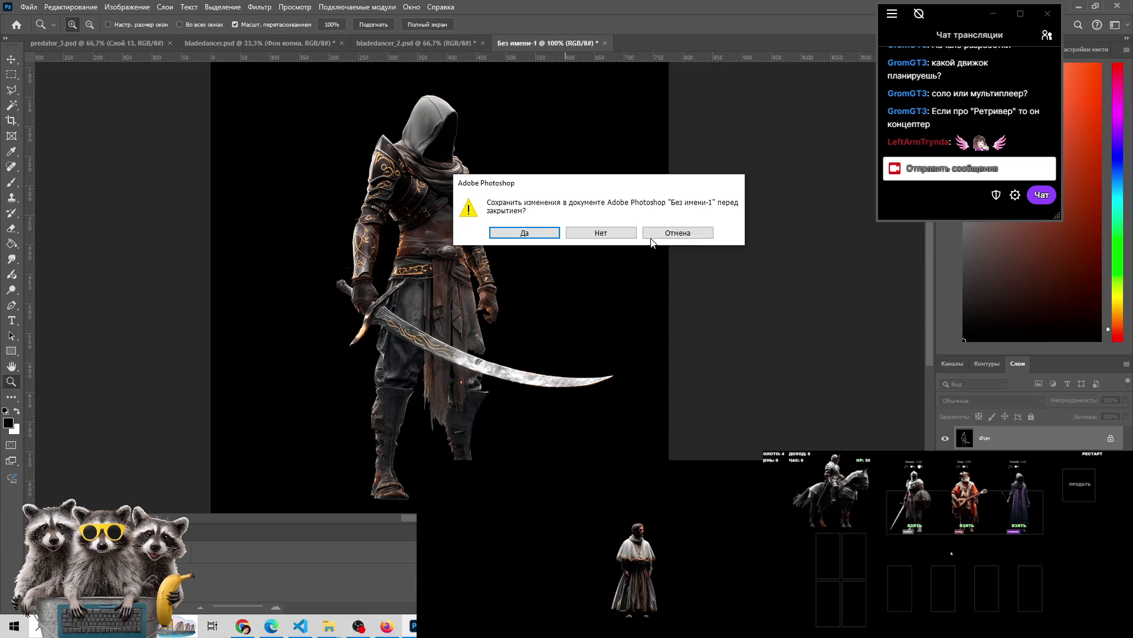
click(600, 230)
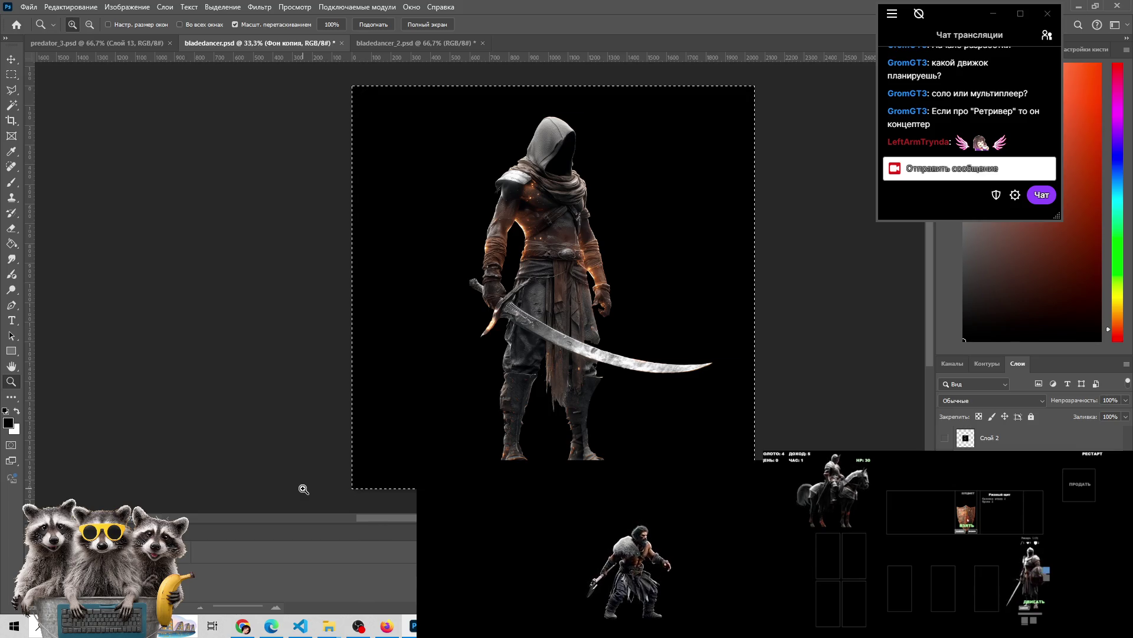
Compare the predator_3, bladedancer and bladedancer_2 documents, ending on bladedancer_2
click(136, 44)
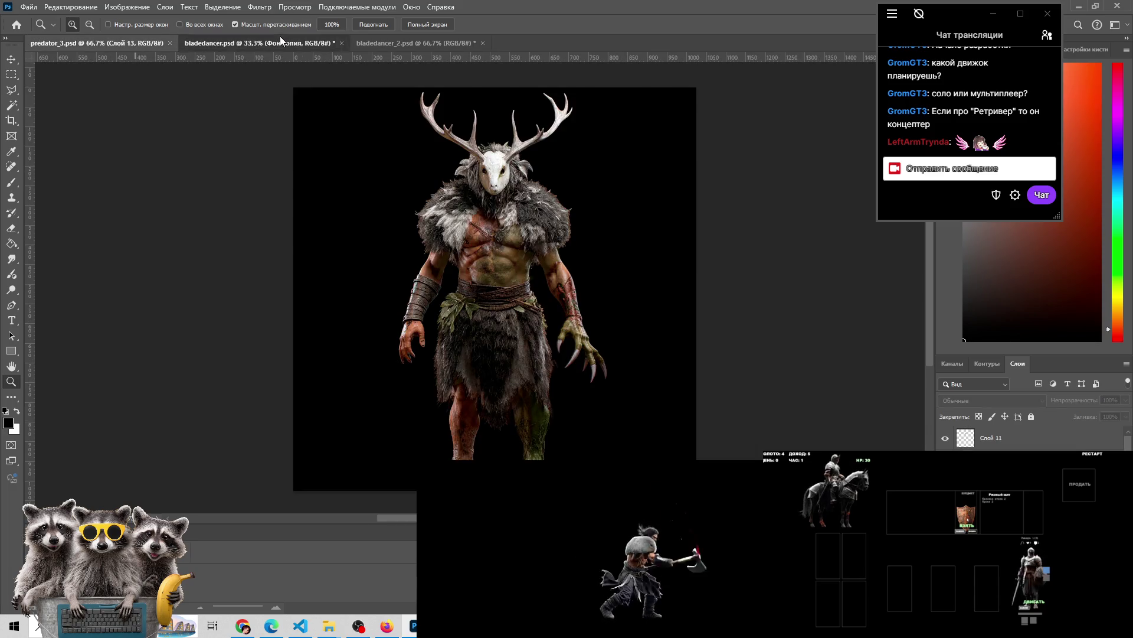
click(280, 41)
click(391, 47)
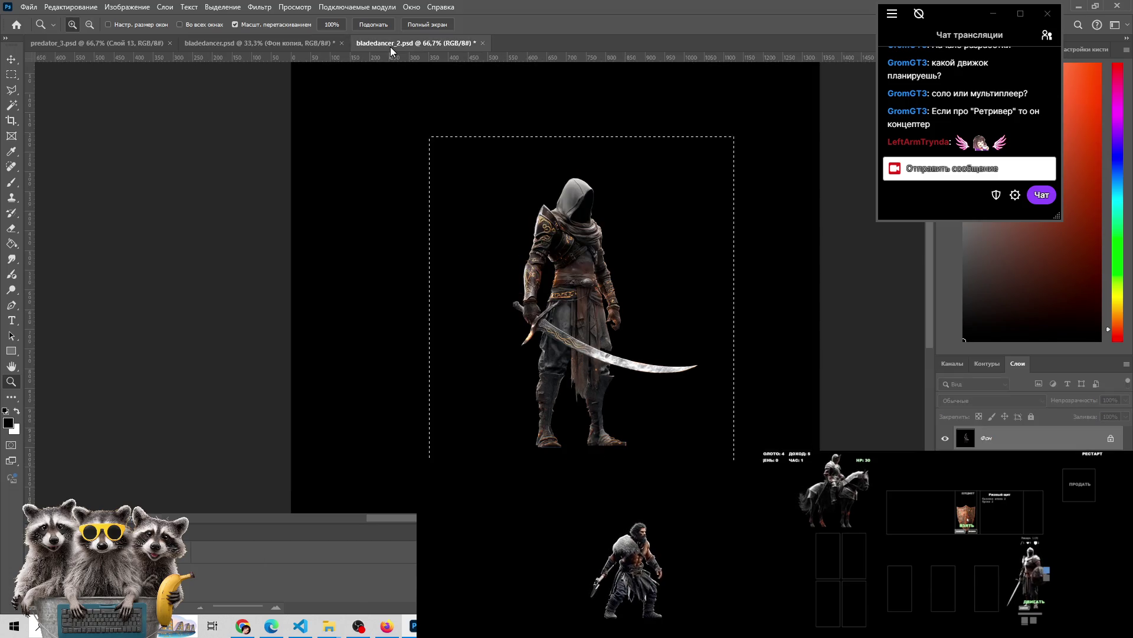
click(310, 46)
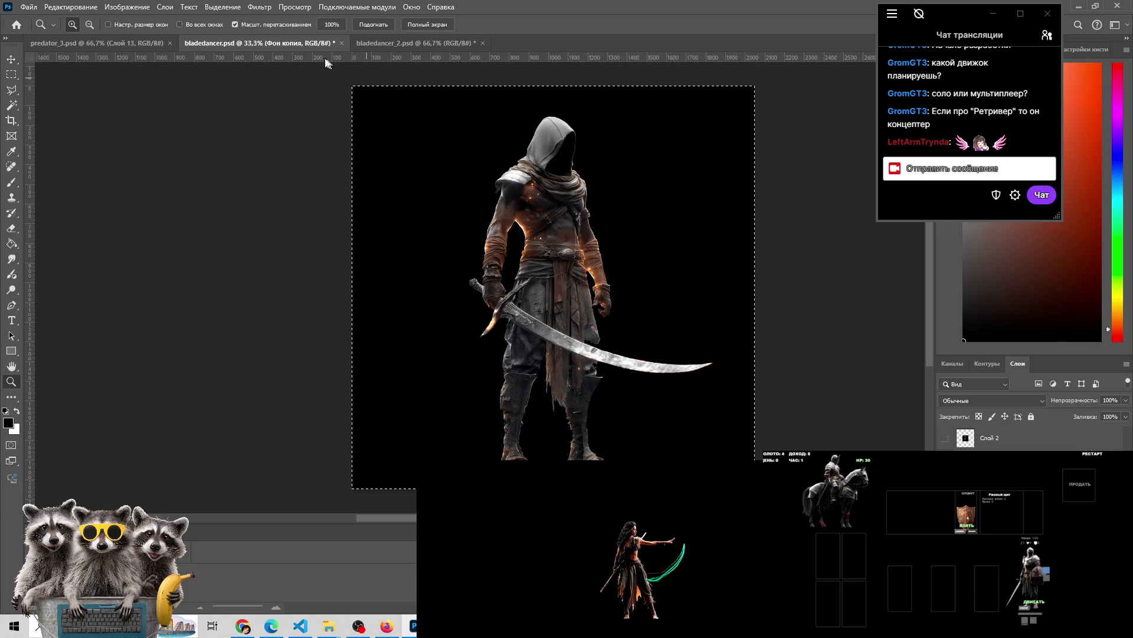
click(370, 44)
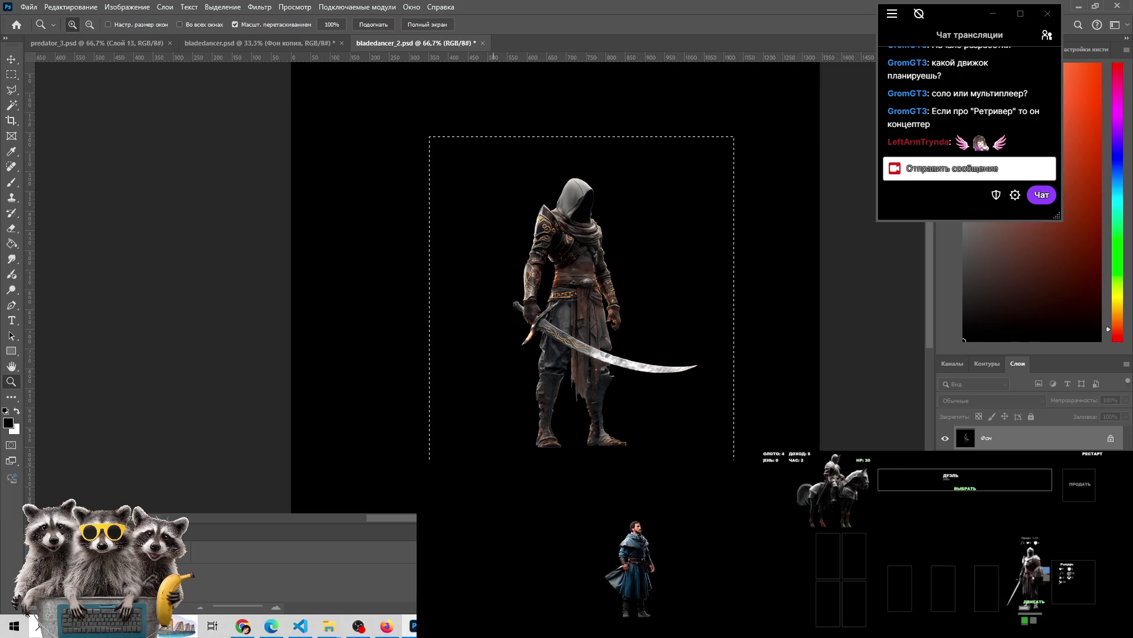
Minimize all windows with Win+D to show the desktop
click(560, 58)
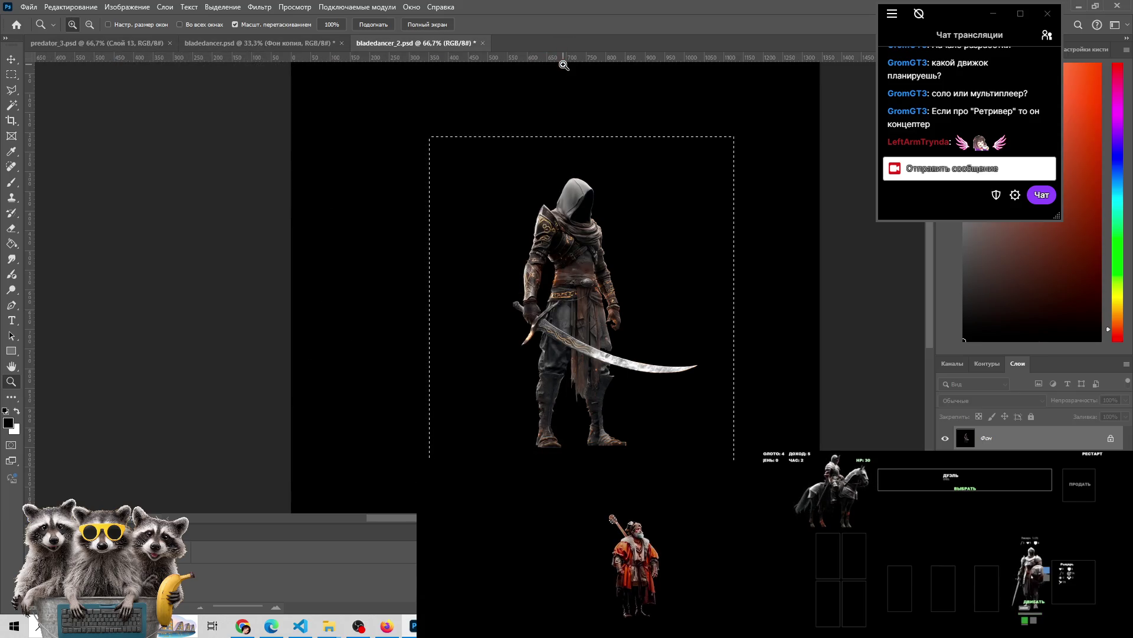
key(super+Down)
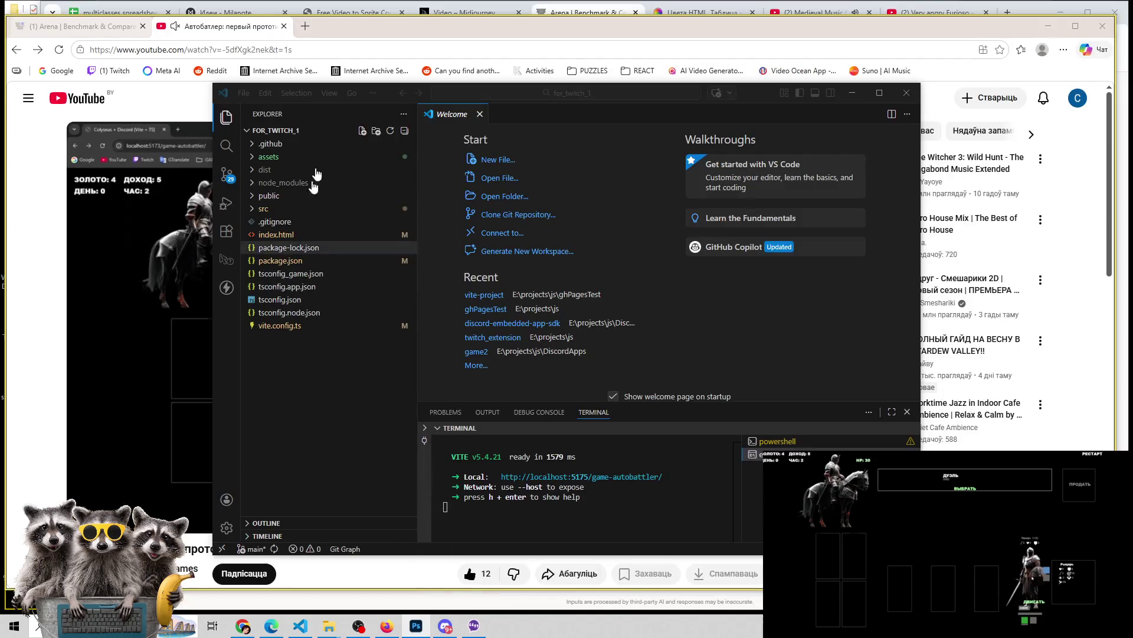
key(super+d)
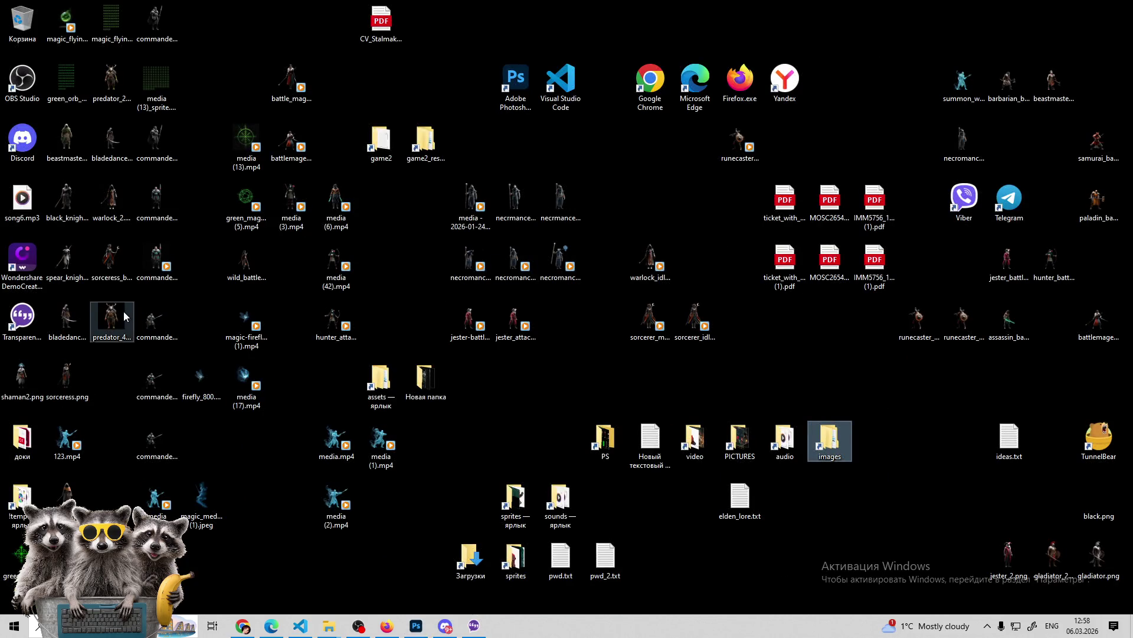
Move bladedancer_2.png to the desktop's top row, preview it in Photos, then return to Photoshop
click(111, 322)
click(109, 145)
drag(109, 144, 246, 23)
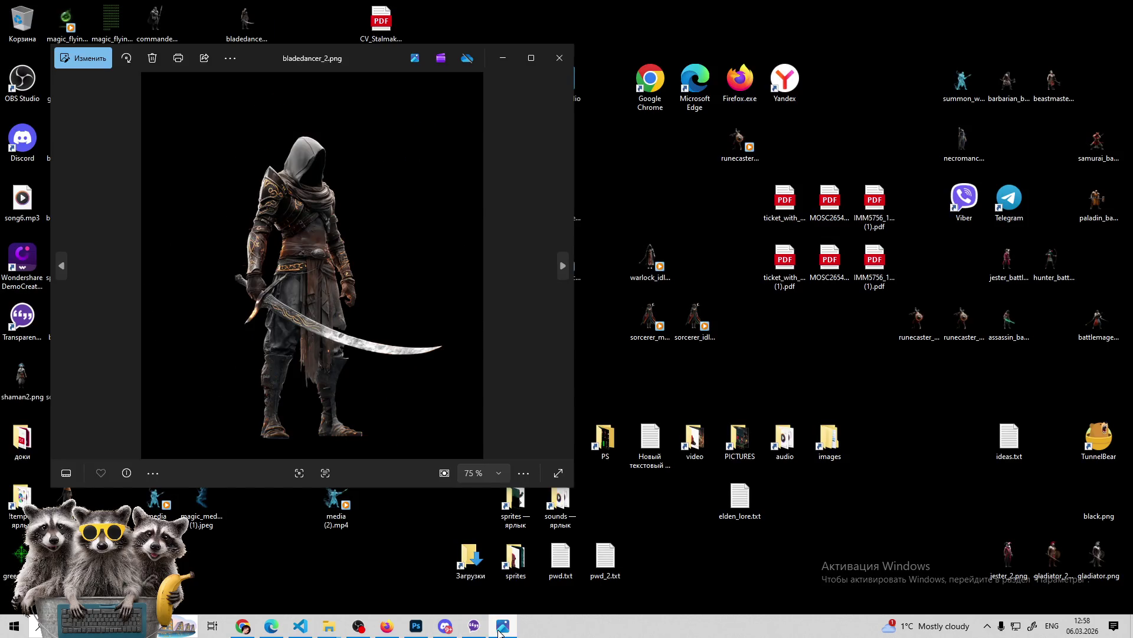
click(559, 57)
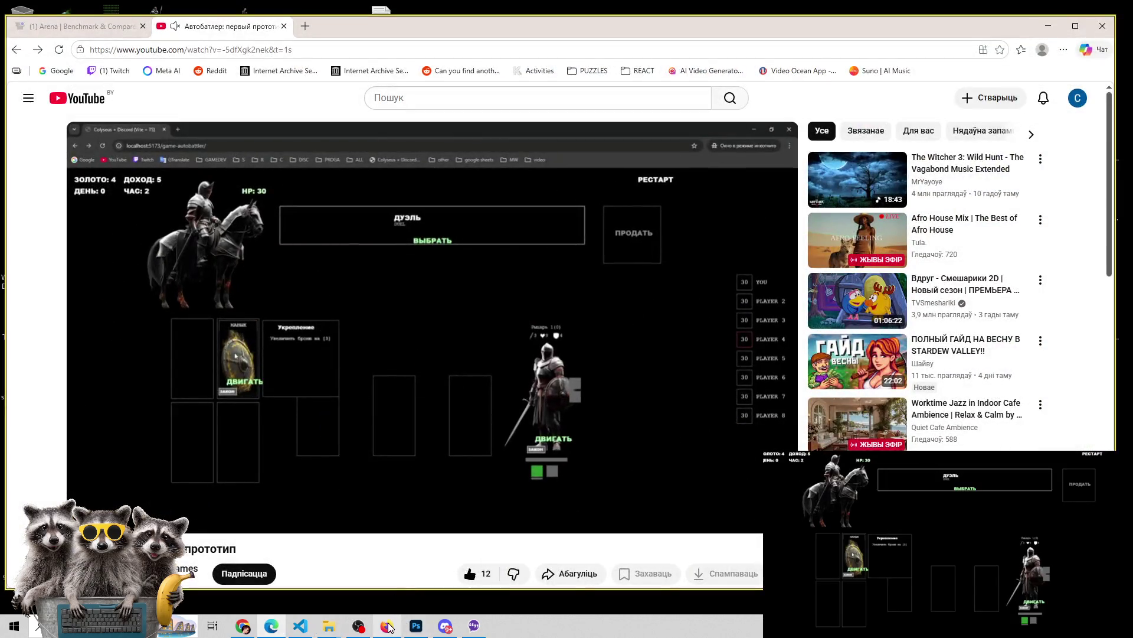
click(387, 626)
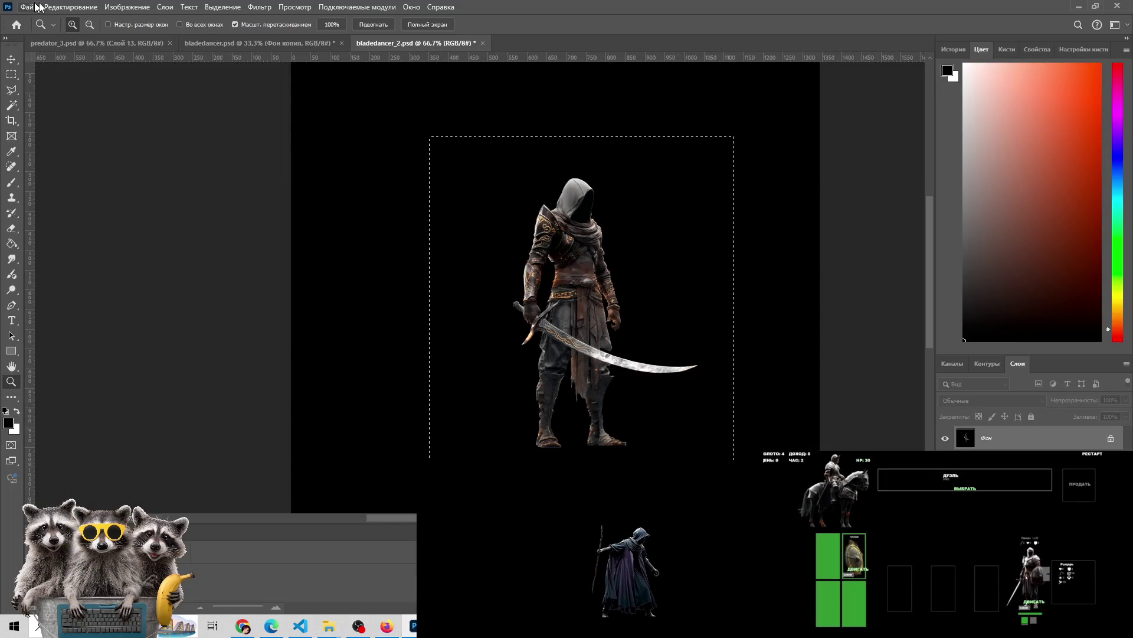
Open bladedancer_2.png from the Рабочий стол folder via Файл > Открыть
click(28, 7)
click(35, 33)
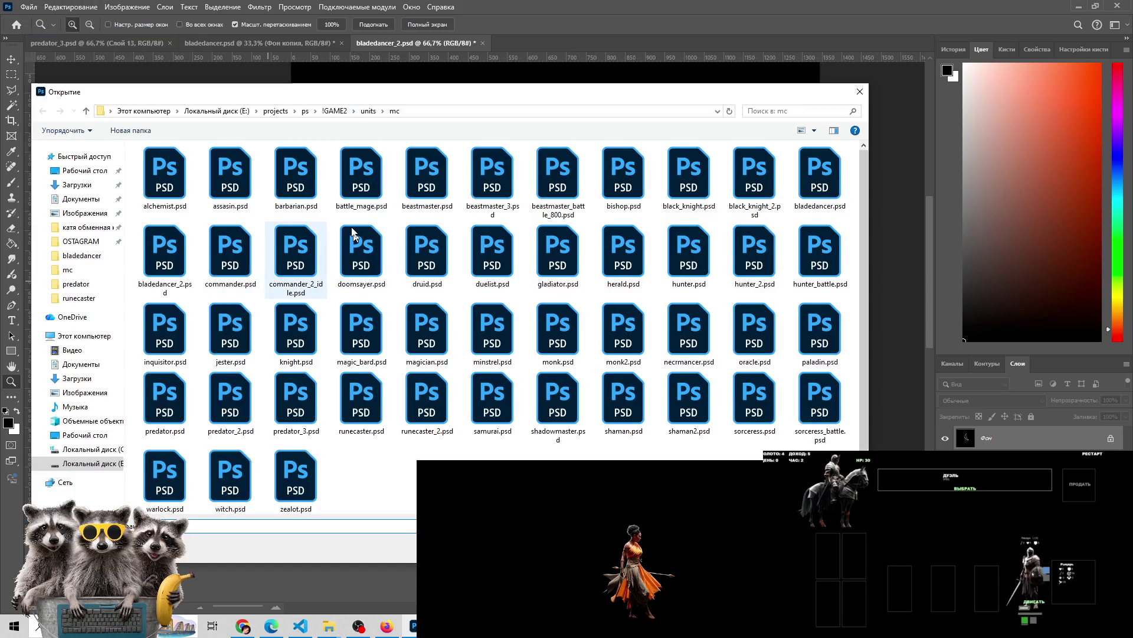
click(81, 172)
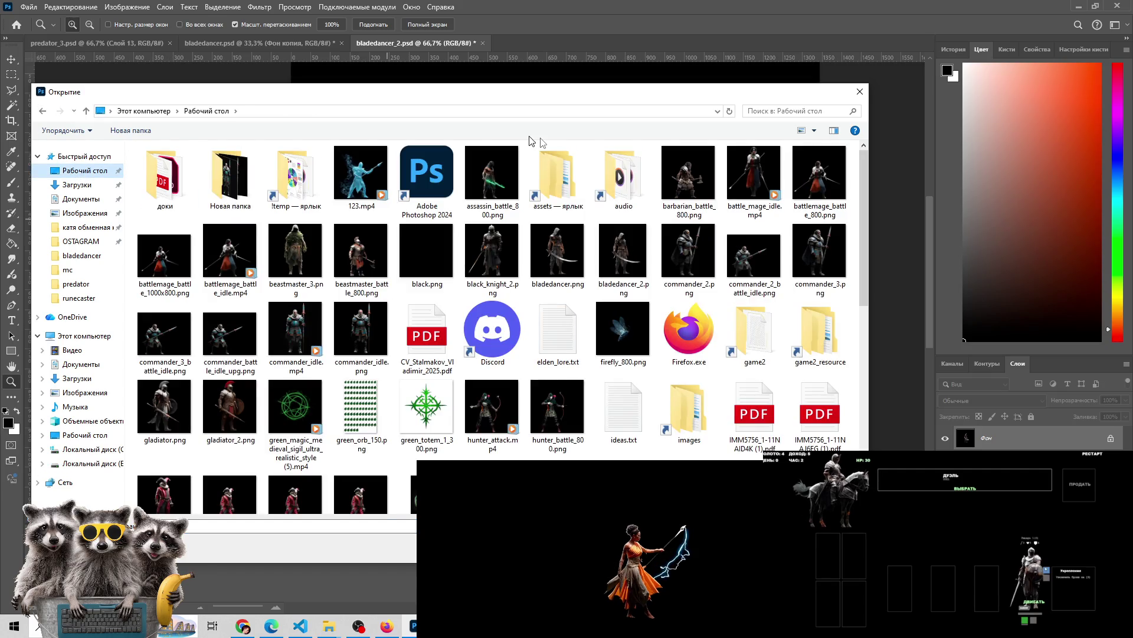
scroll(529, 142, down, 3)
scroll(550, 436, up, 3)
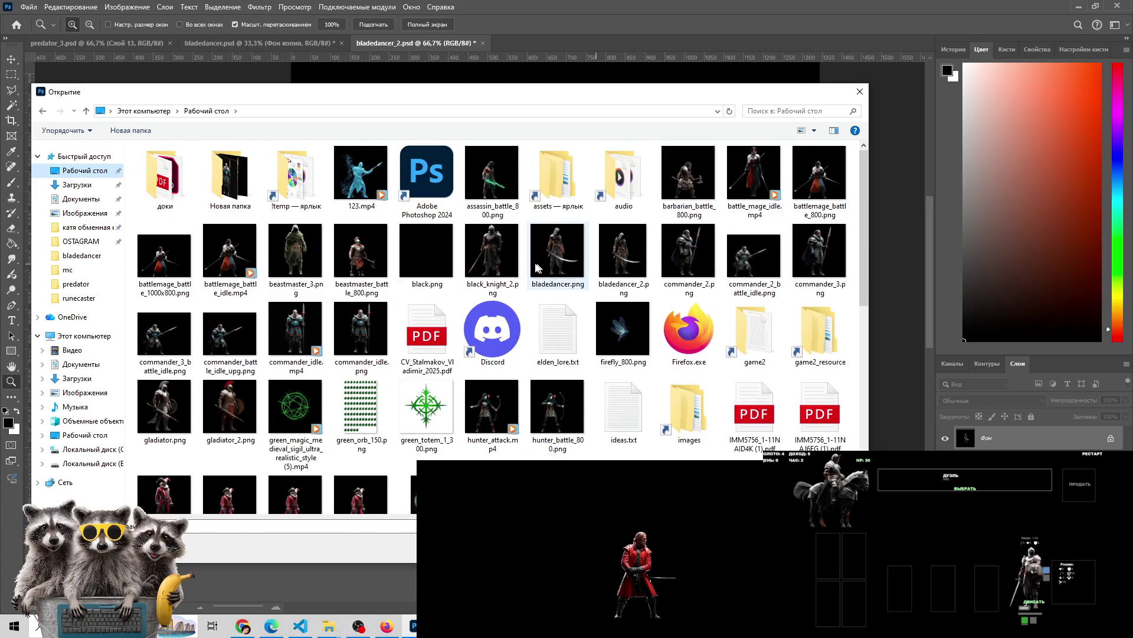
click(623, 254)
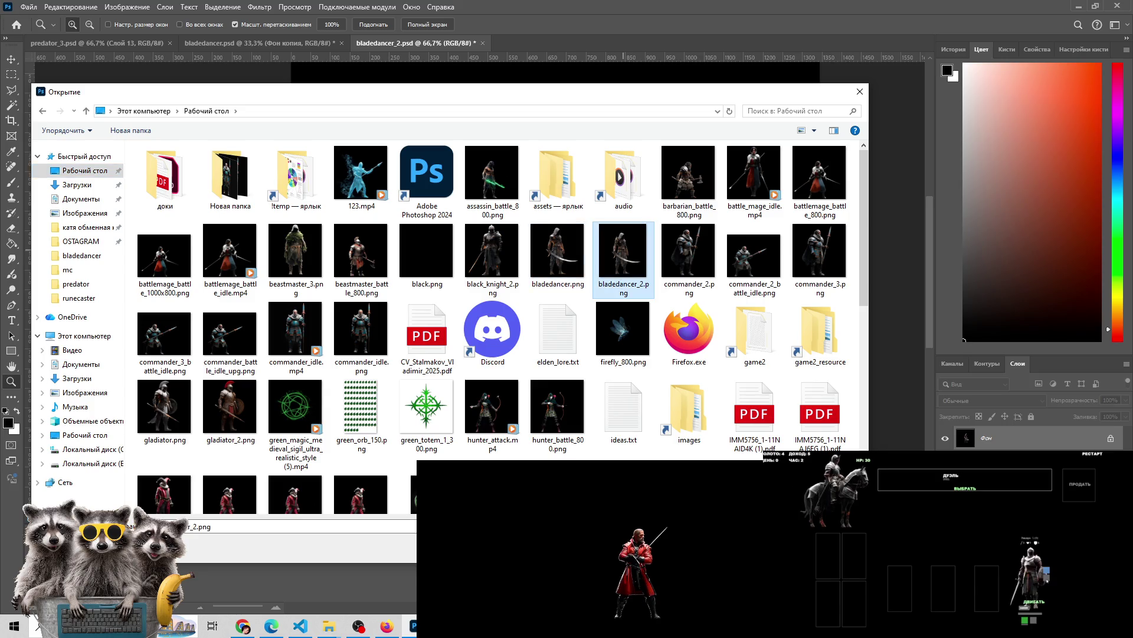
key(Return)
click(638, 272)
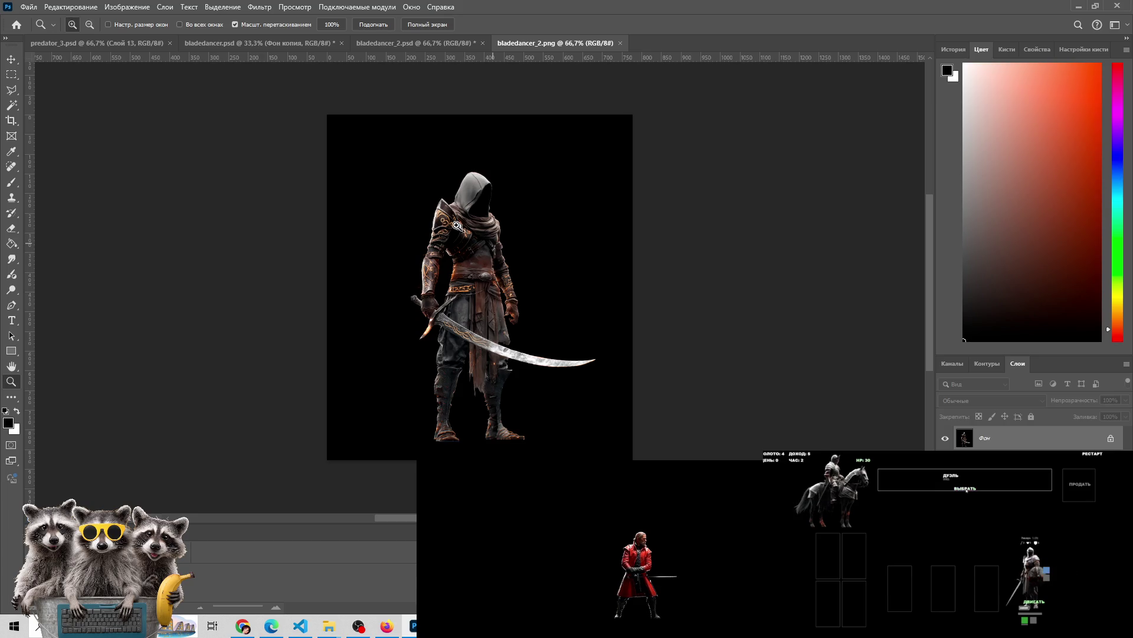
click(122, 8)
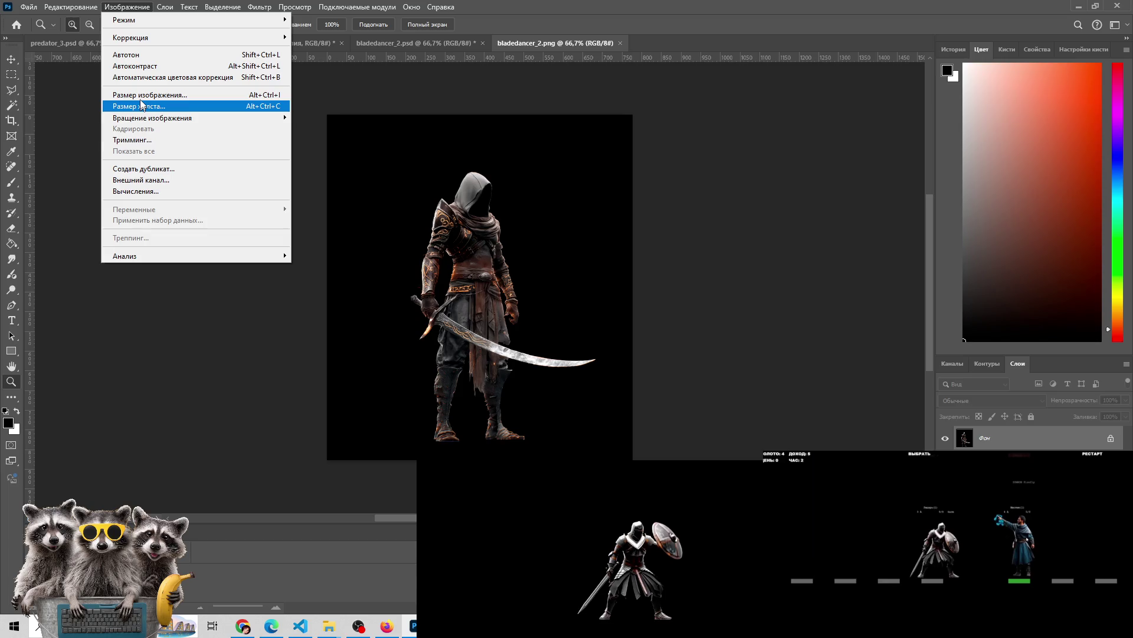
Try an Image Size width of 300 px, then zoom and pan to check the figure
click(145, 95)
text(300)
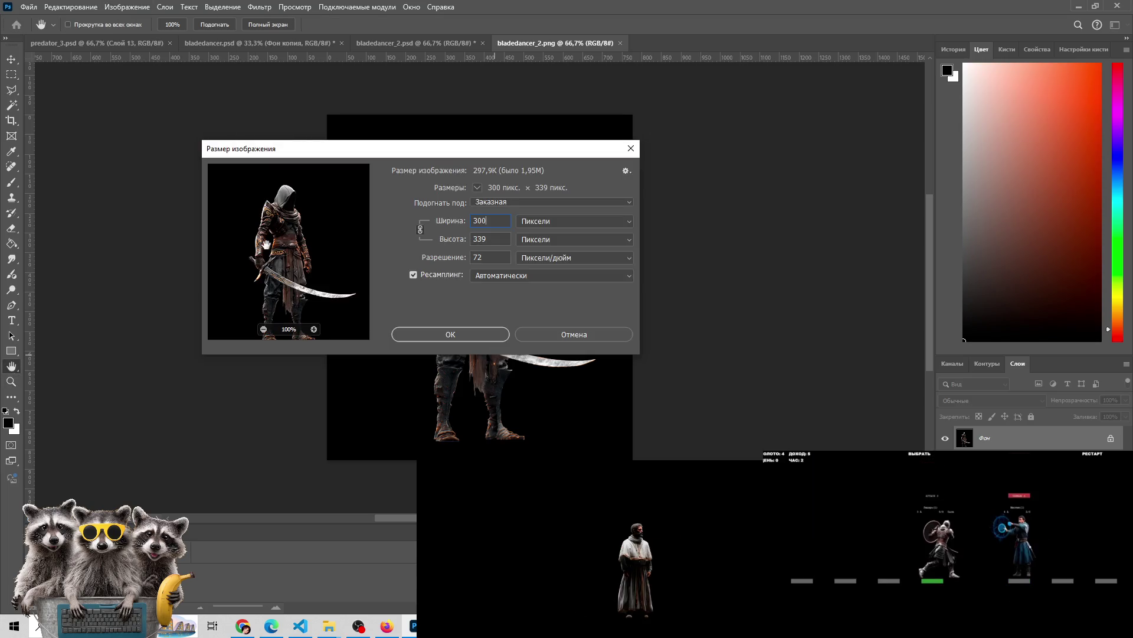
click(459, 334)
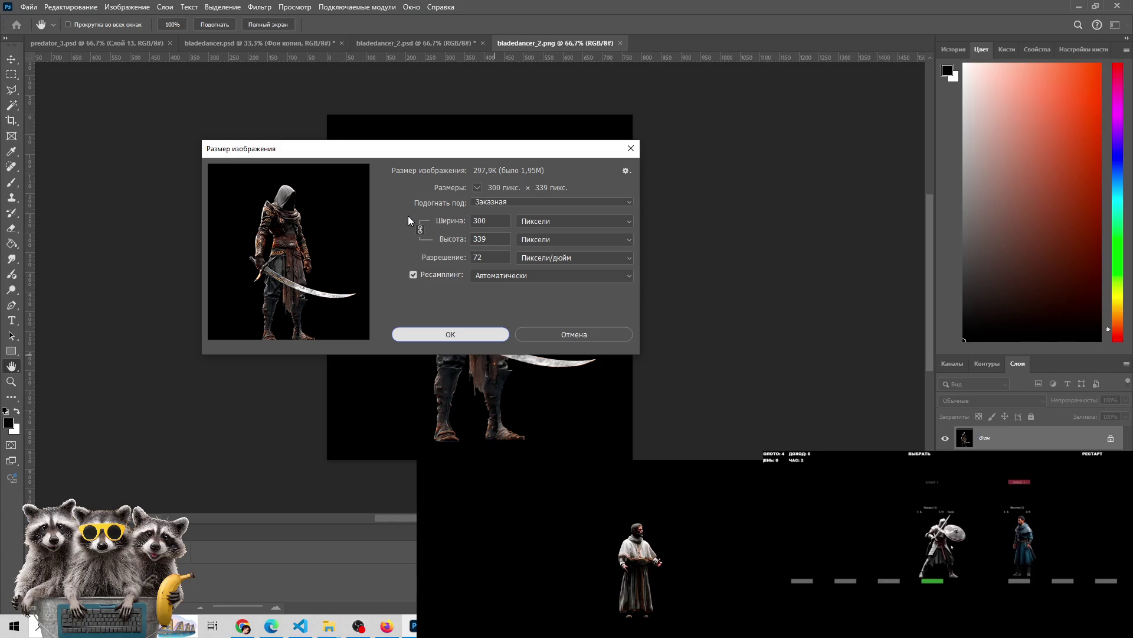
key(Return)
key(z)
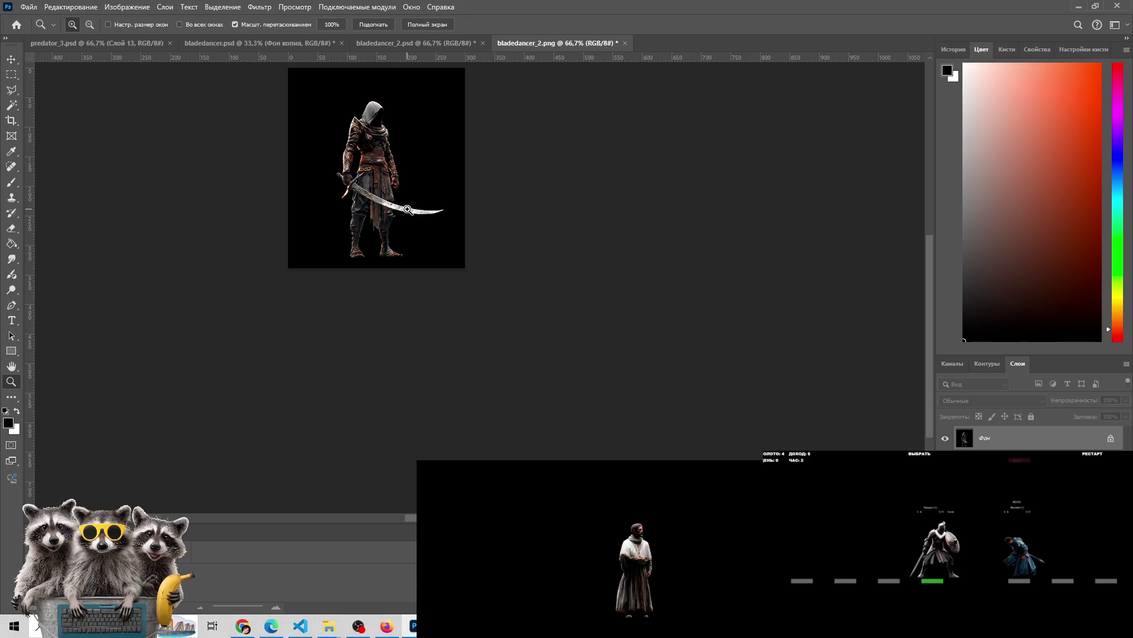
scroll(407, 209, up, 5)
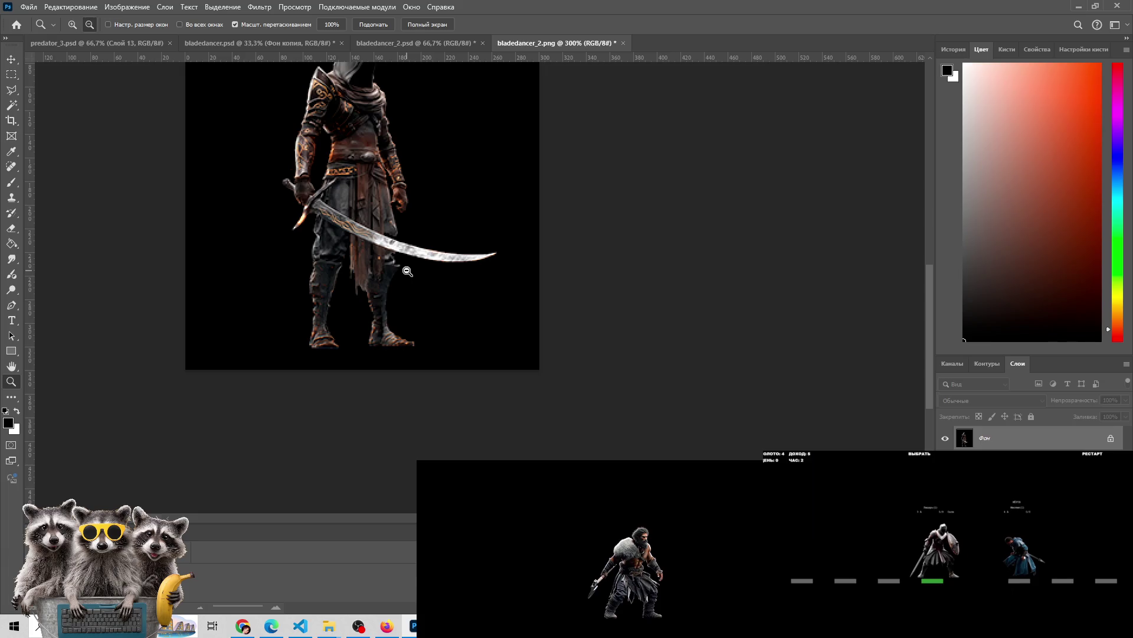
scroll(407, 271, down, 3)
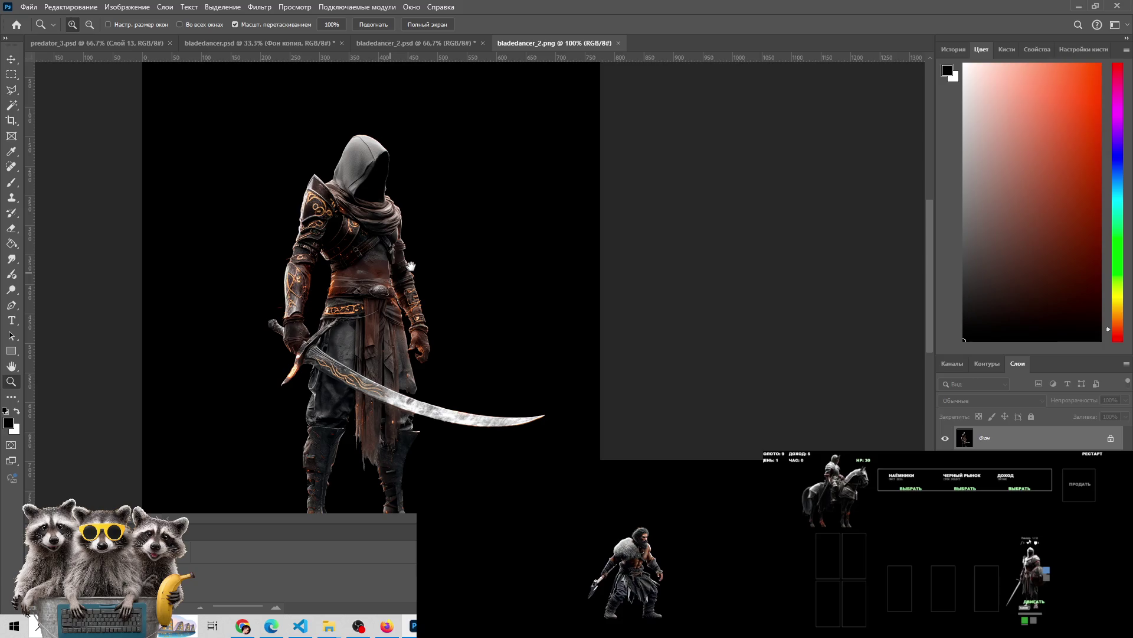
drag(410, 267, 452, 256)
Resize the image to 400 px wide with linked proportions, giving 400×452
click(127, 6)
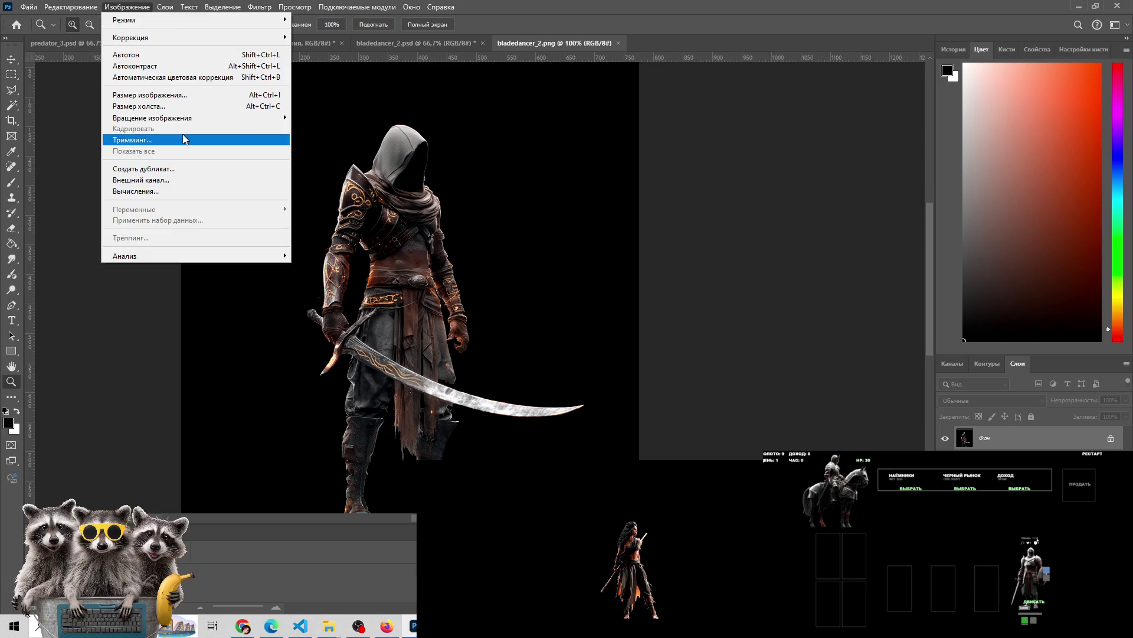
key(alt+ctrl+i)
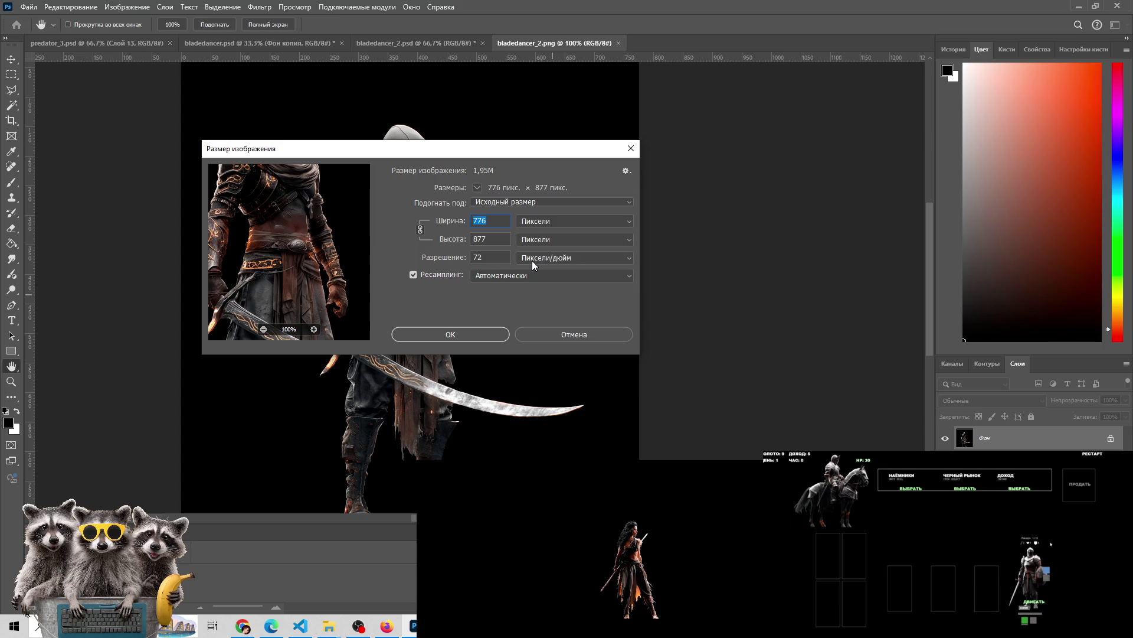
text(400)
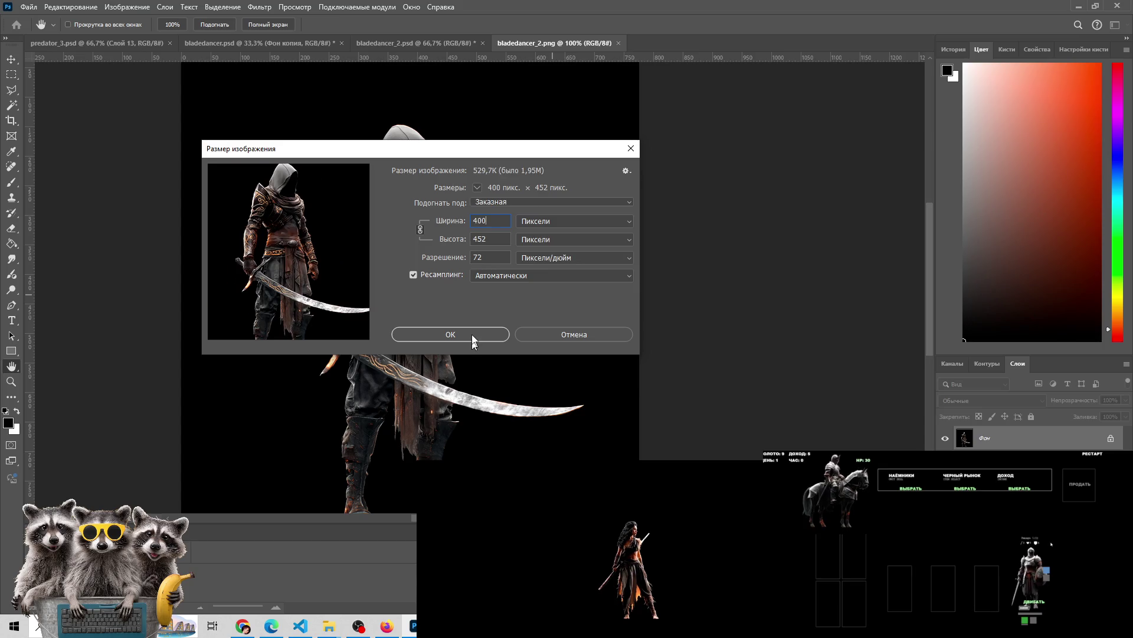
click(472, 334)
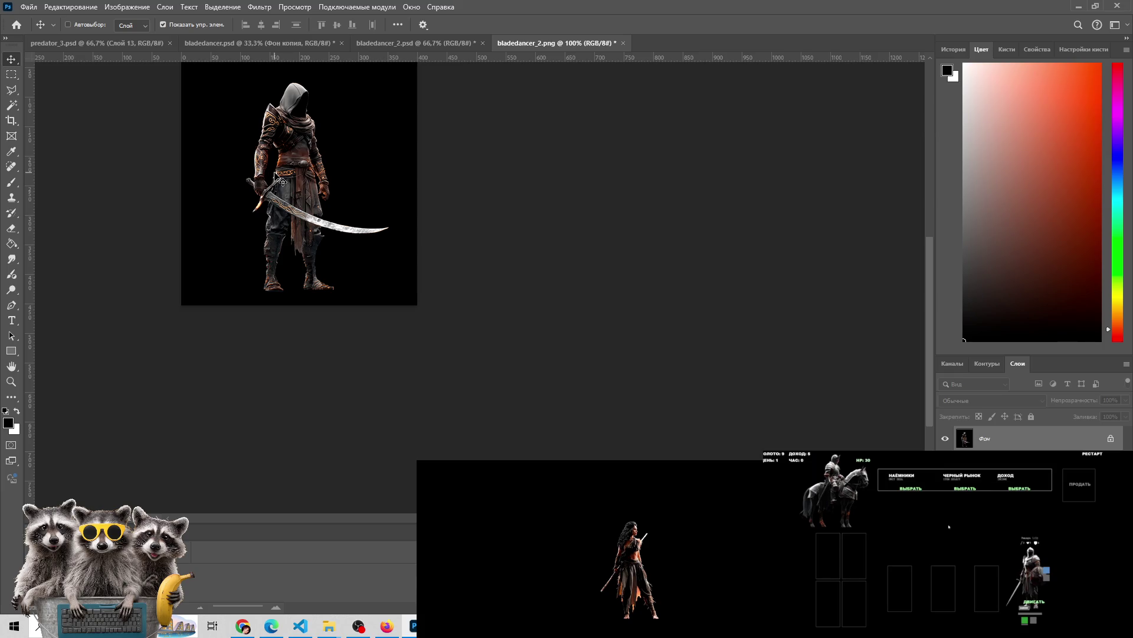
Nudge a duplicate figure layer down, fill the top gap black, and merge the layers
key(ctrl+1)
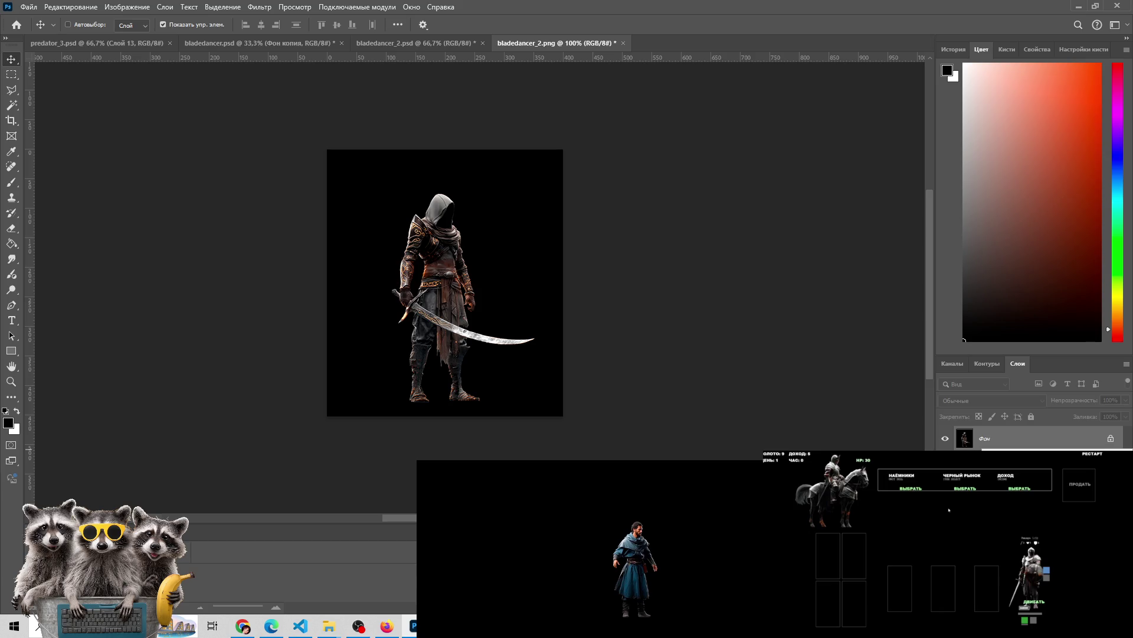
key(ctrl+j)
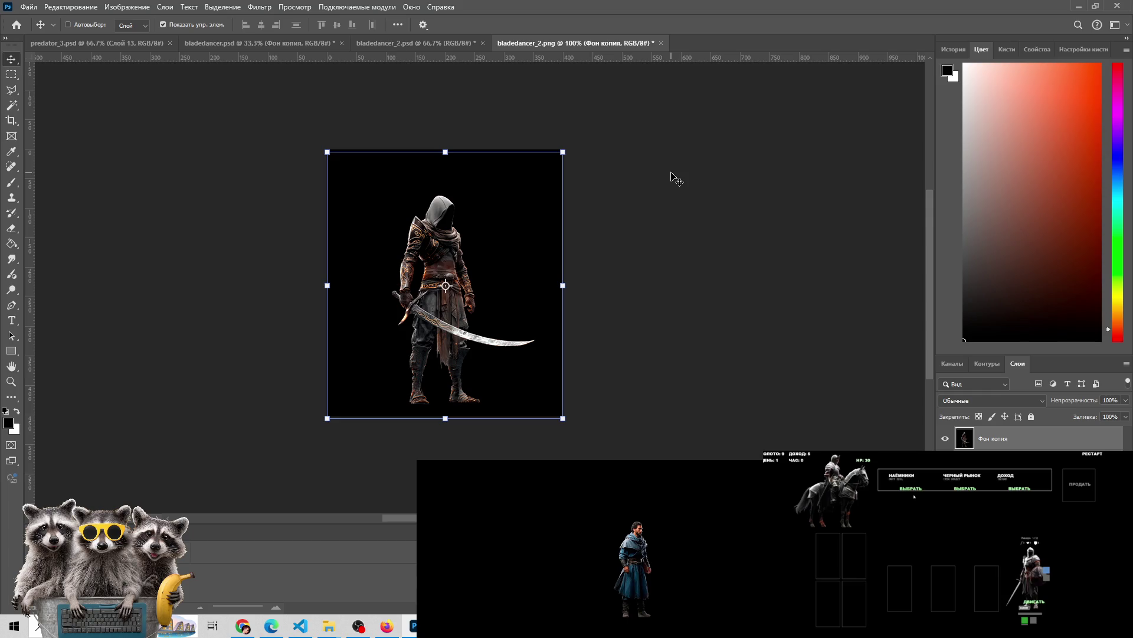
key(Down)
key(Down)
key(Down)
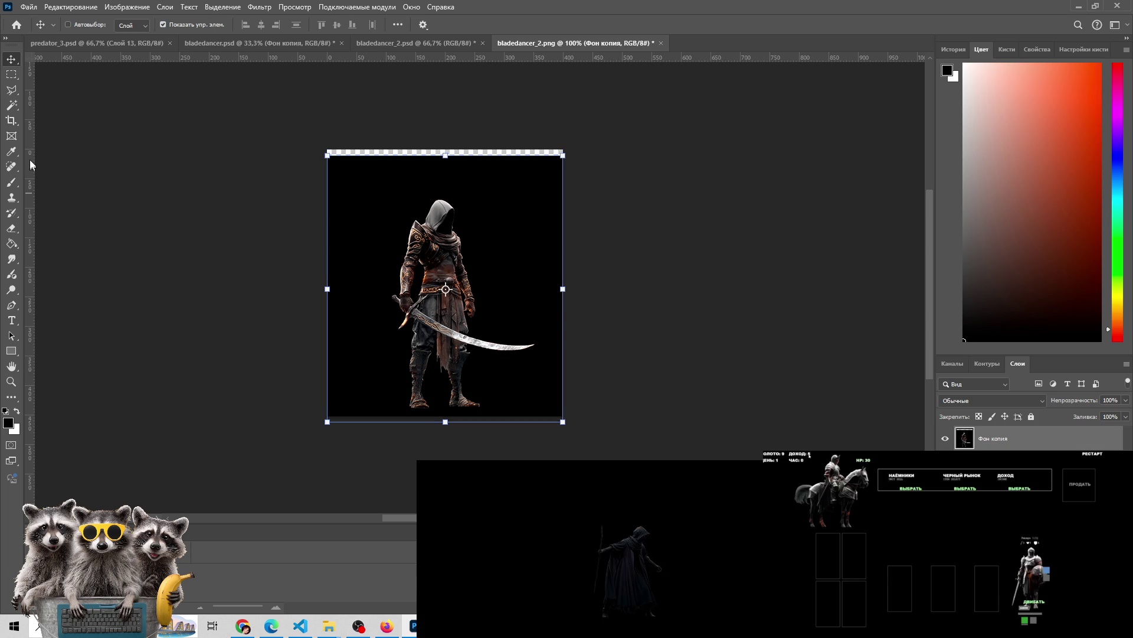
key(ctrl+shift+alt+n)
key(g)
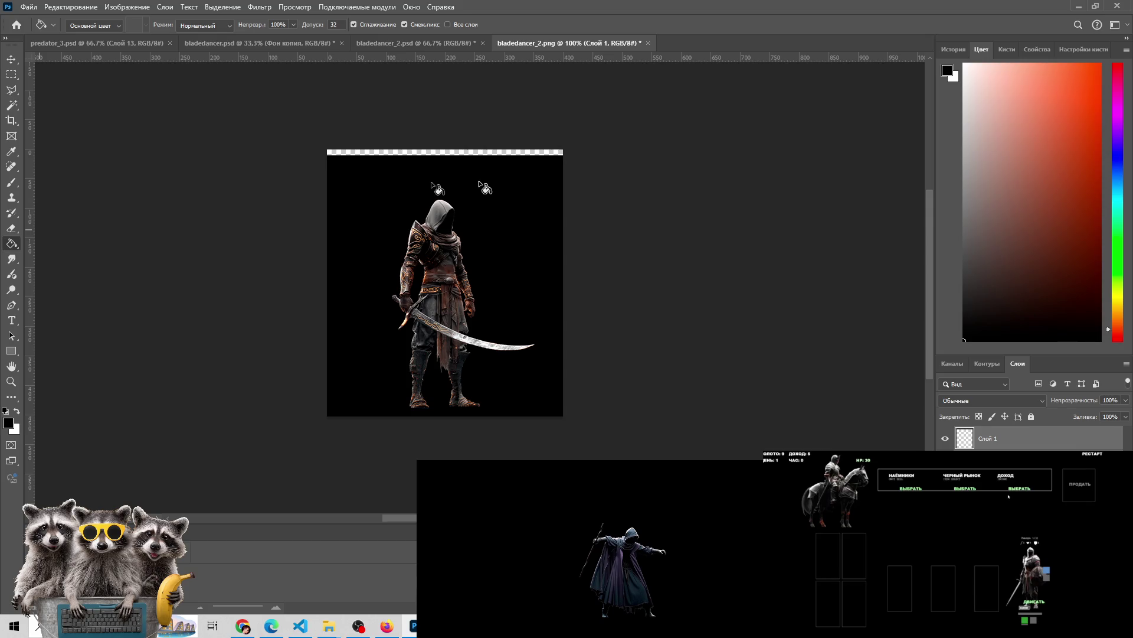
click(439, 152)
key(ctrl+e)
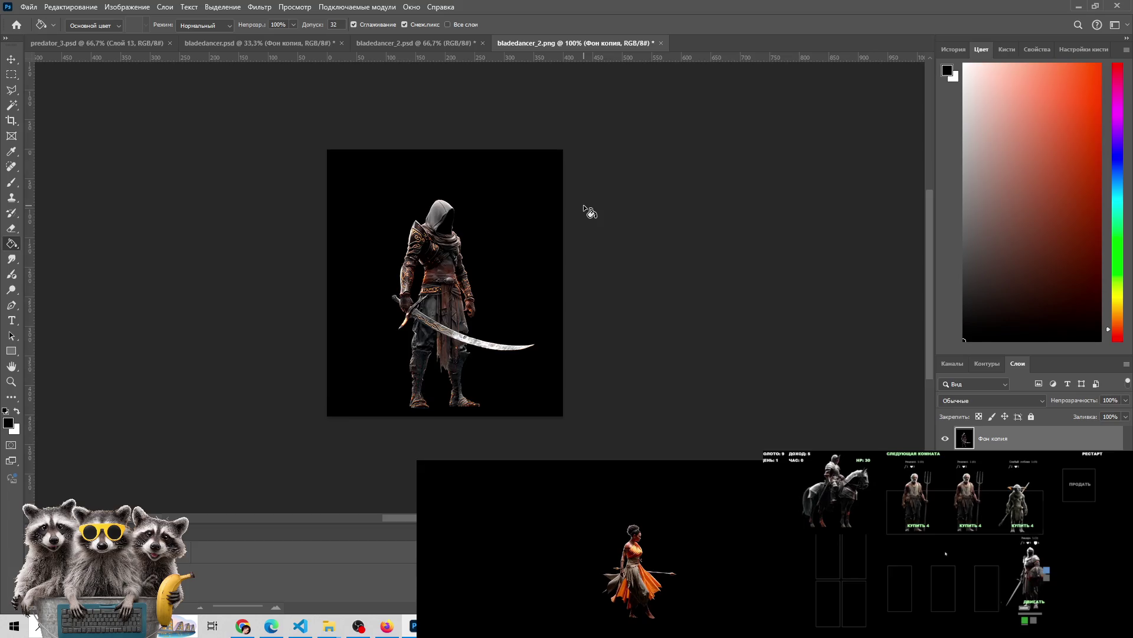
Save the image as bladedancer_2.png (PNG) on the desktop
key(ctrl+shift+s)
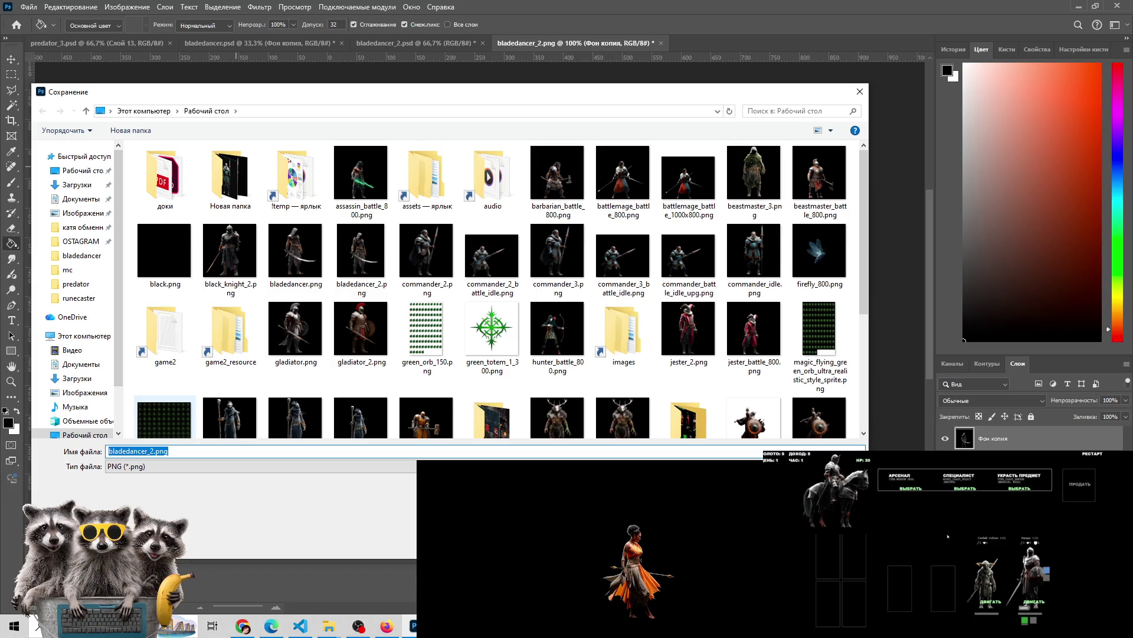
key(Escape)
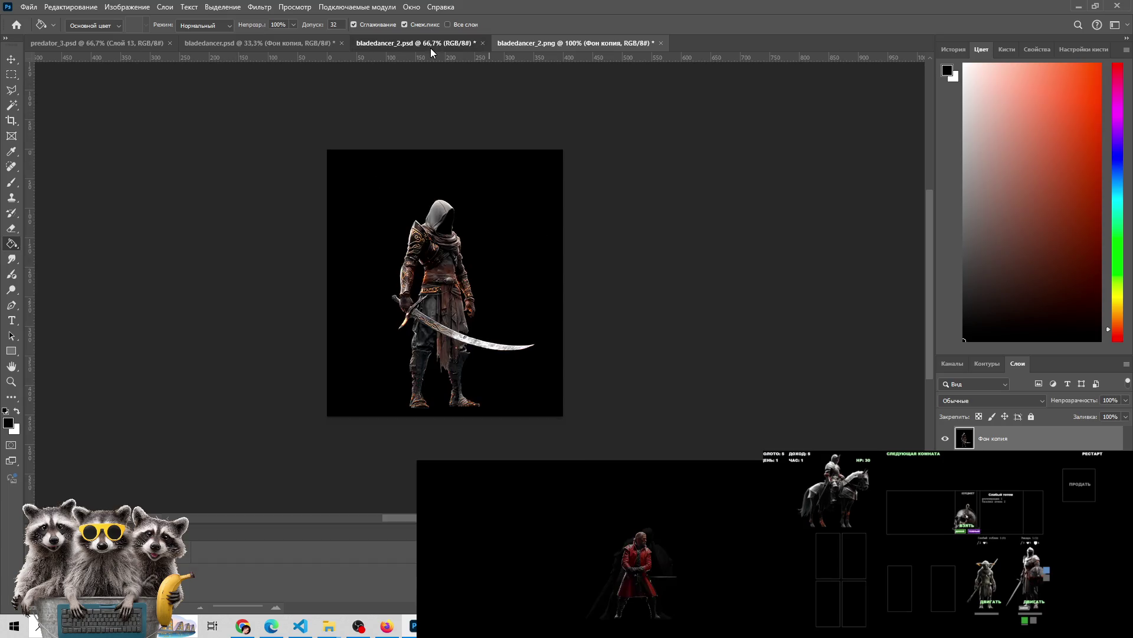
click(431, 48)
Close the bladedancer_2 PSD and PNG documents and drag bladedancer_2_300.png into the top desktop row
click(482, 44)
click(520, 43)
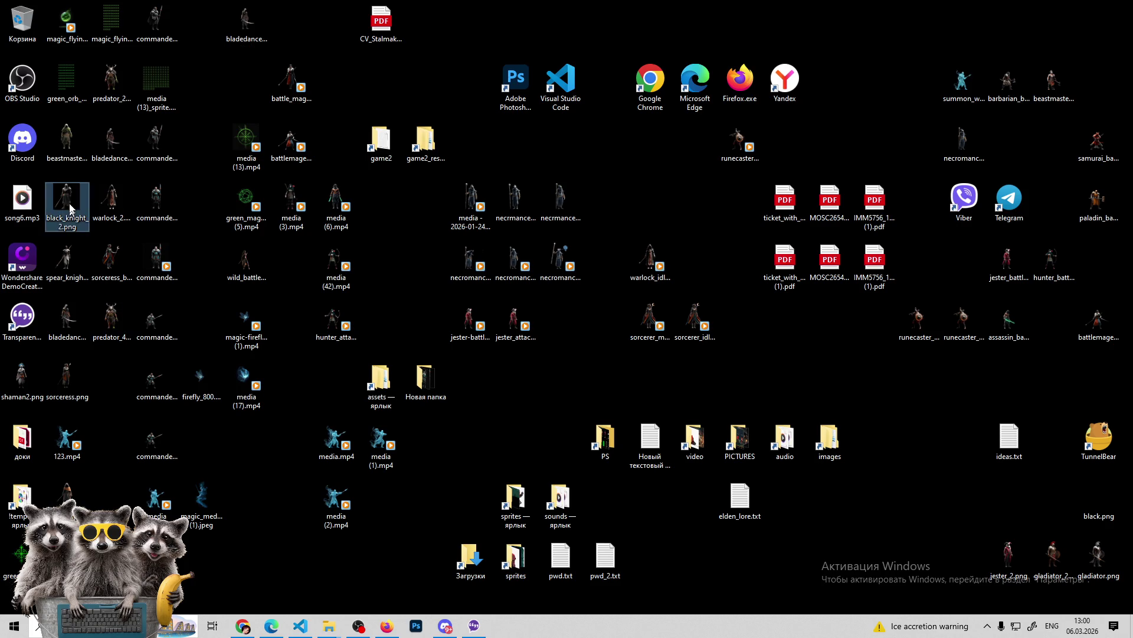
click(105, 143)
drag(105, 143, 284, 26)
mouse_move(121, 331)
mouse_down()
mouse_move(113, 151)
mouse_move(118, 322)
mouse_up()
Put the displaced predator_4.png back among the desktop icons, one row higher
drag(111, 260, 111, 148)
mouse_move(130, 302)
mouse_down()
mouse_move(122, 319)
mouse_move(118, 269)
mouse_up()
click(285, 26)
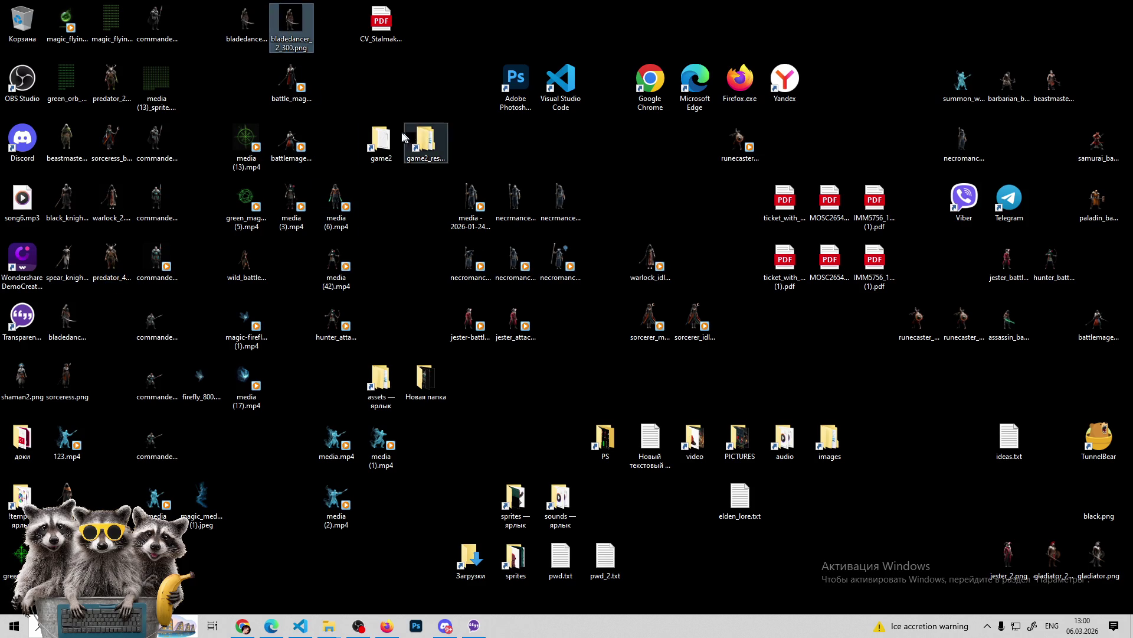
Navigate to game2\client\assets\sprites\units\mc in File Explorer
double_click(381, 141)
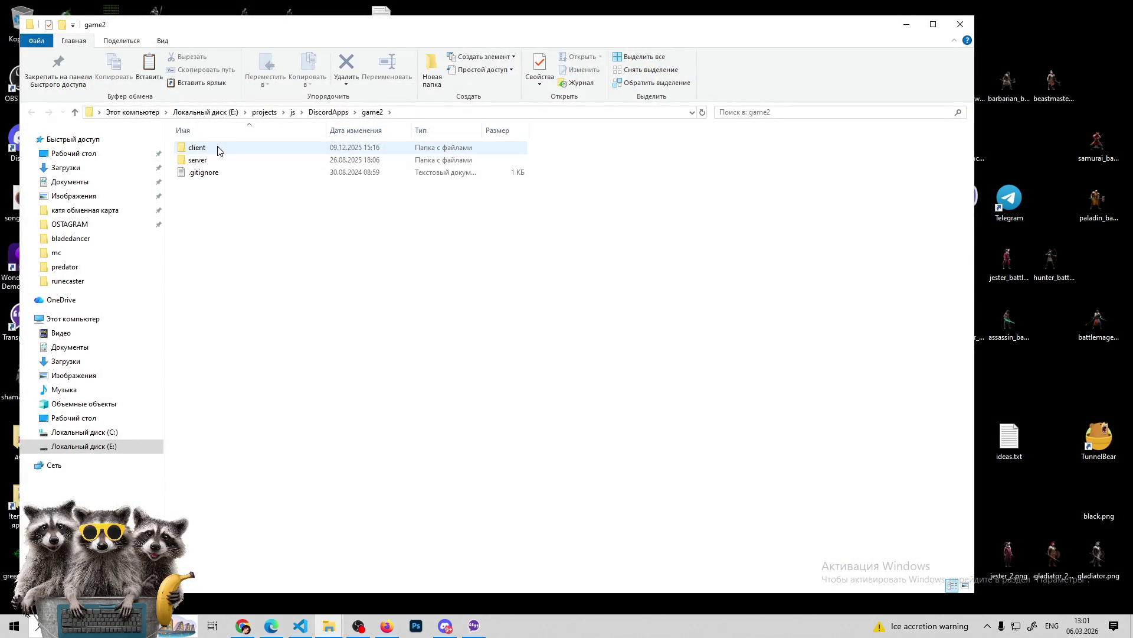
double_click(216, 148)
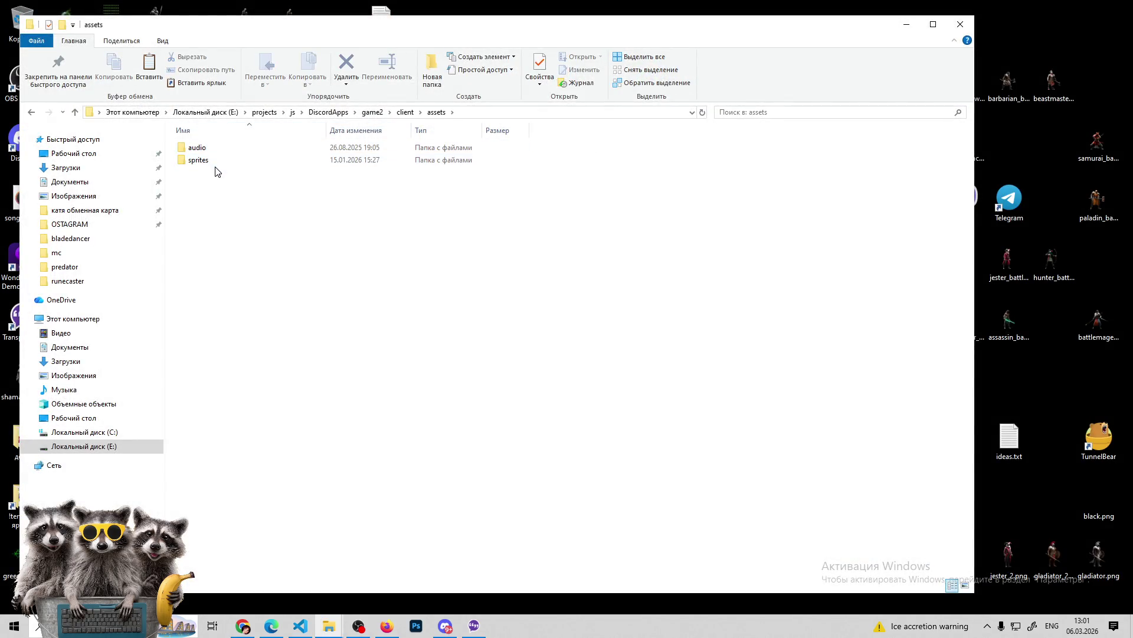
double_click(214, 161)
double_click(599, 159)
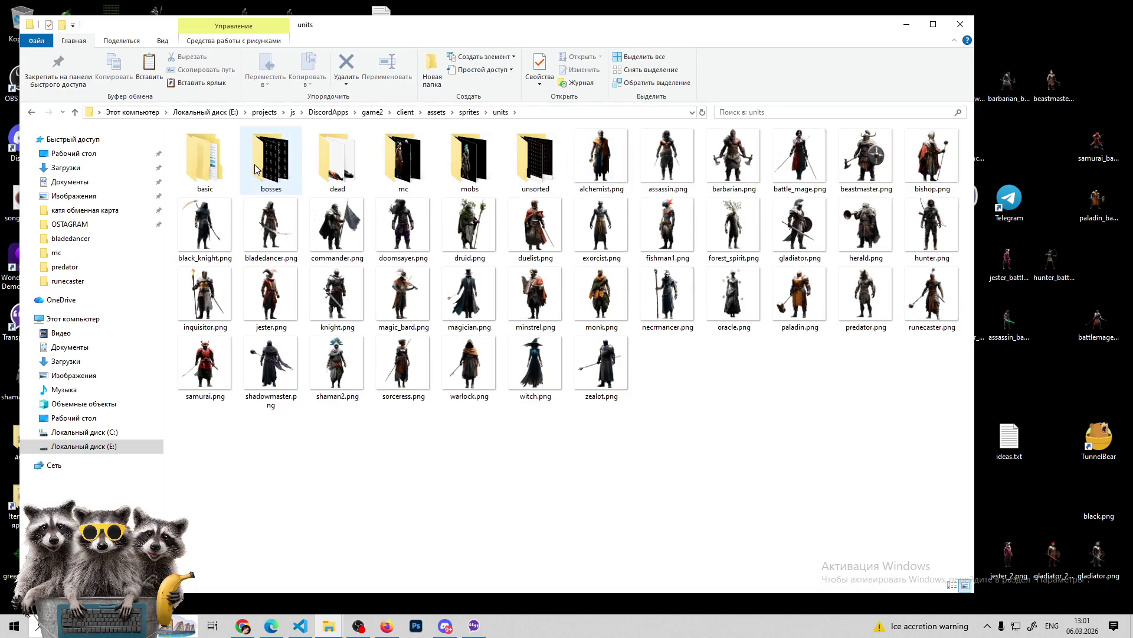
click(424, 159)
double_click(424, 160)
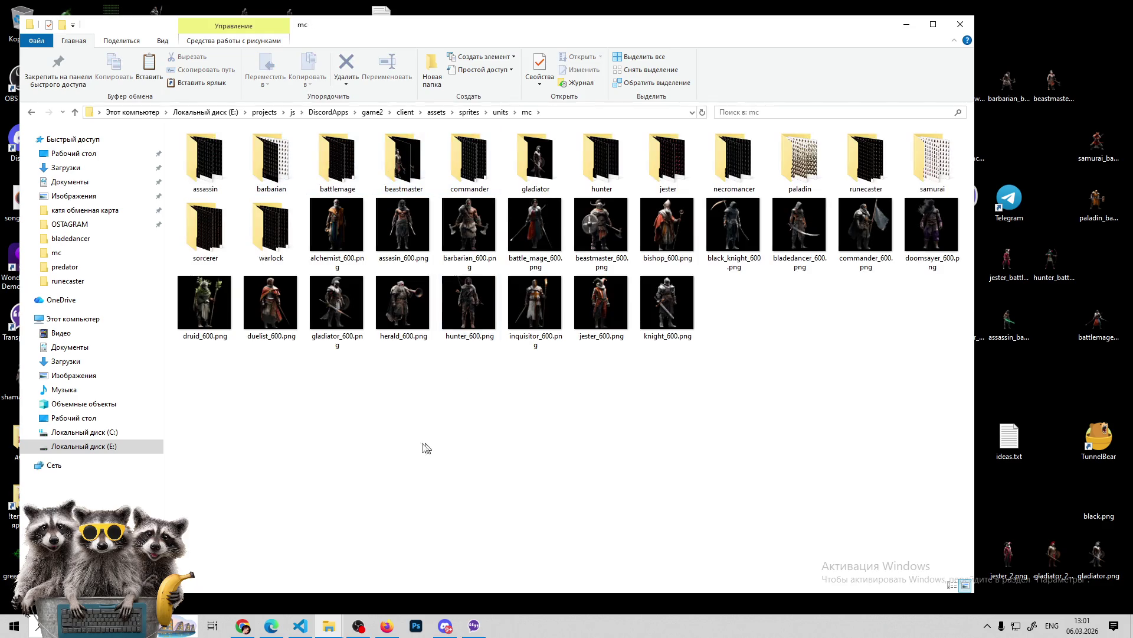
Create a new folder named bladedancer inside mc and open it
right_click(391, 431)
mouse_move(437, 406)
click(589, 412)
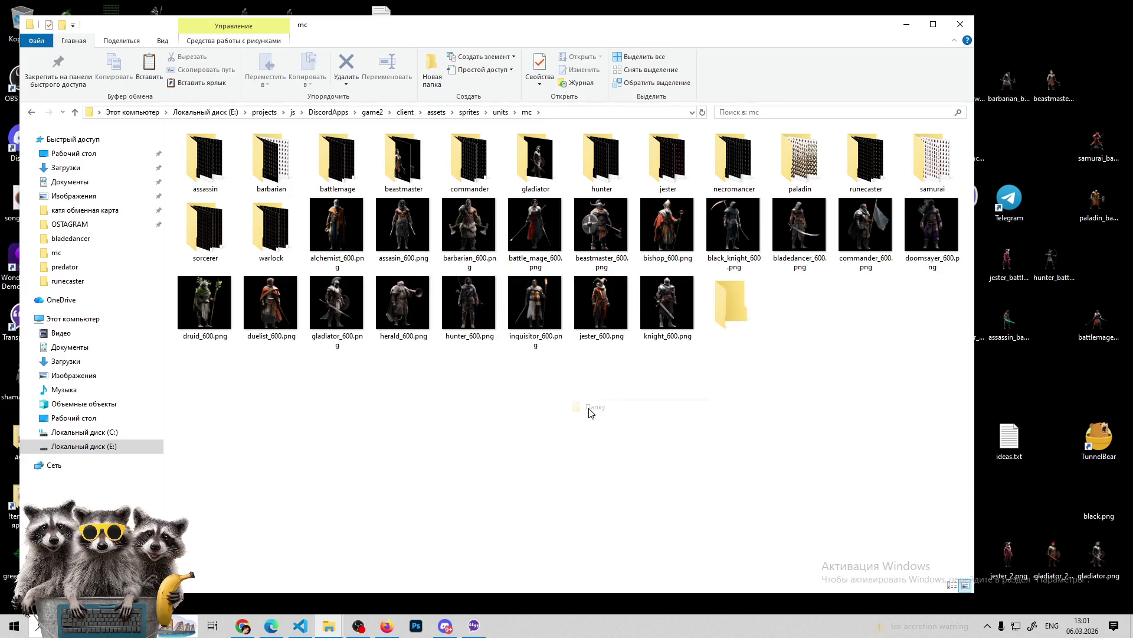
text(bladedancer)
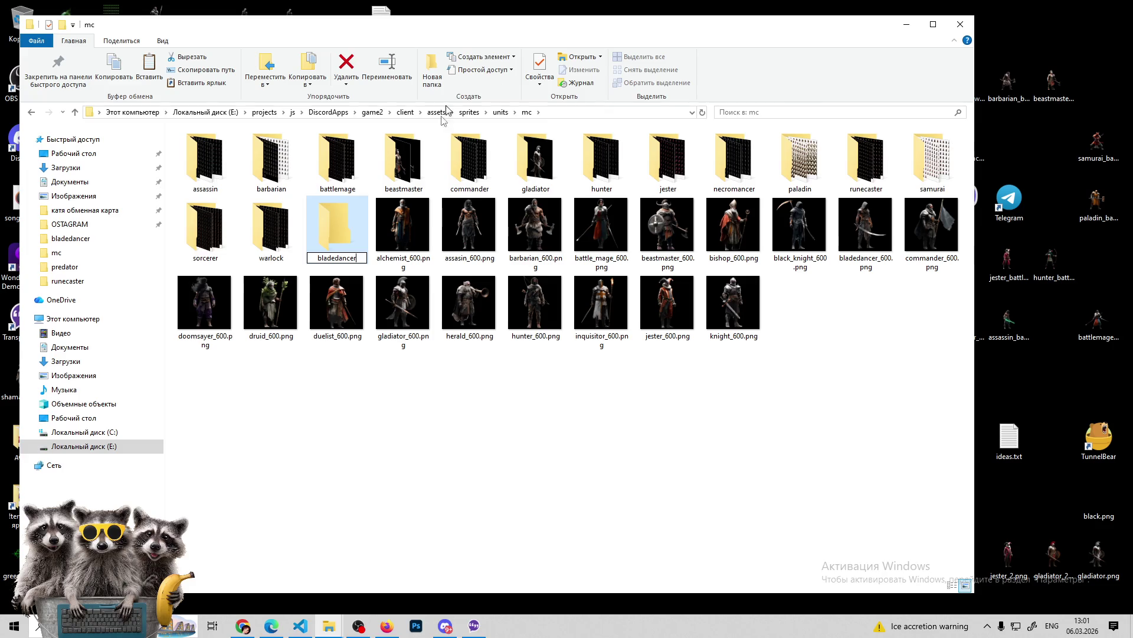
key(Return)
key(Return)
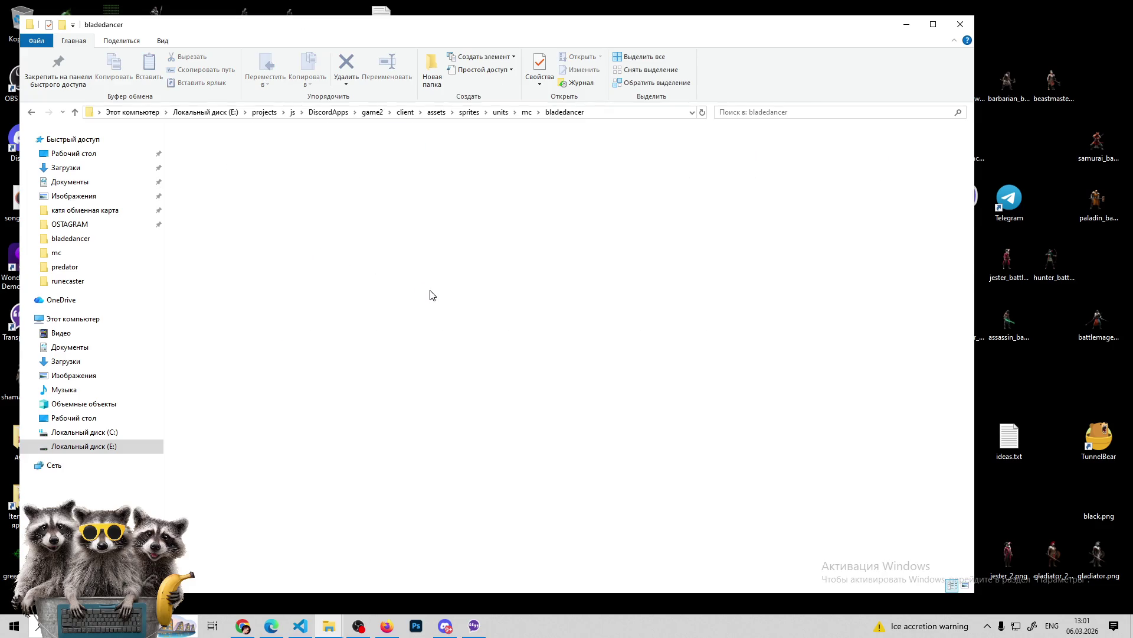
Paste the image and rename it from bladedancer_2_300.png to bladedancer_2_400.png
key(ctrl+v)
click(382, 275)
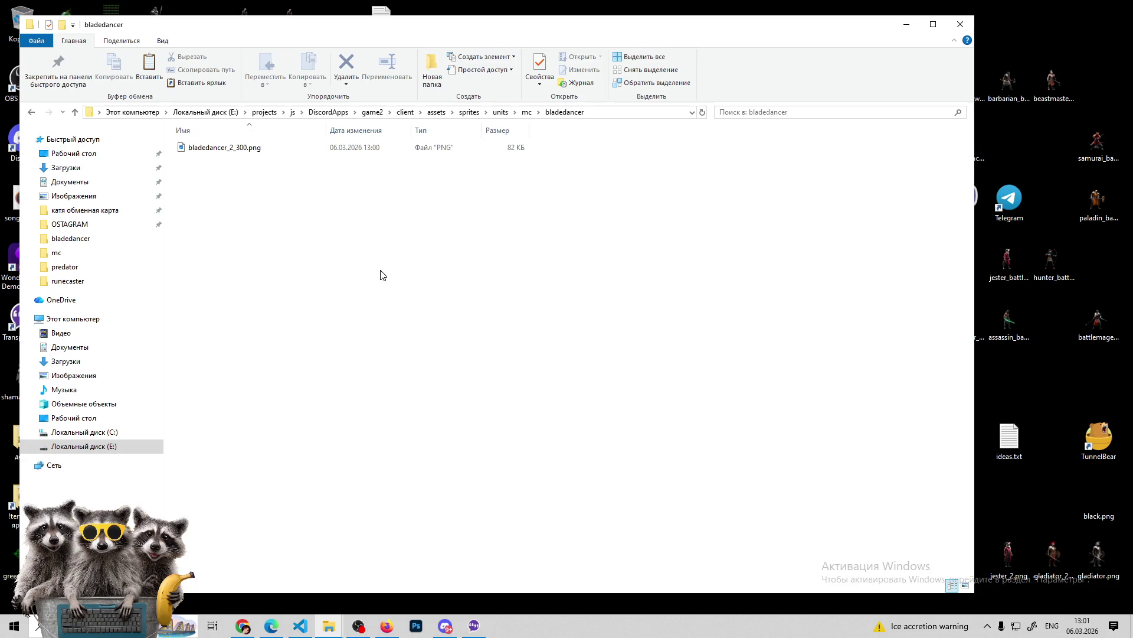
click(232, 150)
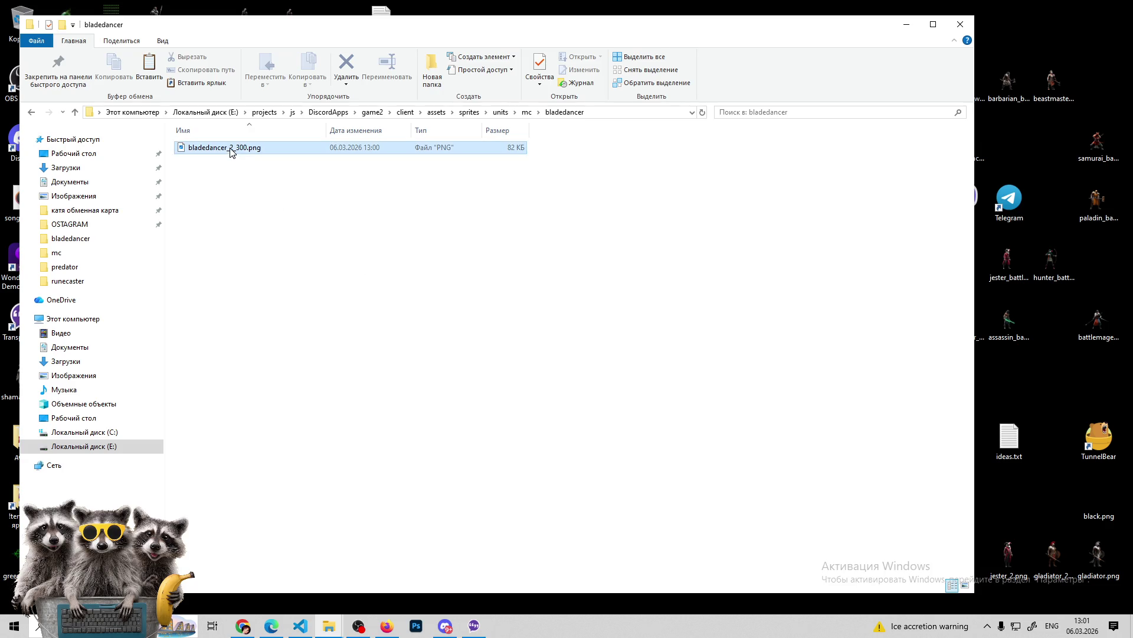
click(233, 148)
click(240, 148)
text(4)
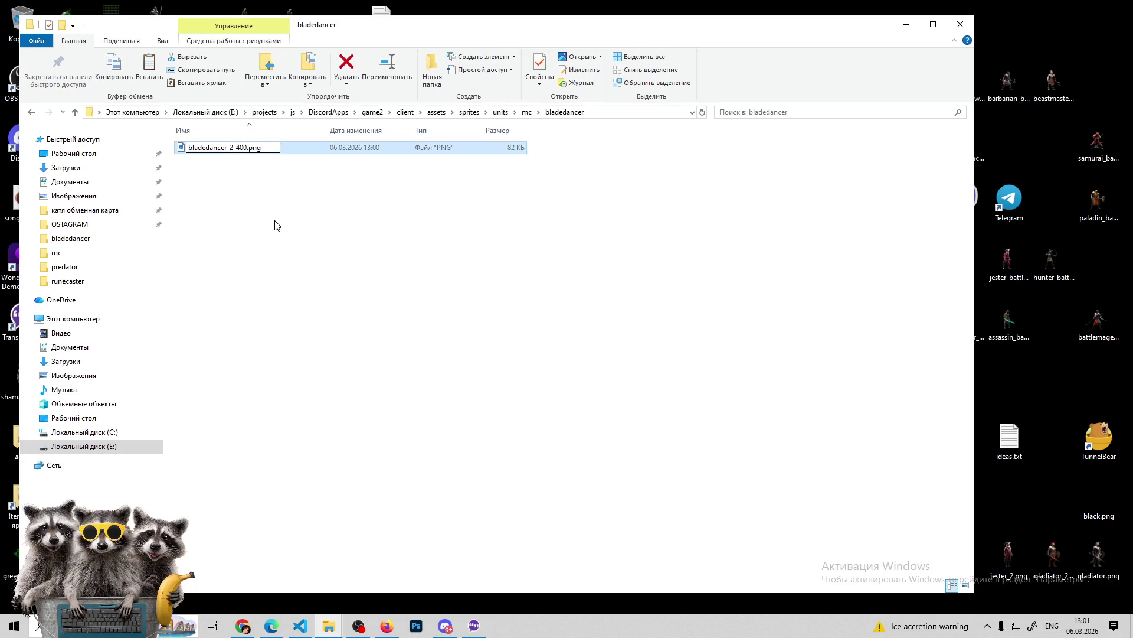
click(276, 225)
click(365, 148)
click(907, 24)
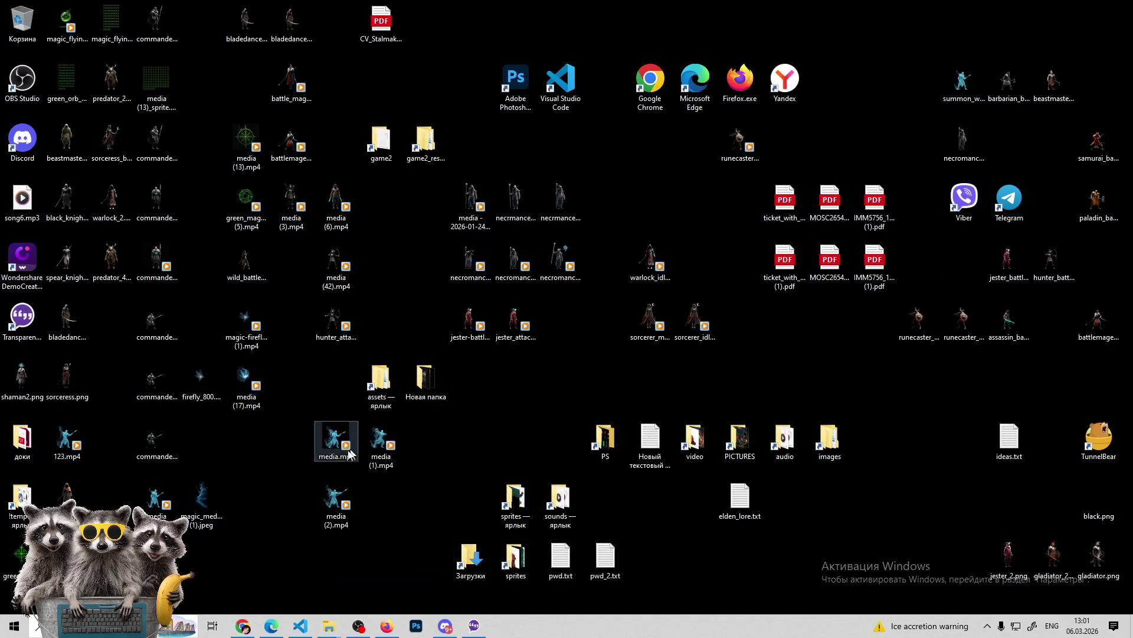
Navigate to the vite-project's assets\sprites\units\mc folder
double_click(381, 384)
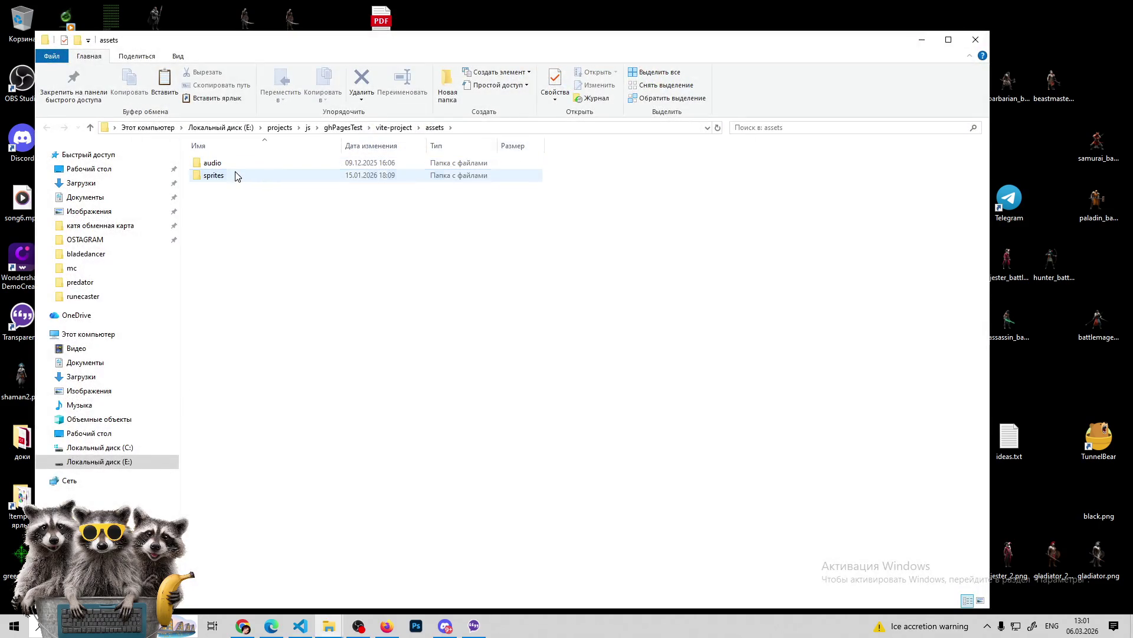
double_click(236, 175)
double_click(592, 187)
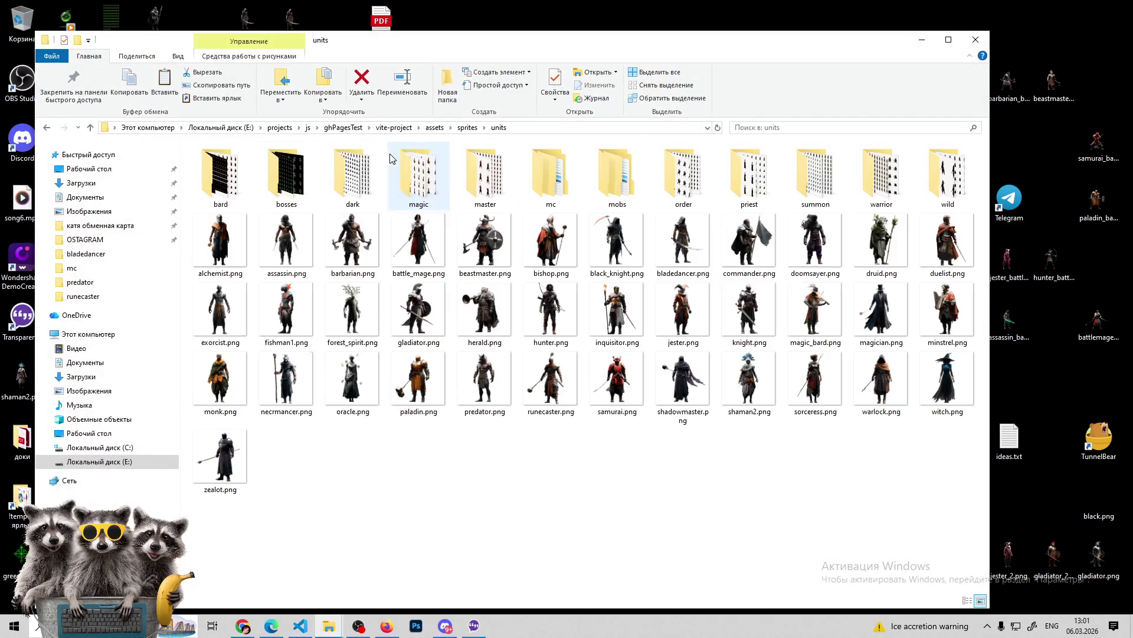
double_click(558, 178)
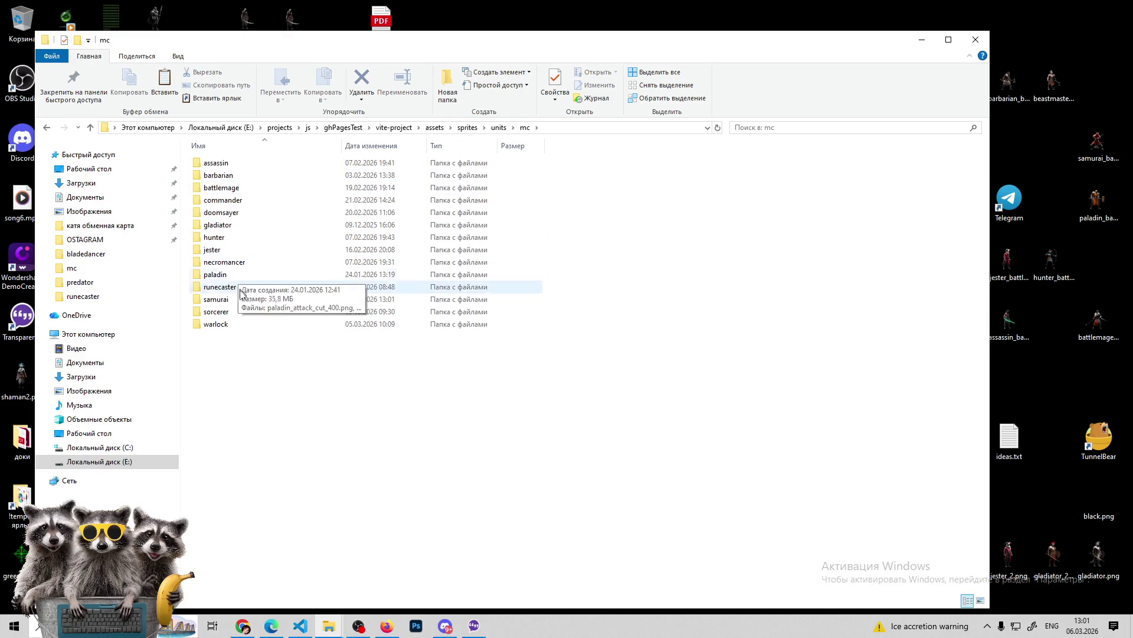
Create a new folder named bladedancer inside mc
right_click(316, 392)
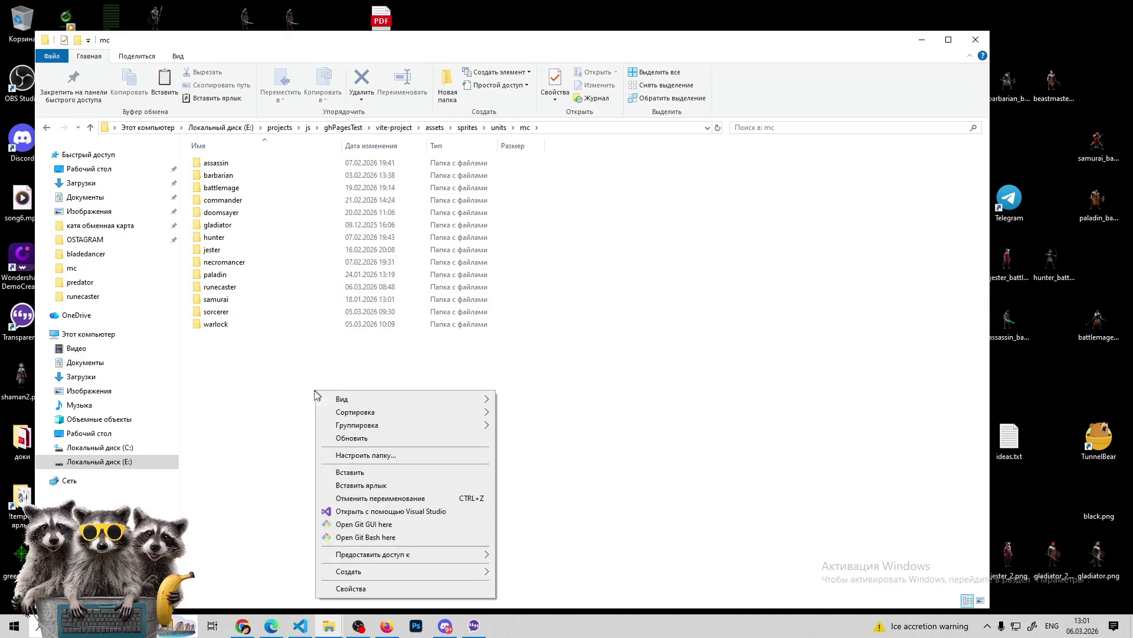
mouse_move(378, 571)
click(536, 502)
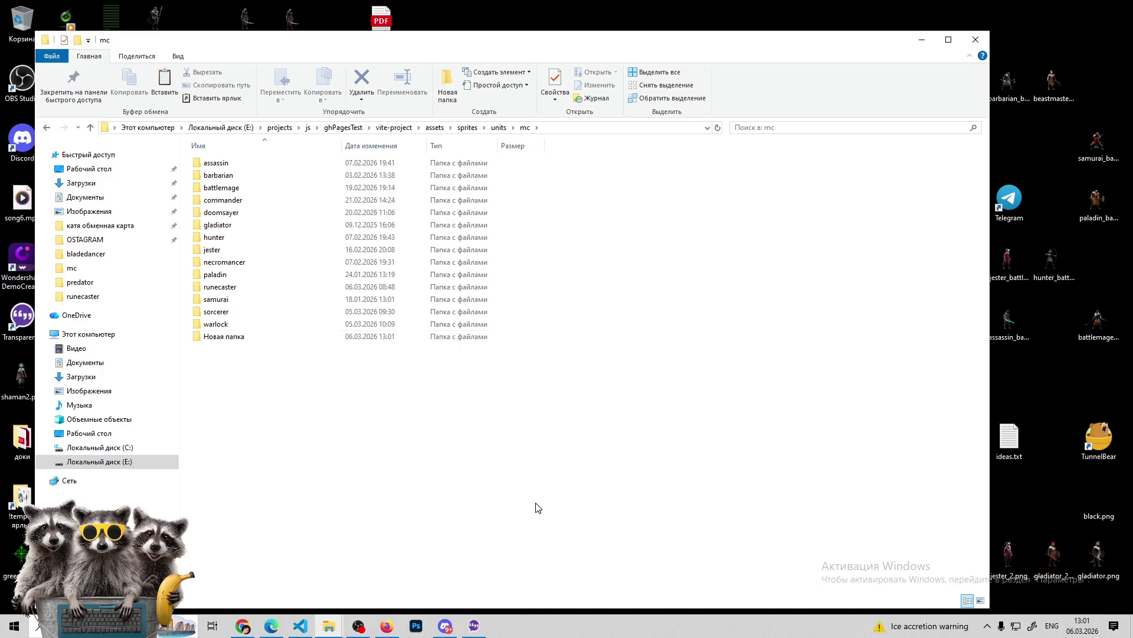
text(bladedancer)
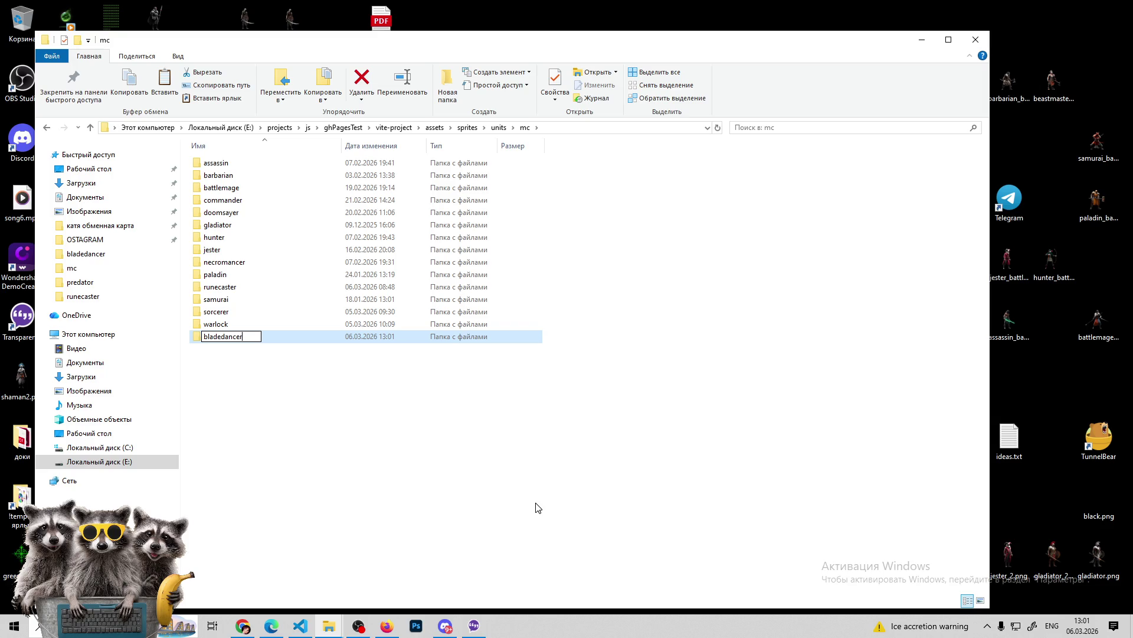
key(Return)
key(Return)
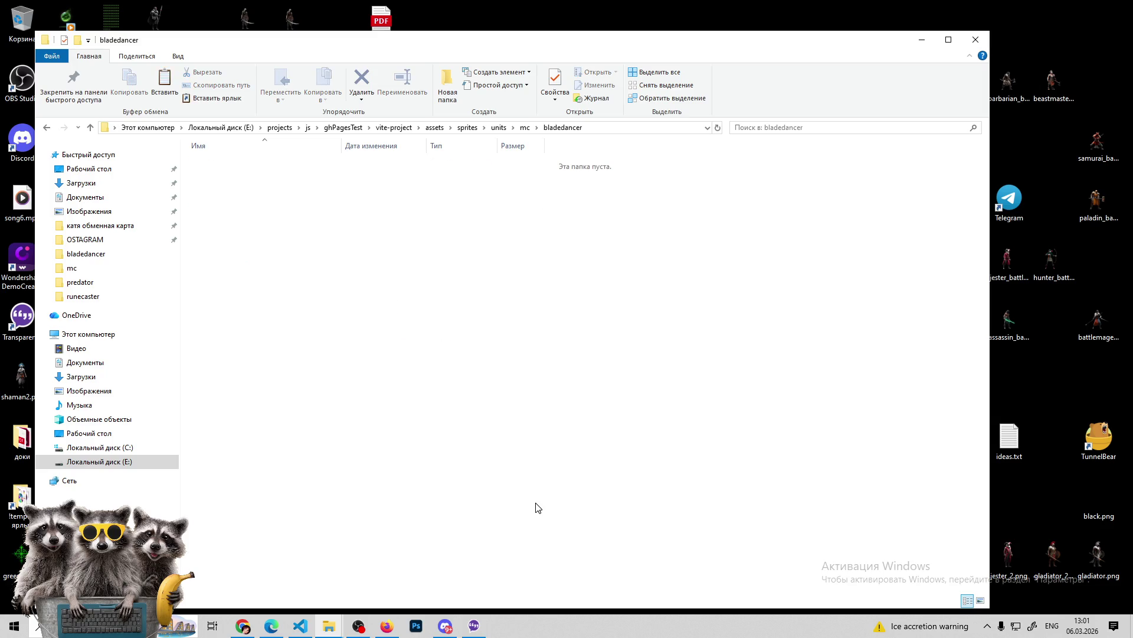
Paste the bladedancer sprite into the folder, view it as huge icons, and minimize
key(ctrl+v)
click(455, 279)
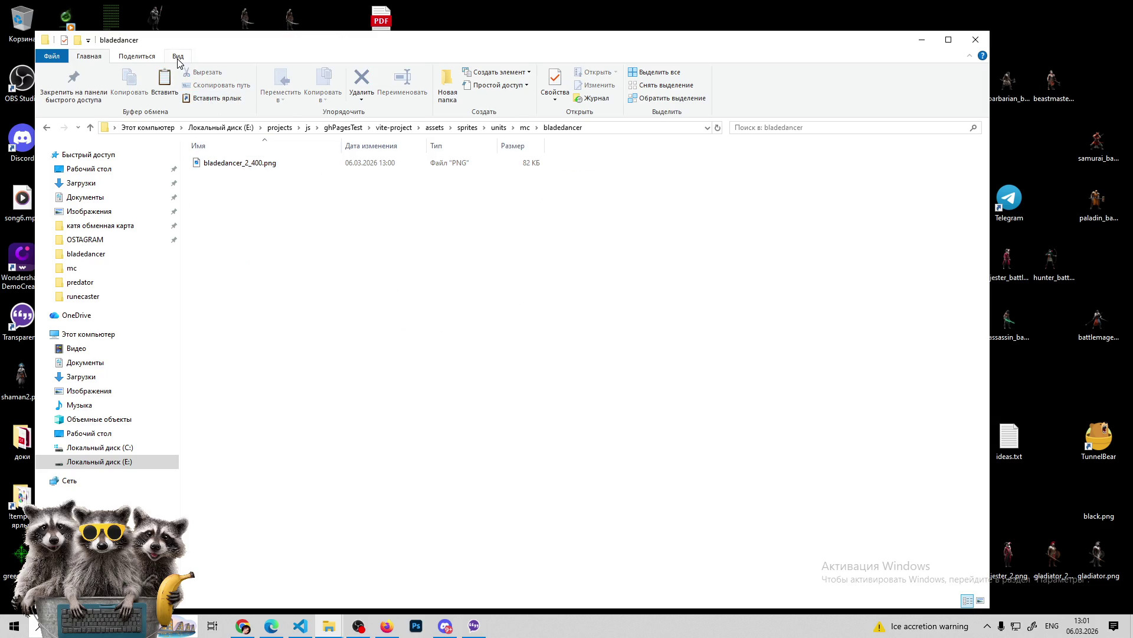
click(178, 56)
click(203, 73)
click(919, 40)
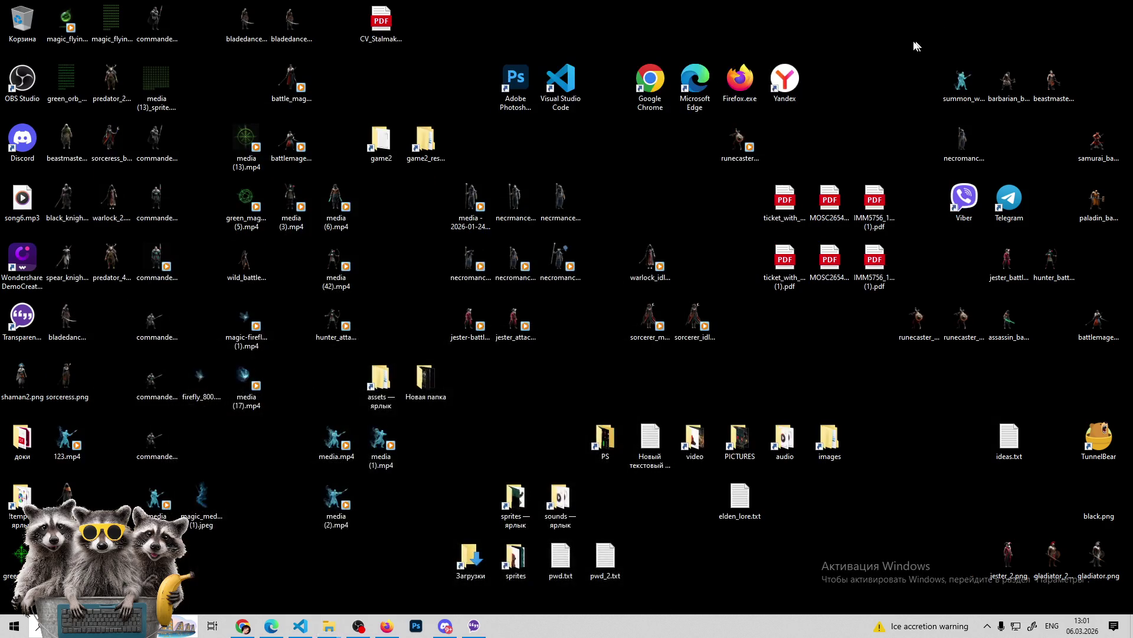
Buy the pink potion in the Firefox game, check the Chrome Arena chat, then bring OBS forward
click(283, 626)
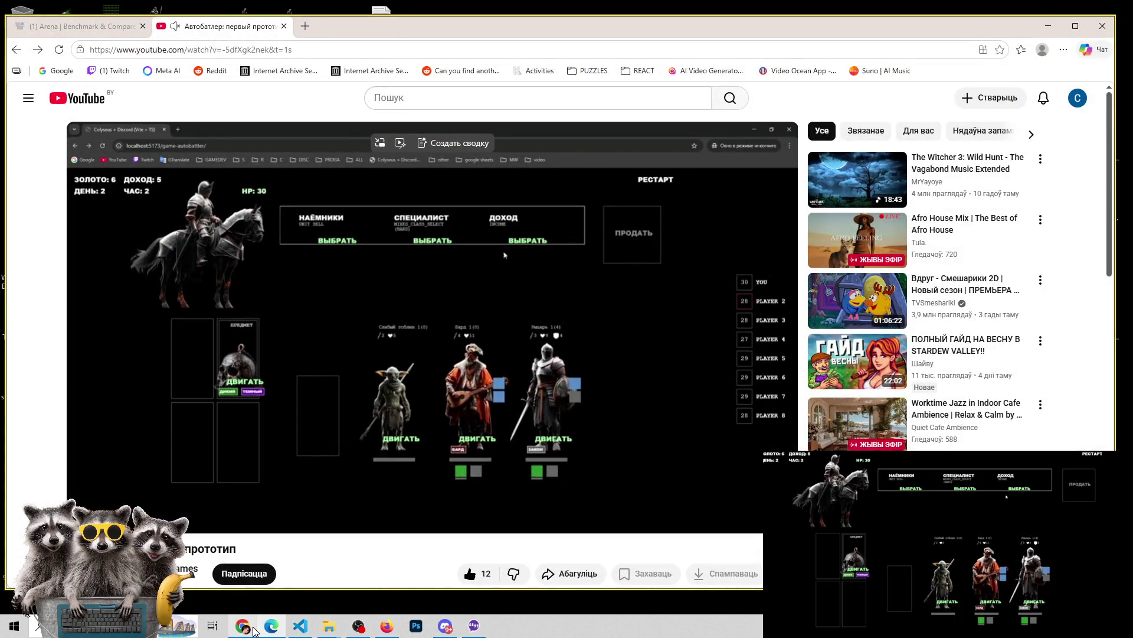
mouse_move(301, 626)
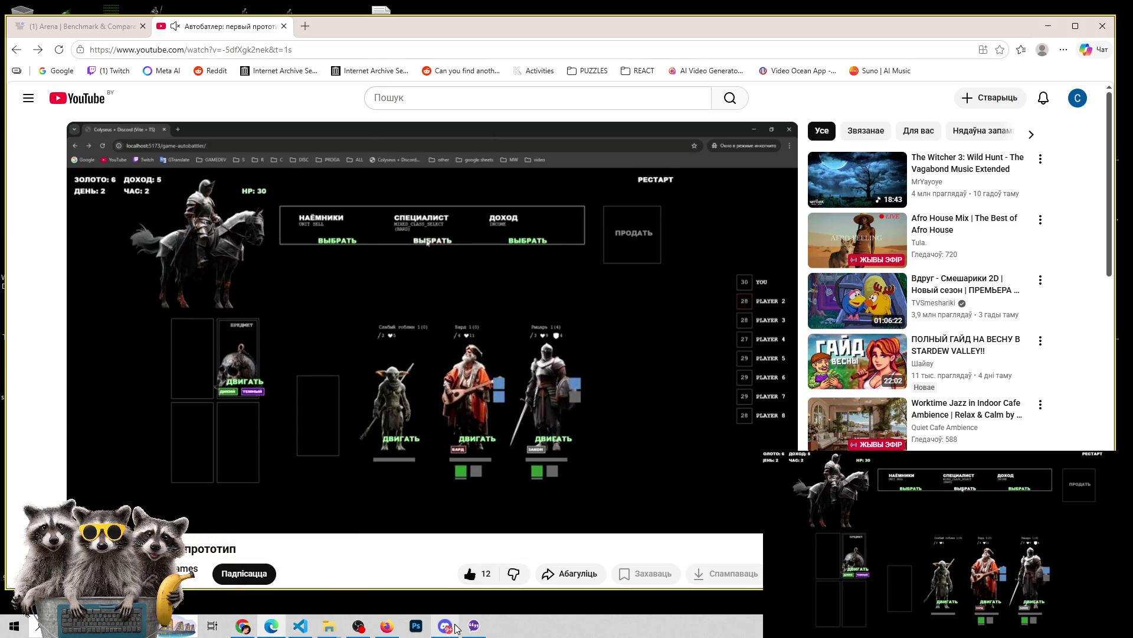
click(392, 632)
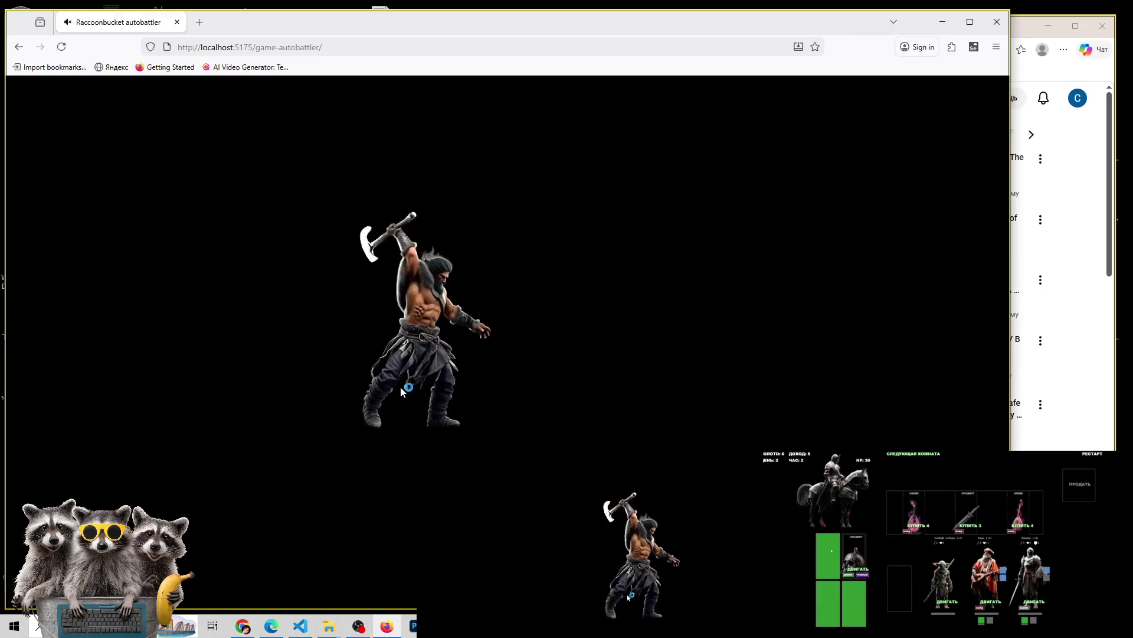
click(915, 524)
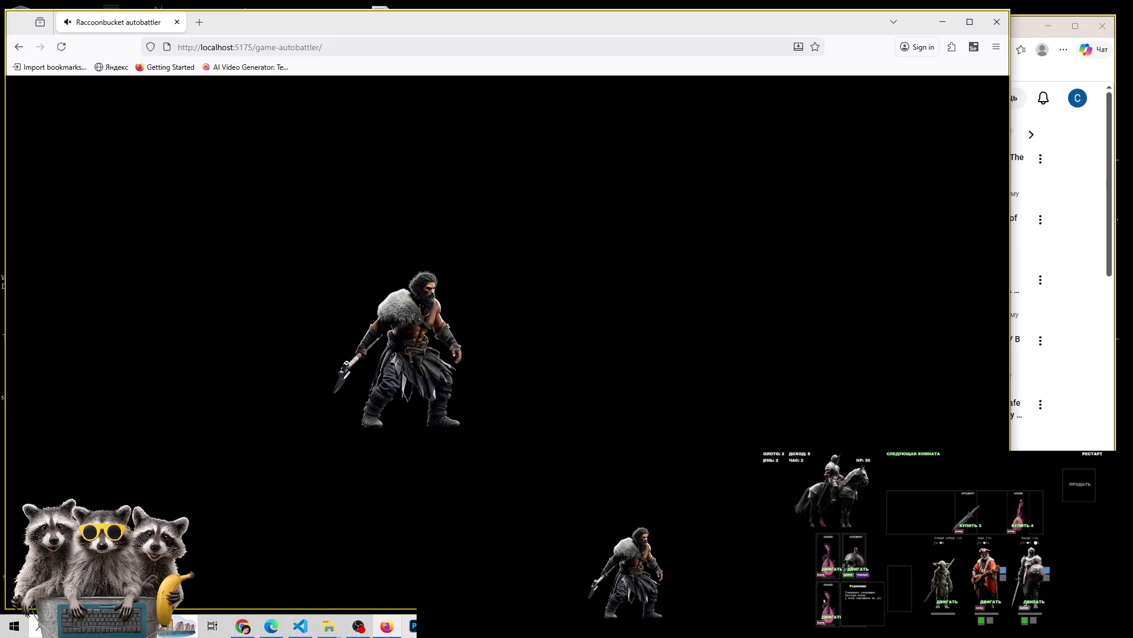
click(252, 632)
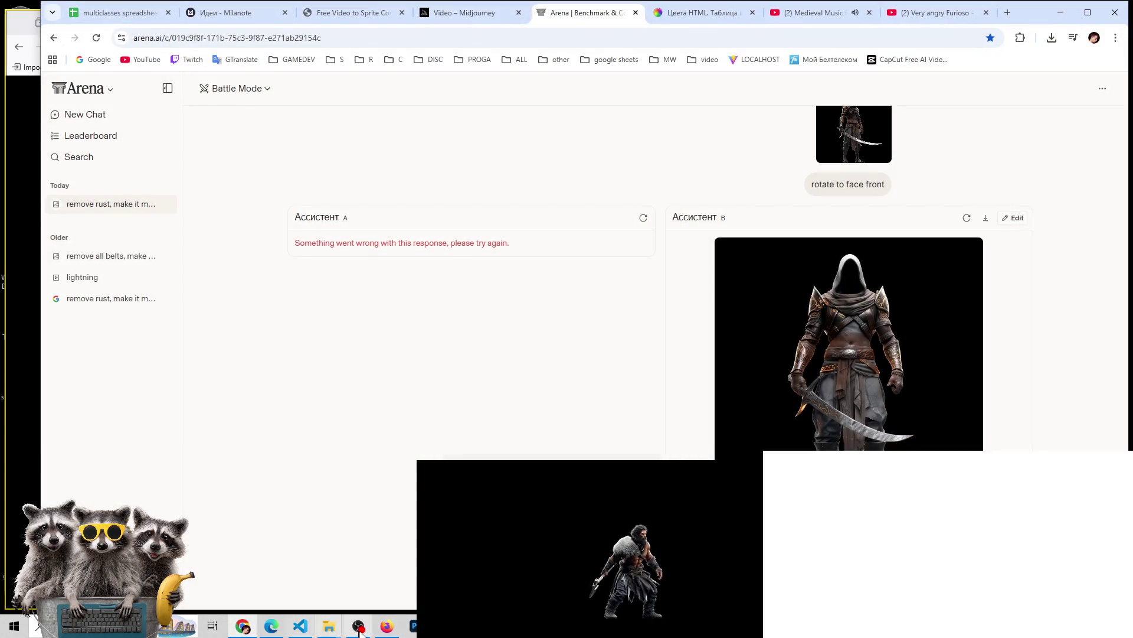
click(358, 626)
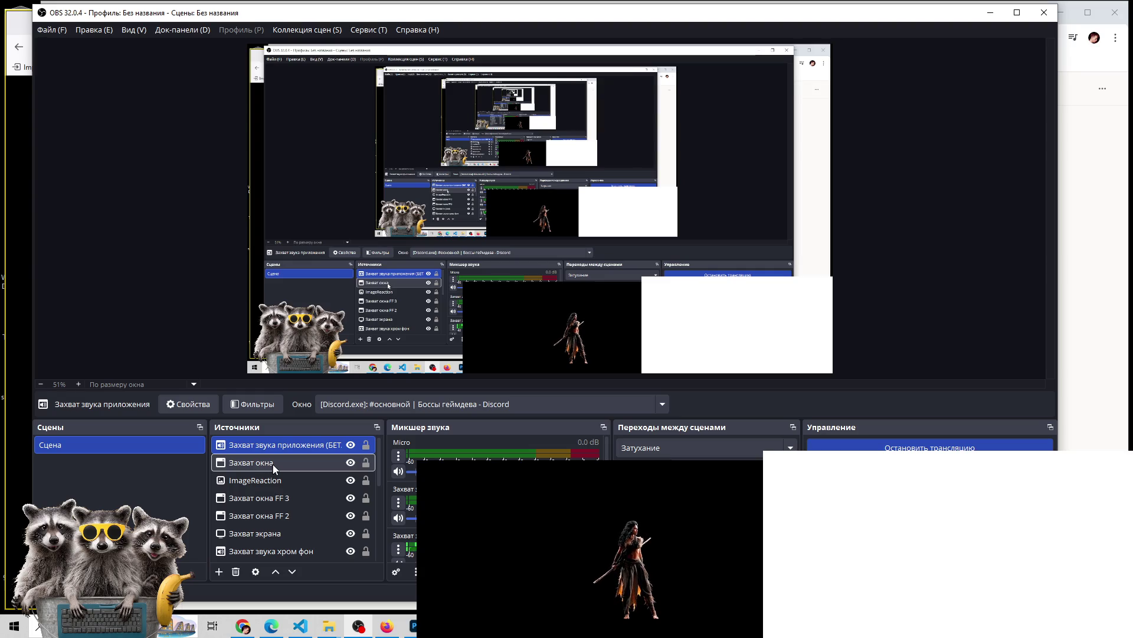
Open the vite-project folder from VS Code's recent folders list on the taskbar
mouse_move(413, 630)
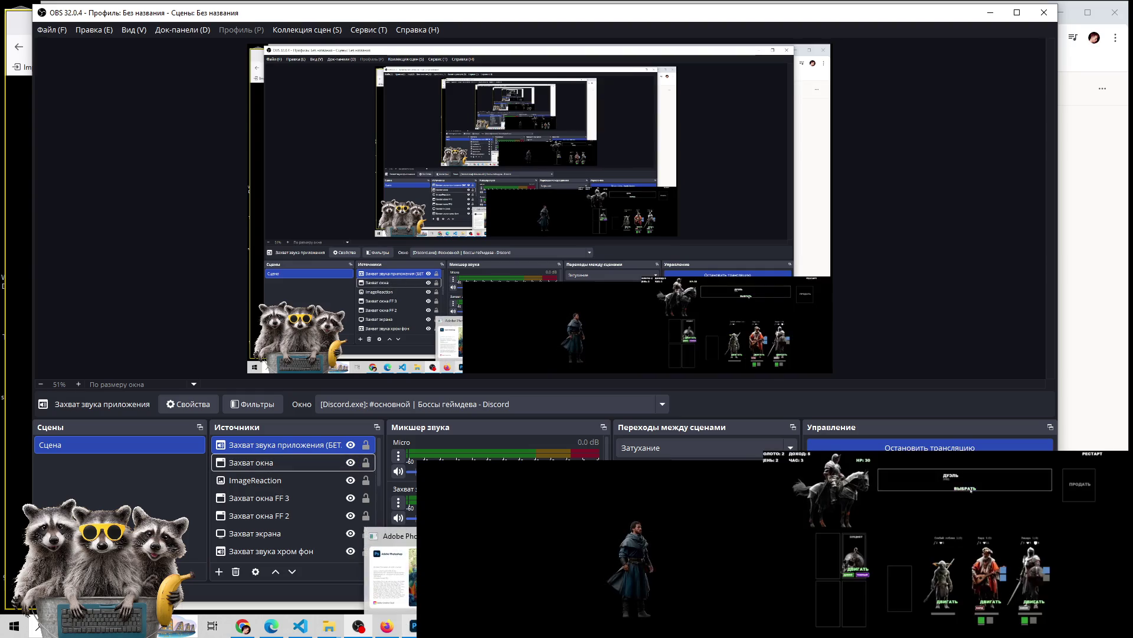
right_click(311, 616)
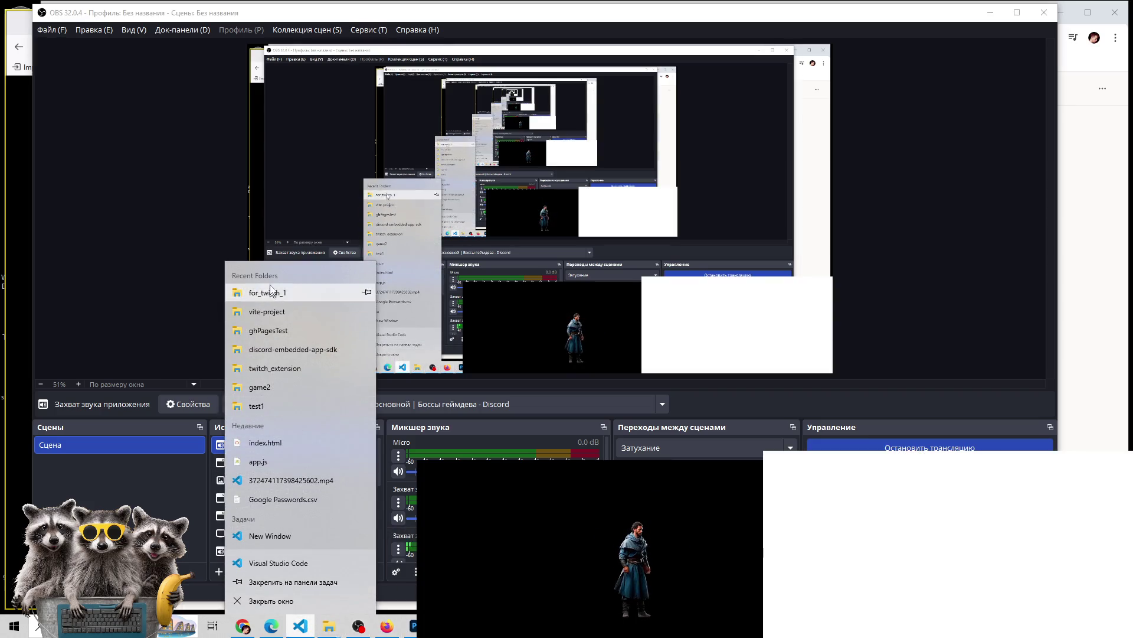
click(269, 311)
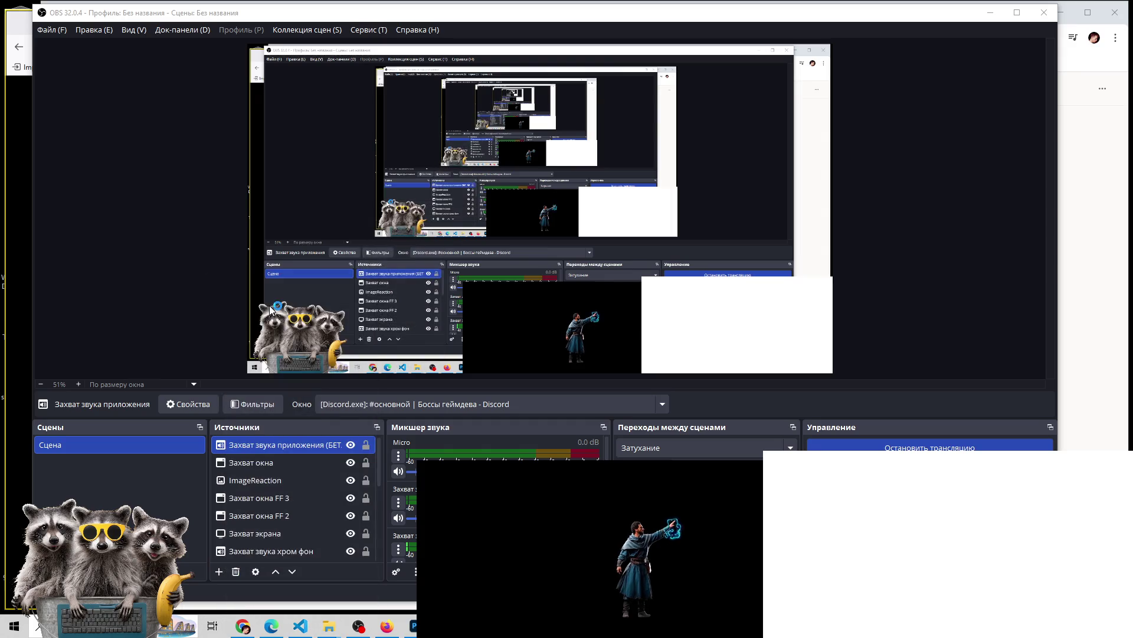
mouse_move(413, 626)
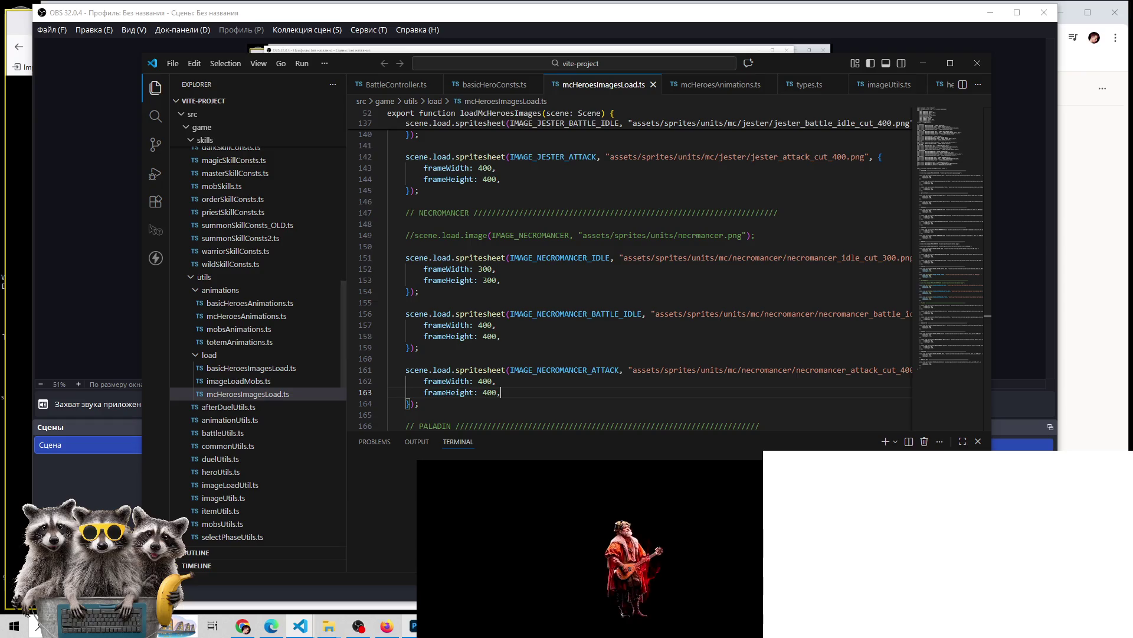
Duplicate the BARBARIAN spritesheet loading block as a new block at line 102
click(496, 357)
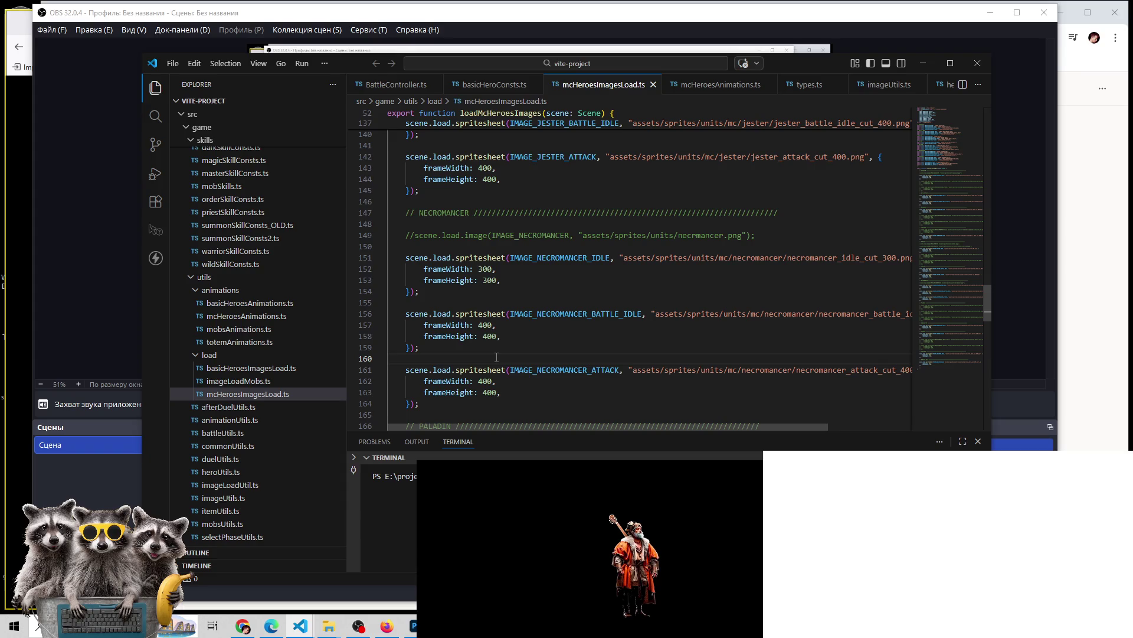
scroll(497, 357, up, 20)
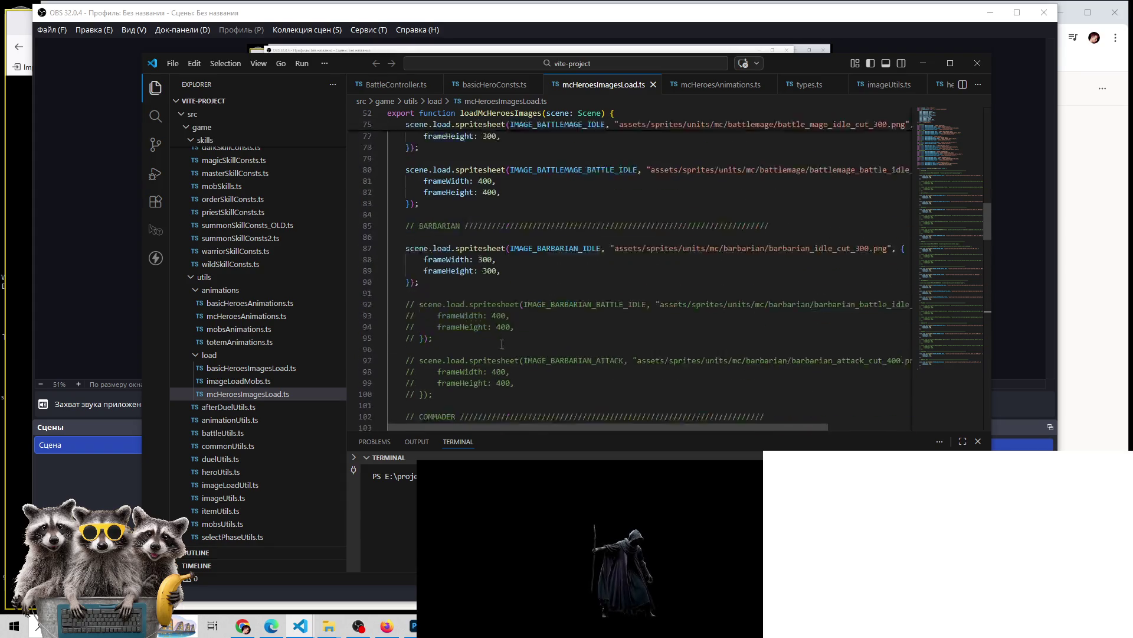
scroll(423, 279, up, 1)
scroll(423, 279, up, 12)
scroll(505, 274, down, 15)
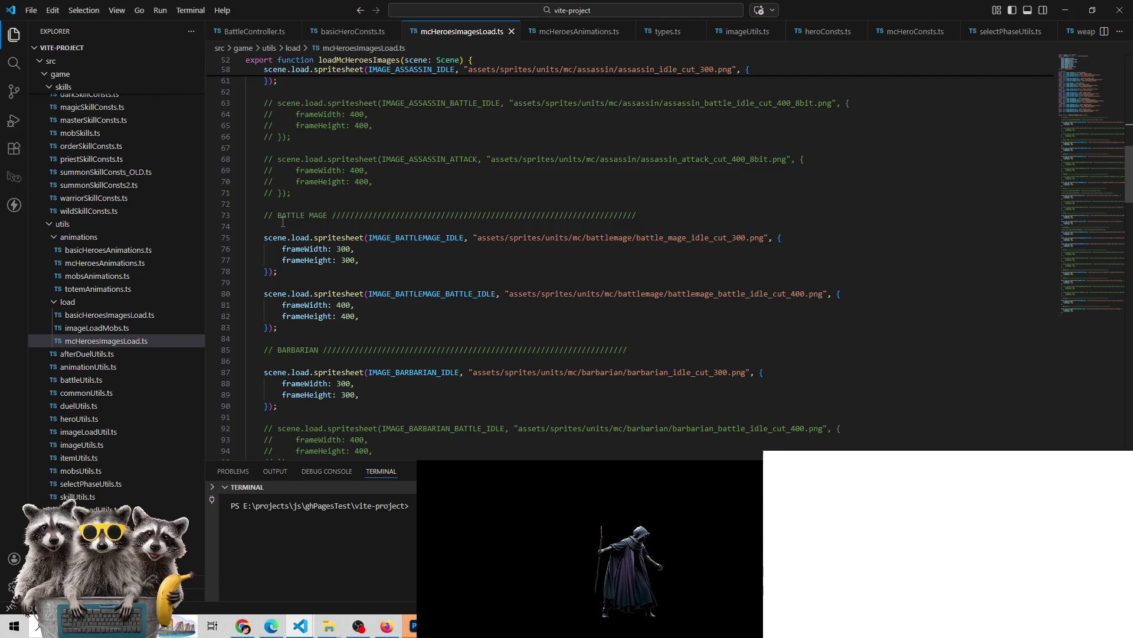
scroll(286, 236, down, 7)
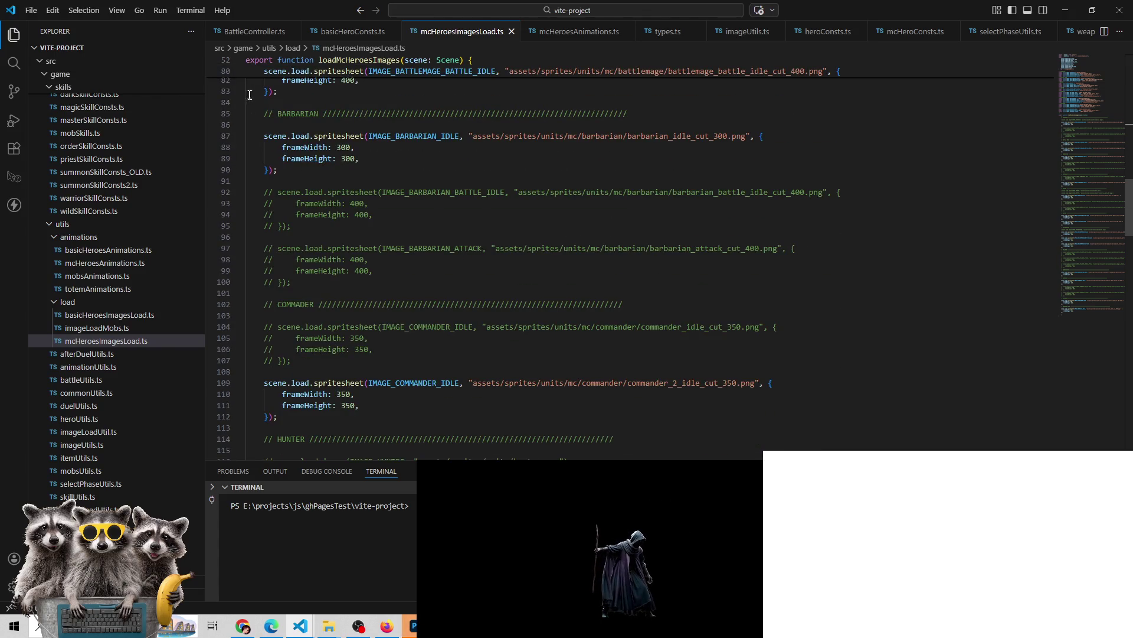
drag(265, 113, 286, 170)
key(ctrl+c)
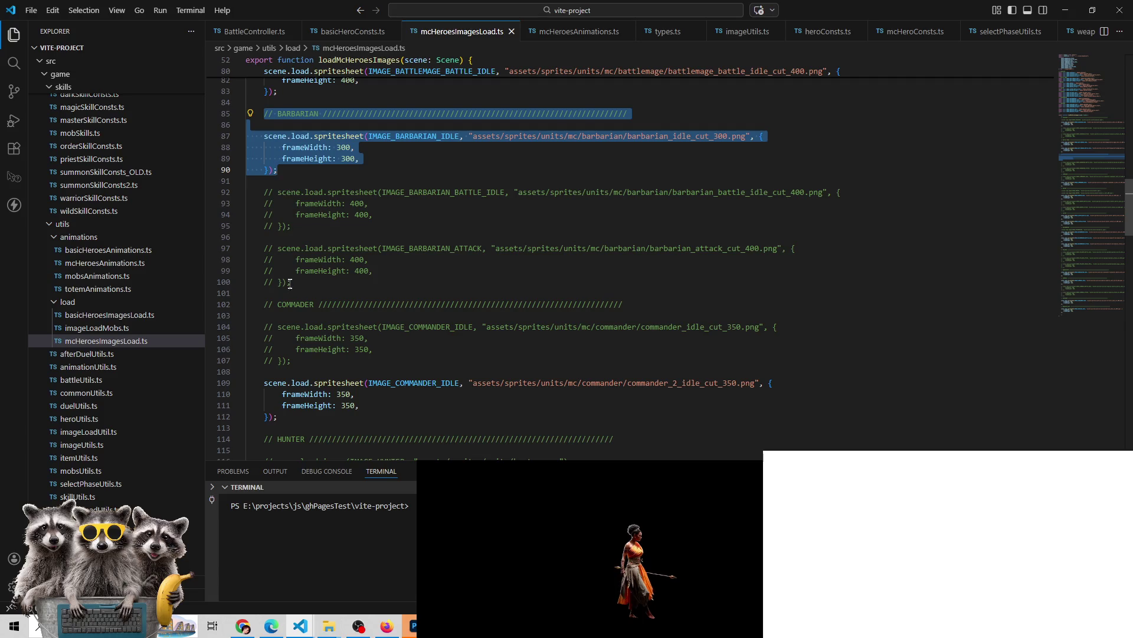
click(296, 289)
key(Return)
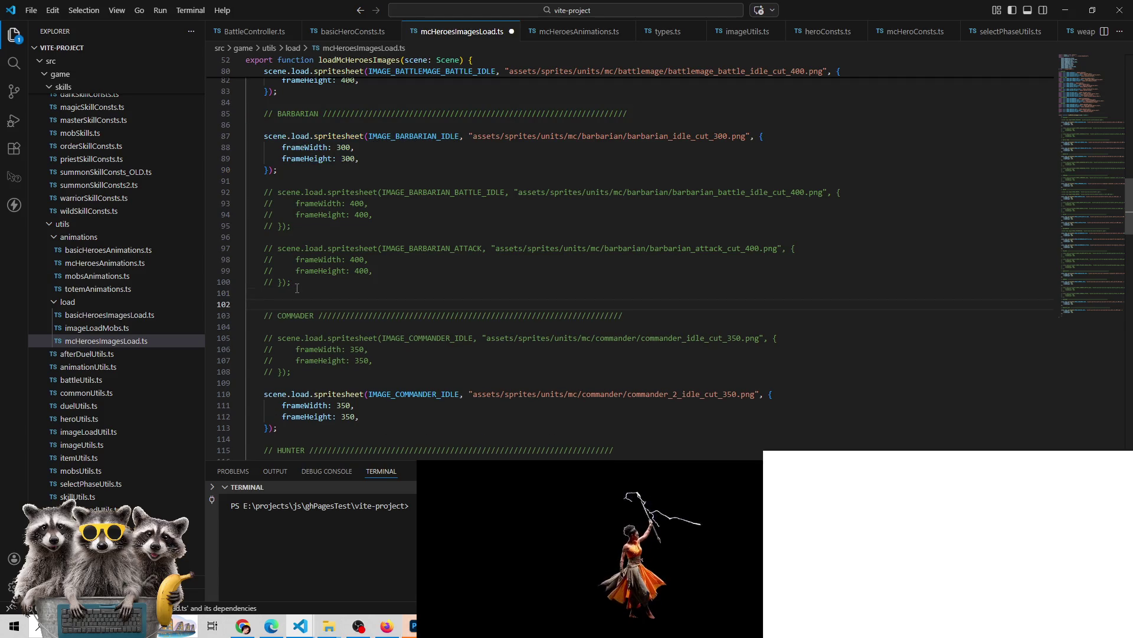
key(ctrl+v)
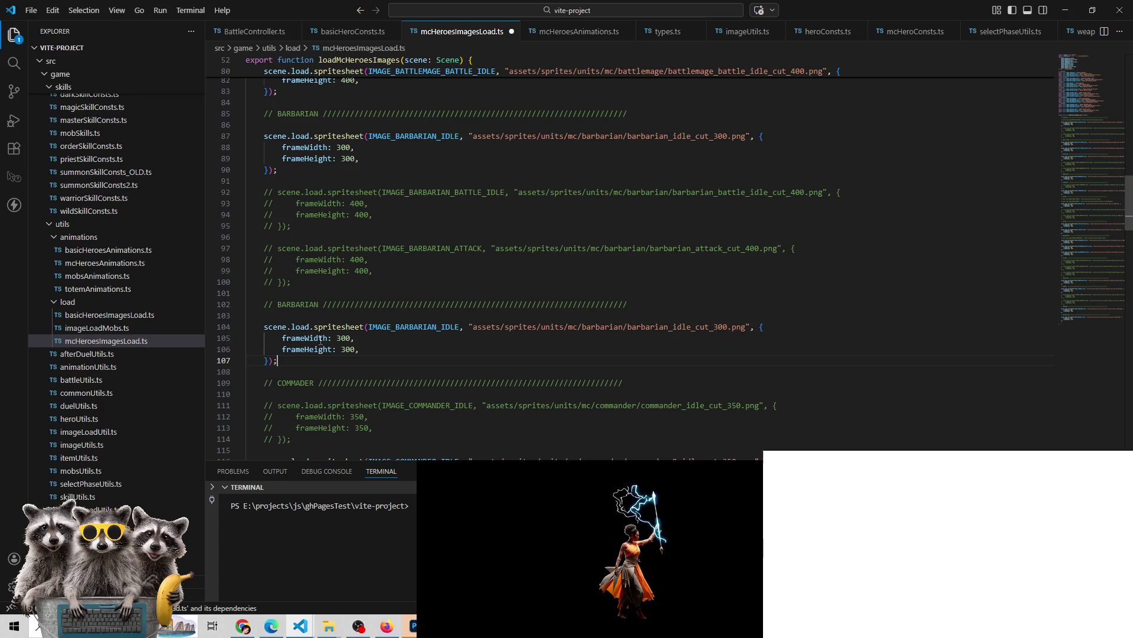
Rename the copy's comment to BLADEDANCER and its key to IMAGE_BLADEDANCER, then go to the key definitions
double_click(291, 305)
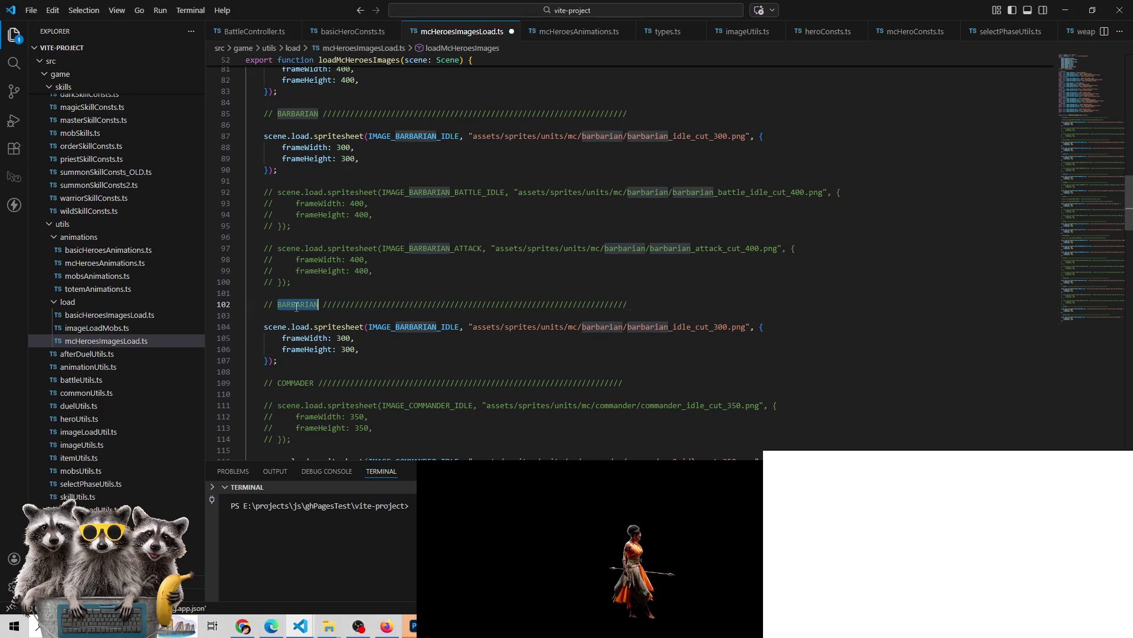
text(B)
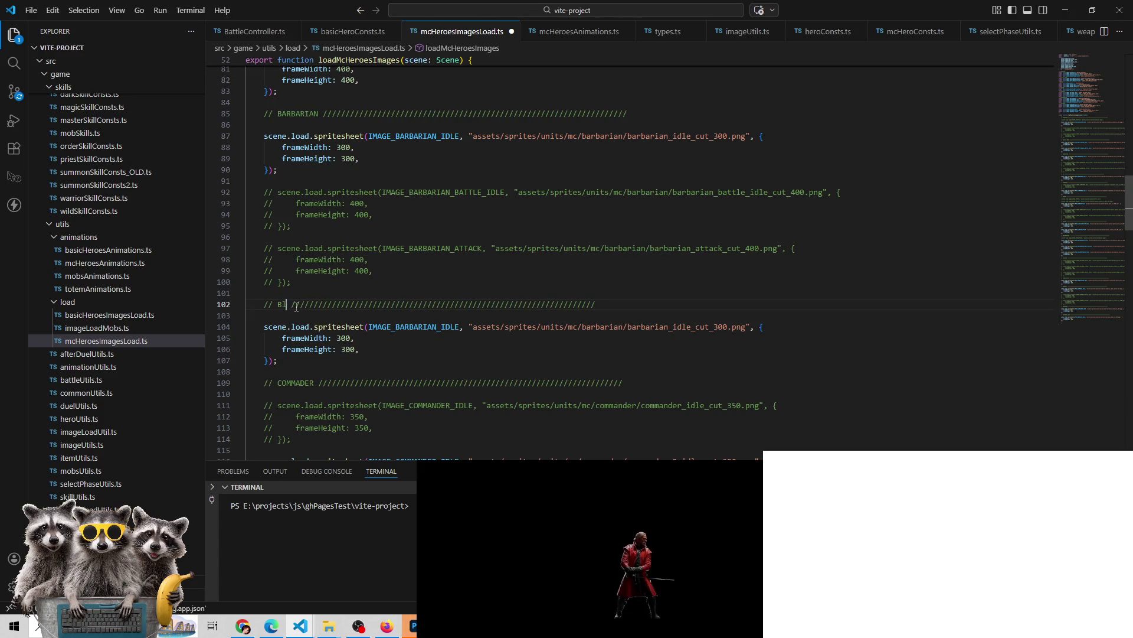
key(BackSpace)
key(BackSpace)
key(BackSpace)
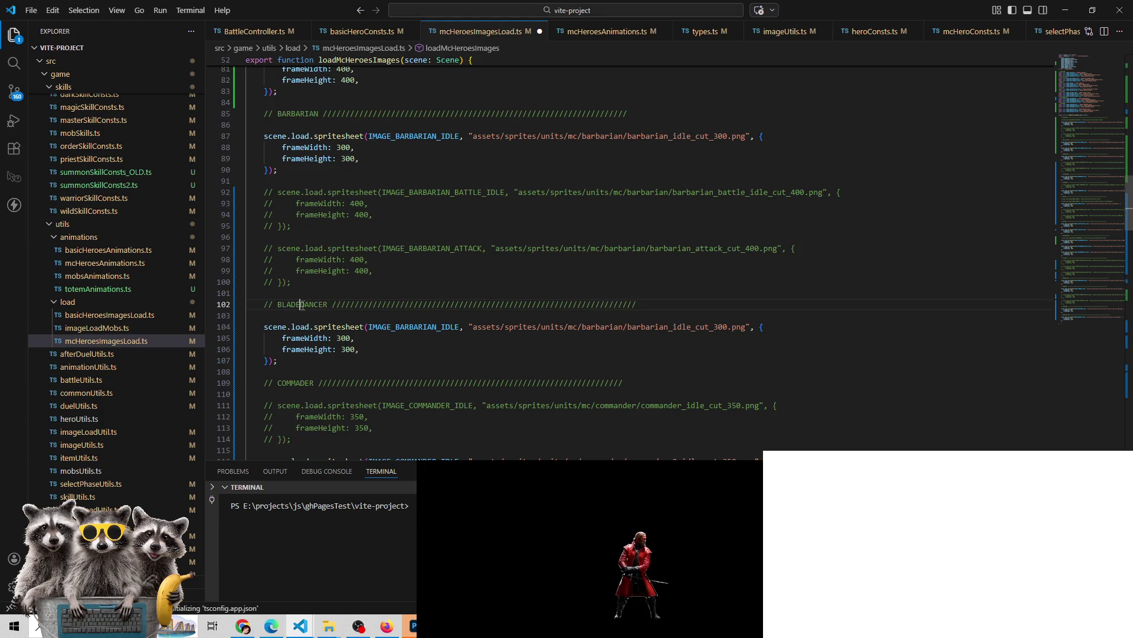
double_click(301, 305)
key(ctrl+c)
drag(396, 327, 441, 328)
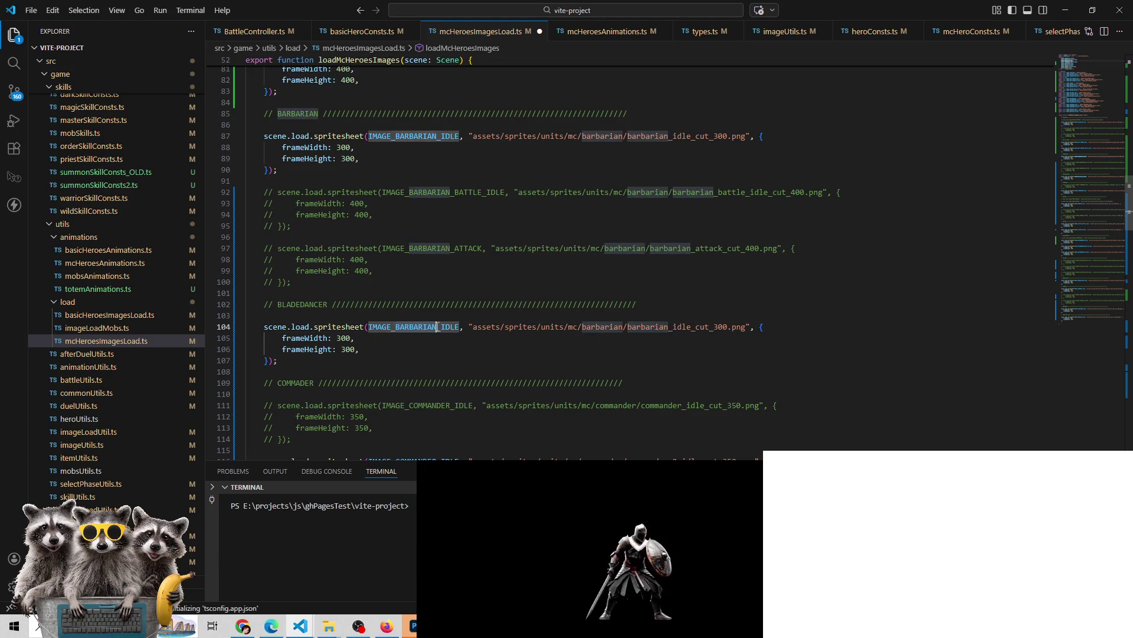
key(ctrl+v)
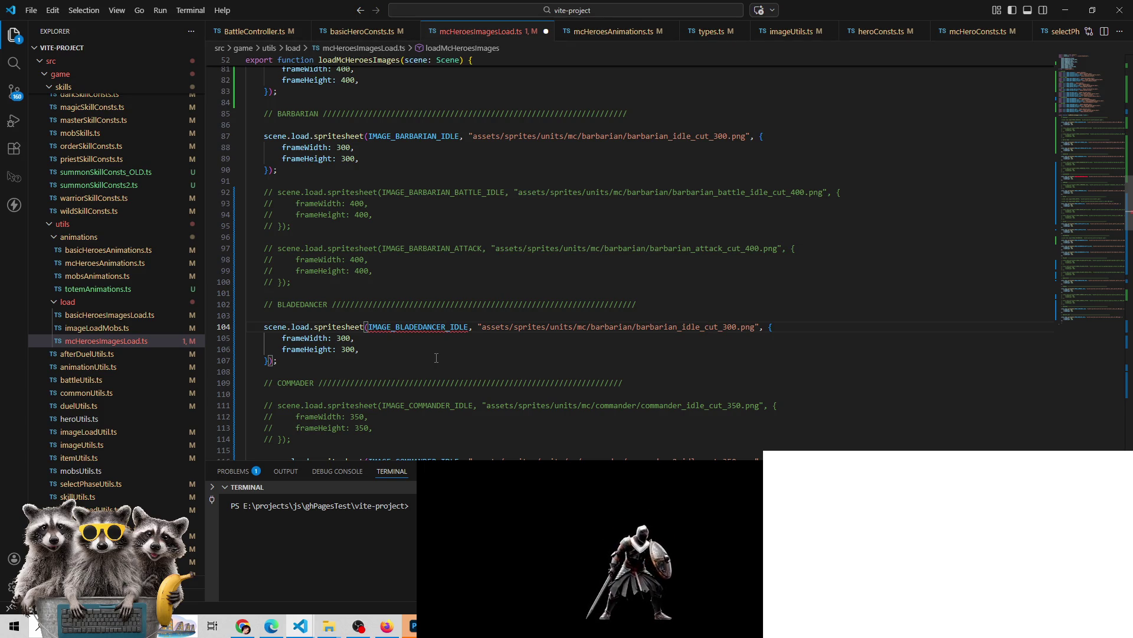
key(Delete)
key(Delete)
key(Delete)
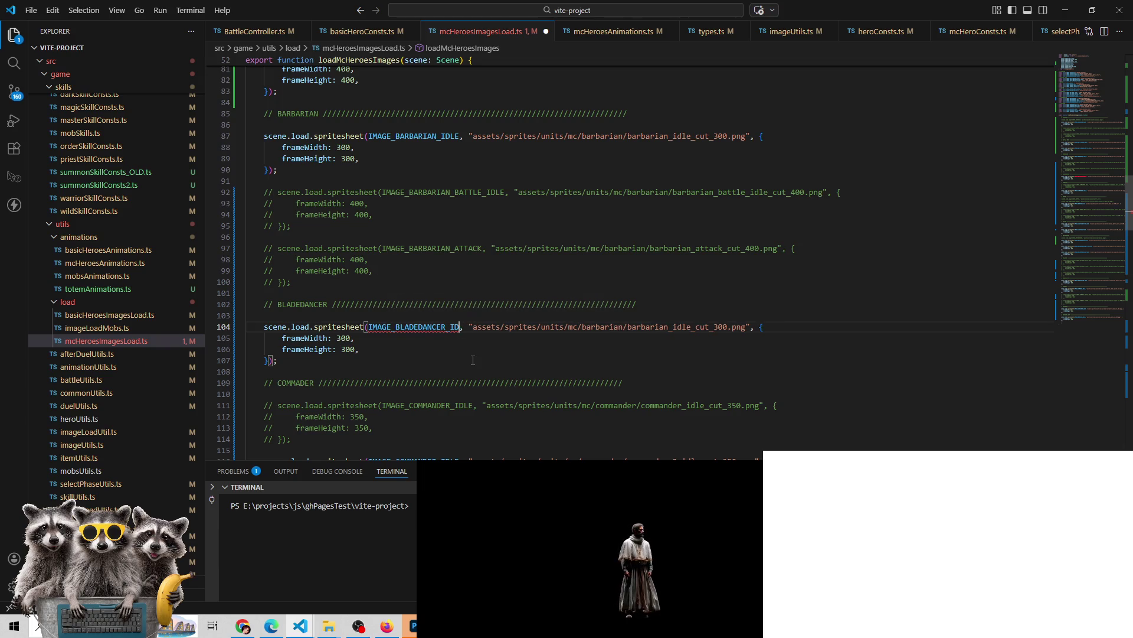
double_click(416, 326)
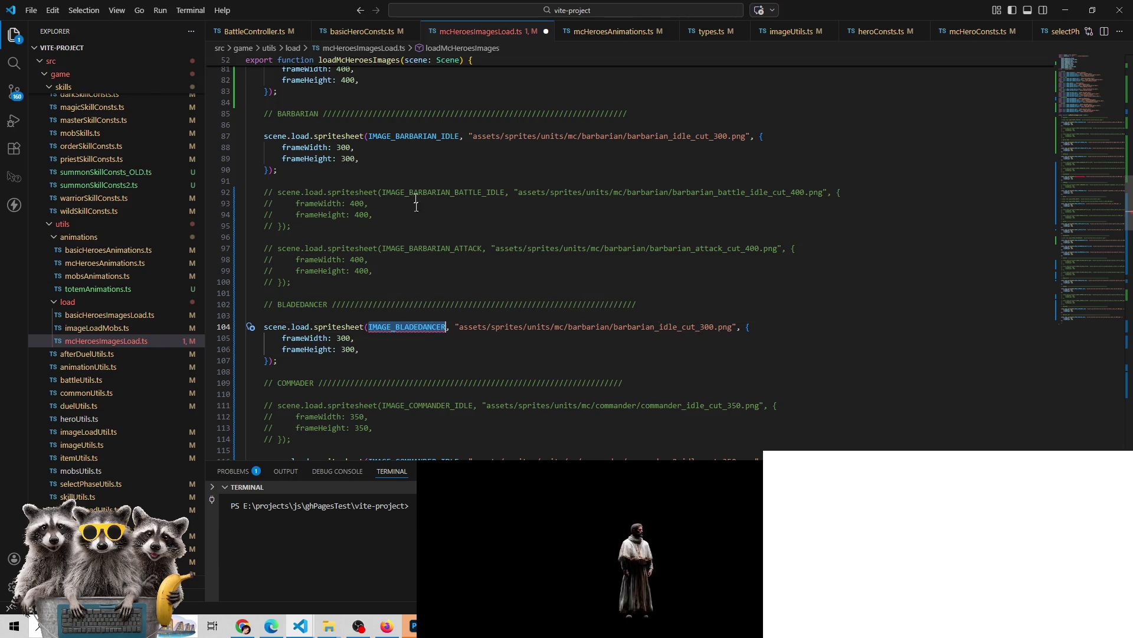
ctrl+click(421, 135)
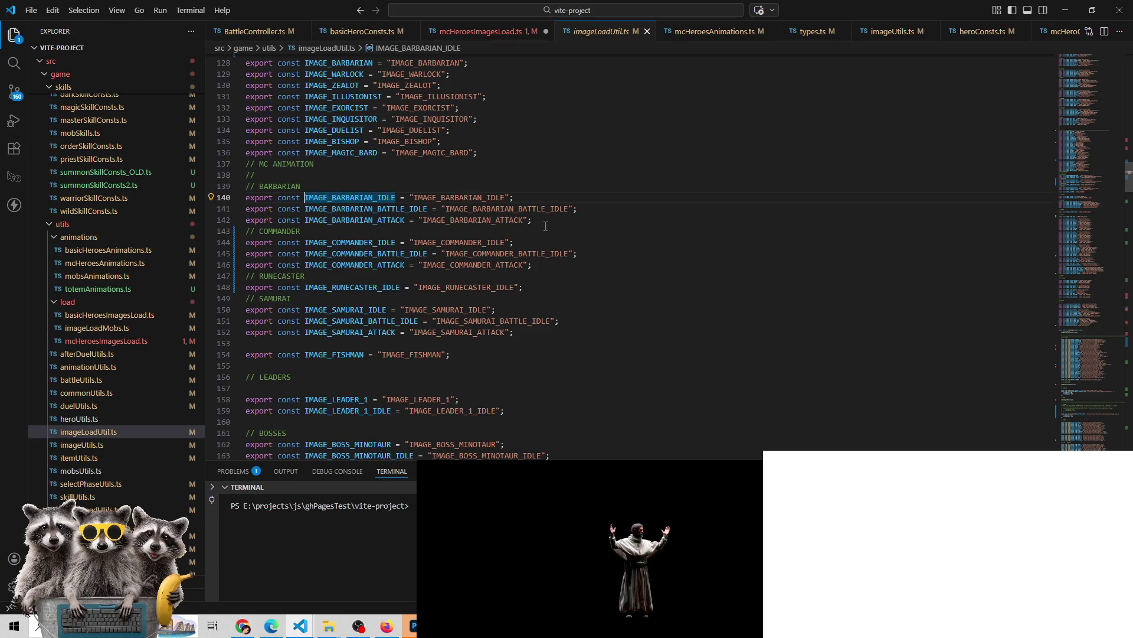
Add a // BLADEDANCER comment line below IMAGE_BARBARIAN_ATTACK with IMAGE_BLADEDANCER beneath it
click(572, 222)
key(Return)
text(//)
key(Return)
text(IMAGE_BLADEDANCER)
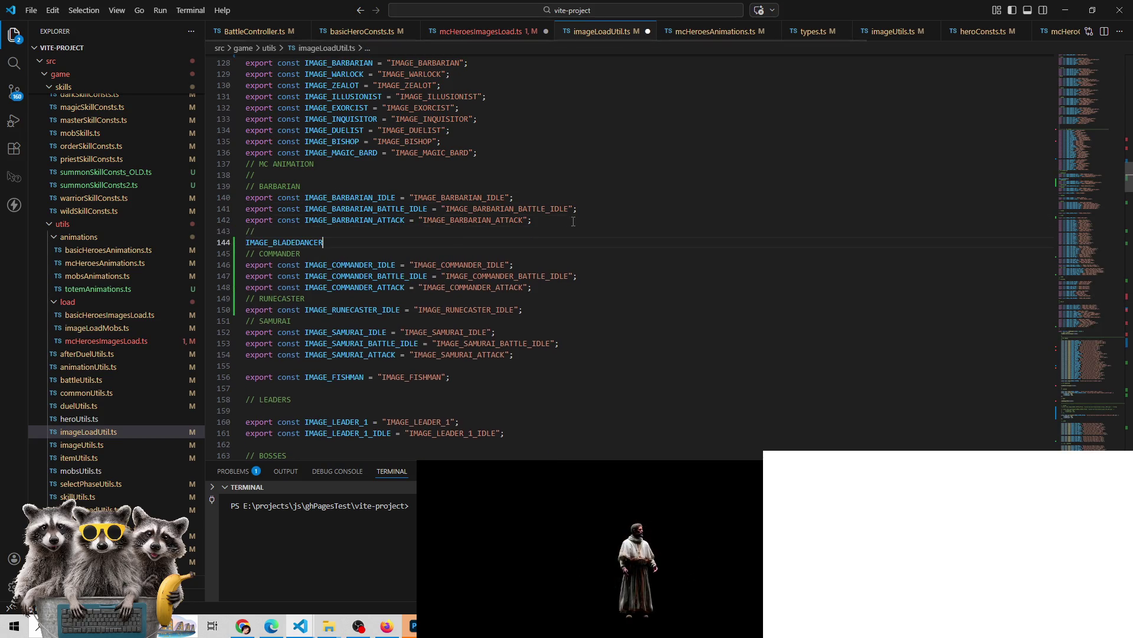
double_click(307, 238)
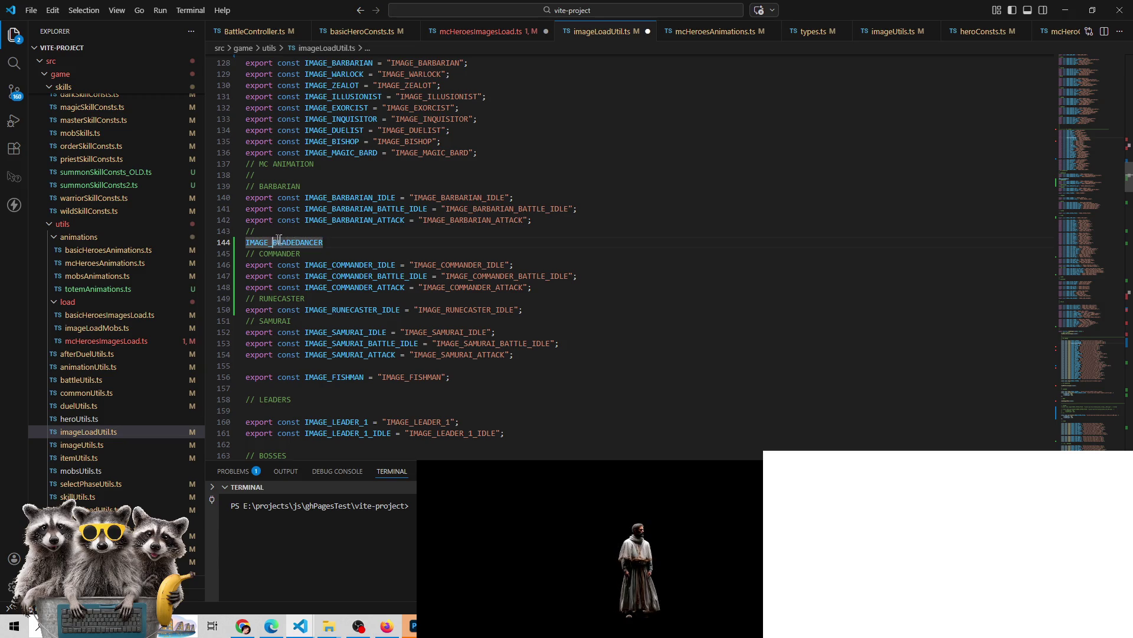
key(Up)
text(BLADEDANCER)
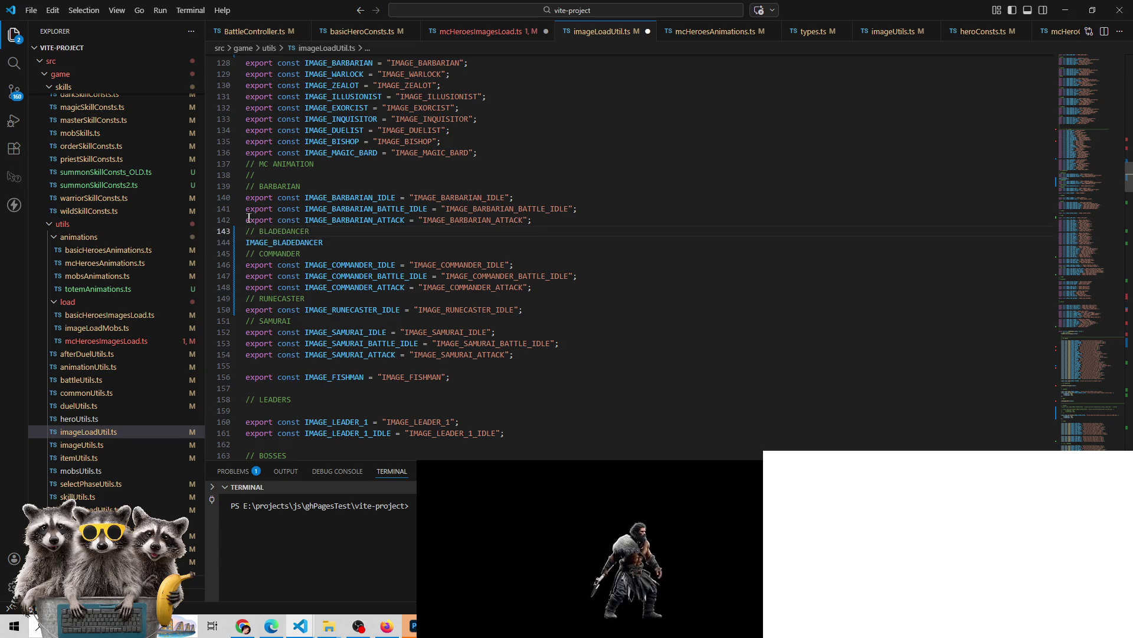
Turn a copy of the Barbarian attack constant into export const IMAGE_BLADEDANCER = "IMAGE_BLADEDANCER" and search for it
mouse_move(248, 218)
mouse_down()
mouse_move(549, 208)
mouse_move(534, 219)
mouse_up()
key(ctrl+c)
double_click(364, 244)
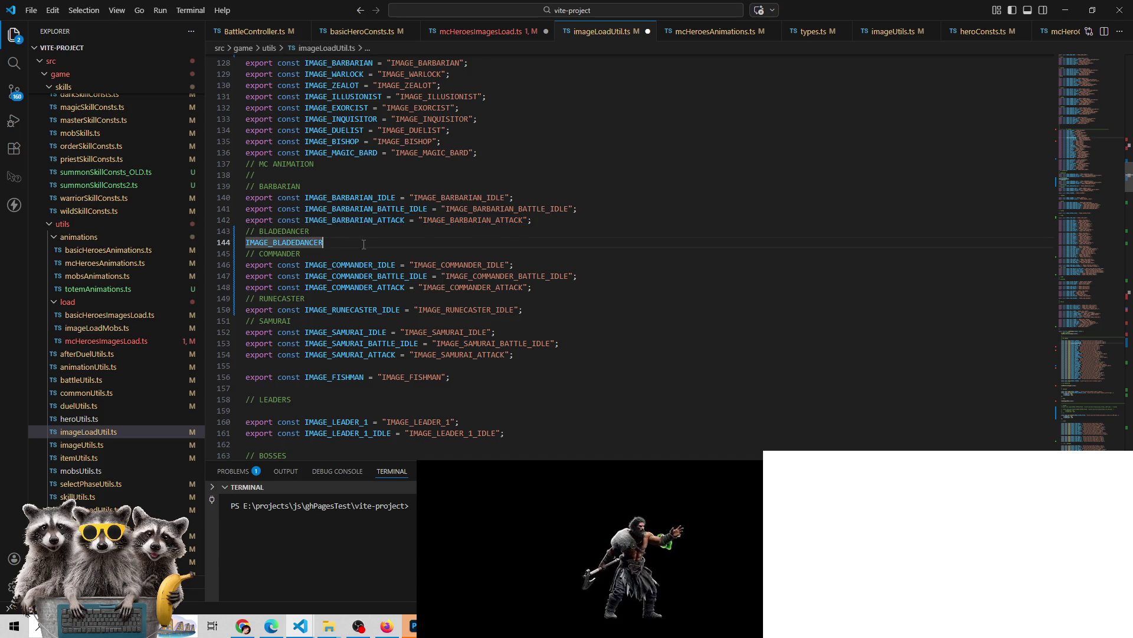
click(357, 234)
key(ctrl+v)
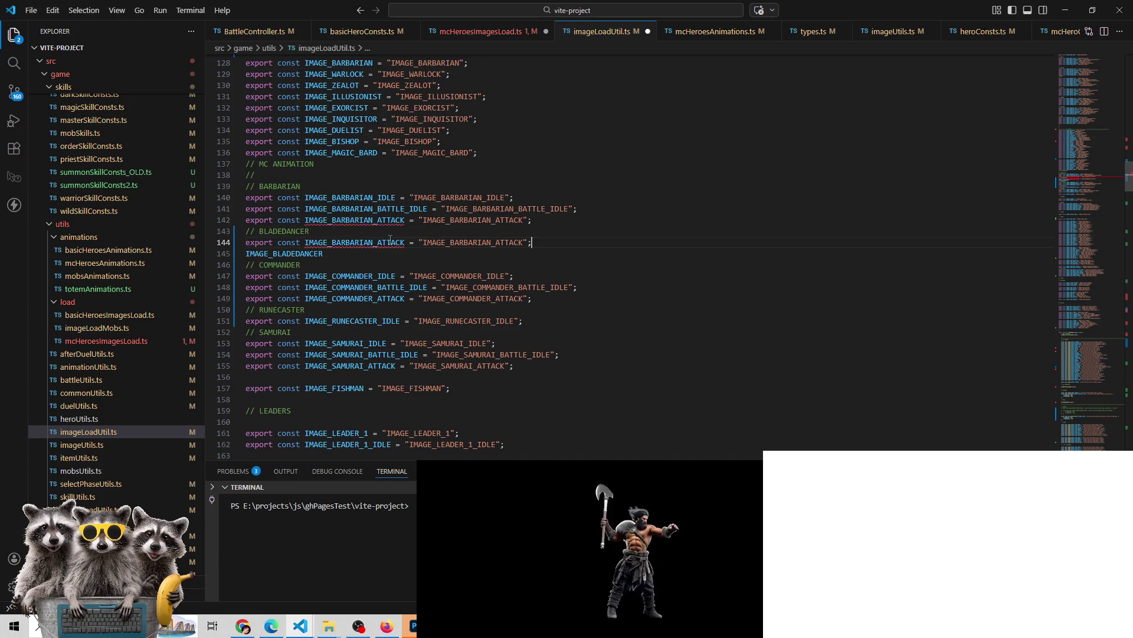
double_click(295, 253)
key(ctrl+c)
key(BackSpace)
double_click(347, 244)
key(ctrl+v)
double_click(421, 246)
key(ctrl+v)
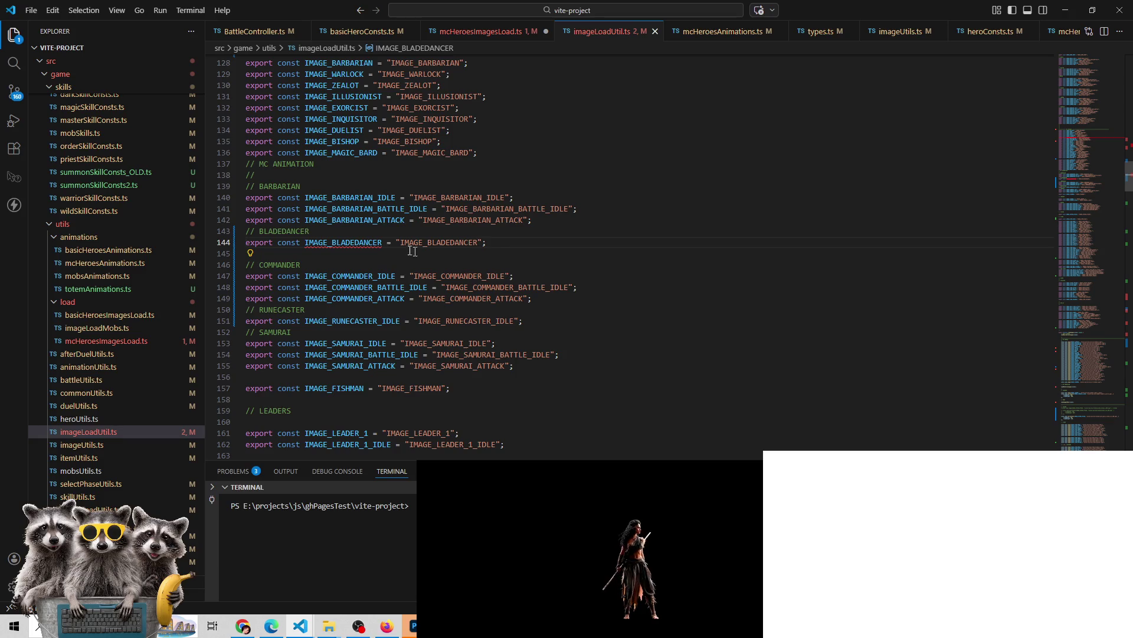
double_click(341, 242)
key(ctrl+f)
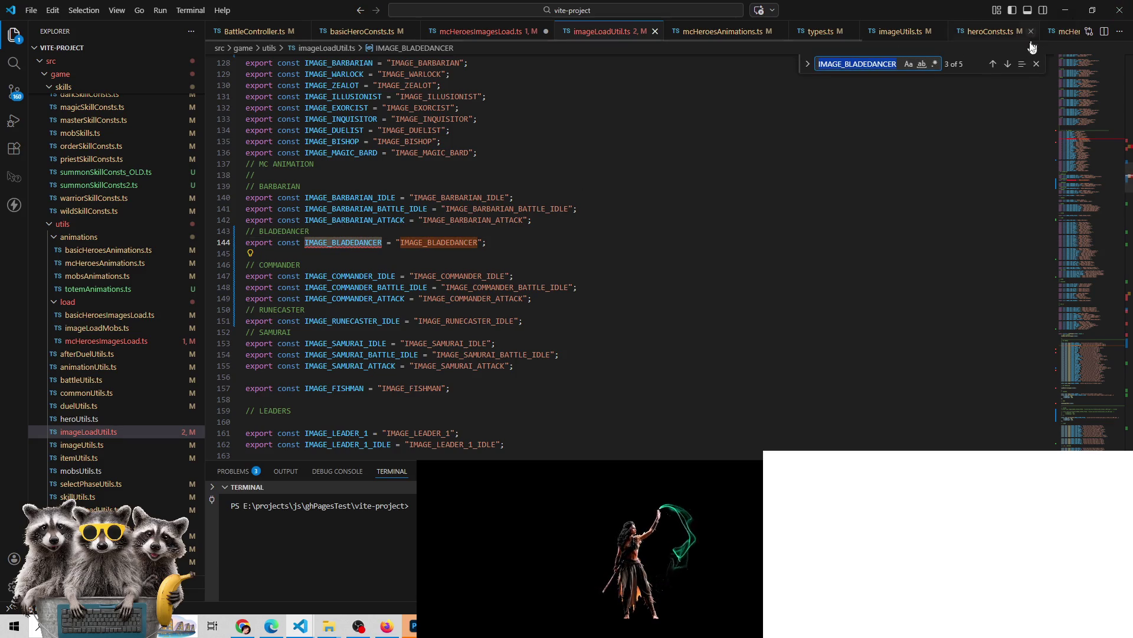
Step through the IMAGE_BLADEDANCER matches and delete the duplicate export under MC HEROES
click(1011, 65)
click(1011, 65)
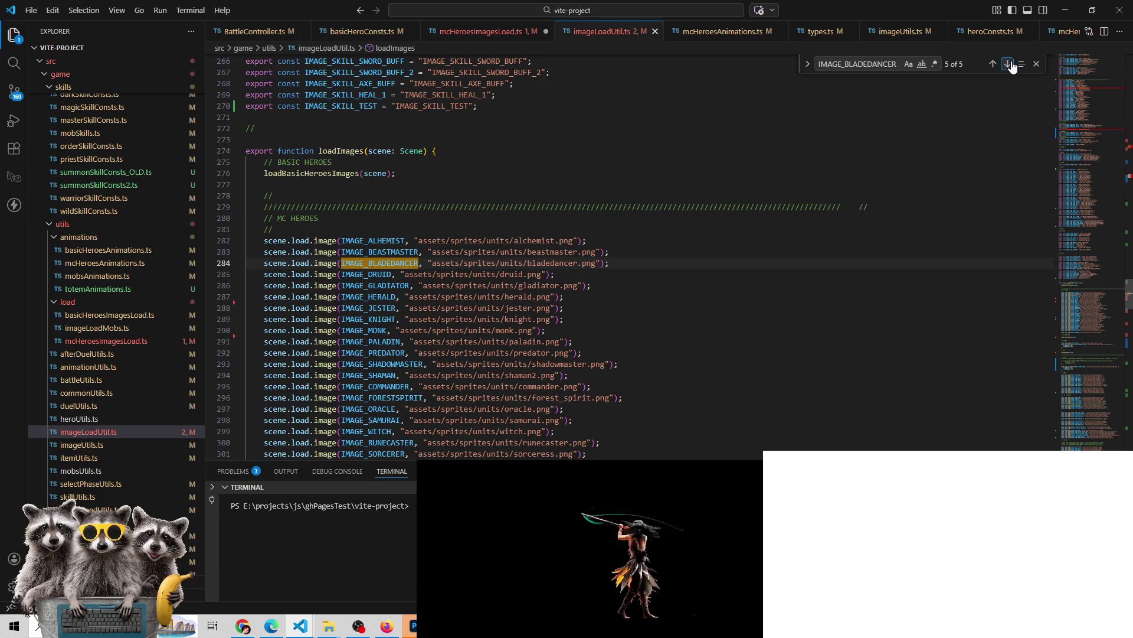
mouse_move(616, 259)
mouse_down()
mouse_move(555, 283)
mouse_move(215, 261)
mouse_up()
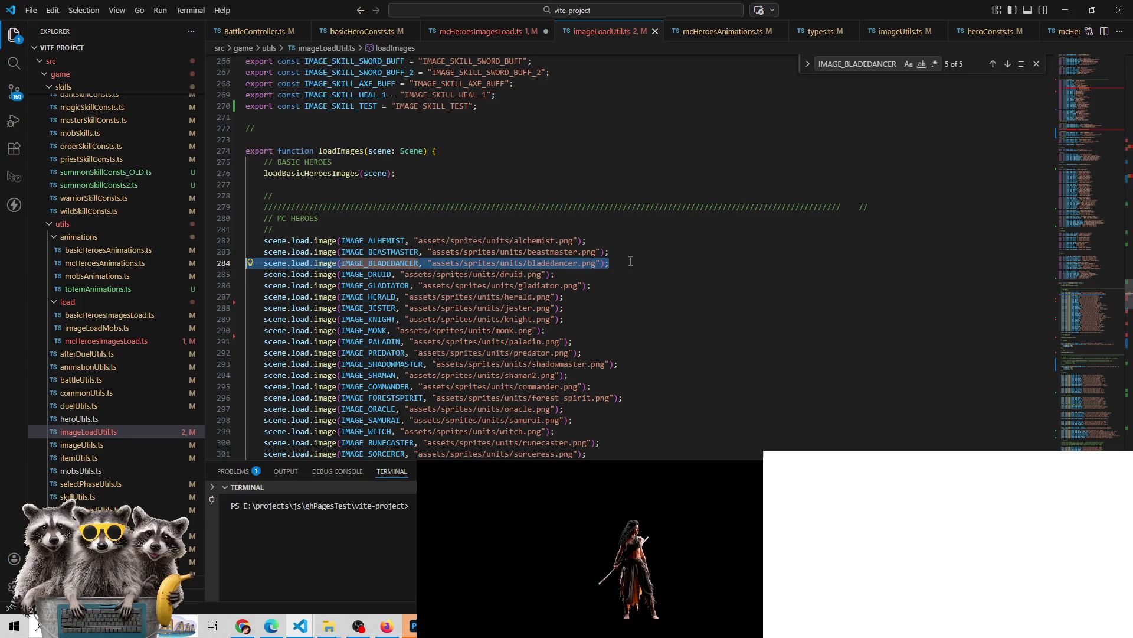
click(1008, 65)
click(1008, 65)
click(1008, 65)
click(1008, 65)
click(1008, 65)
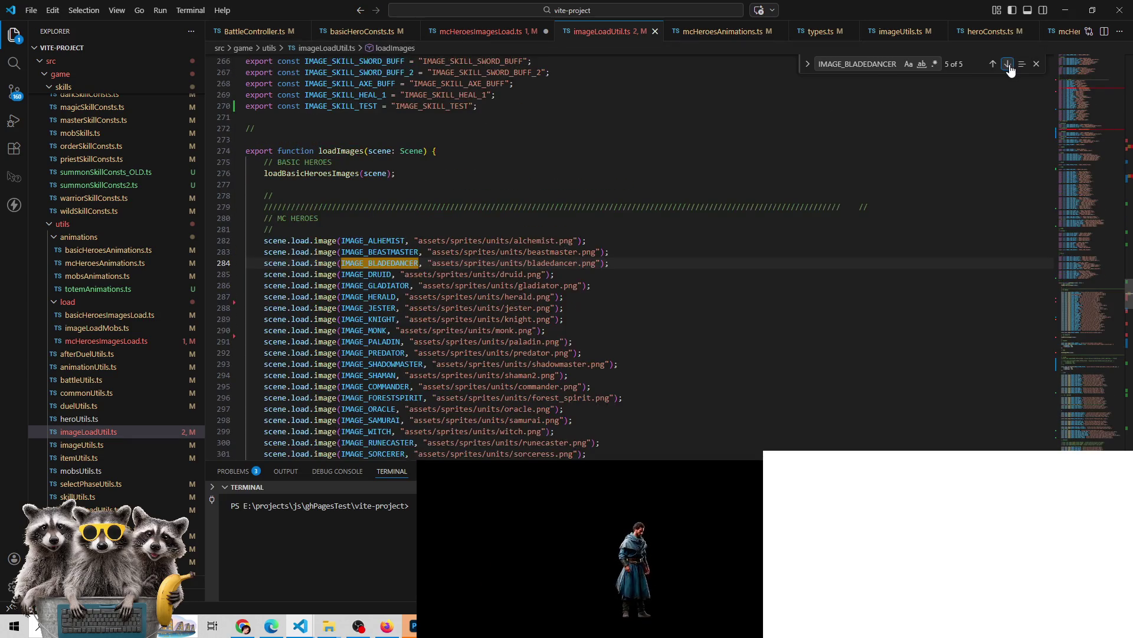
click(1008, 65)
click(1008, 65)
click(524, 252)
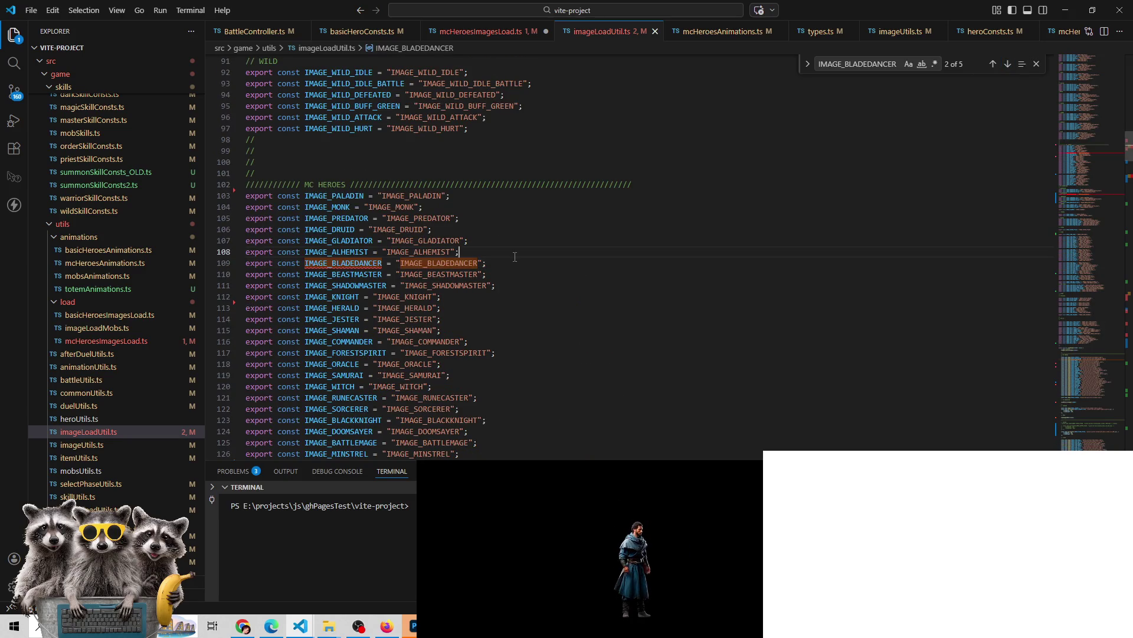
click(511, 264)
key(shift+Home)
key(BackSpace)
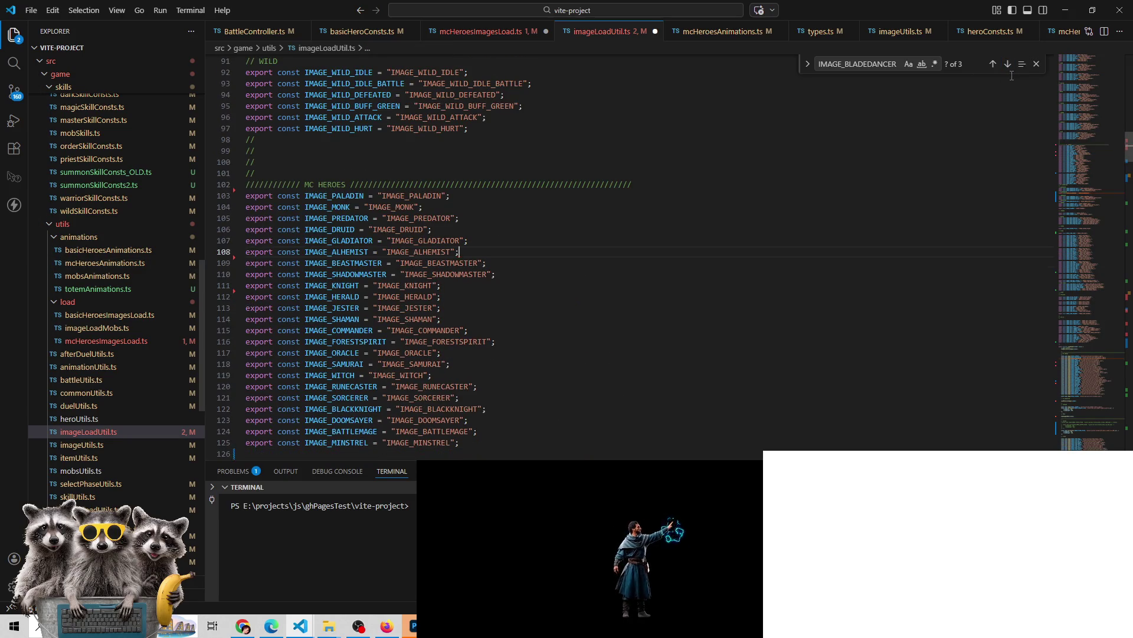
Delete the old bladedancer.png load line, then bring Chrome's Arena chat forward
click(1007, 65)
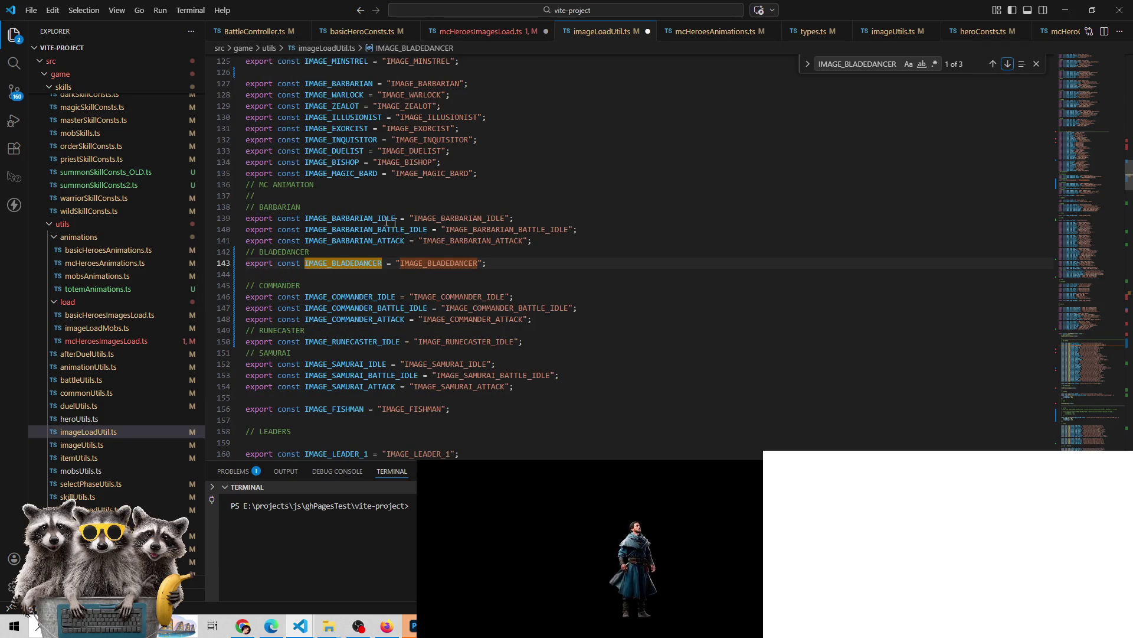
click(1008, 66)
click(1008, 65)
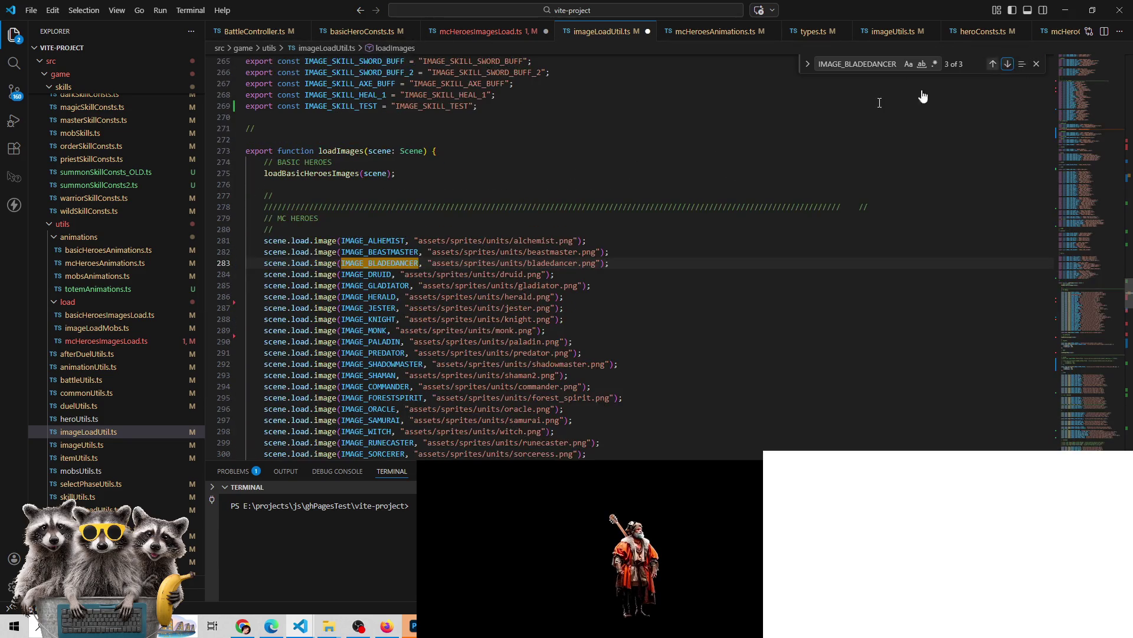
click(643, 261)
key(ctrl+l)
key(BackSpace)
key(BackSpace)
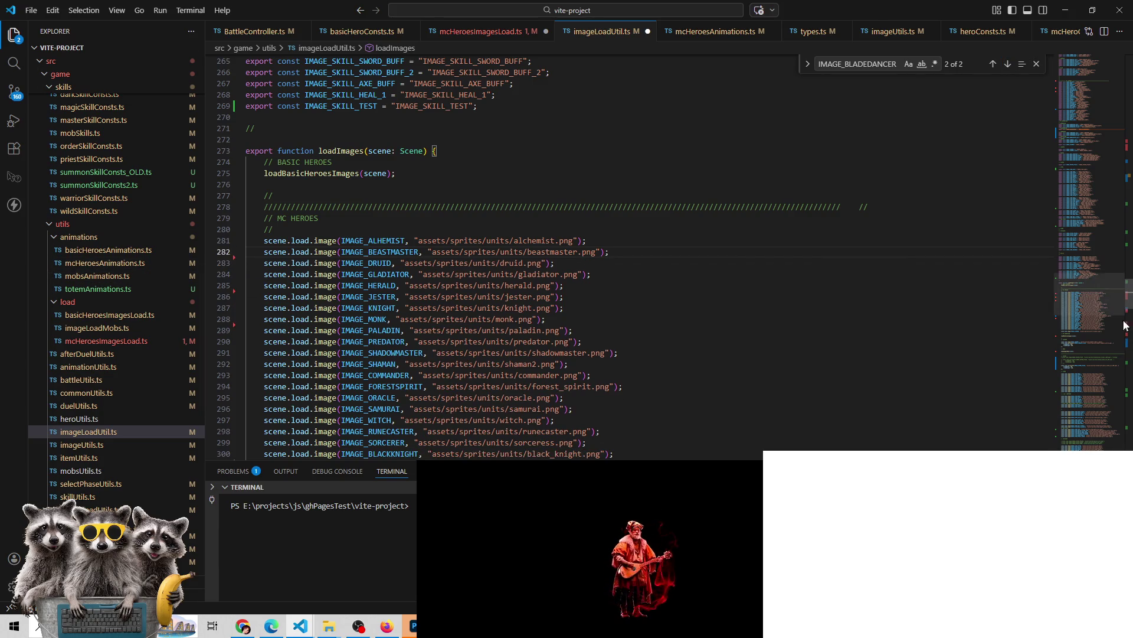
click(242, 626)
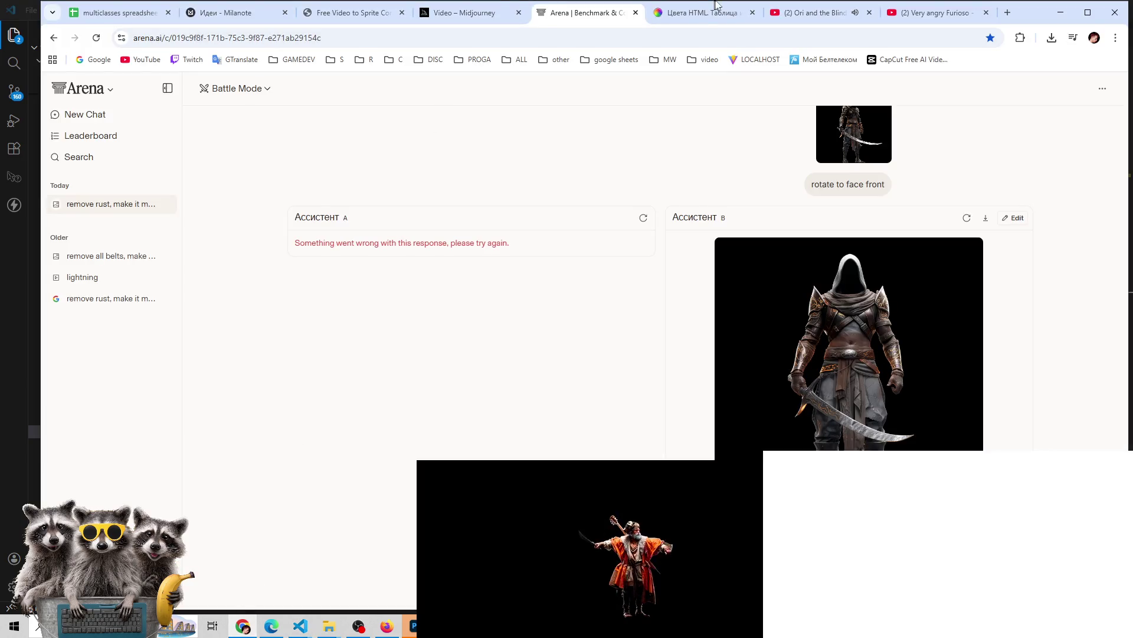
click(817, 12)
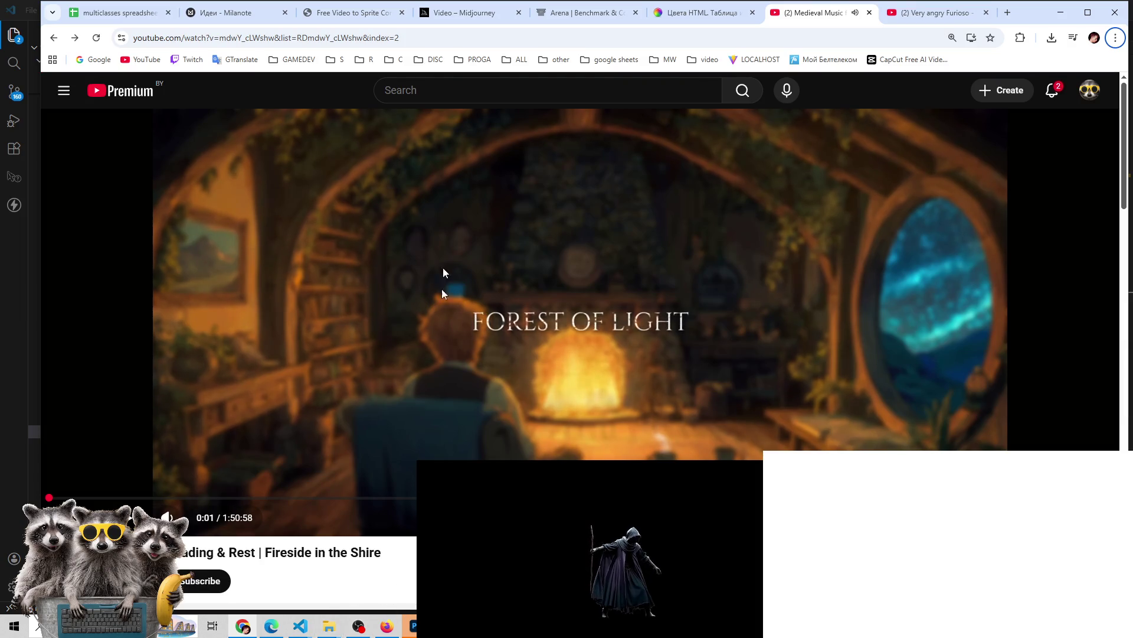
Flip between Photoshop and the music video, then bring the imageLoadUtil.ts editor window back
key(alt+Tab)
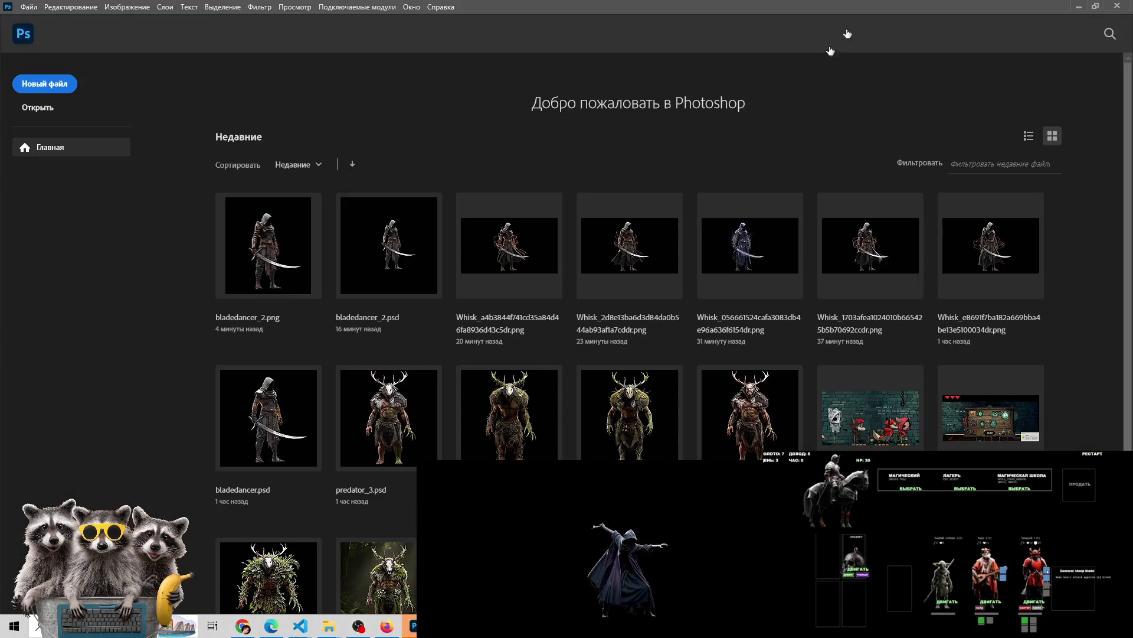
key(alt+Tab)
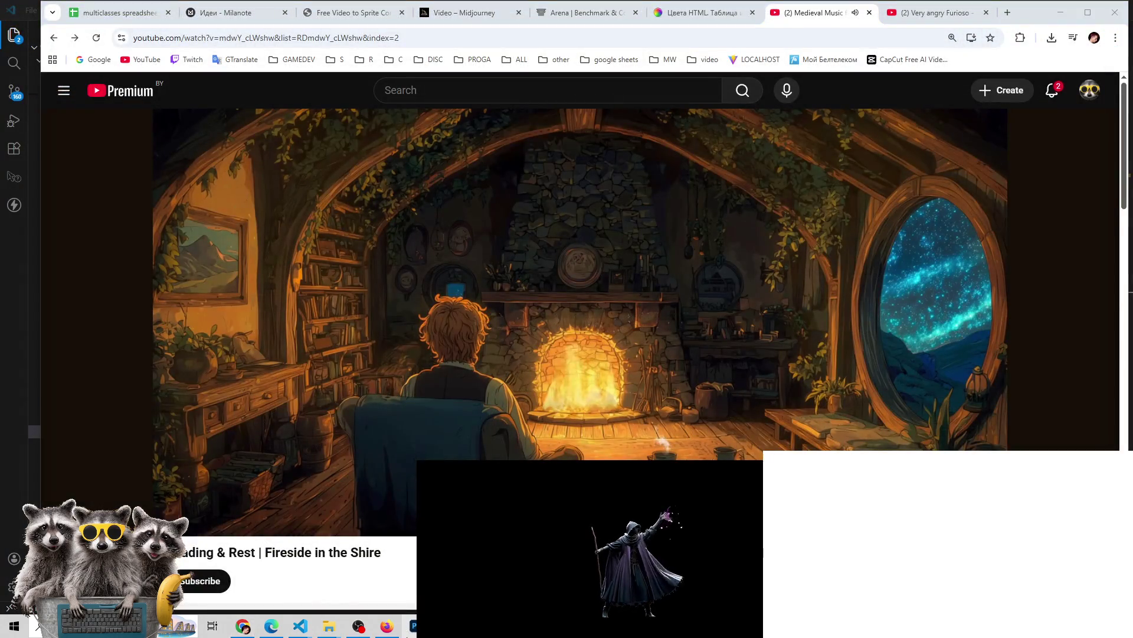
right_click(413, 626)
click(410, 605)
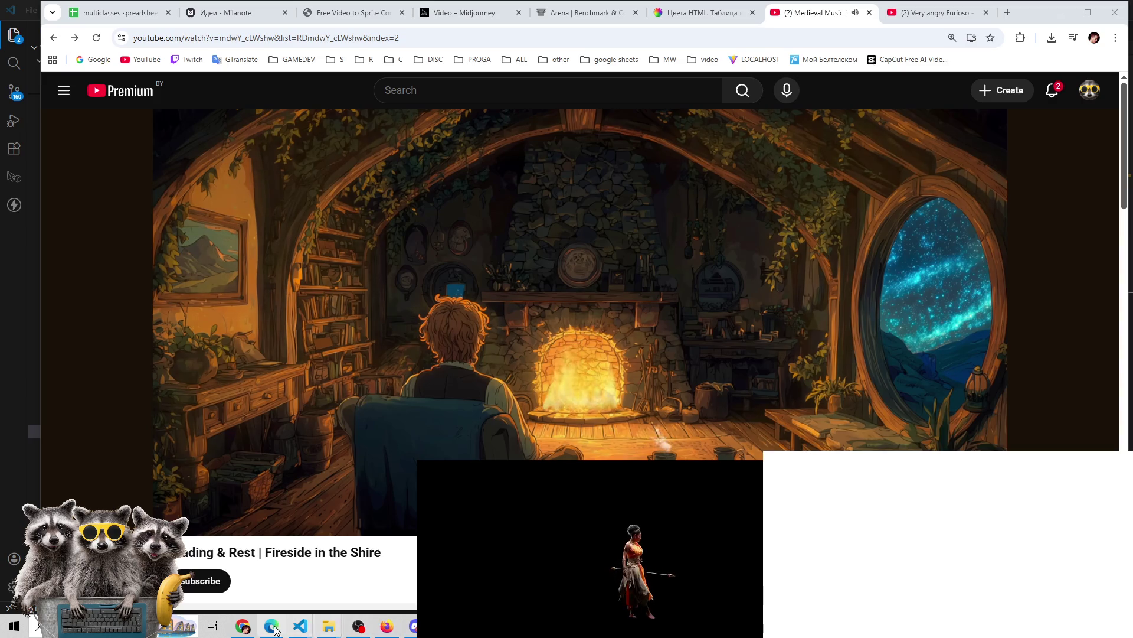
mouse_move(301, 626)
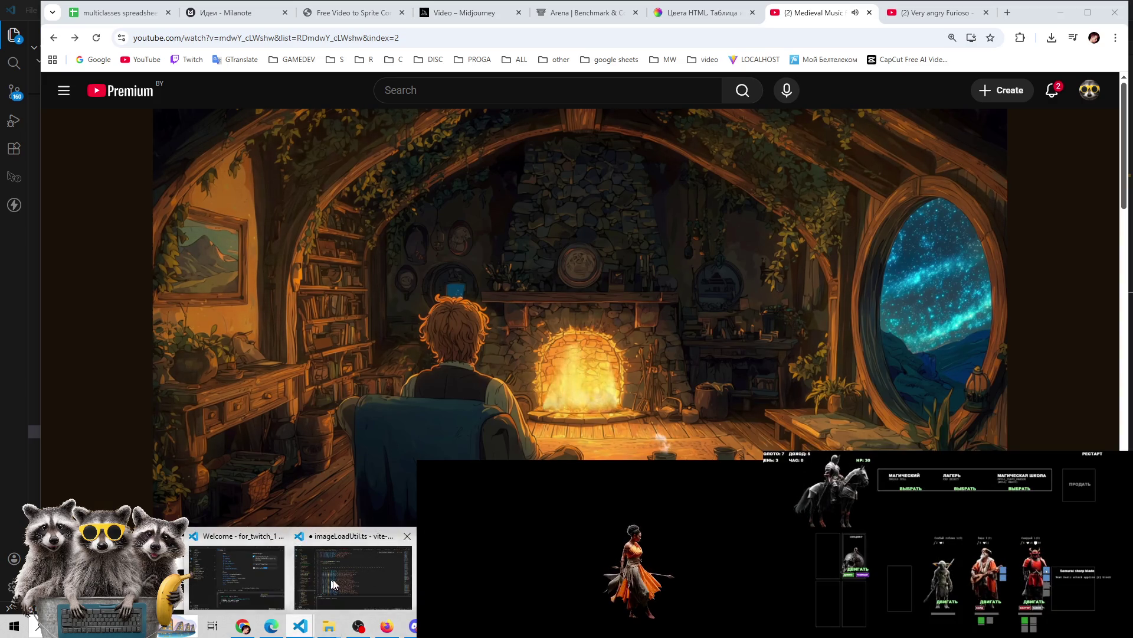
click(332, 585)
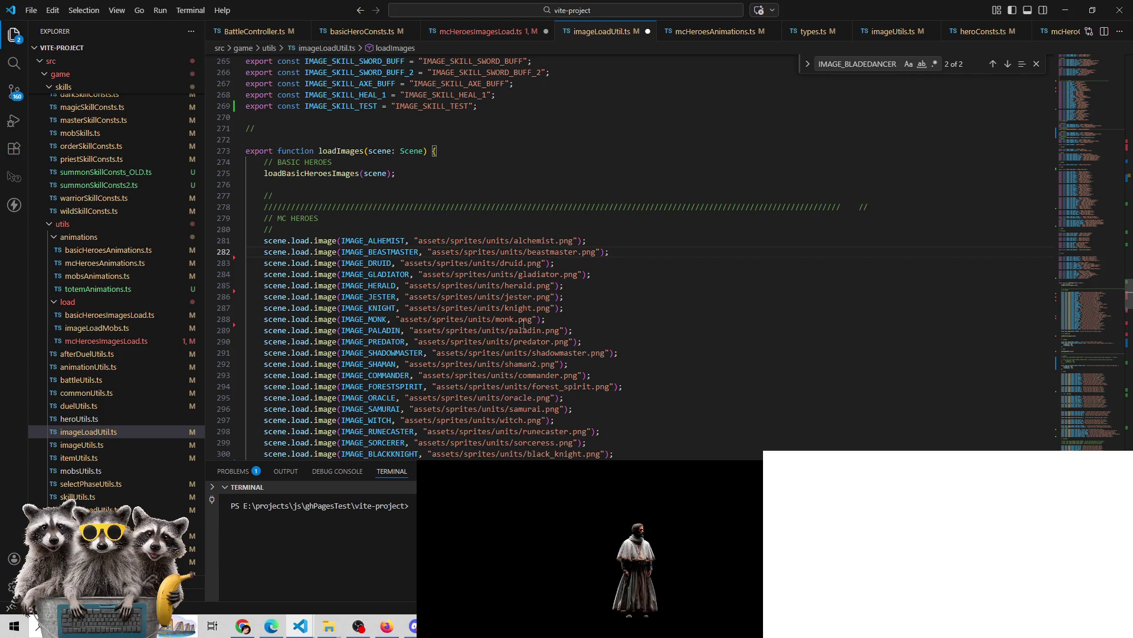
Cycle through the YouTube, Discord and editor windows to get back to imageLoadUtil.ts
click(271, 626)
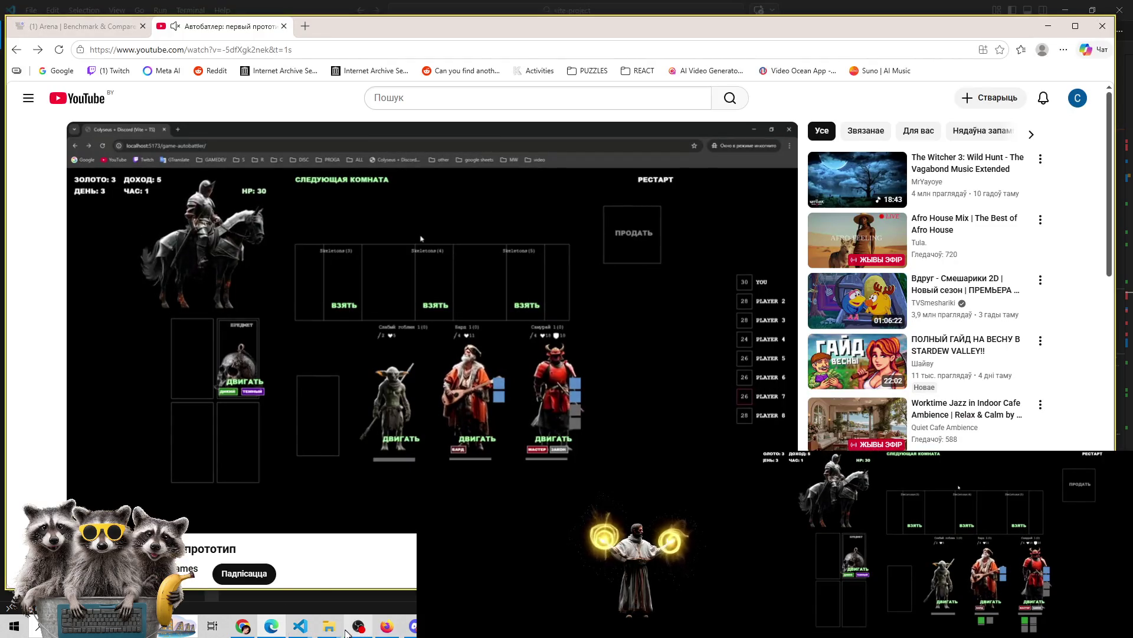
click(243, 625)
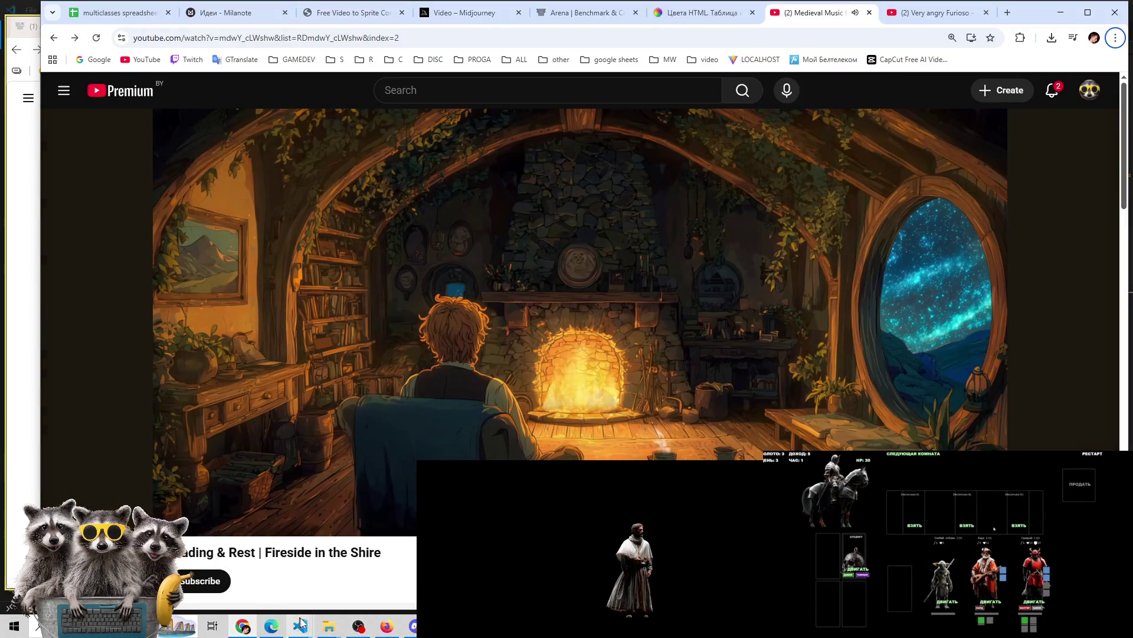
mouse_move(307, 631)
click(354, 576)
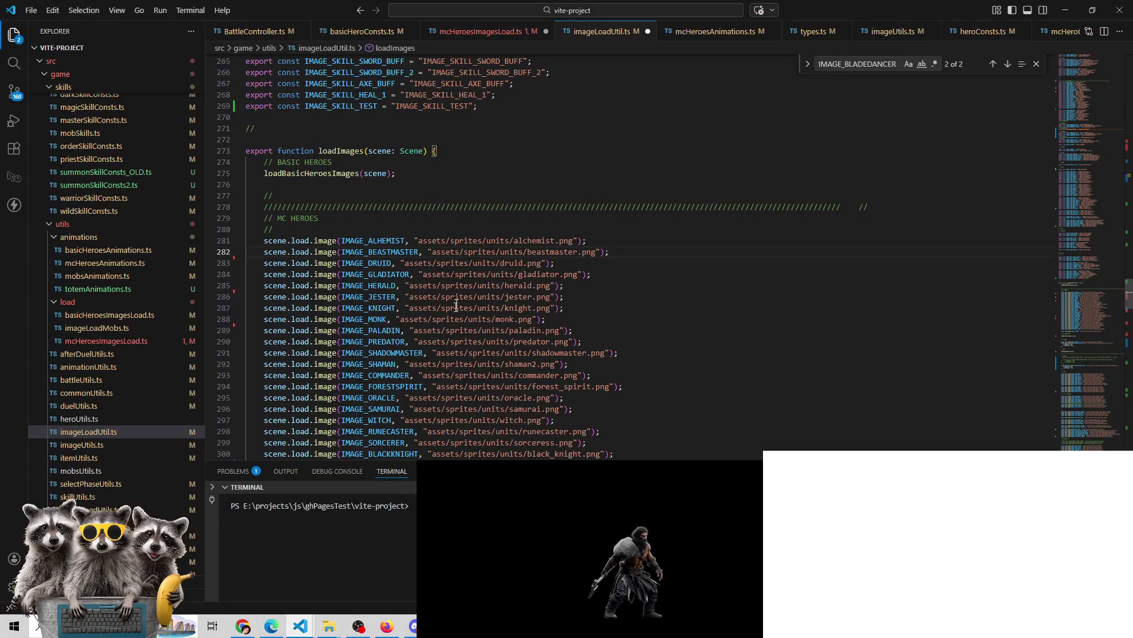
click(412, 625)
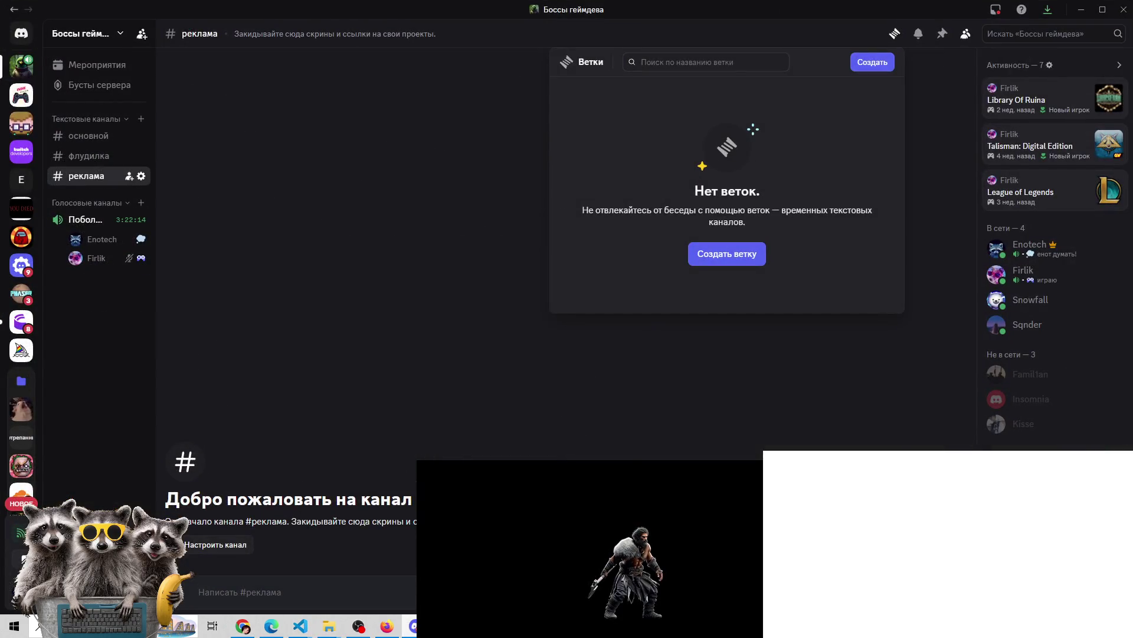
click(412, 626)
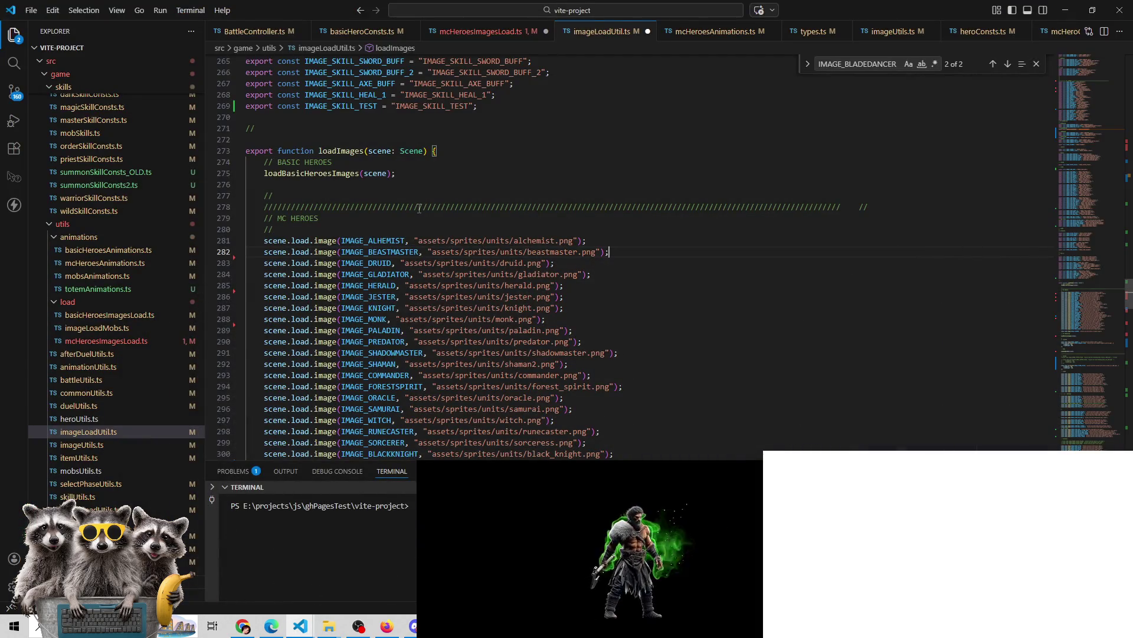
Check the IMAGE_BLADEDANCER constant on line 143, then view the BLADEDANCER block in mcHeroesImagesLoad.ts
click(1008, 65)
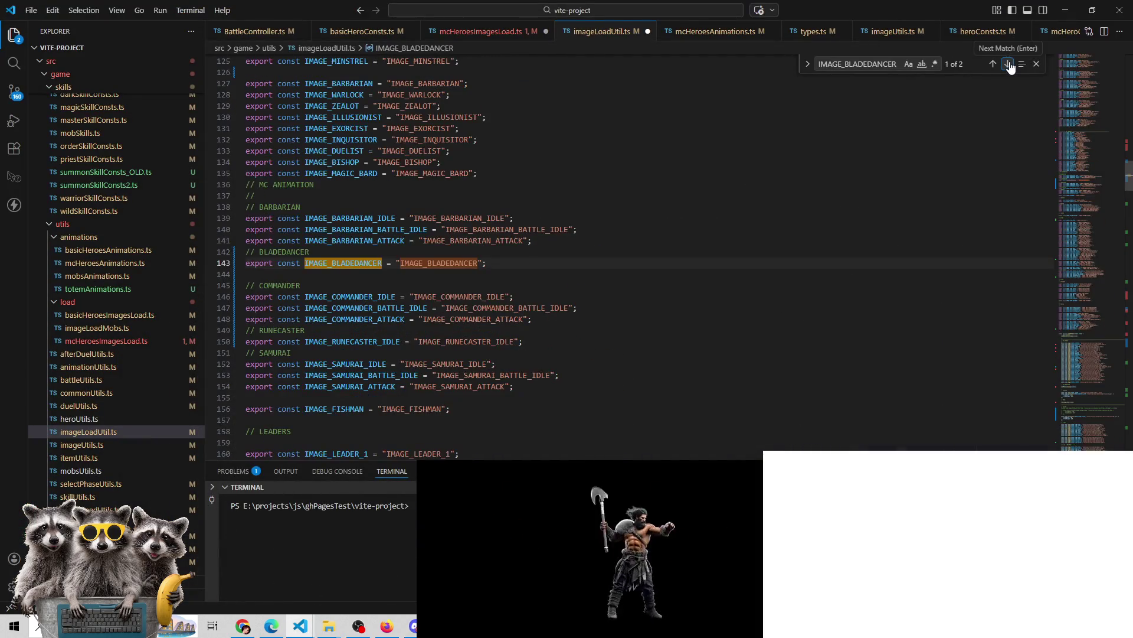
double_click(442, 269)
key(ctrl+c)
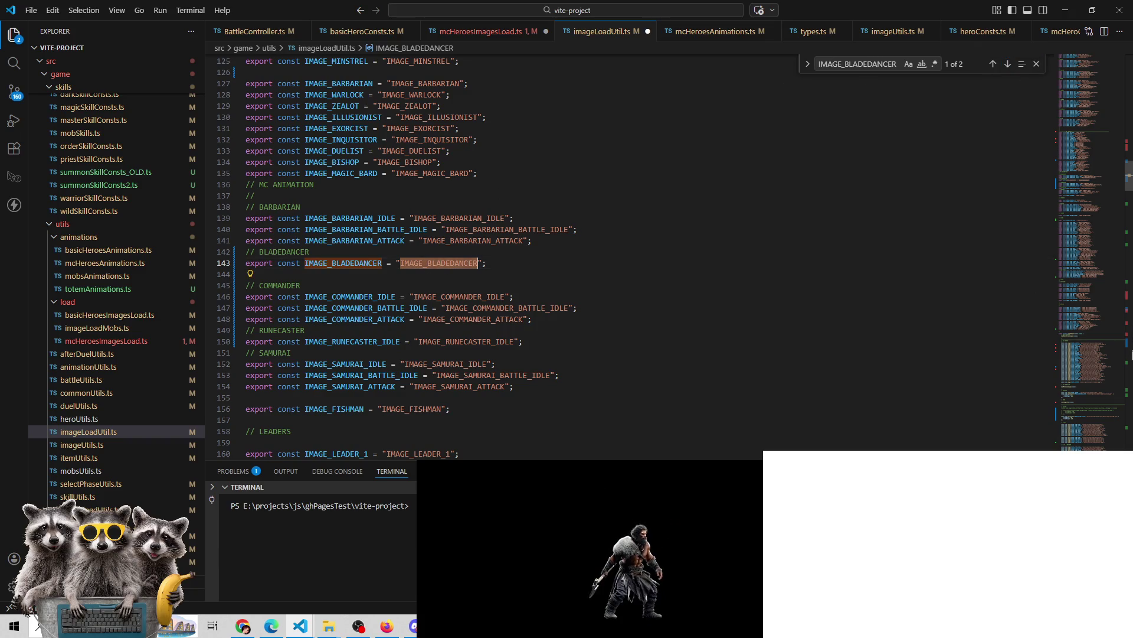
click(1130, 335)
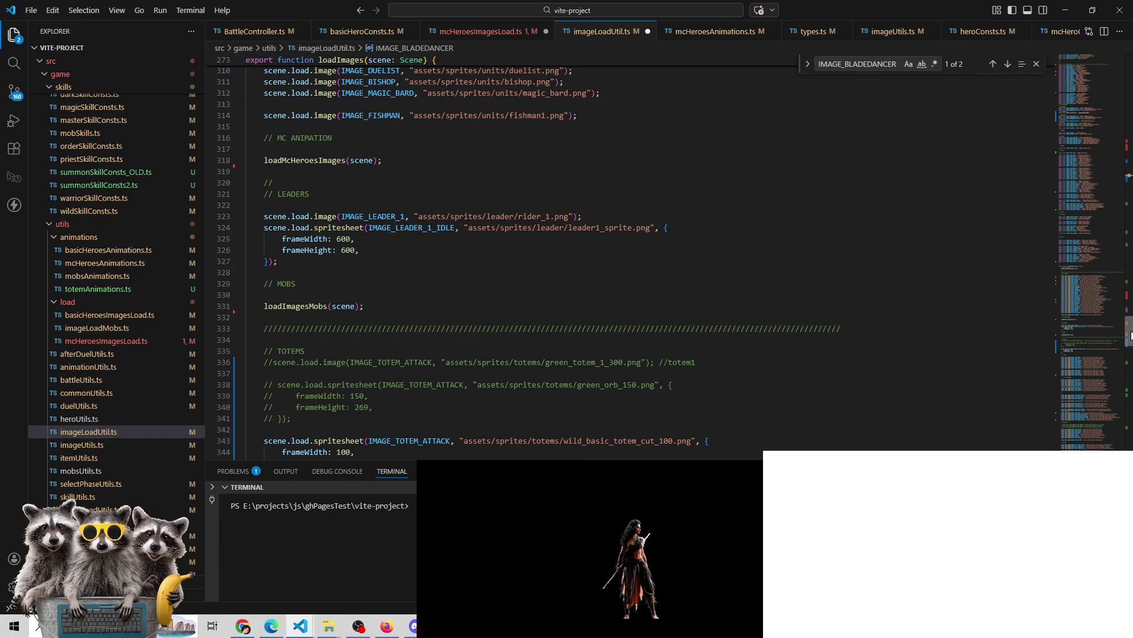
mouse_move(1131, 334)
mouse_down()
mouse_move(1129, 430)
mouse_move(1129, 245)
mouse_up()
click(496, 38)
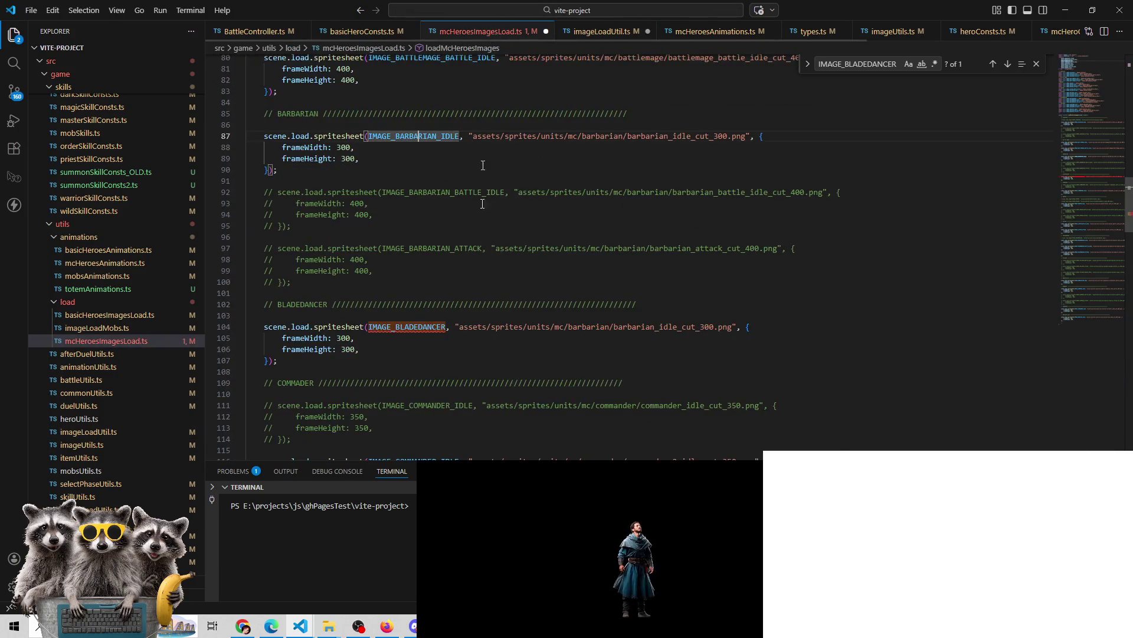
Add the IMAGE_BLADEDANCER import and paste the constant on a new line under the Bladedancer comment
click(445, 328)
key(ctrl+period)
key(Return)
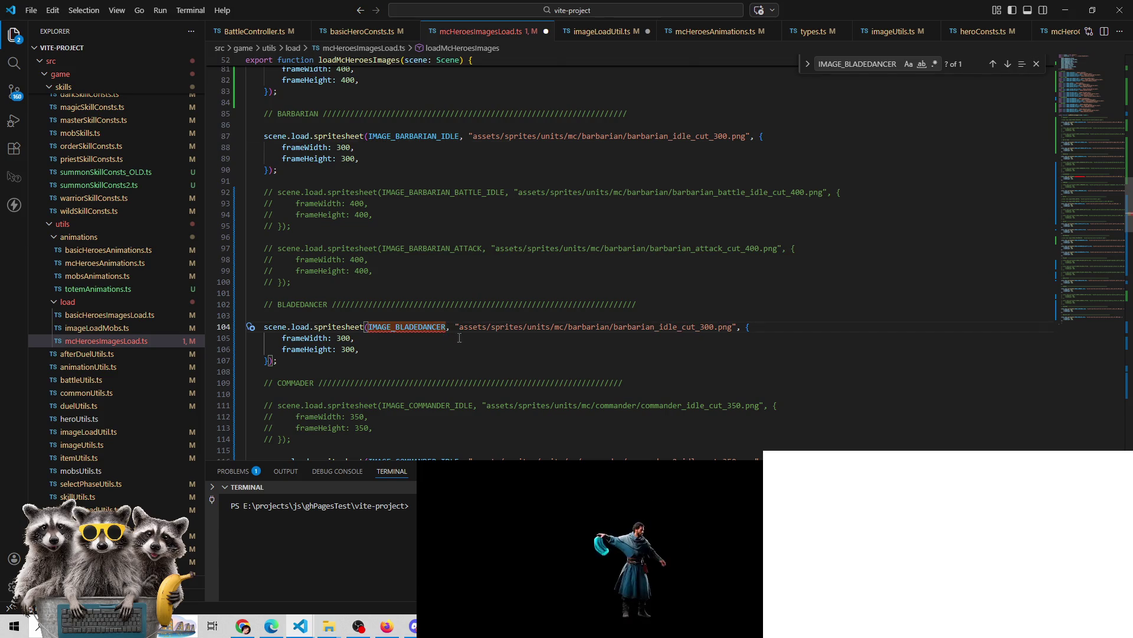
click(650, 318)
key(Return)
key(Return)
key(ctrl+v)
Copy the alchemist scene.load.image line from imageLoadUtil.ts onto line 105, fixing its indentation
click(576, 31)
scroll(534, 282, down, 13)
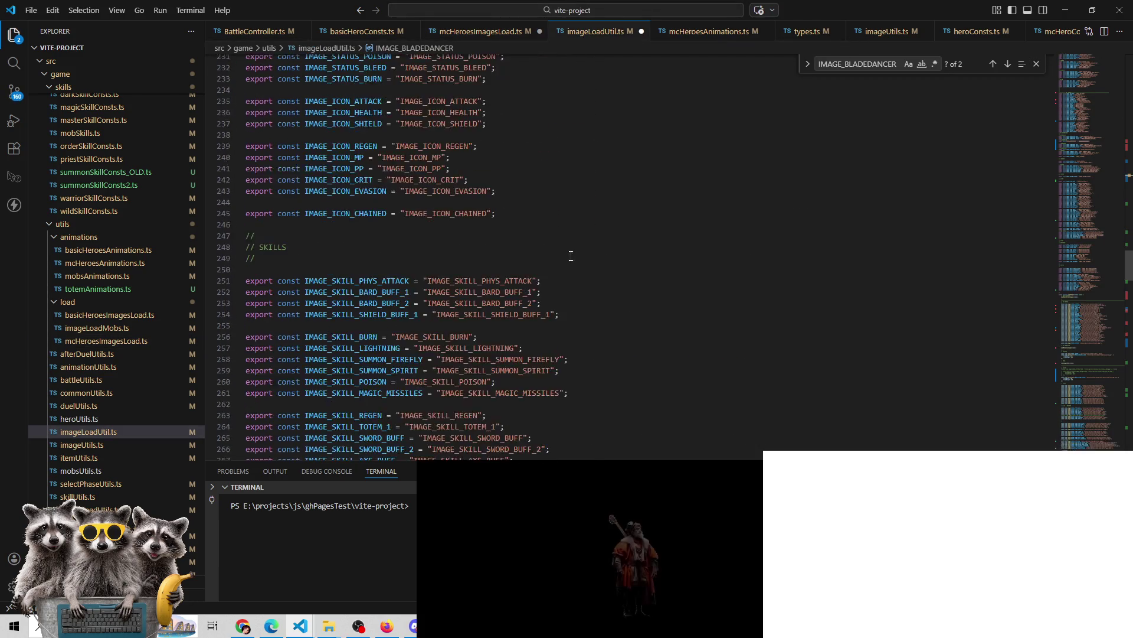
click(600, 145)
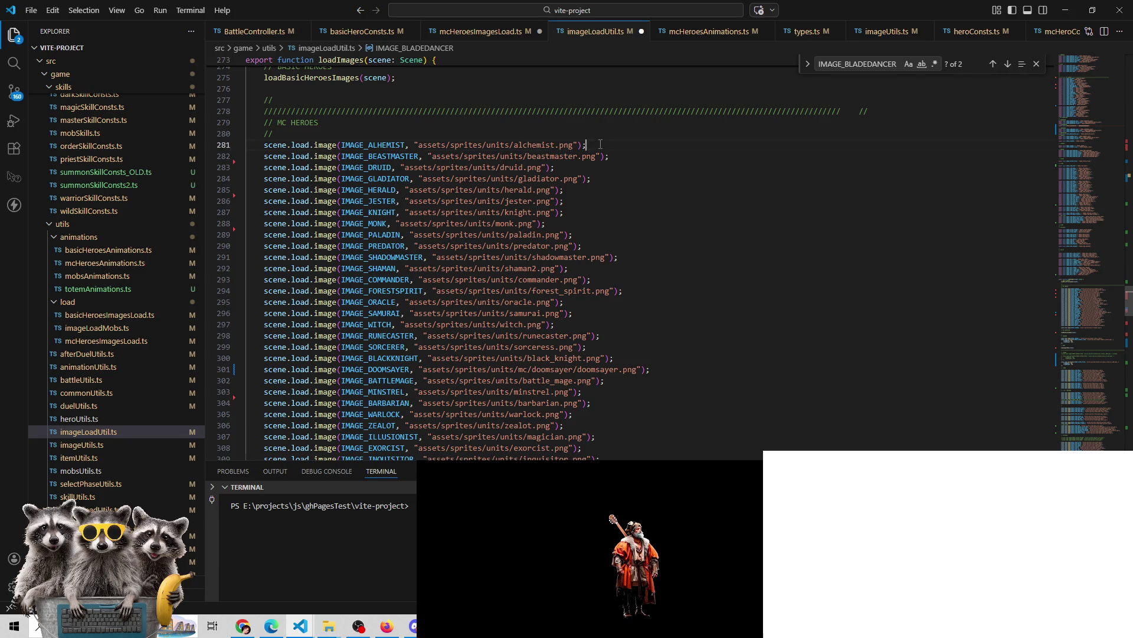
shift+click(246, 144)
key(ctrl+c)
click(501, 36)
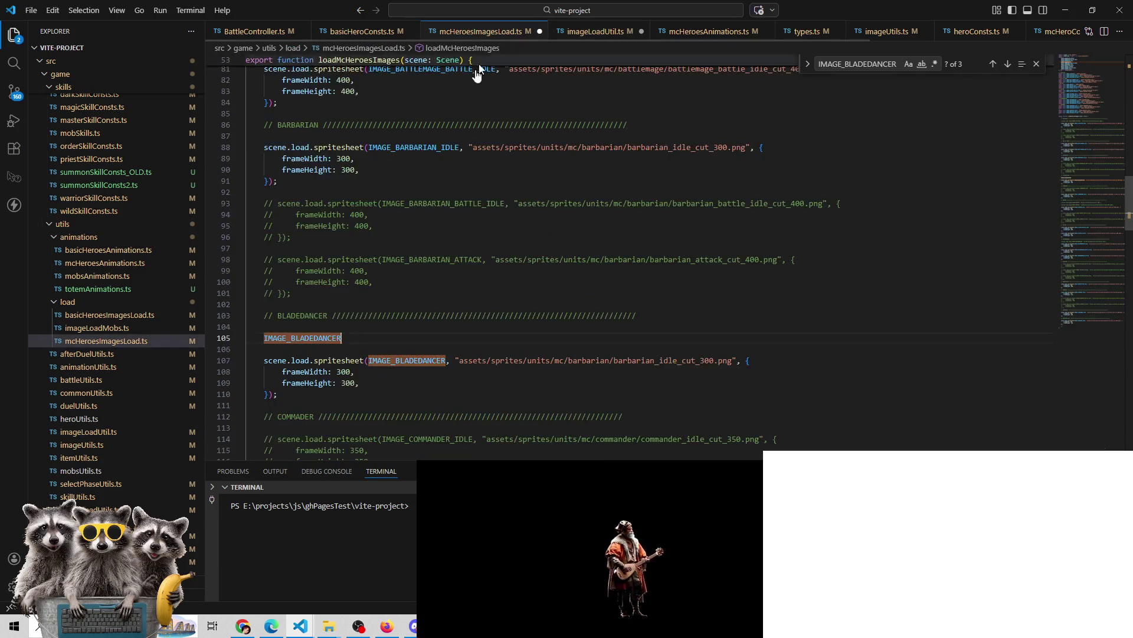
click(293, 338)
key(ctrl+v)
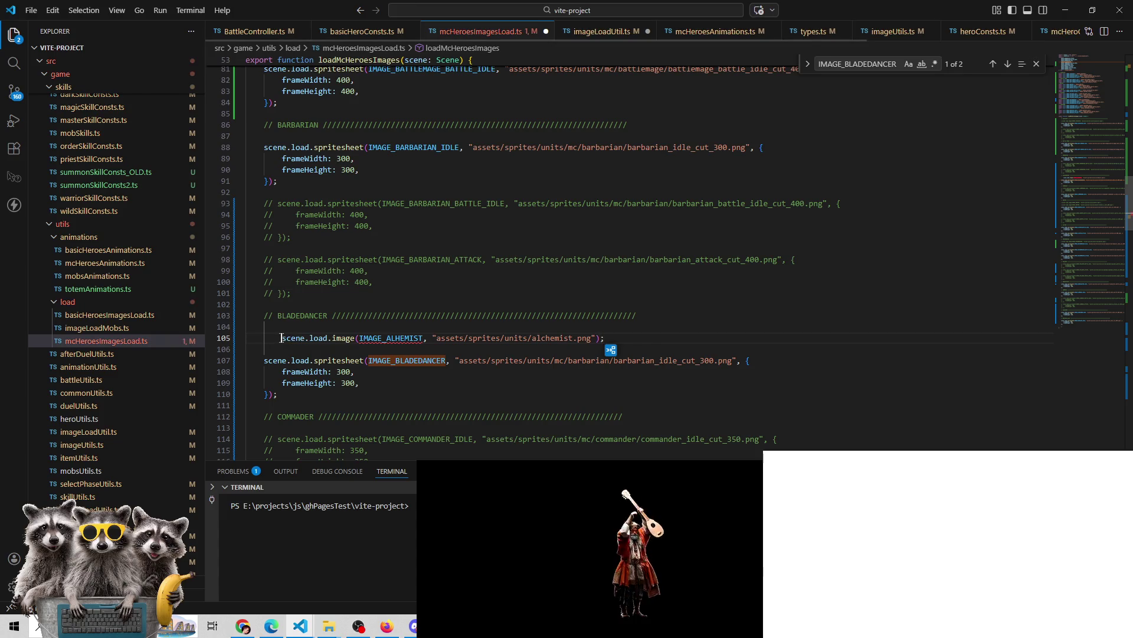
key(shift+Tab)
Comment out the old Bladedancer spritesheet block and change the new line's key to IMAGE_BLADEDANCER
mouse_move(263, 360)
mouse_down()
mouse_move(284, 371)
mouse_move(284, 393)
mouse_up()
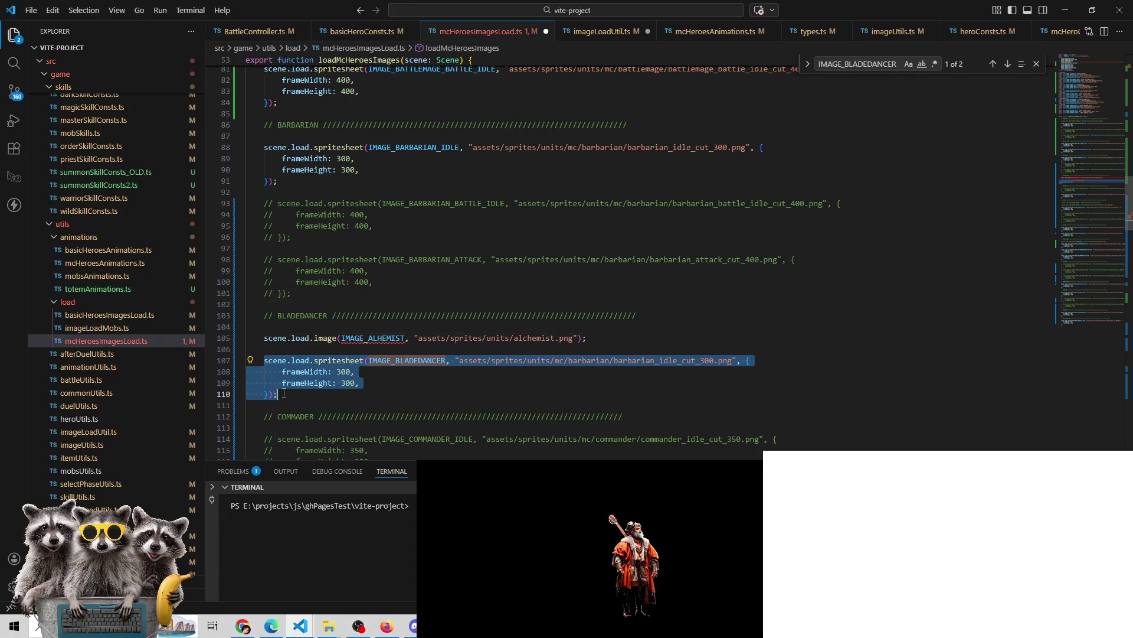
key(ctrl+slash)
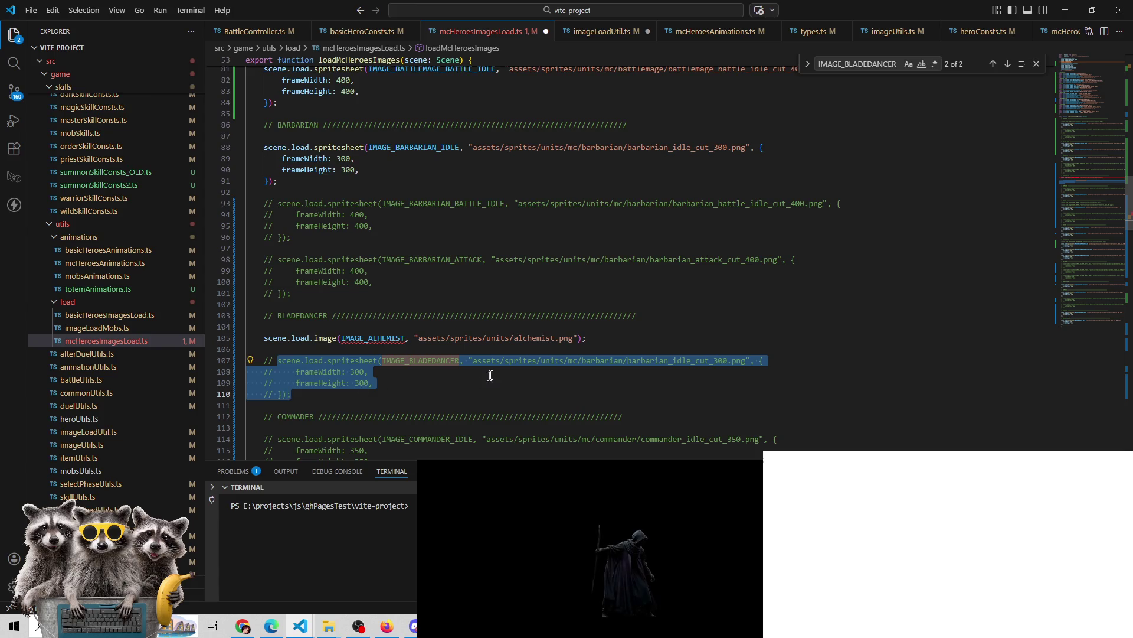
double_click(413, 361)
key(ctrl+c)
double_click(373, 337)
key(ctrl+v)
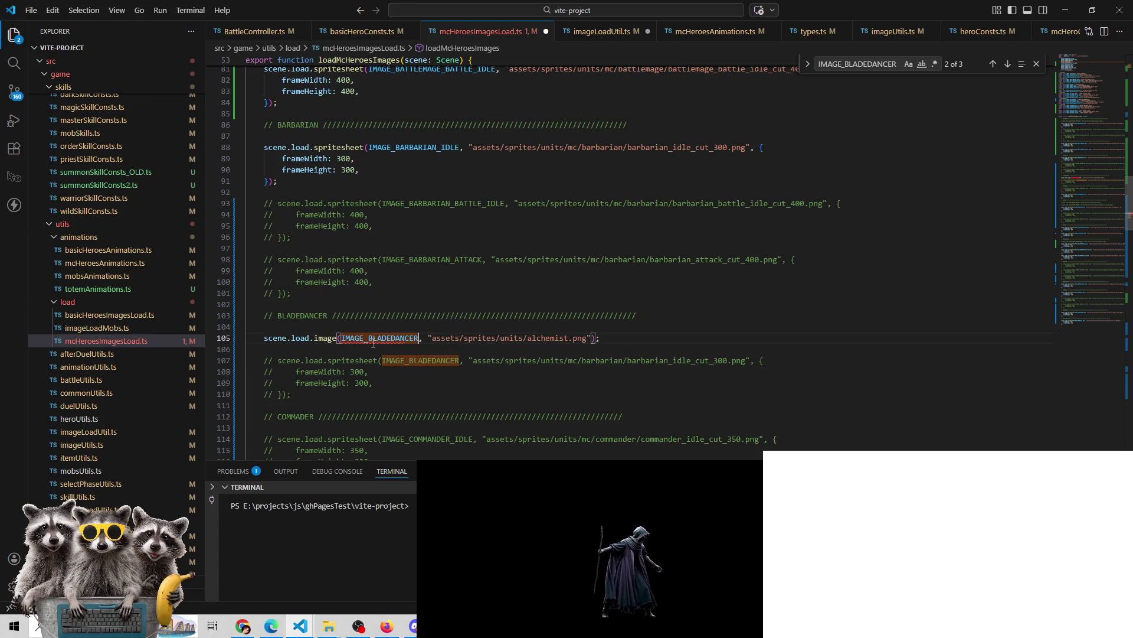
Change the image path's folder to units/mc/bladedancer/
double_click(594, 259)
click(528, 338)
key(ctrl+v)
text(/)
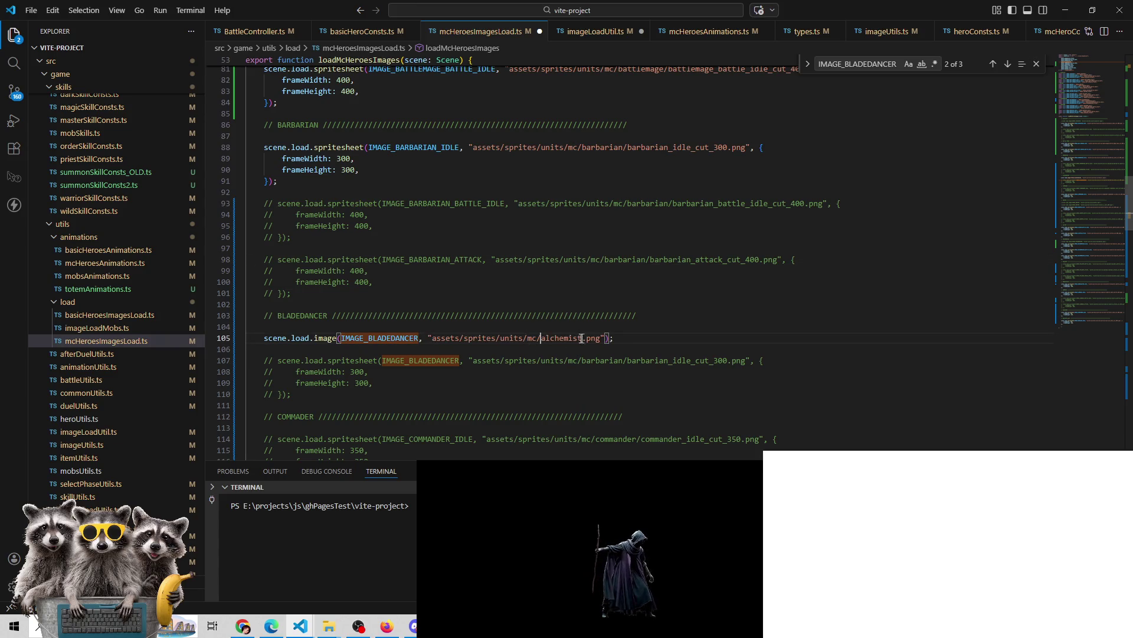
double_click(562, 338)
text(BLA)
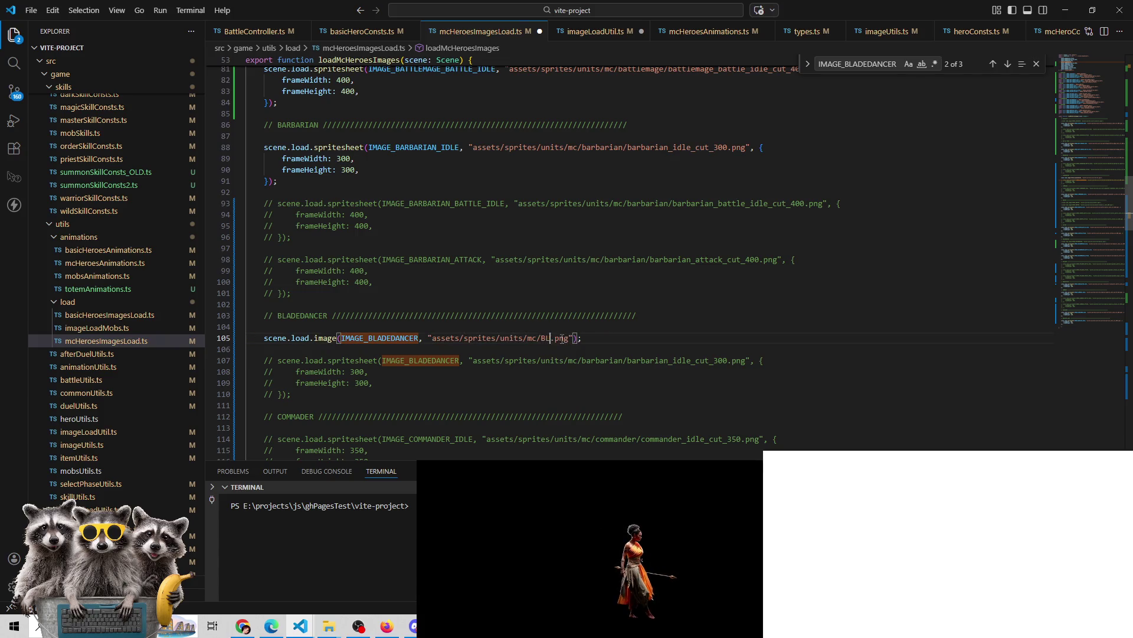
key(BackSpace)
key(BackSpace)
key(BackSpace)
text(blade)
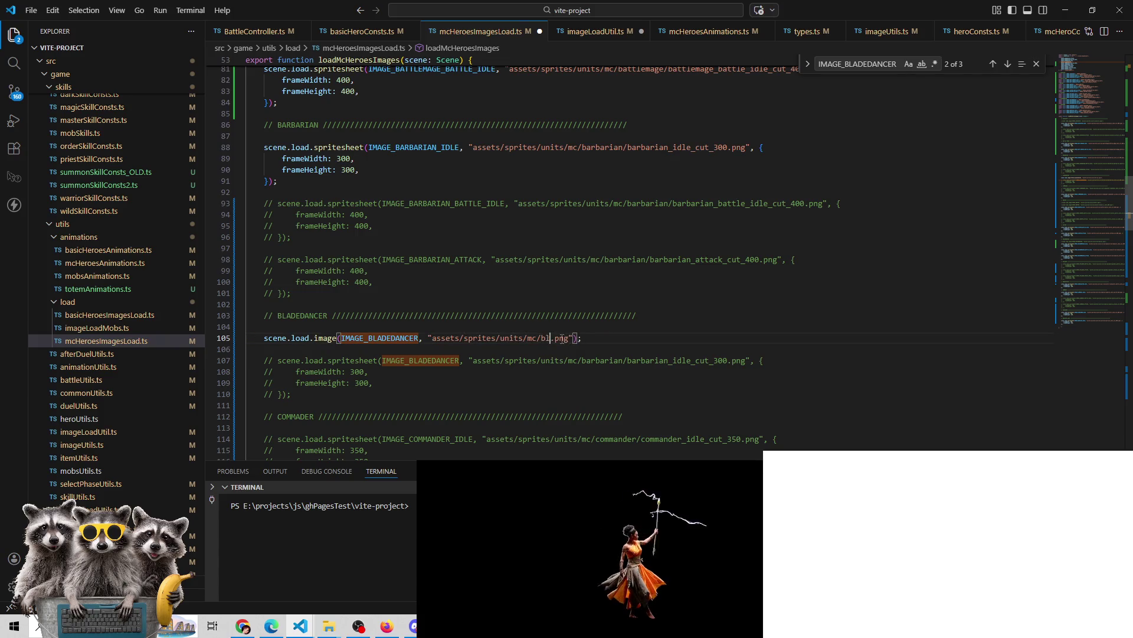
text(dancer/)
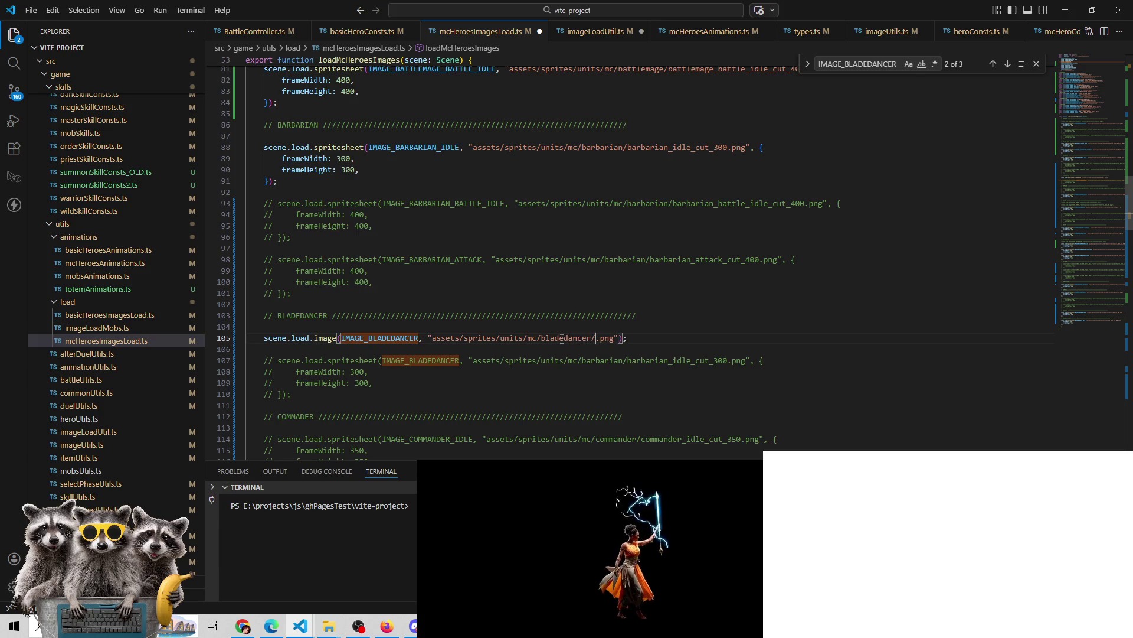
Finish the path with the file name bladedancer_2_400 and save mcHeroesImagesLoad.ts
mouse_move(329, 626)
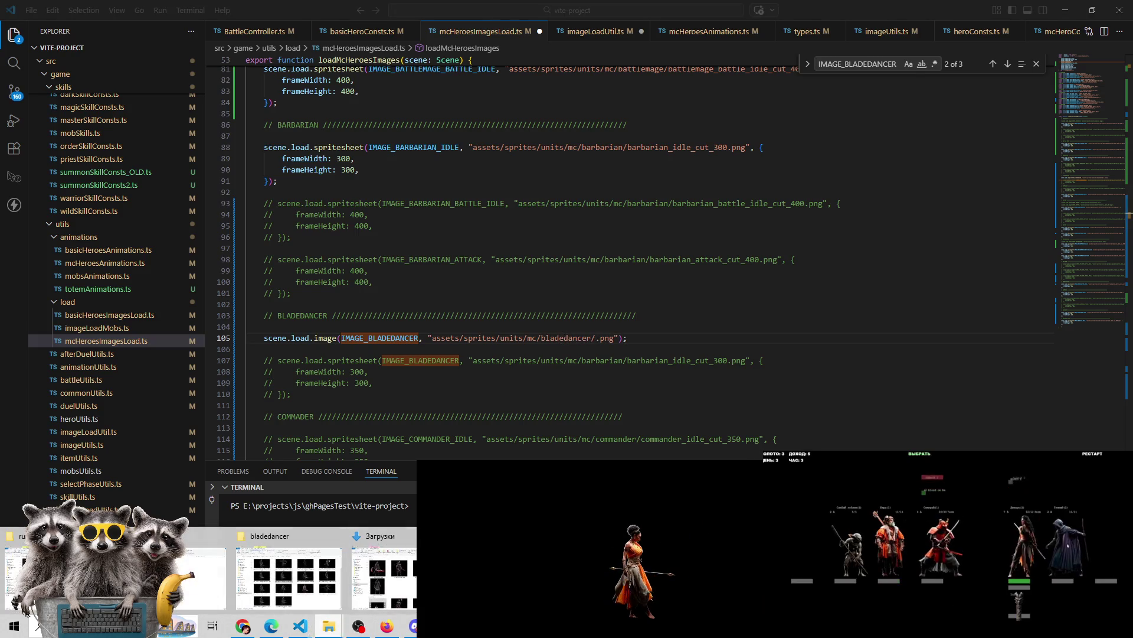
click(289, 569)
click(312, 212)
key(F2)
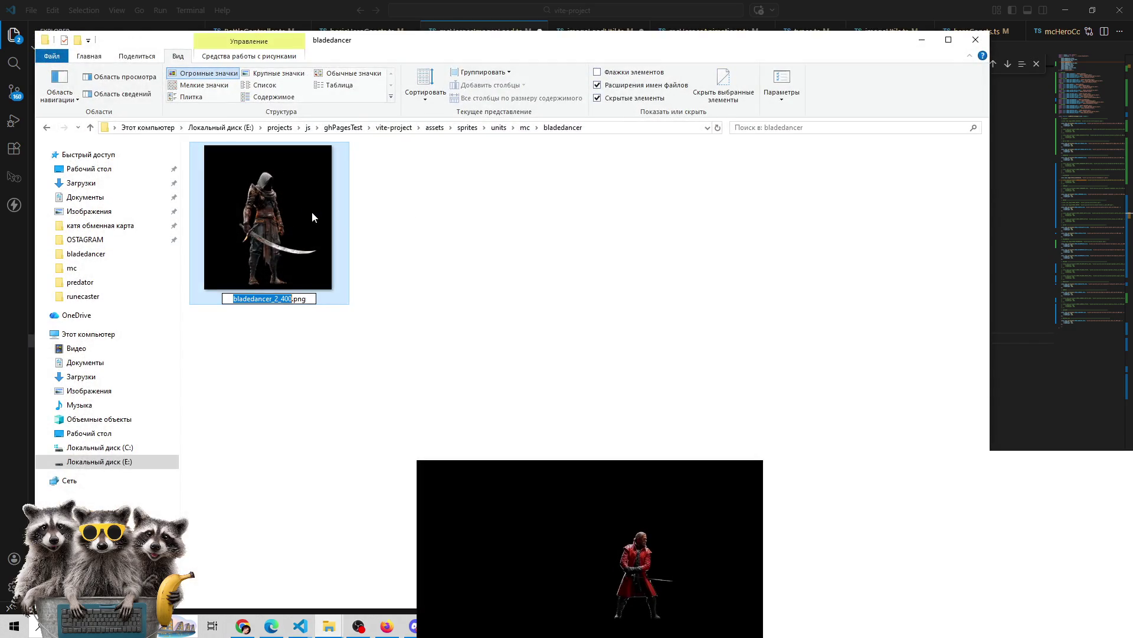
key(alt+Tab)
key(ctrl+v)
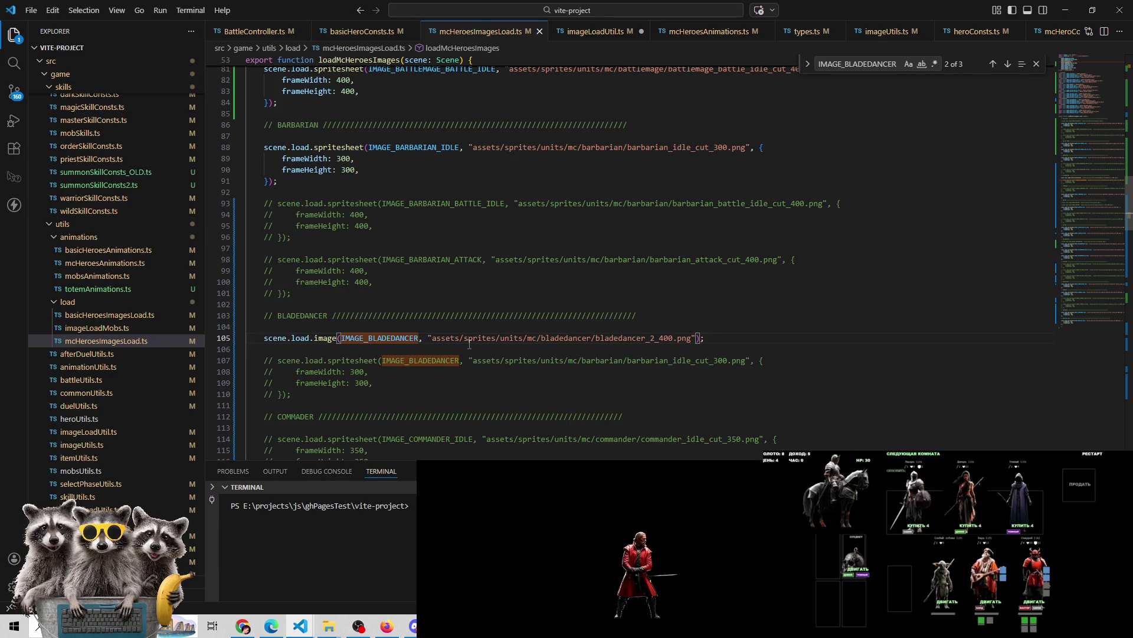
key(ctrl+s)
Open heroConsts.ts via quick file search
key(ctrl+p)
text(heroConsts)
key(Return)
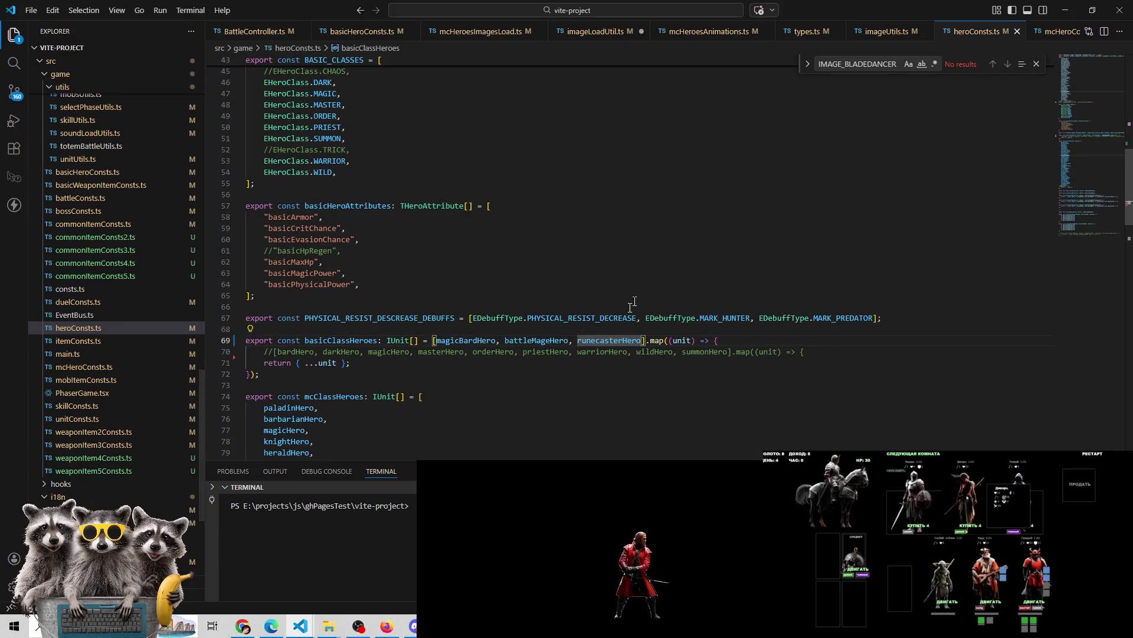
Replace battleMageHero with bladedancerHero in the basic heroes list and save heroConsts.ts
double_click(470, 341)
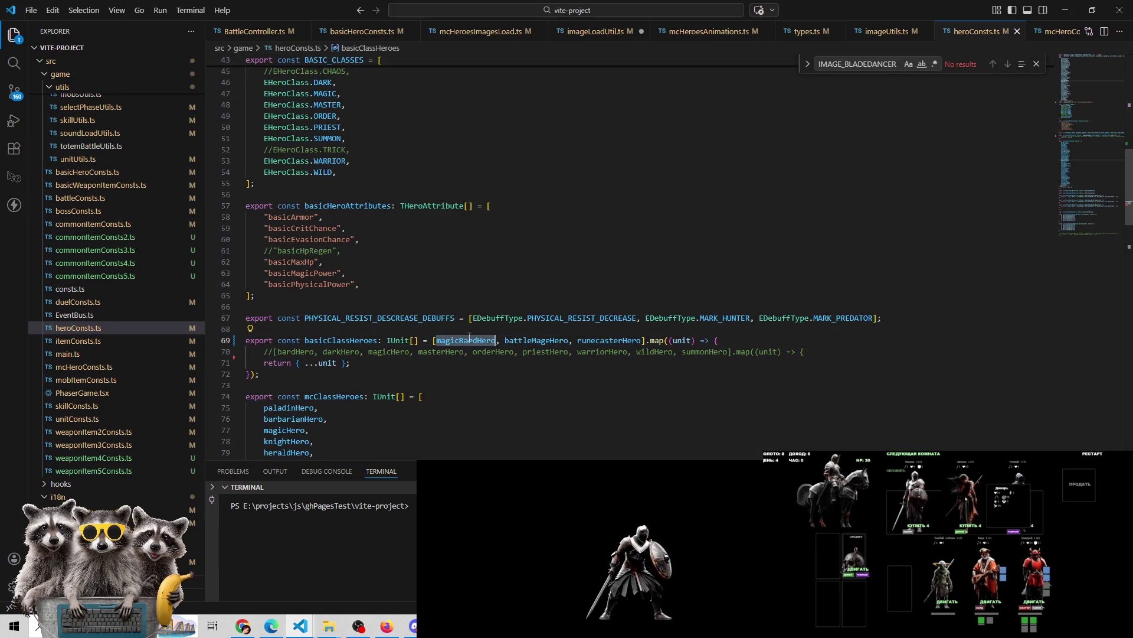
double_click(551, 341)
text(blad)
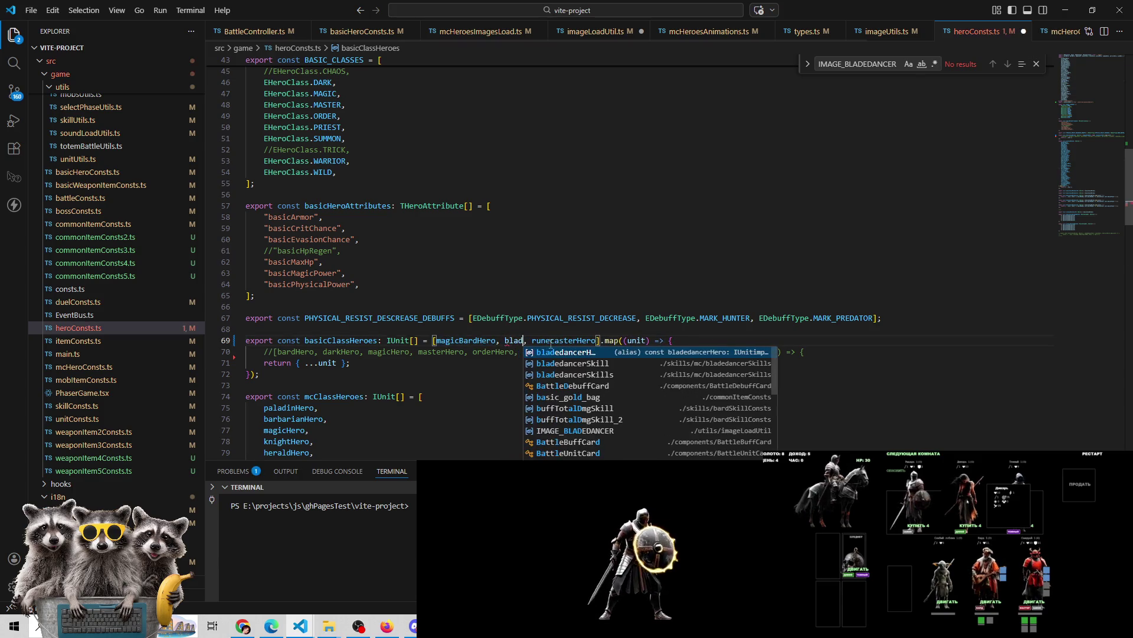
text(edance)
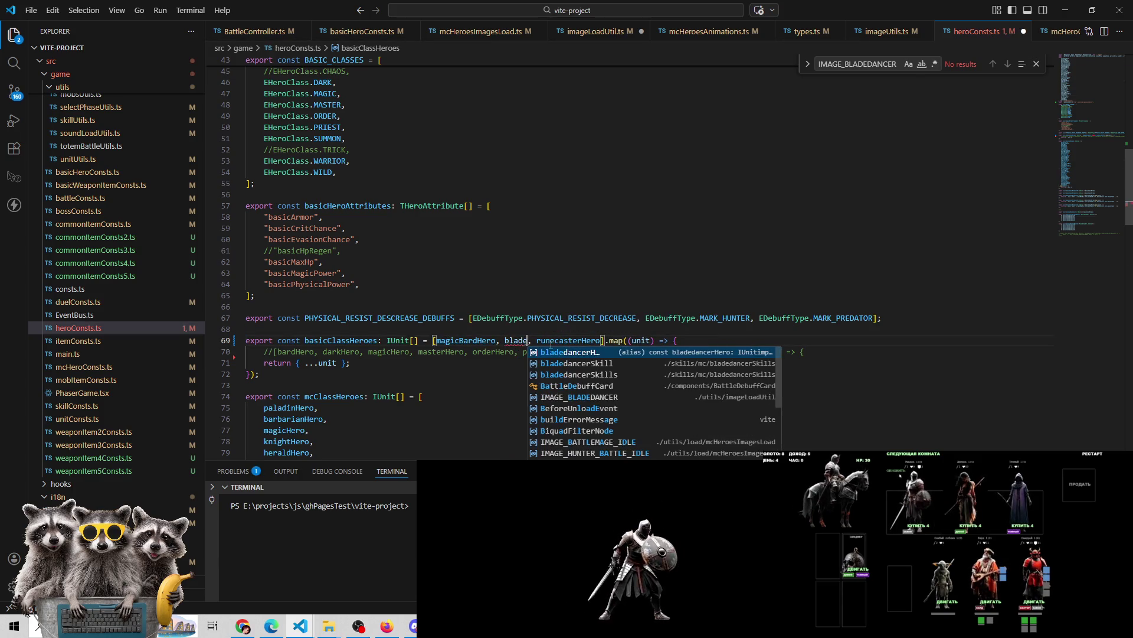
text(r)
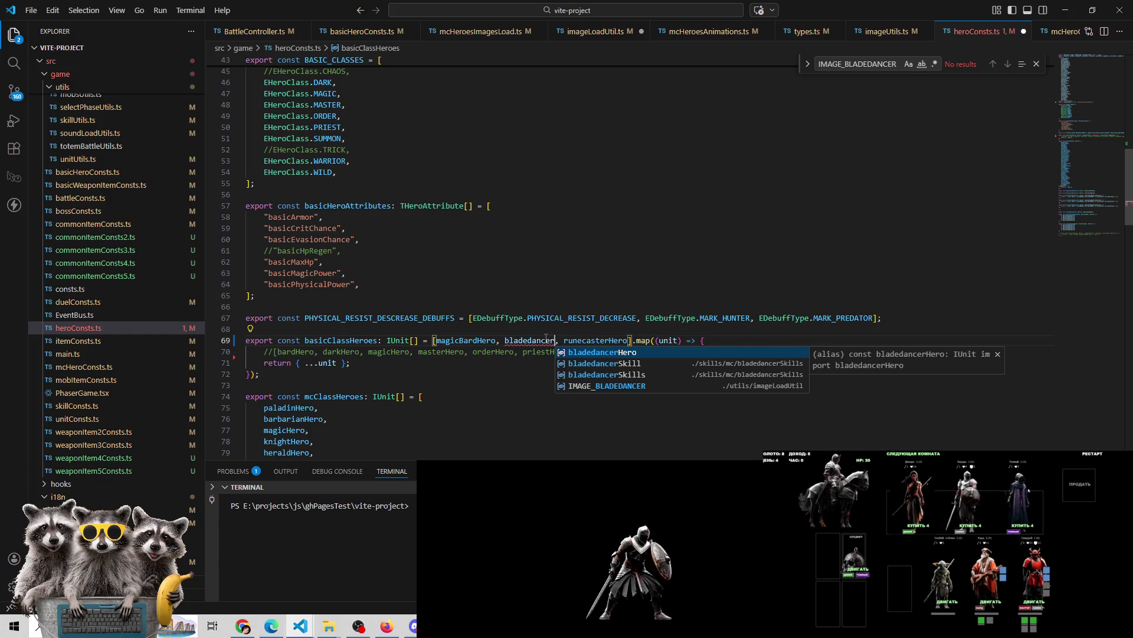
key(Return)
key(ctrl+s)
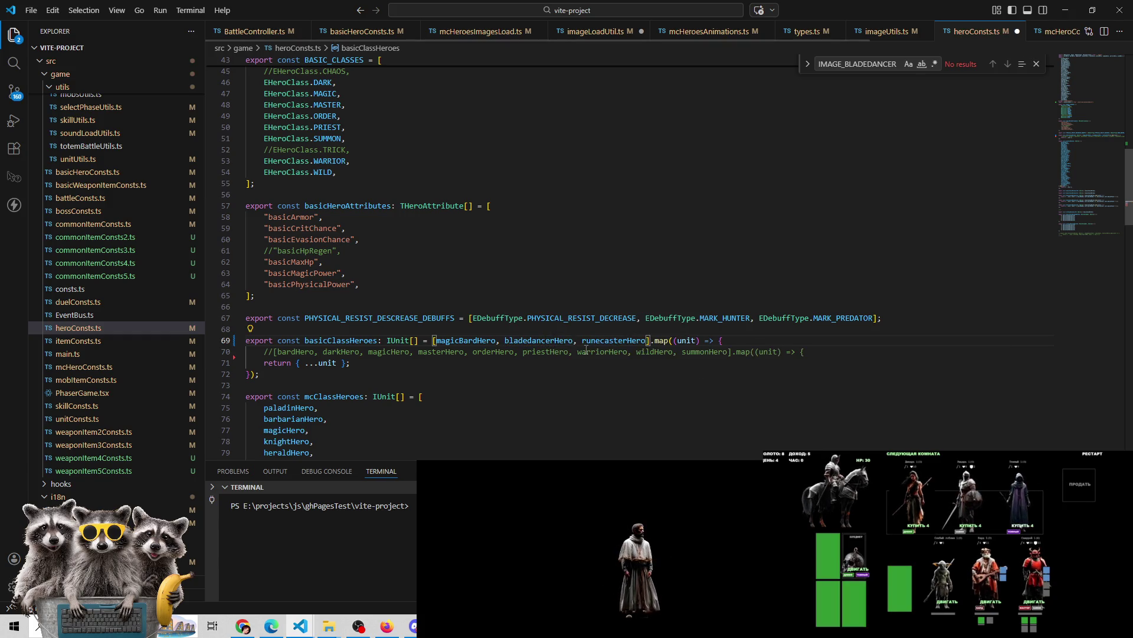
Run npm run dev in a new Command Prompt terminal, then switch to Chrome
click(893, 586)
text(npm run dev)
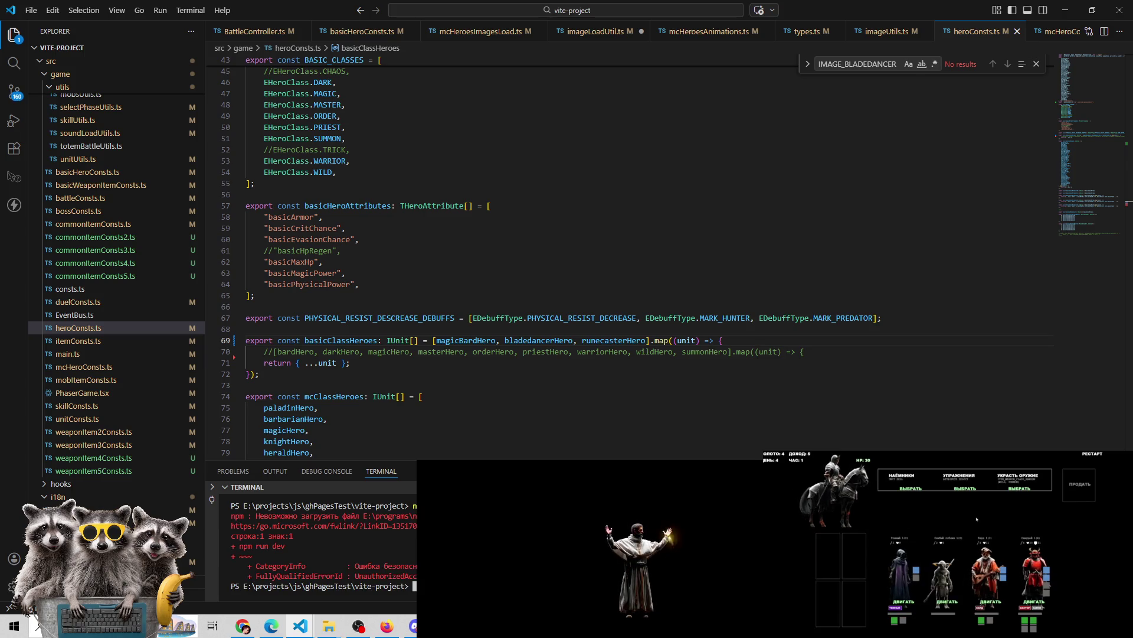
click(1080, 470)
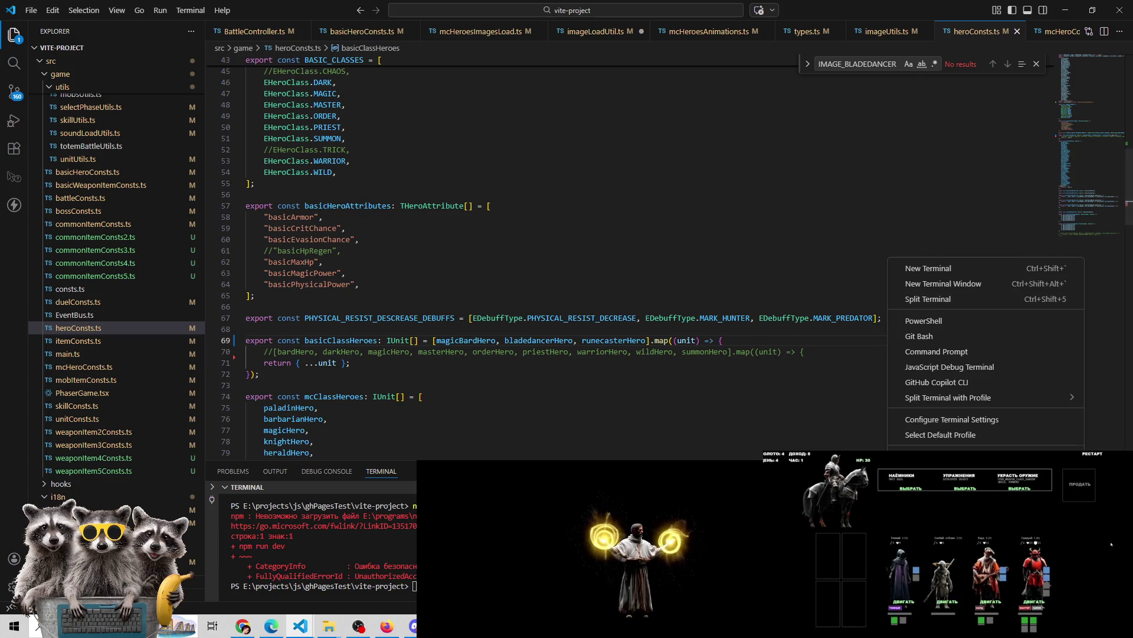
click(925, 353)
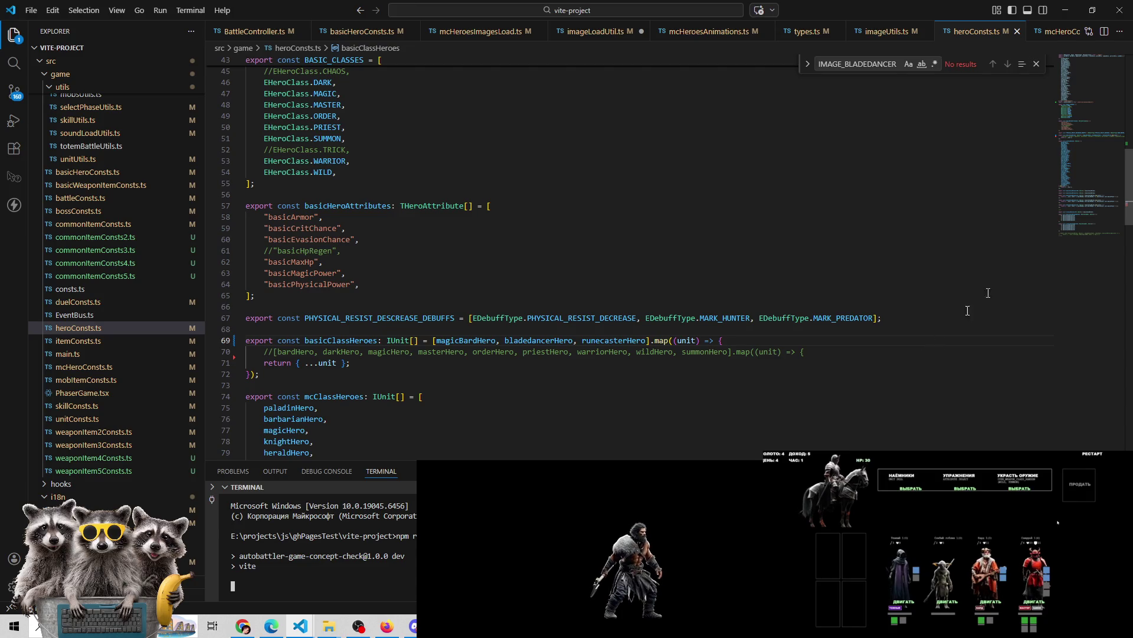
key(alt+Tab)
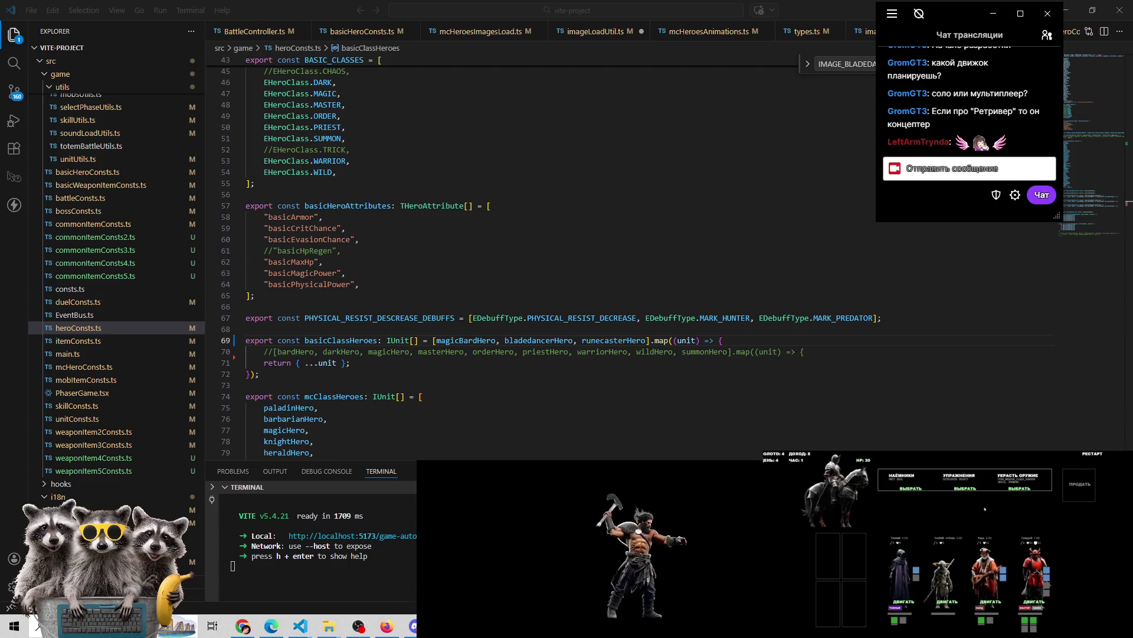
click(243, 626)
drag(954, 16, 755, 87)
key(ctrl+t)
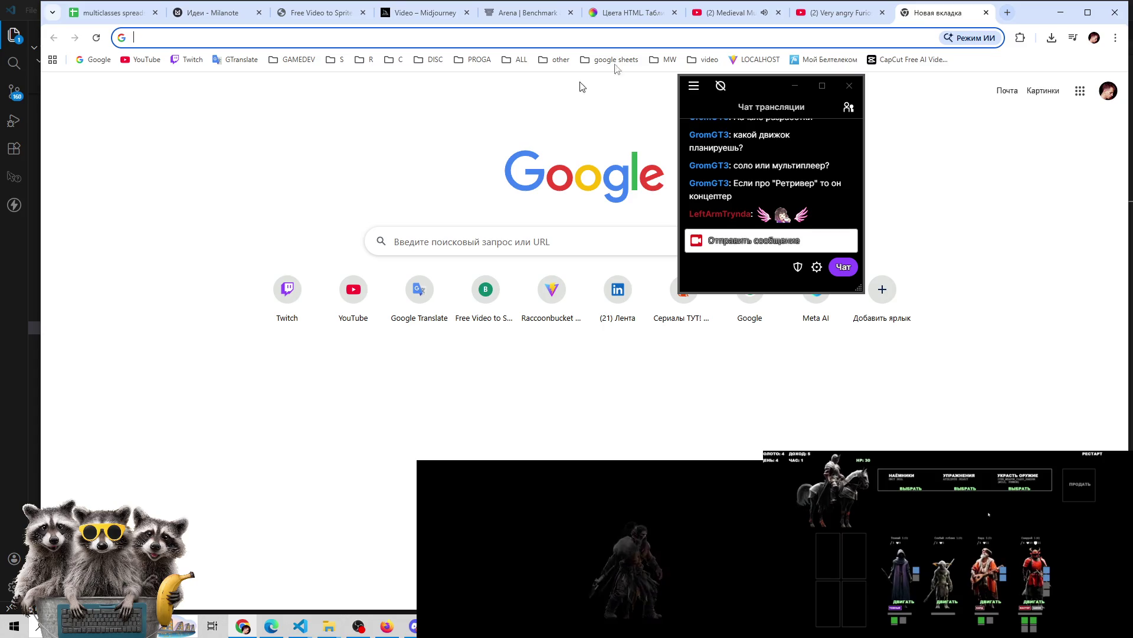
Load localhost:5173 to reveal the Vite error about IMAGE_BLADEDANCER being exported twice
click(759, 60)
mouse_move(759, 89)
mouse_down()
mouse_move(862, 58)
mouse_move(1018, 82)
mouse_move(1010, 89)
mouse_up()
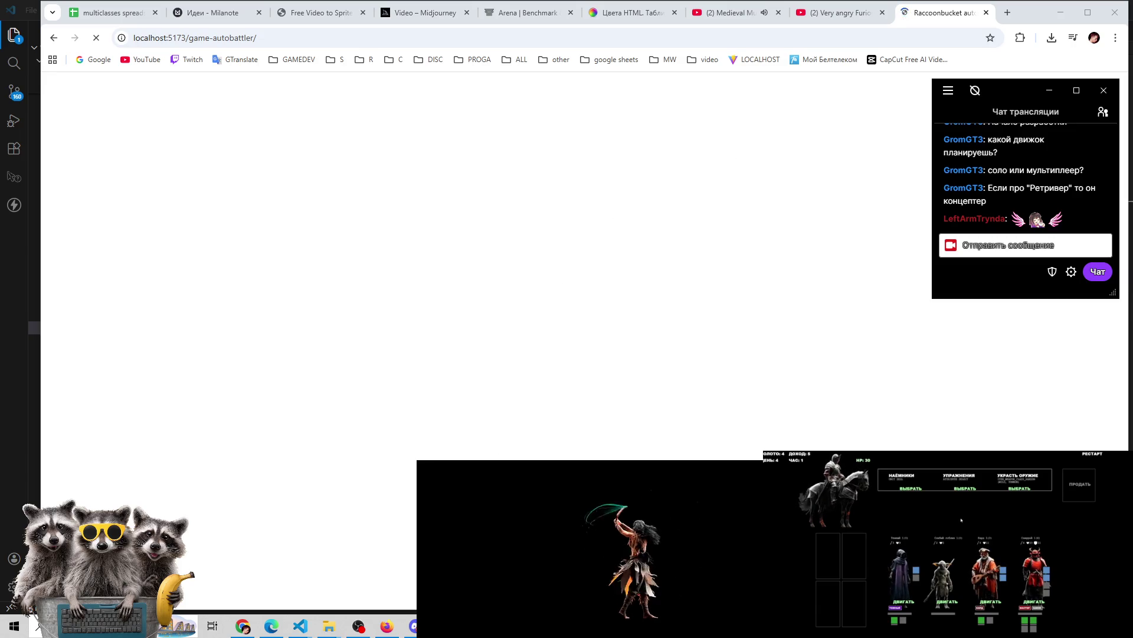
mouse_move(307, 623)
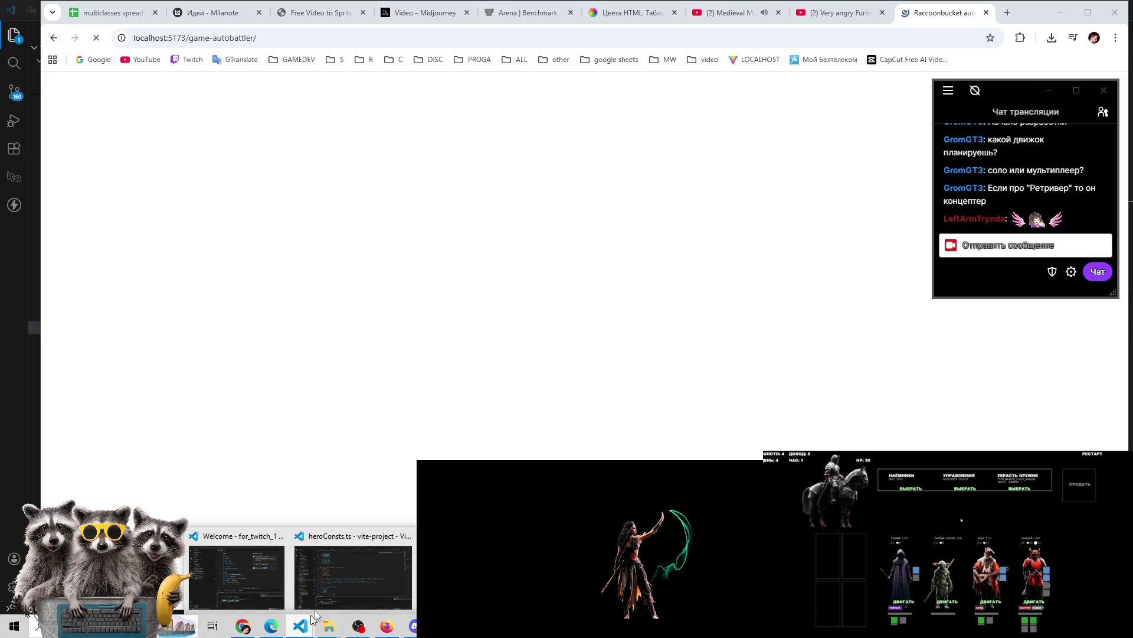
click(335, 566)
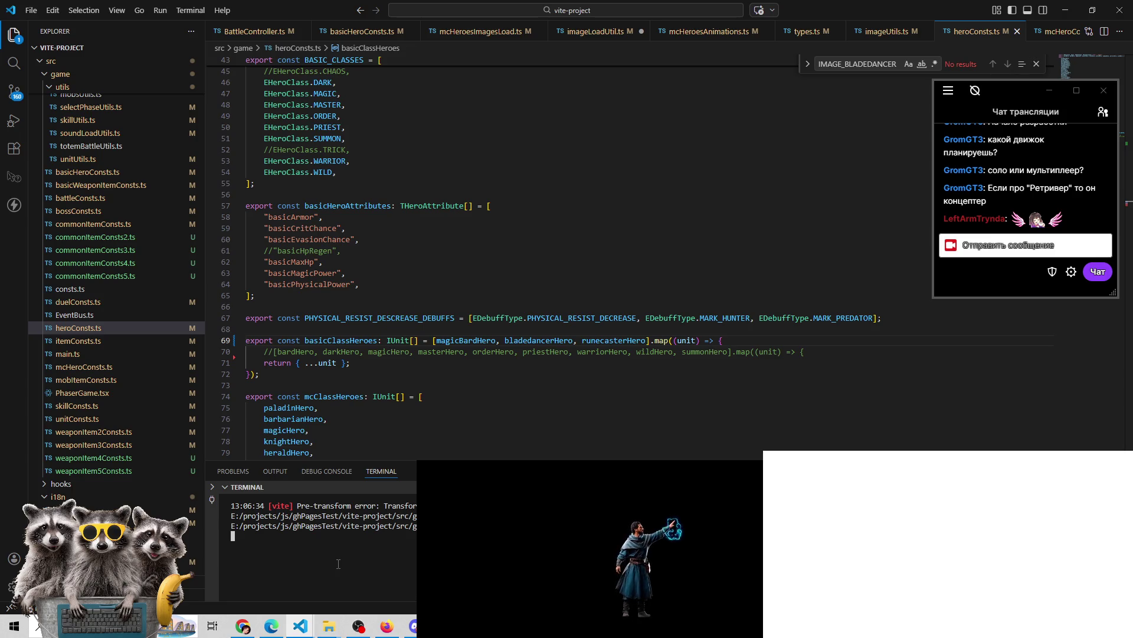
click(254, 630)
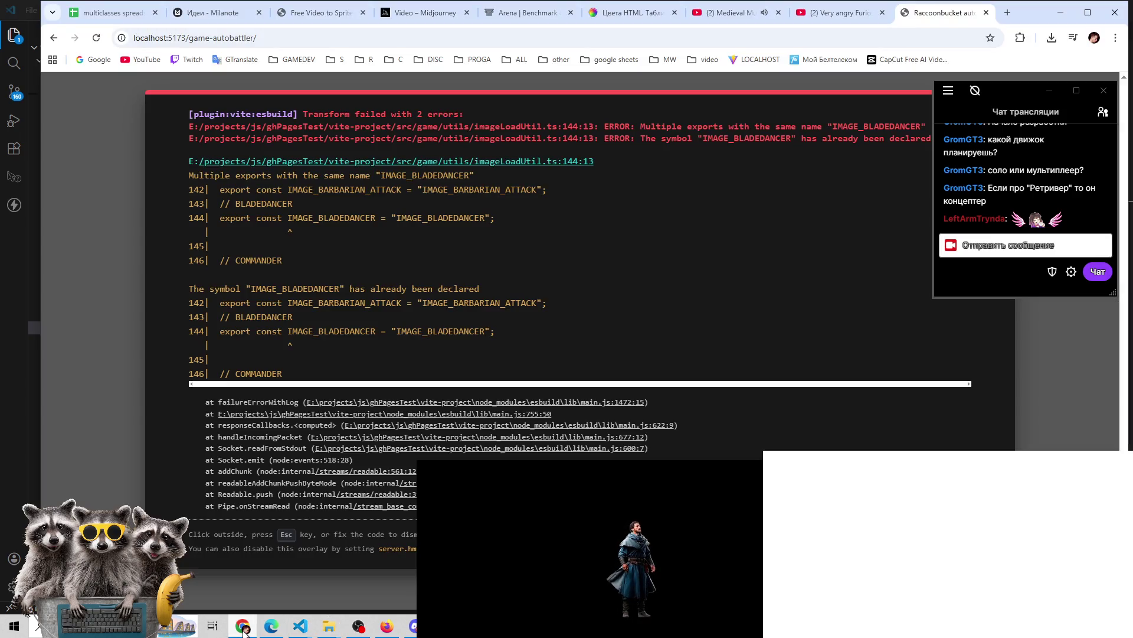
Check imageLoadUtil.ts for the duplicate export, then reload the game to its НАЧАТЬ ИГРУ screen
mouse_move(300, 626)
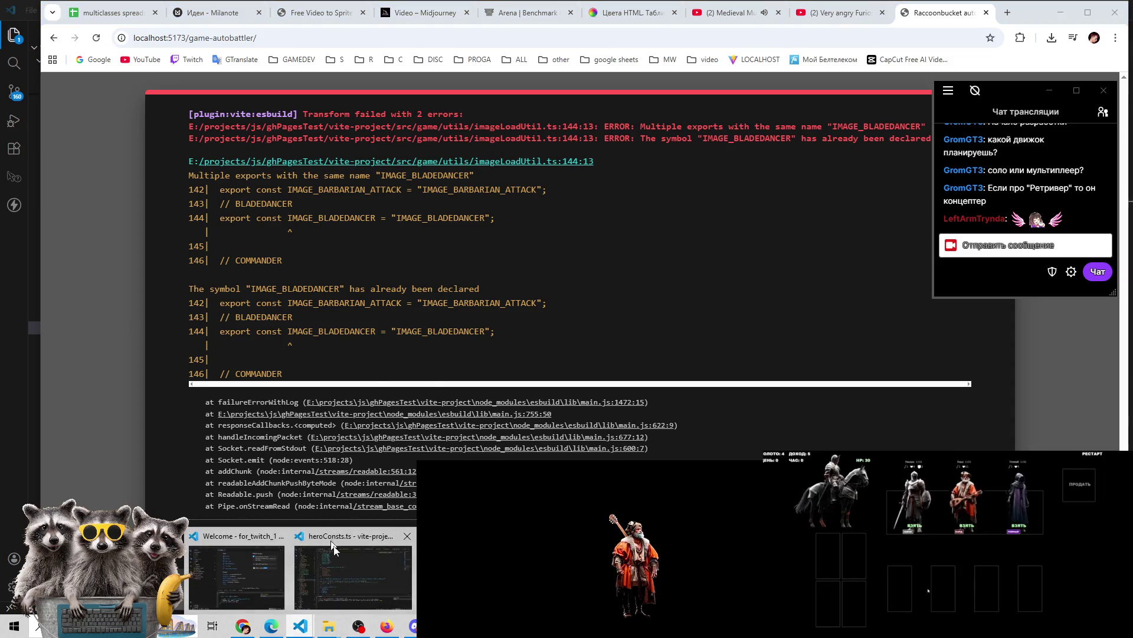
click(353, 570)
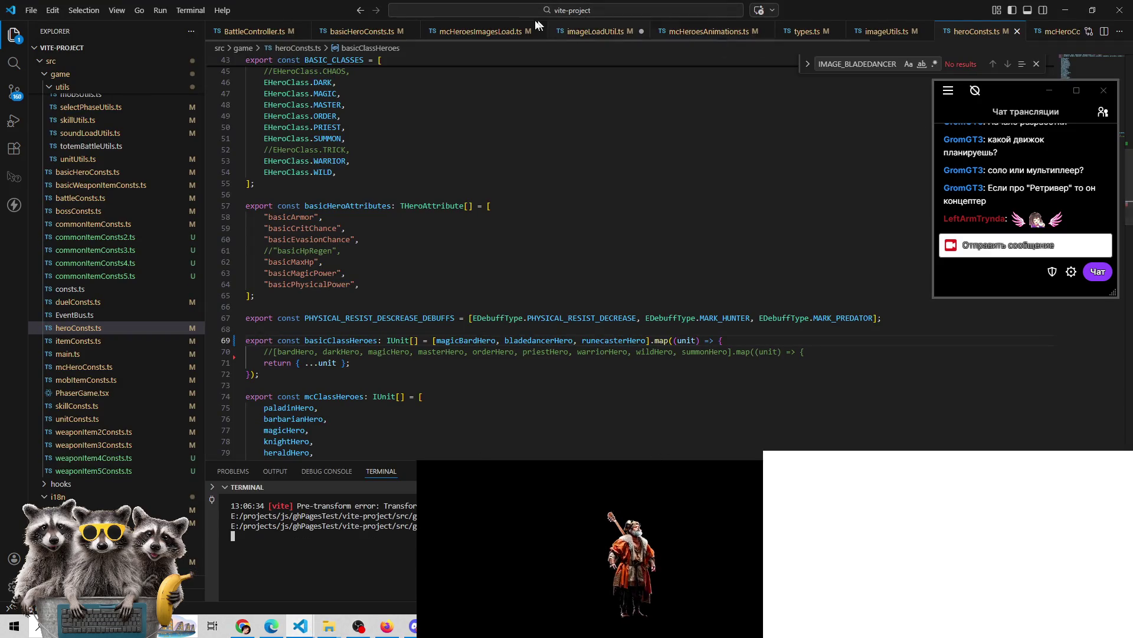
click(592, 36)
scroll(703, 40, down, 1)
scroll(703, 36, down, 3)
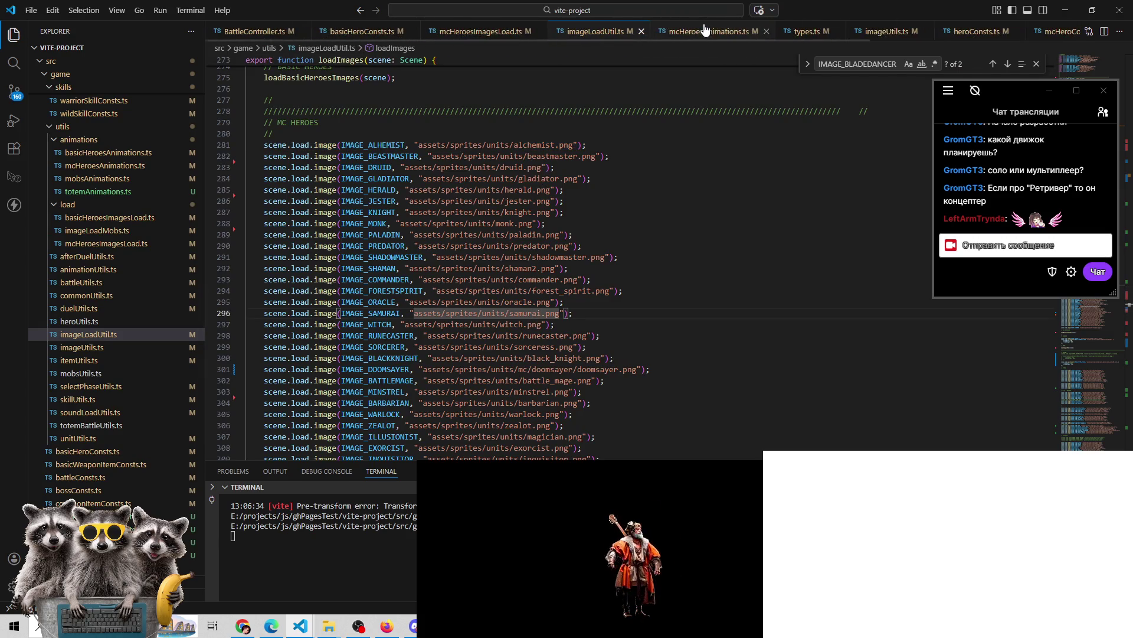
key(alt+Tab)
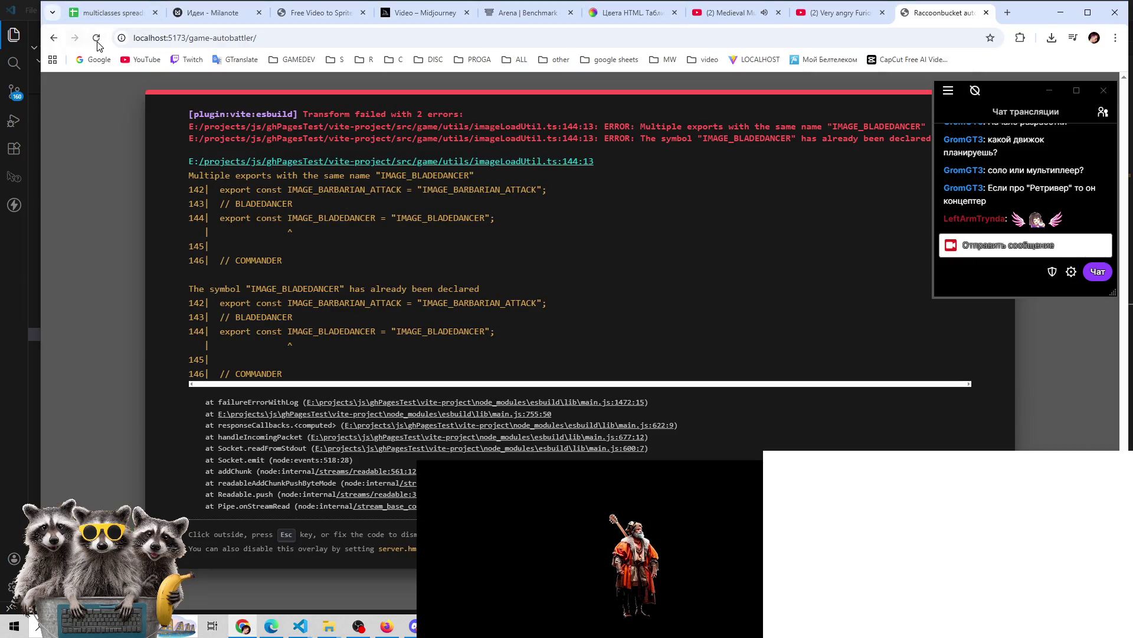
click(96, 38)
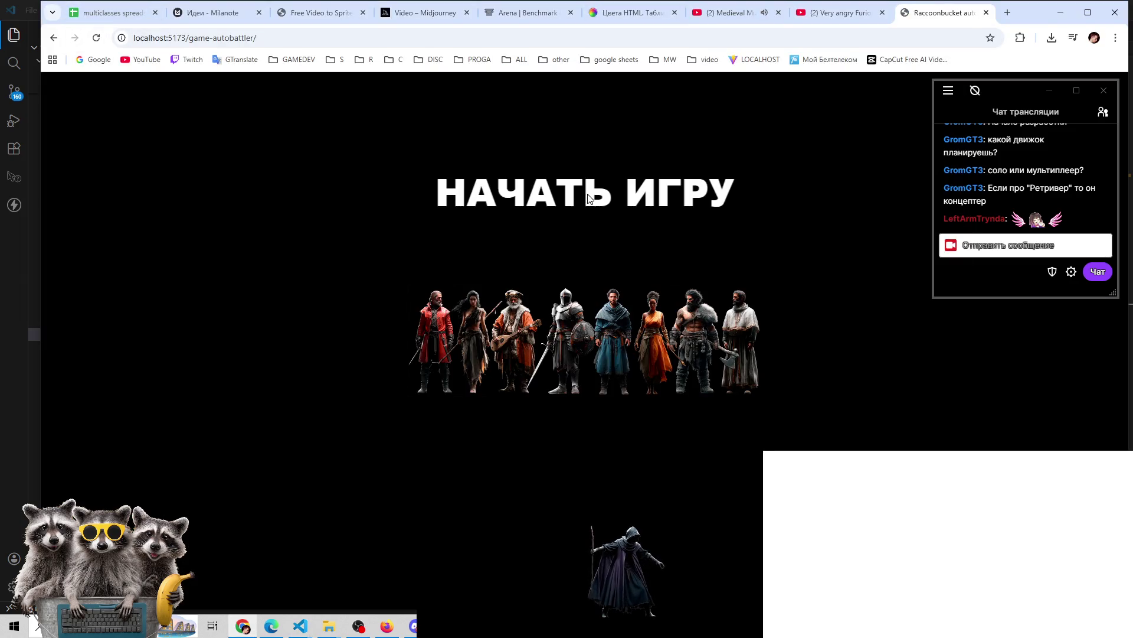
Start a new game with НАЧАТЬ ИГРУ and open the tavern with ВЫБРАТЬ
click(588, 197)
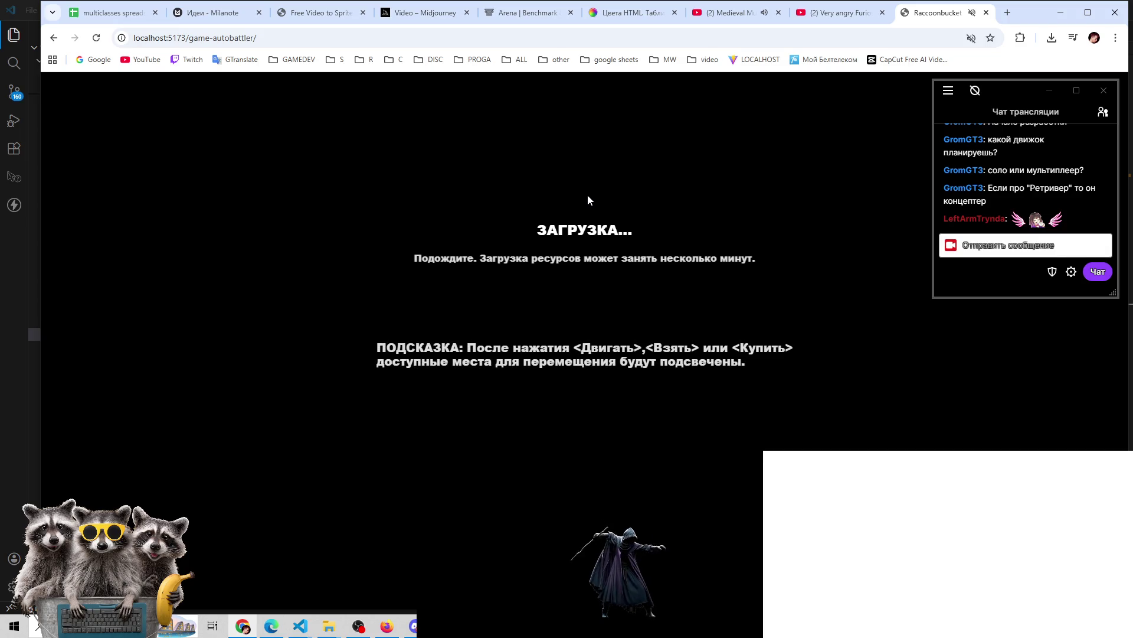
click(275, 626)
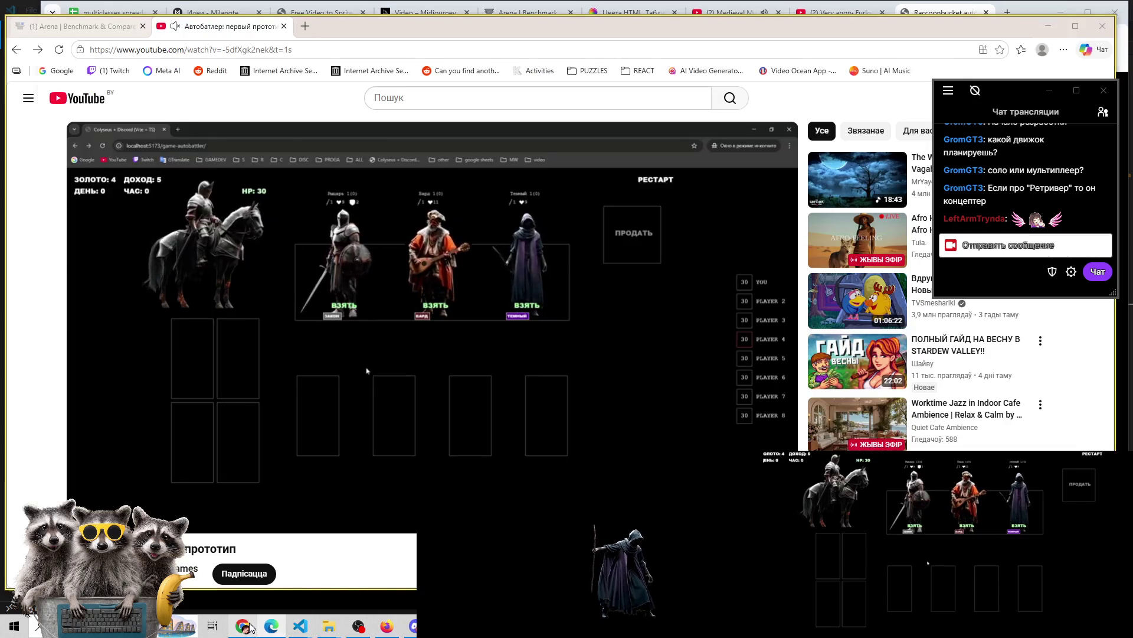
key(alt+Tab)
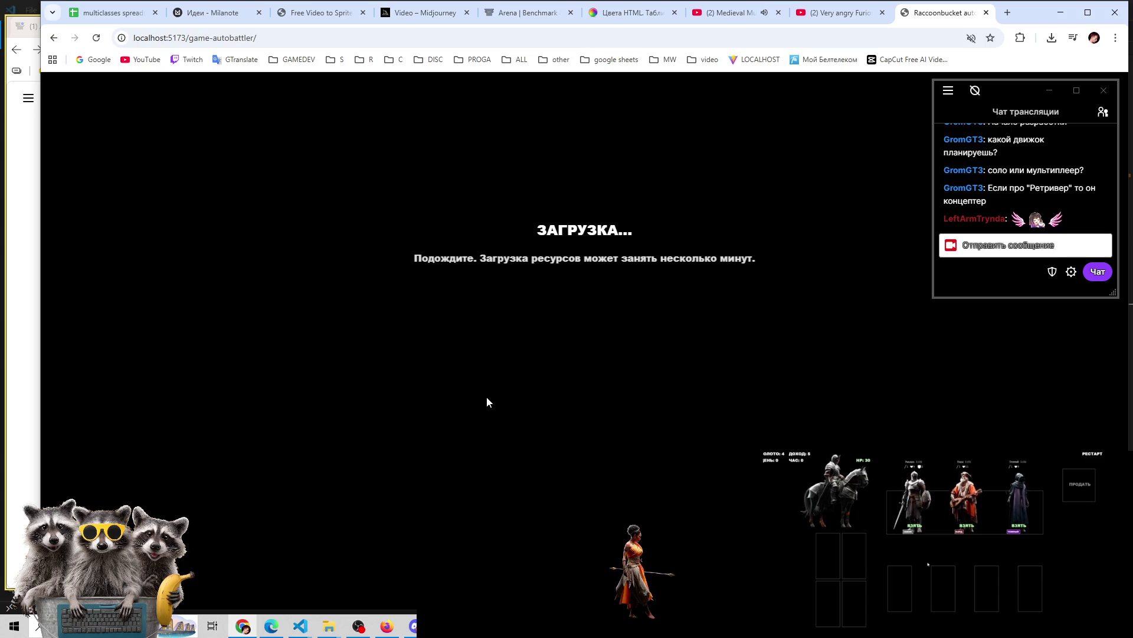
click(1103, 113)
click(1103, 113)
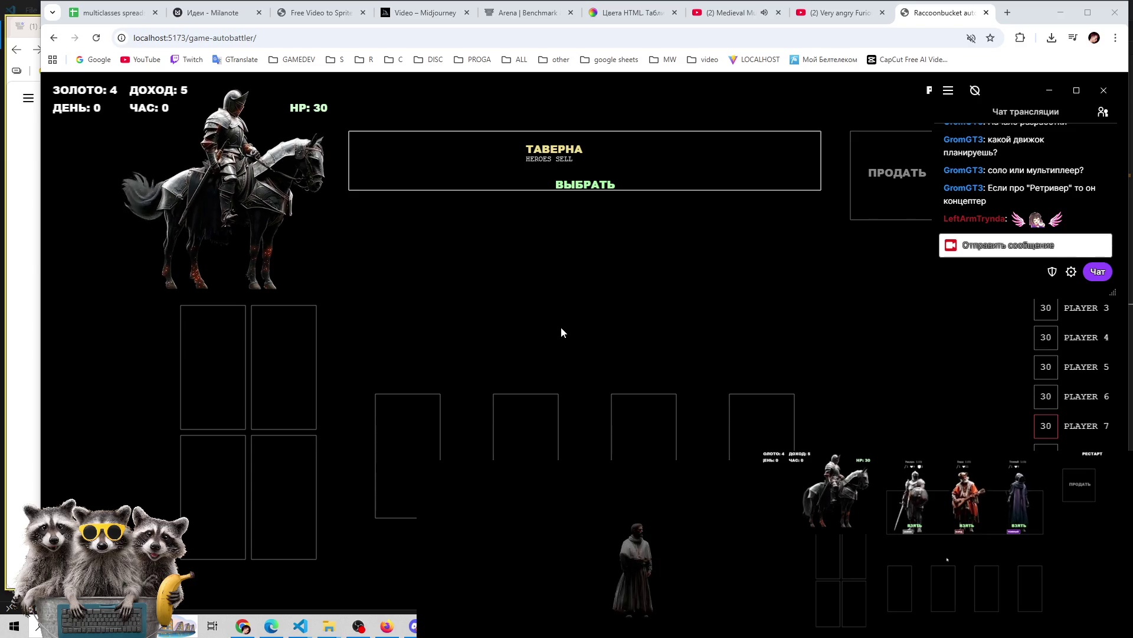
click(570, 184)
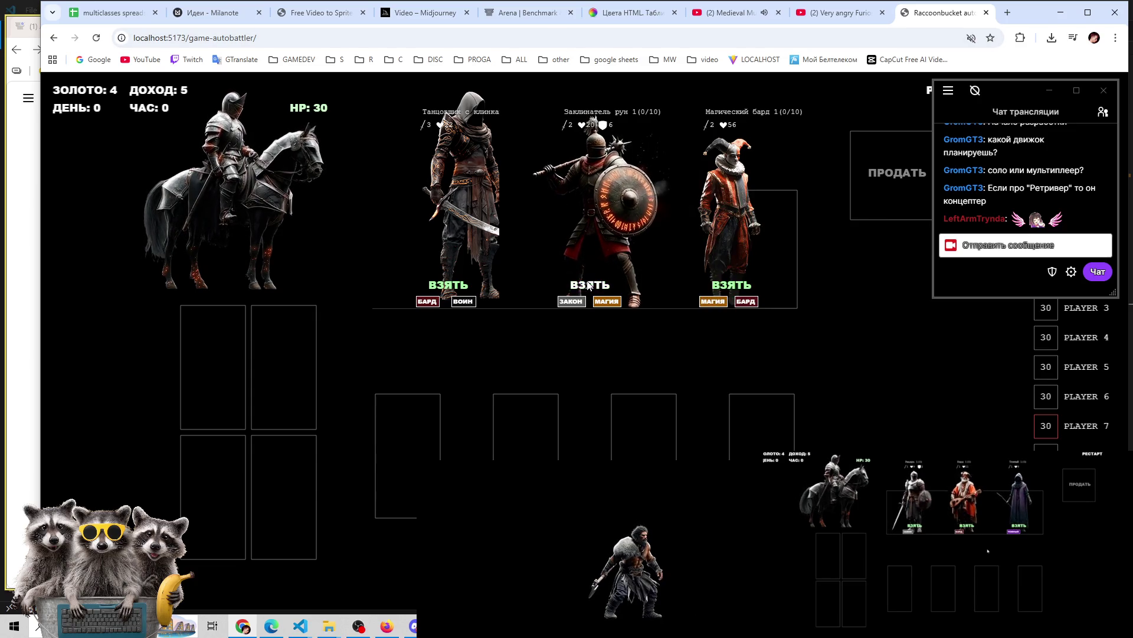
Sell the Заклинатель рун for one gold and place Танцовщик с клинками onto the bench
drag(556, 140, 525, 413)
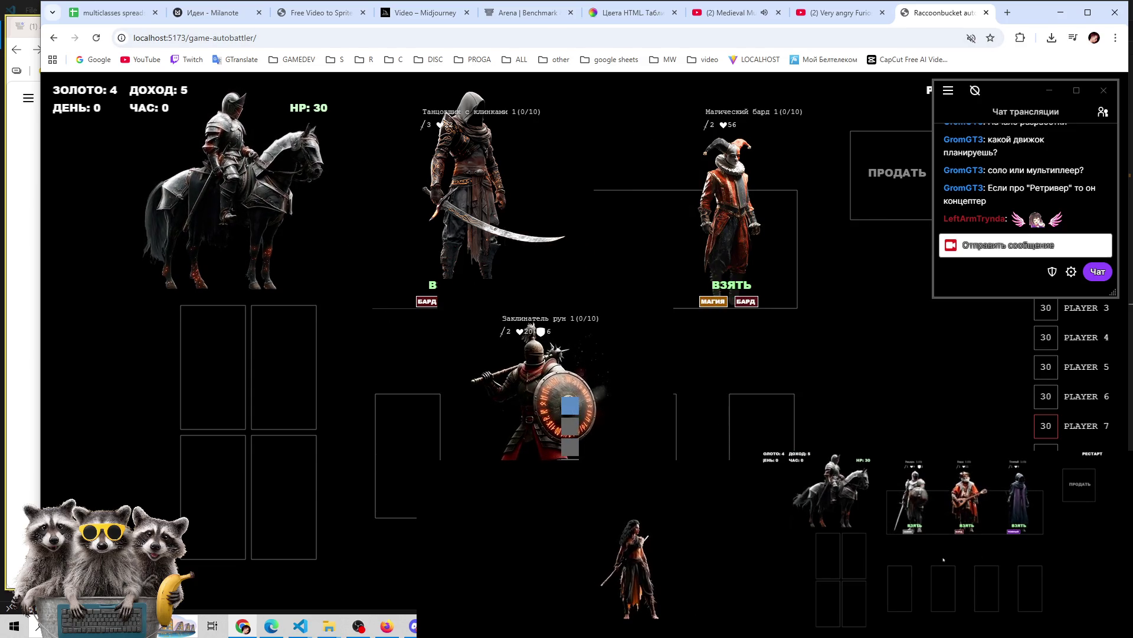
drag(844, 221, 852, 217)
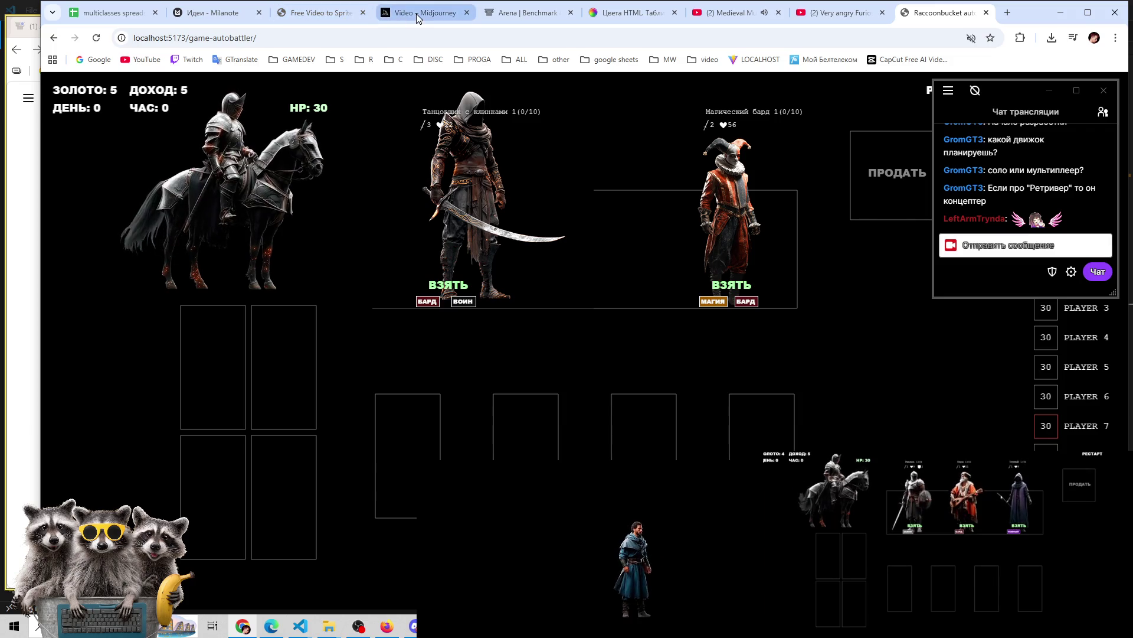
click(539, 17)
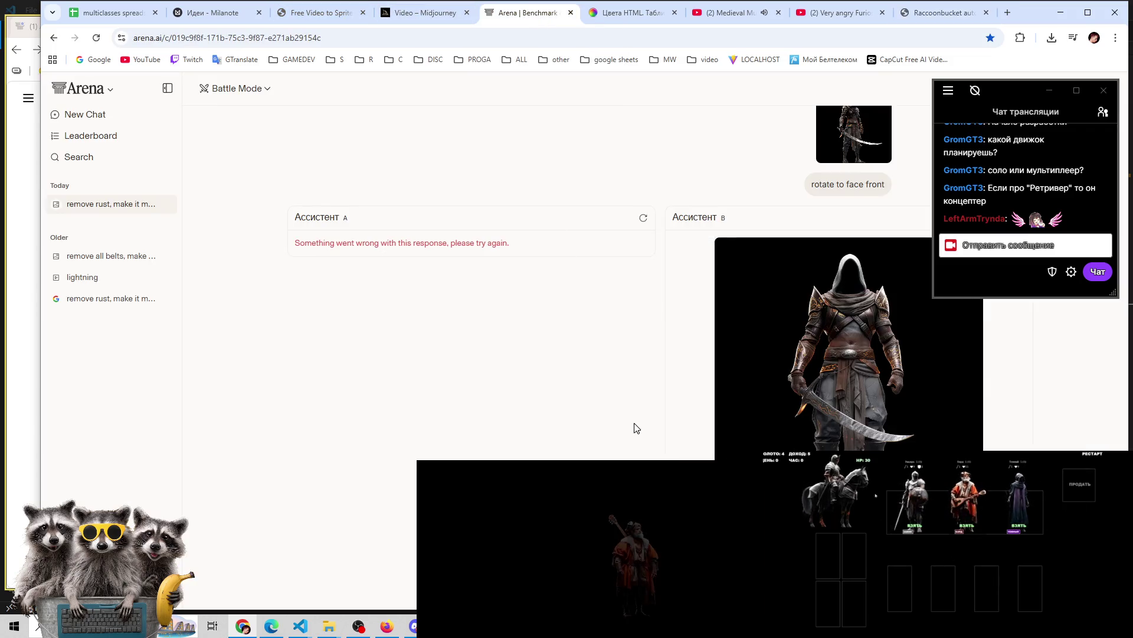
click(644, 220)
mouse_move(1000, 104)
mouse_down()
mouse_move(788, 62)
mouse_move(976, 46)
mouse_up()
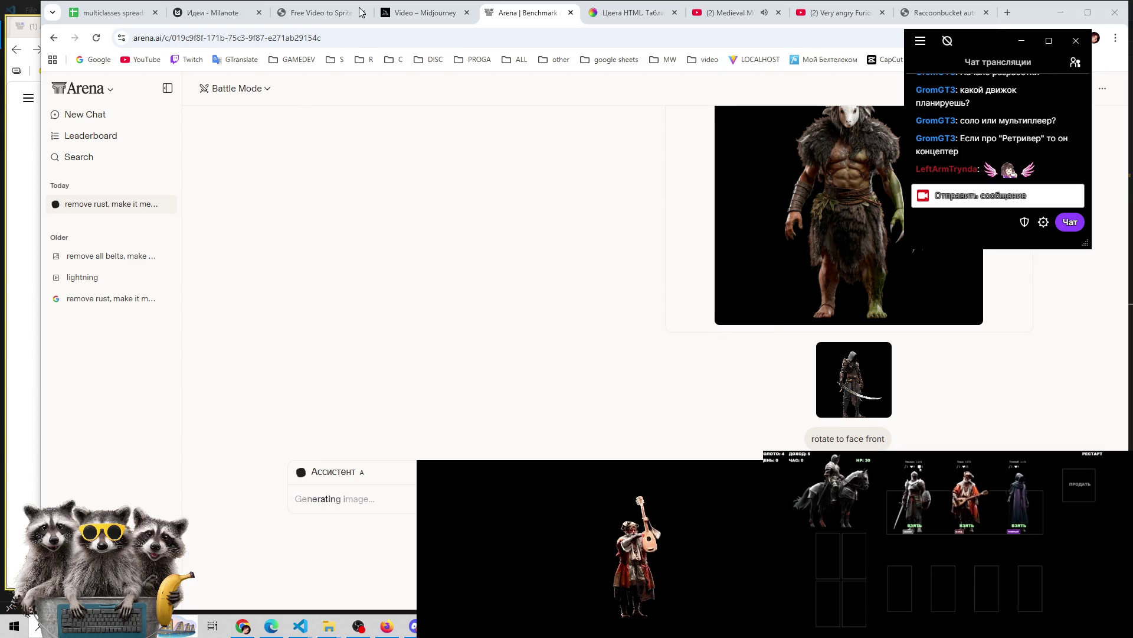
click(913, 18)
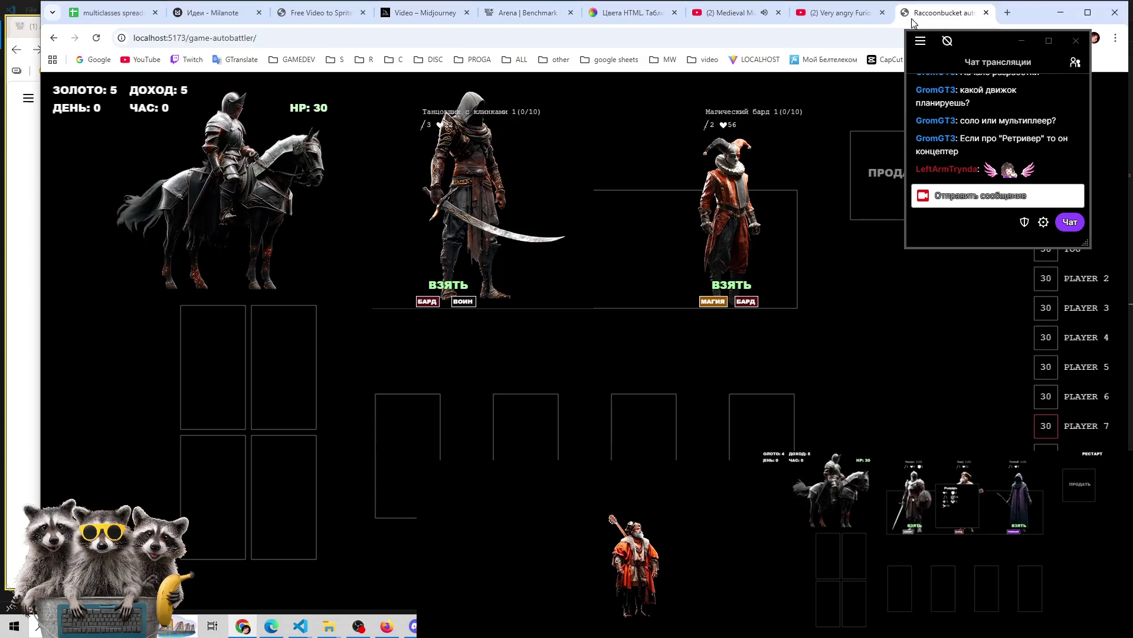
drag(480, 178, 385, 457)
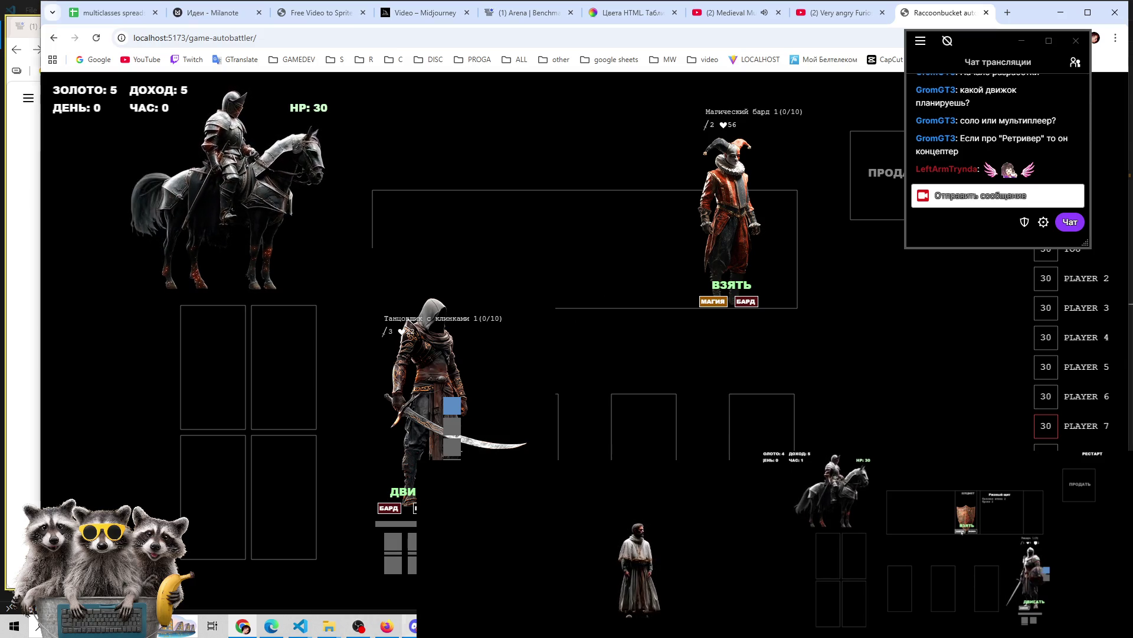
Browse the флудилка, основной and реклама Discord channels, then return to Chrome's Arena | Benchmark tab
click(413, 626)
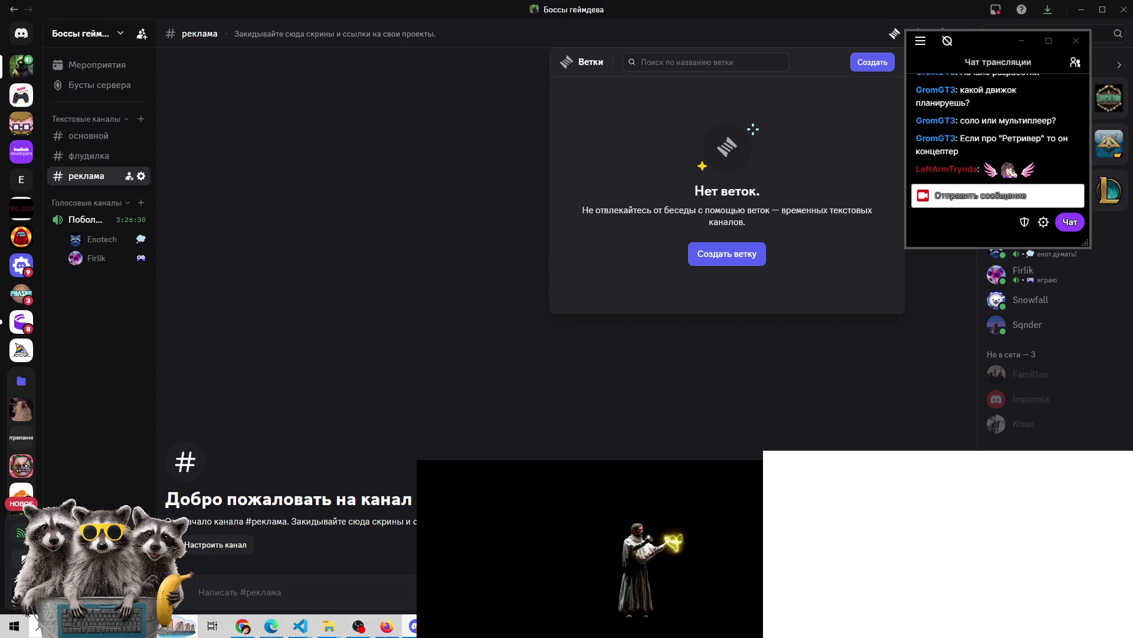
click(629, 432)
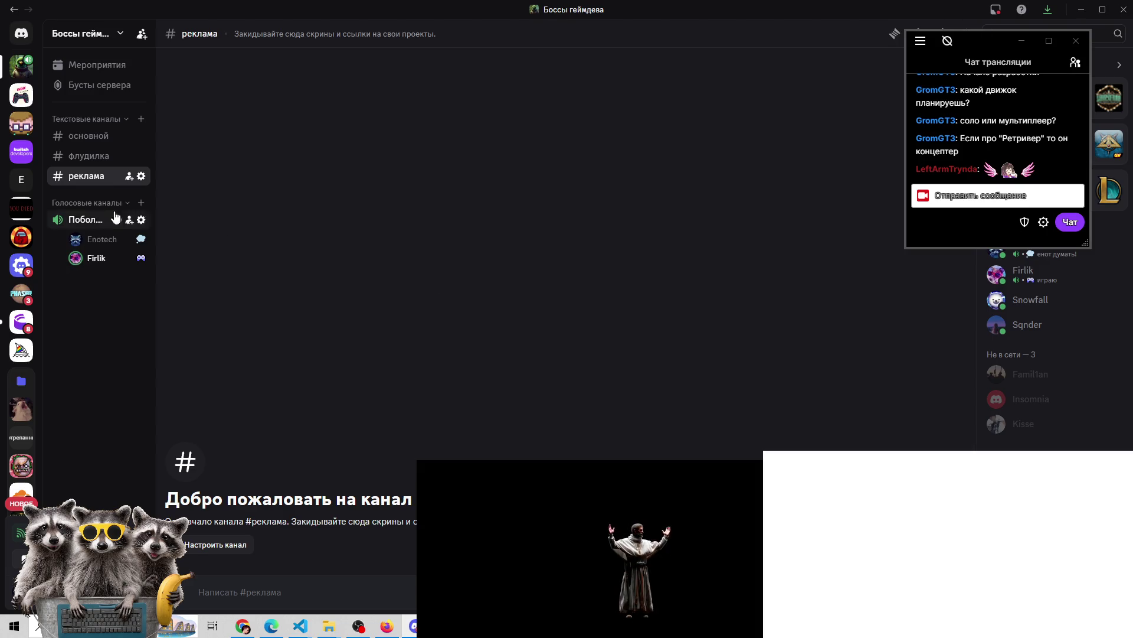
click(76, 154)
click(88, 136)
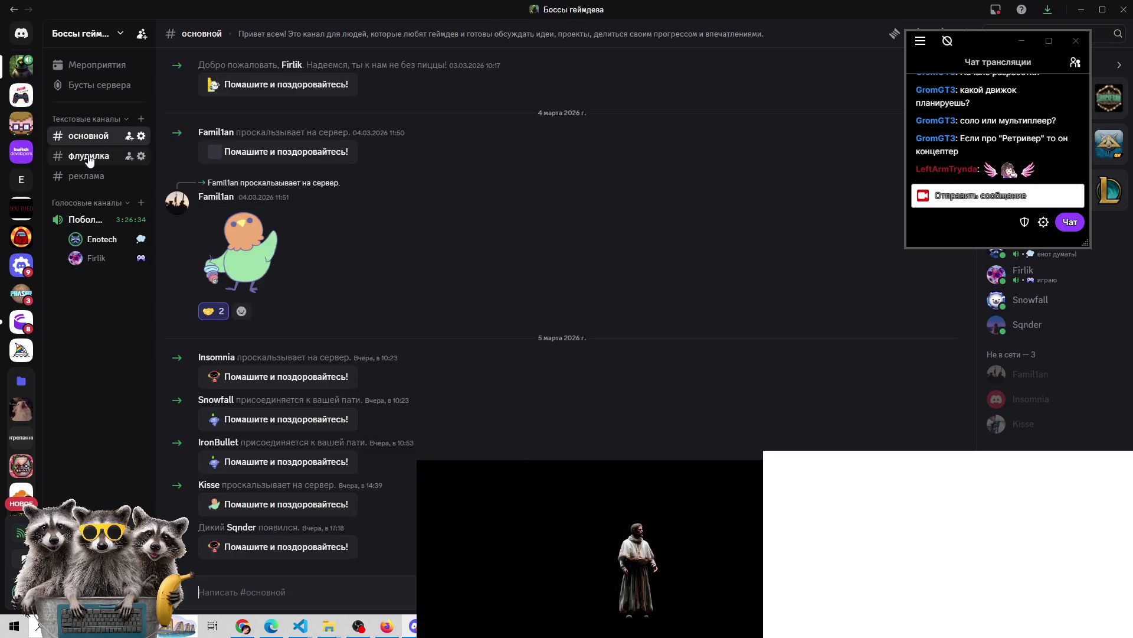
click(92, 156)
click(94, 179)
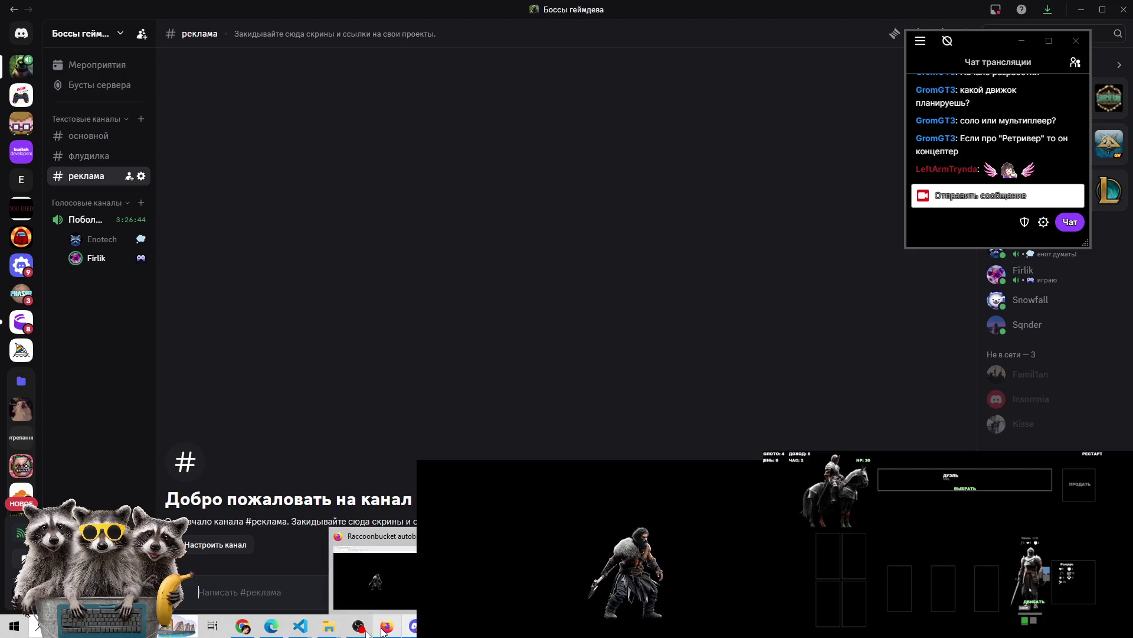
click(269, 629)
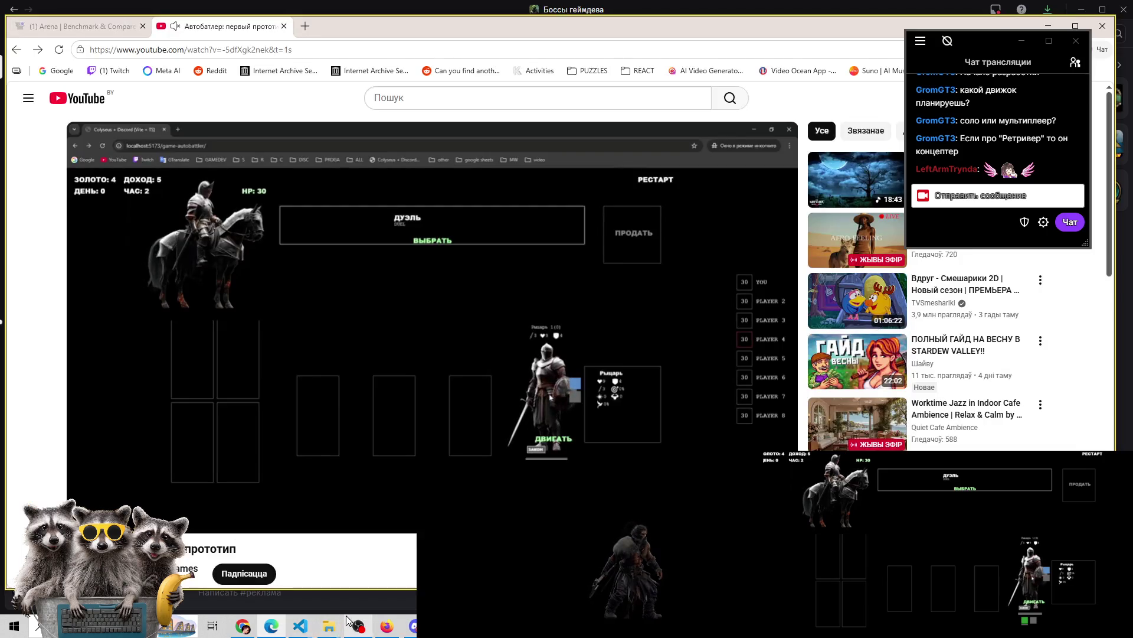
click(242, 627)
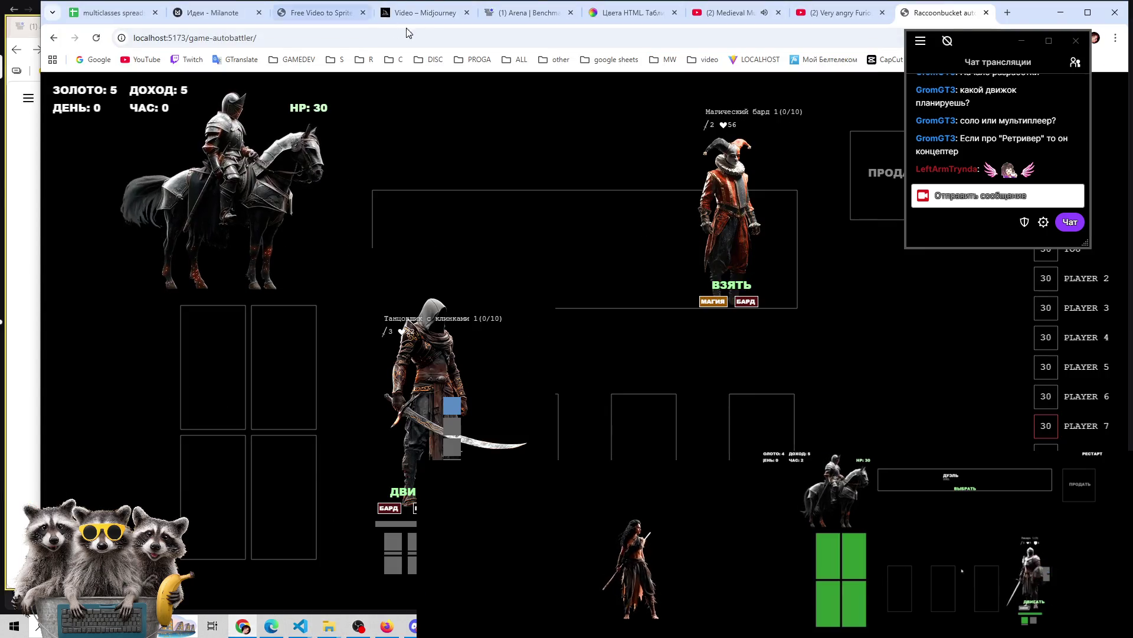
click(511, 13)
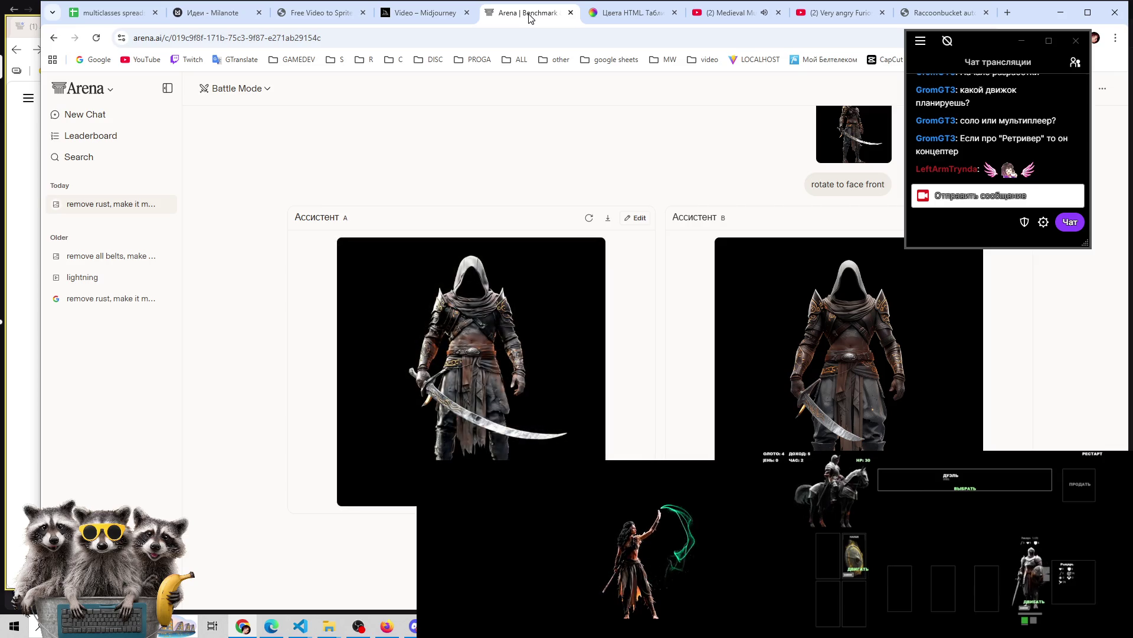
Regenerate assistant A's blade dancer image, then open the upload file picker from the attach button
scroll(533, 406, down, 1)
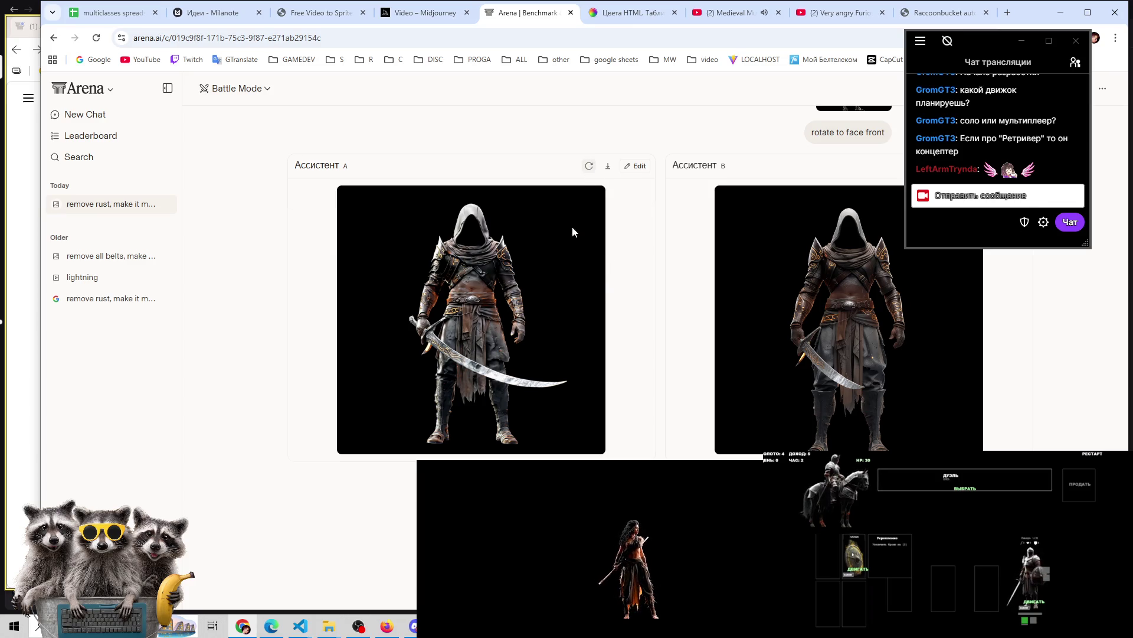
click(589, 166)
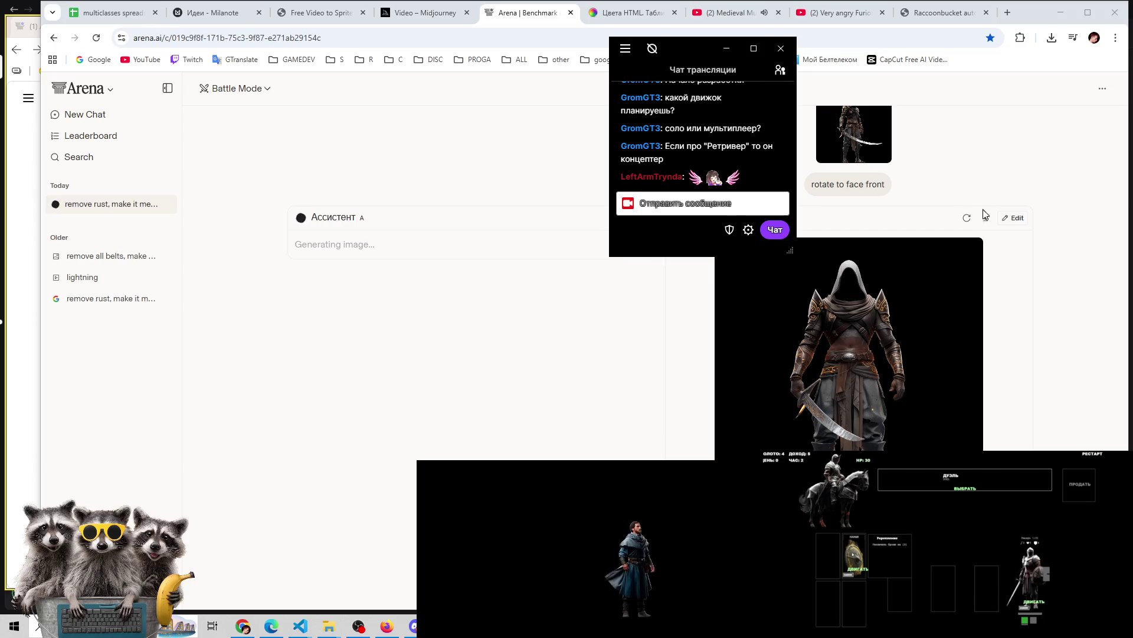
drag(689, 52, 991, 36)
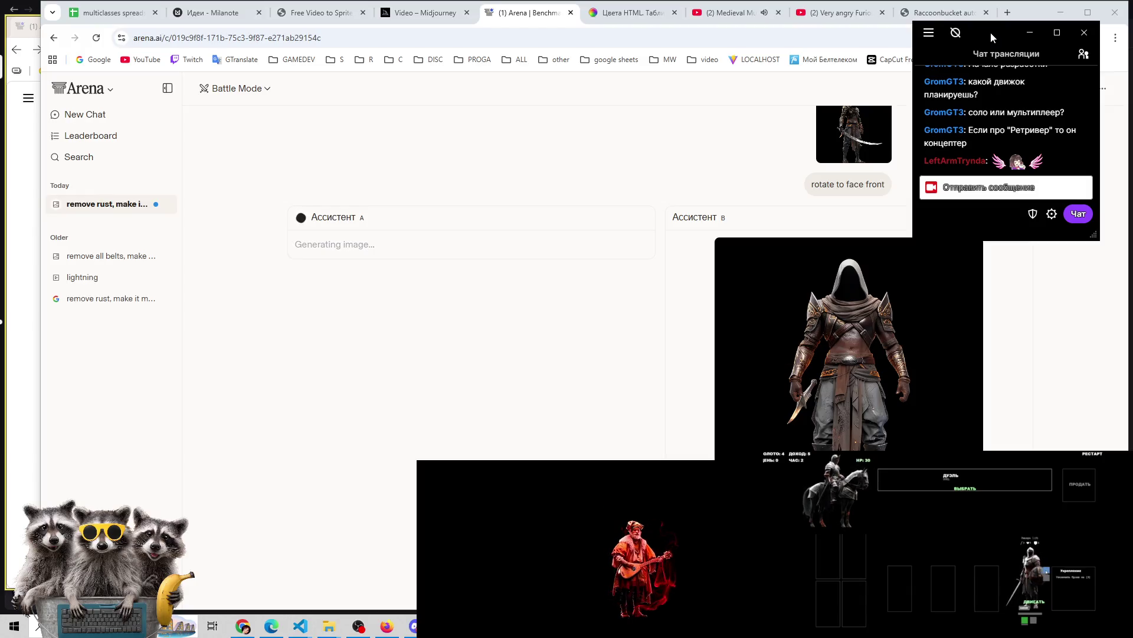
click(457, 219)
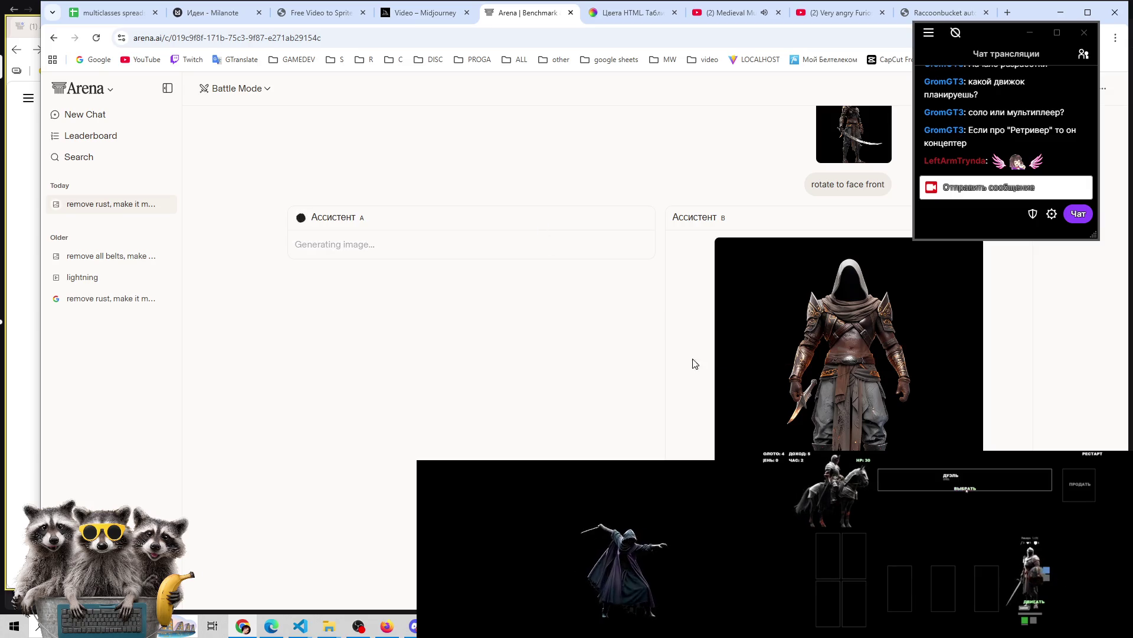
scroll(853, 416, up, 4)
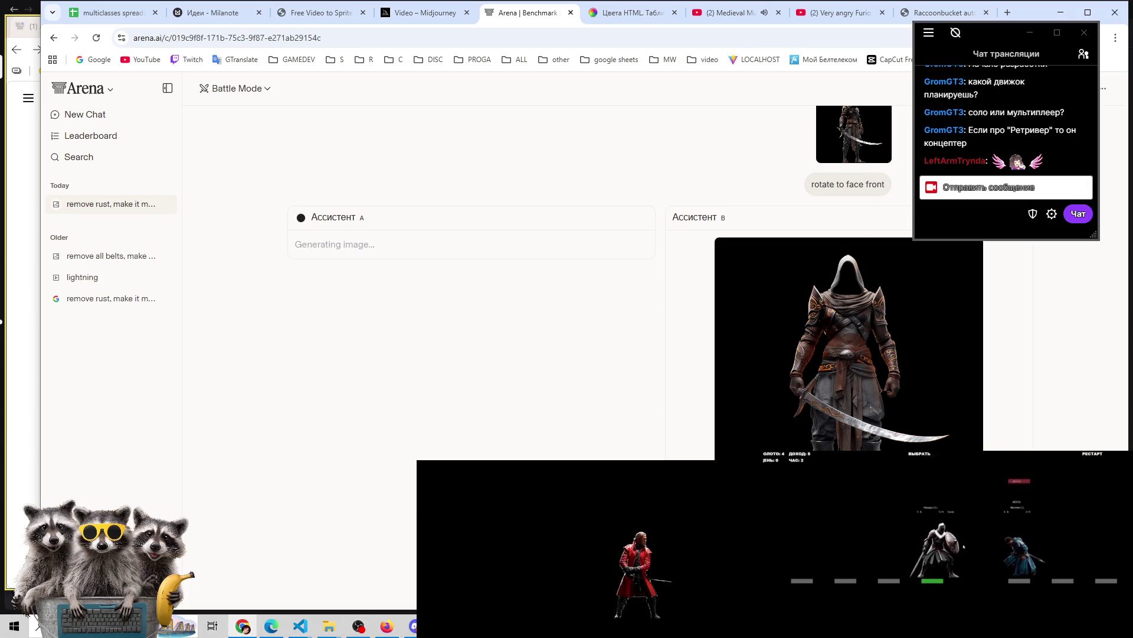
drag(811, 184, 894, 186)
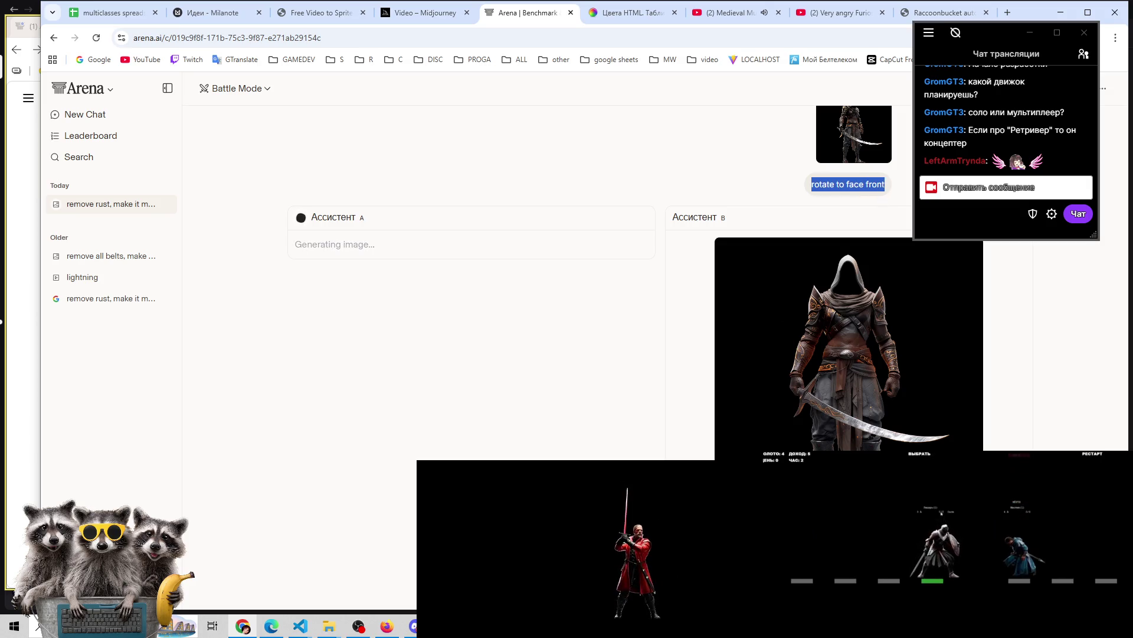
click(894, 187)
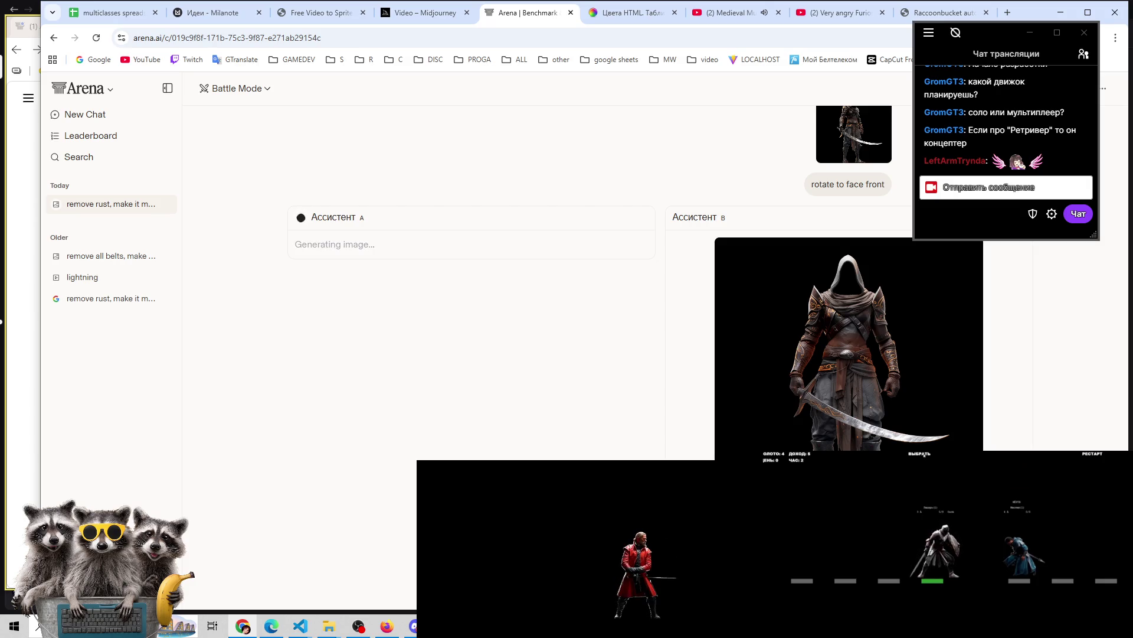
click(923, 455)
click(462, 435)
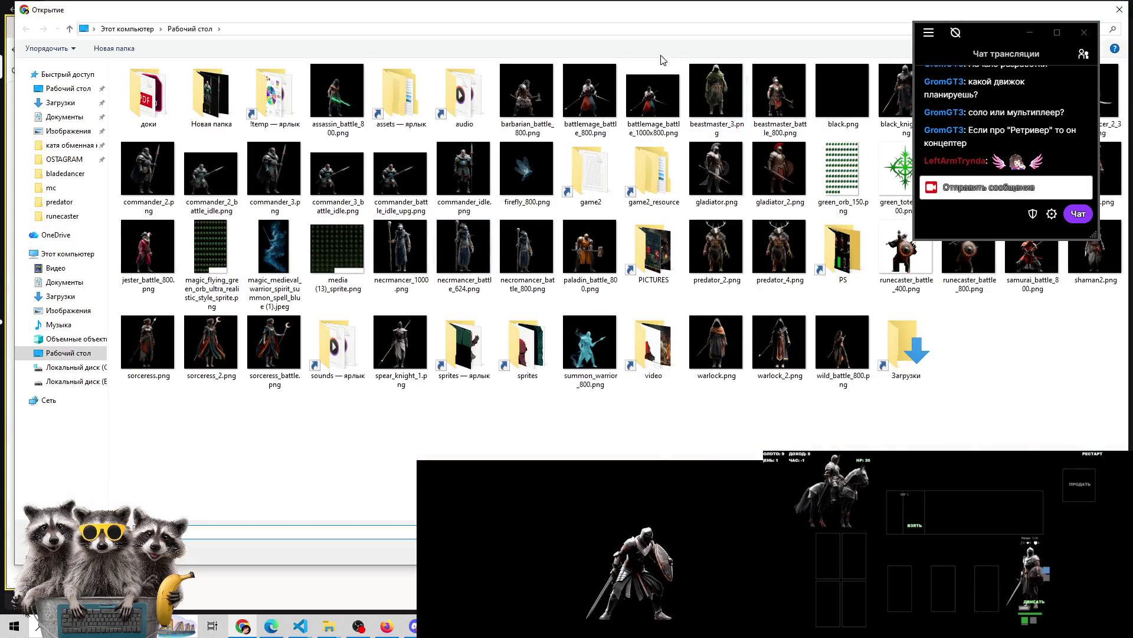
Choose bladedancer_2.png in the Desktop folder to upload it to the Arena chat
mouse_move(991, 36)
mouse_down()
mouse_move(889, 193)
mouse_move(1015, 243)
mouse_move(984, 238)
mouse_up()
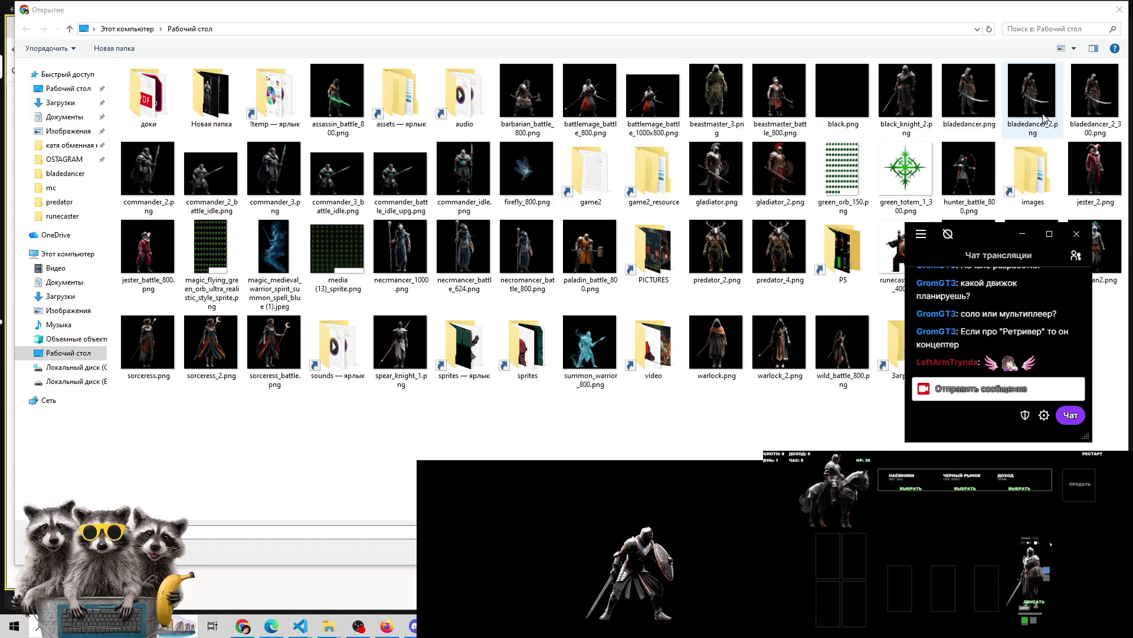
double_click(1037, 83)
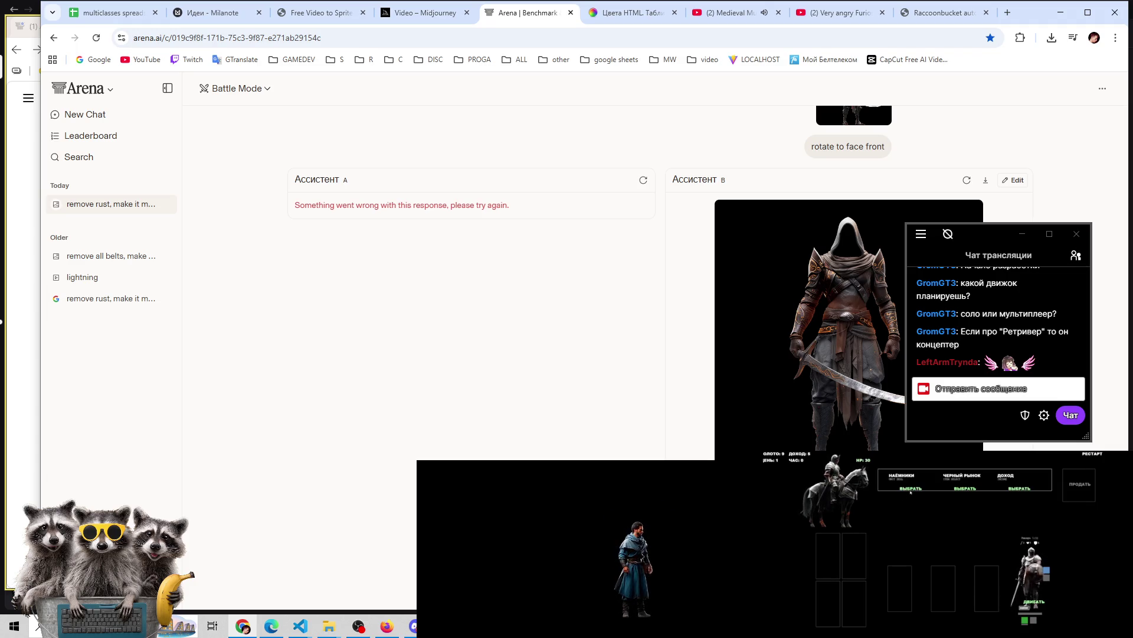
Send the prompt 'rotate to face front, full height, black background' to regenerate the Bladedancer
click(910, 489)
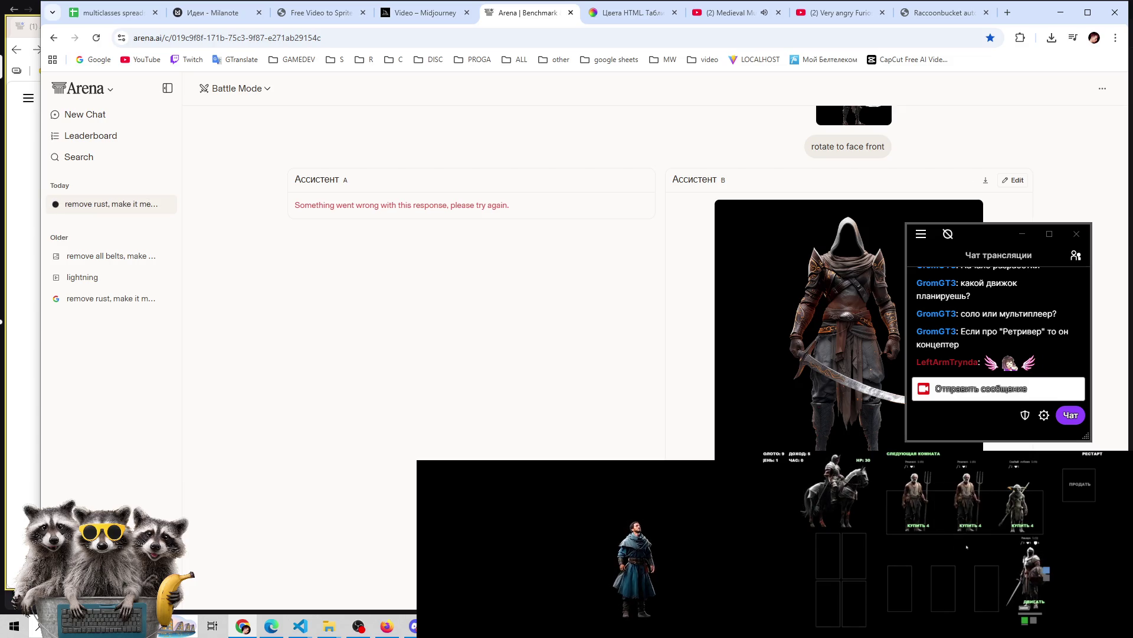
key(Return)
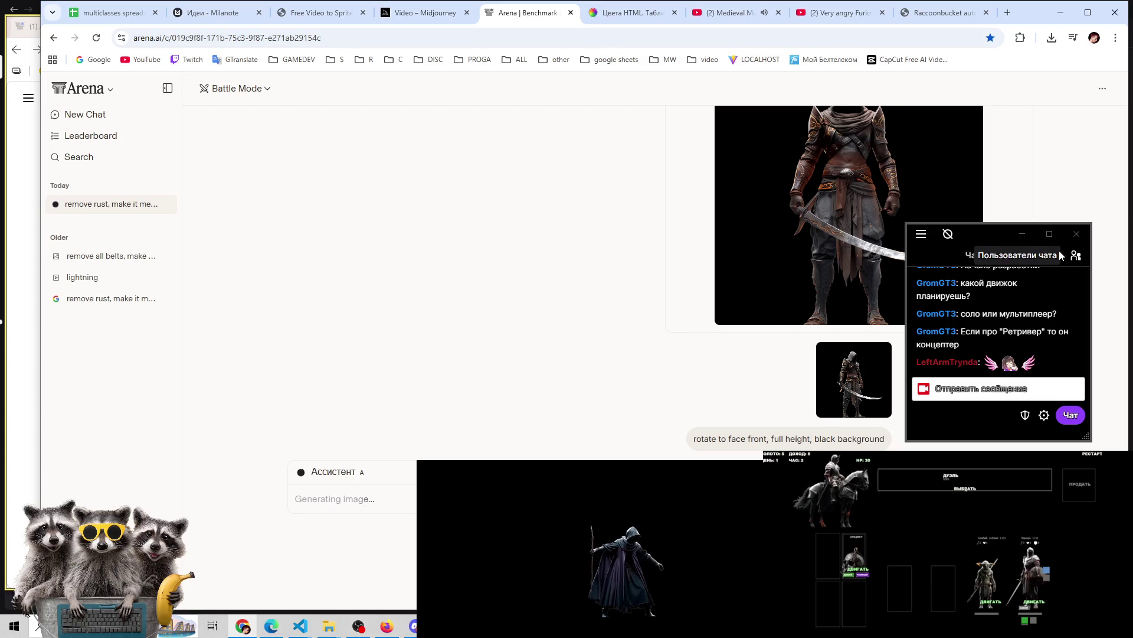
click(1075, 256)
click(1075, 255)
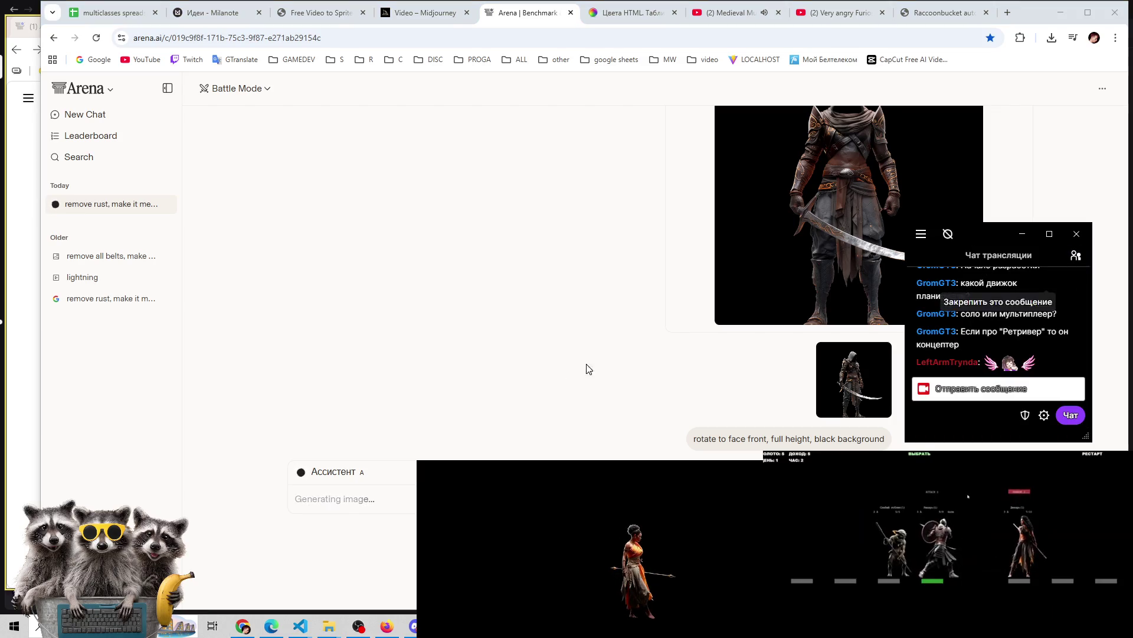
click(358, 626)
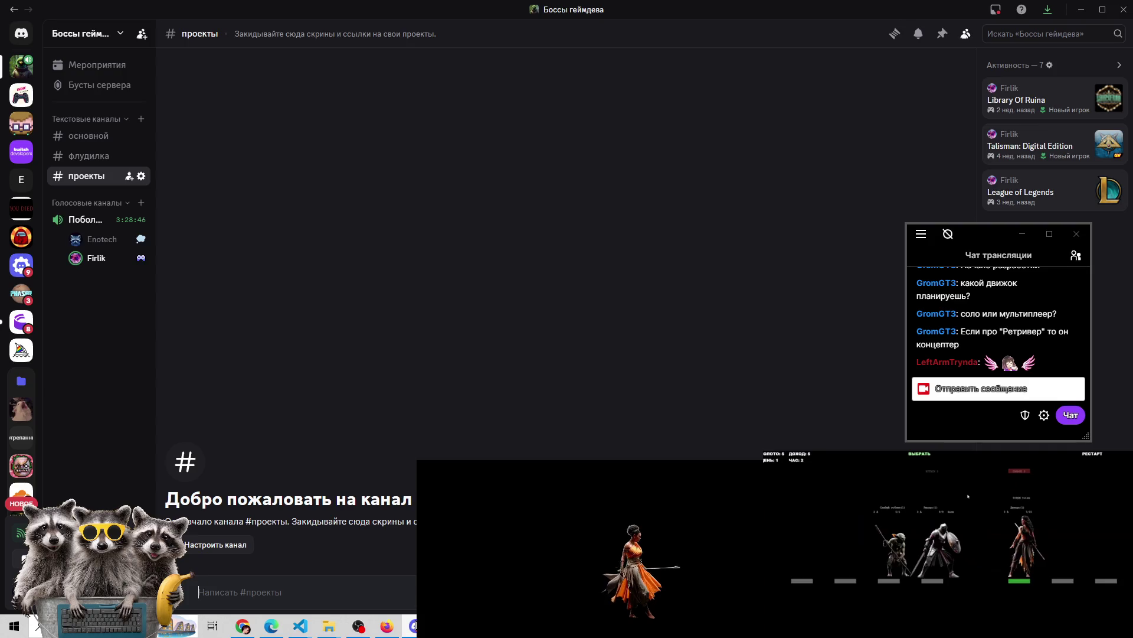
click(358, 625)
click(359, 625)
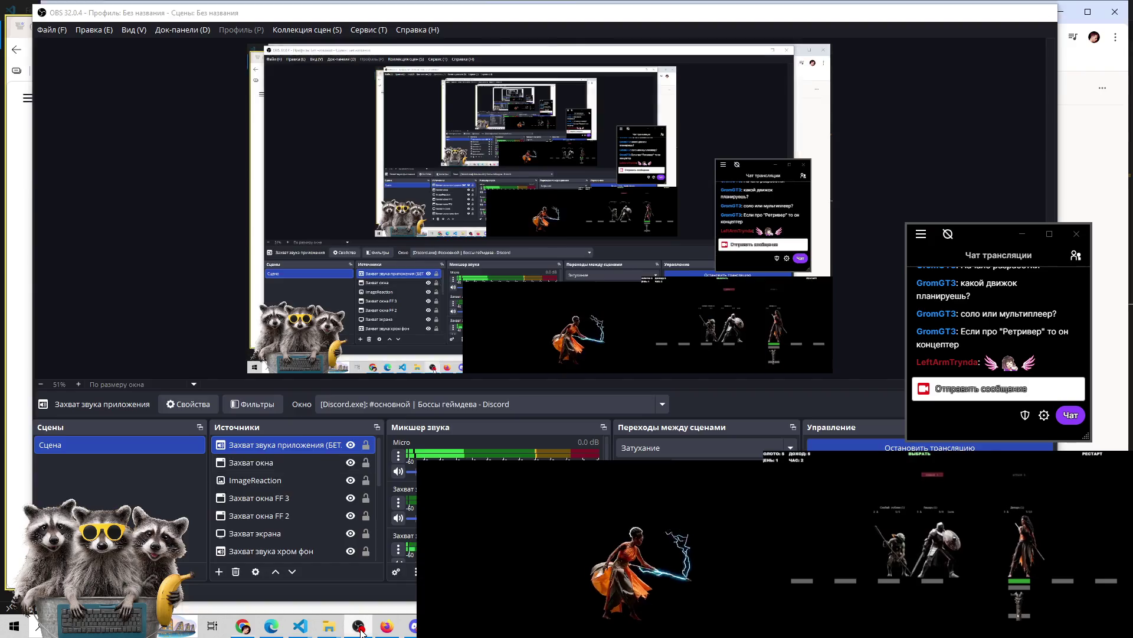
click(359, 627)
Review imageLoadUtil.ts in Visual Studio Code, then return to the Arena chat tab
mouse_move(279, 630)
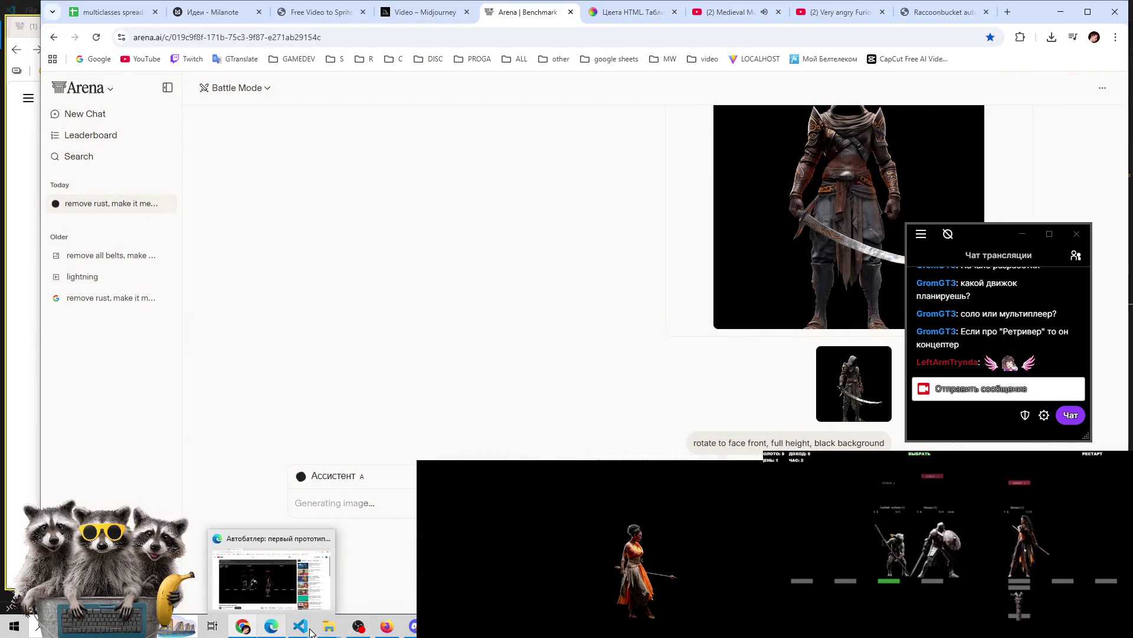
click(355, 569)
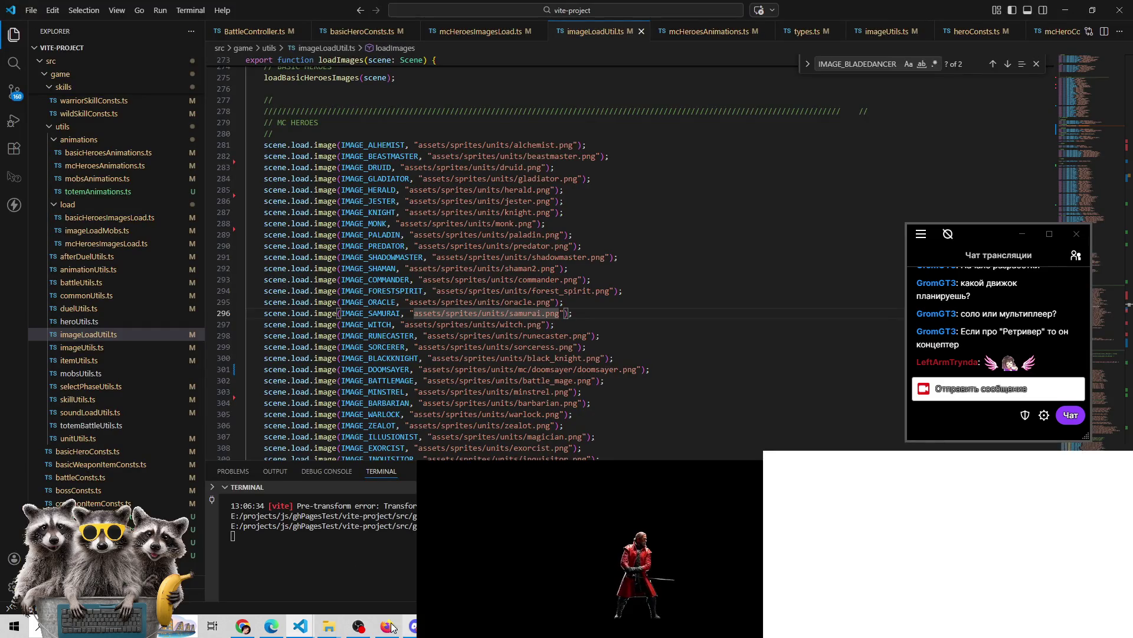
click(243, 626)
click(291, 13)
click(413, 12)
click(519, 11)
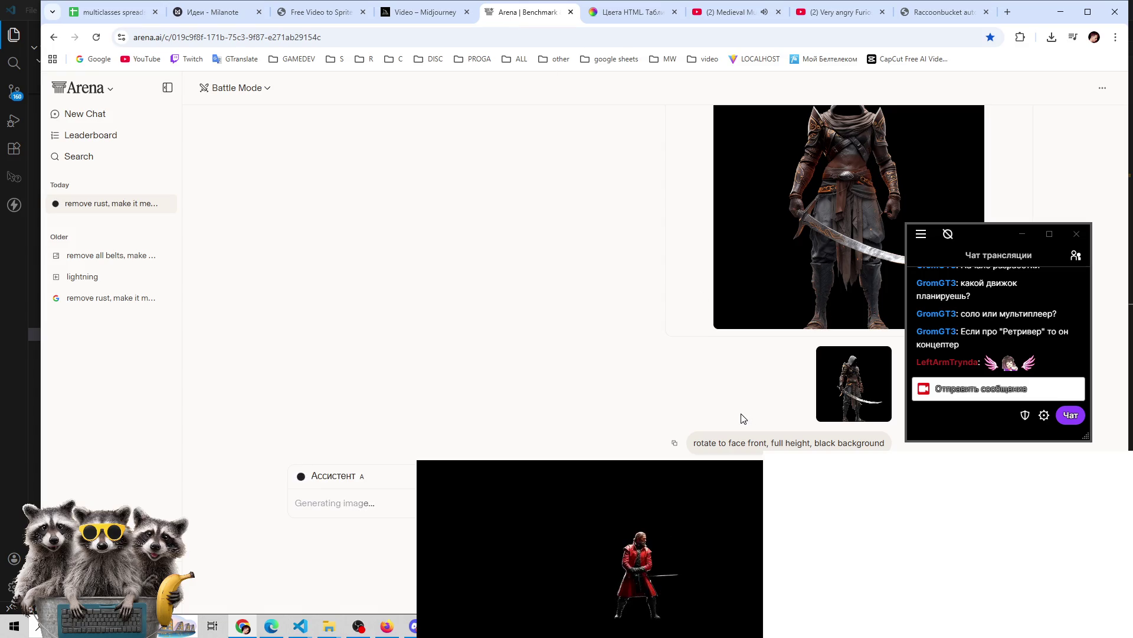
click(299, 625)
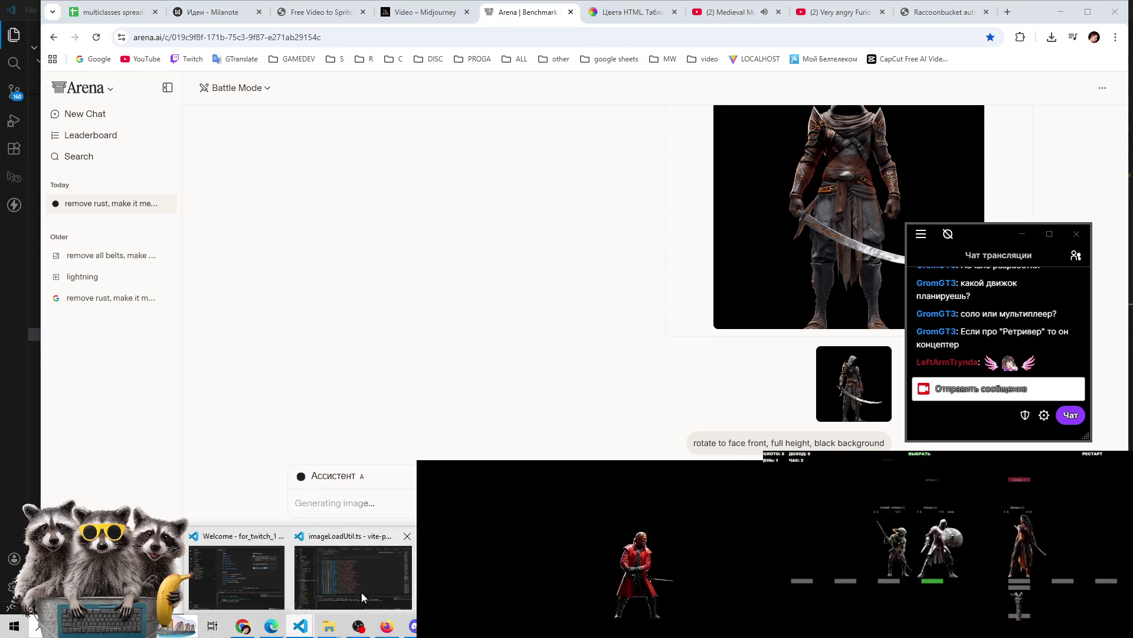
click(350, 581)
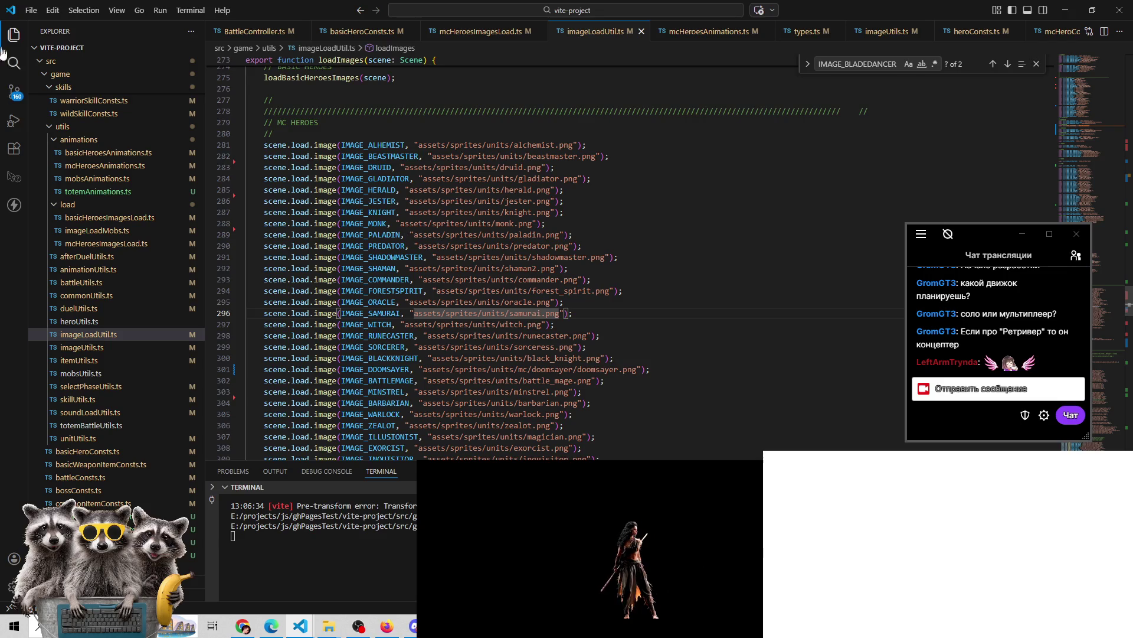
click(243, 626)
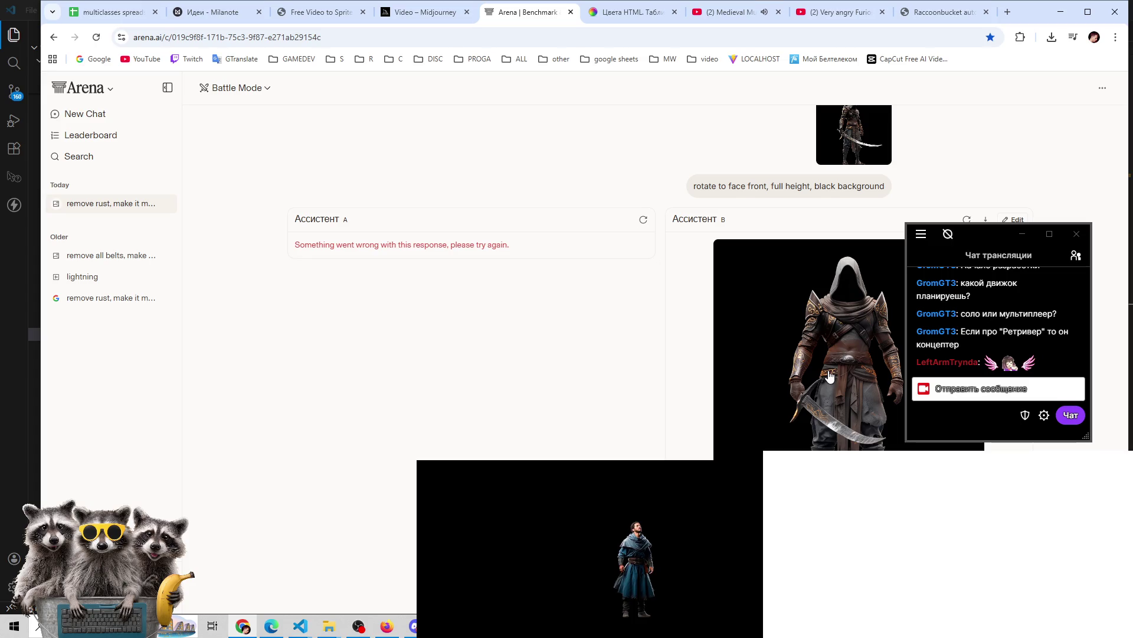
Select the previous prompt text and open the file picker with Ctrl+O
mouse_move(980, 235)
mouse_down()
mouse_move(1100, 209)
mouse_move(1073, 244)
mouse_move(969, 150)
mouse_move(895, 151)
mouse_move(938, 113)
mouse_move(936, 129)
mouse_up()
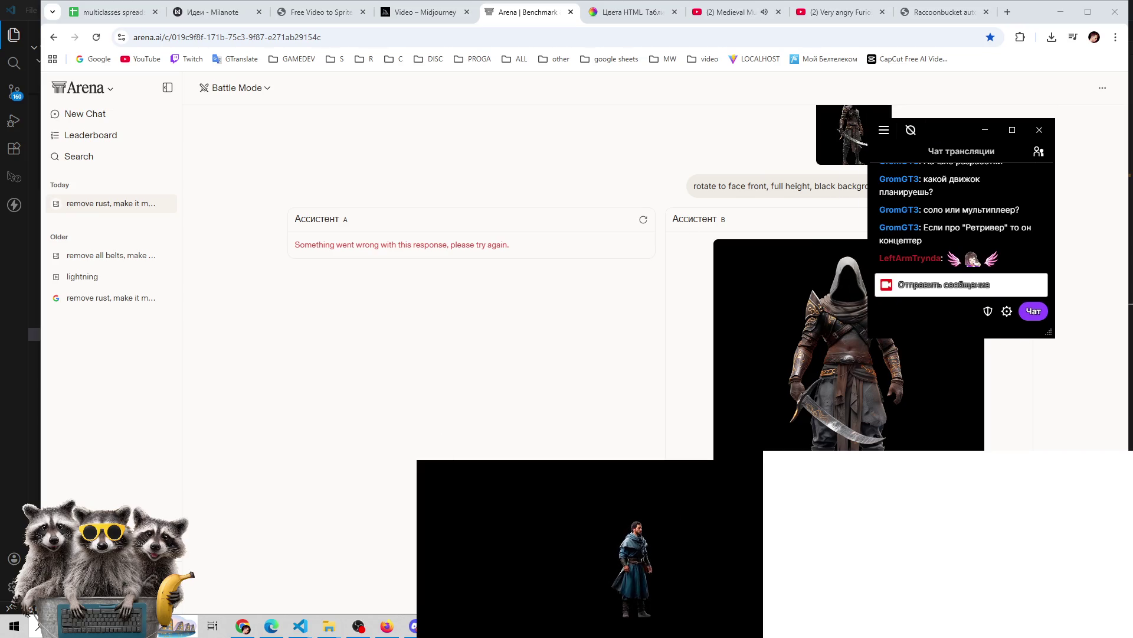
mouse_move(695, 188)
mouse_down()
mouse_move(933, 200)
mouse_move(828, 186)
mouse_up()
mouse_move(940, 131)
mouse_down()
mouse_move(1019, 49)
mouse_move(1036, 53)
mouse_up()
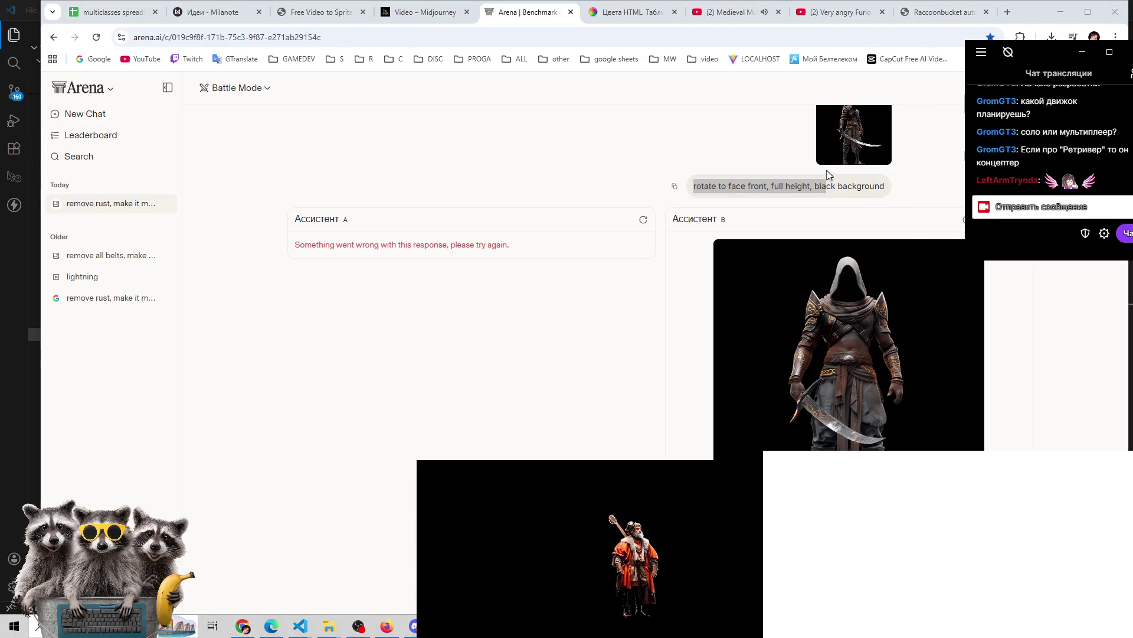
click(774, 188)
drag(695, 187, 889, 185)
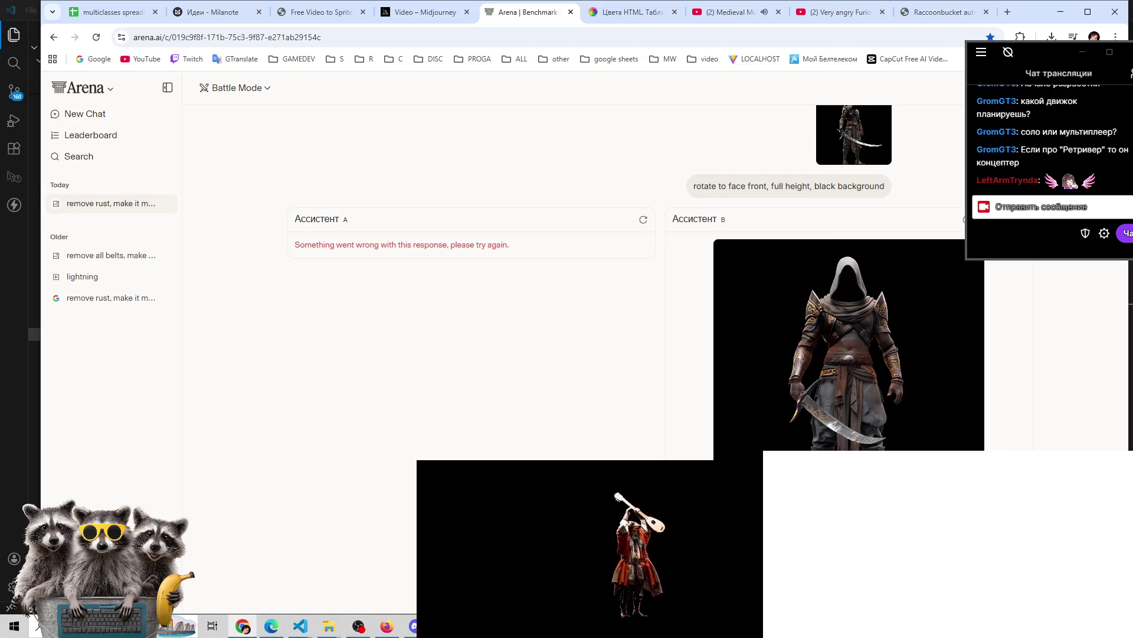
key(ctrl+o)
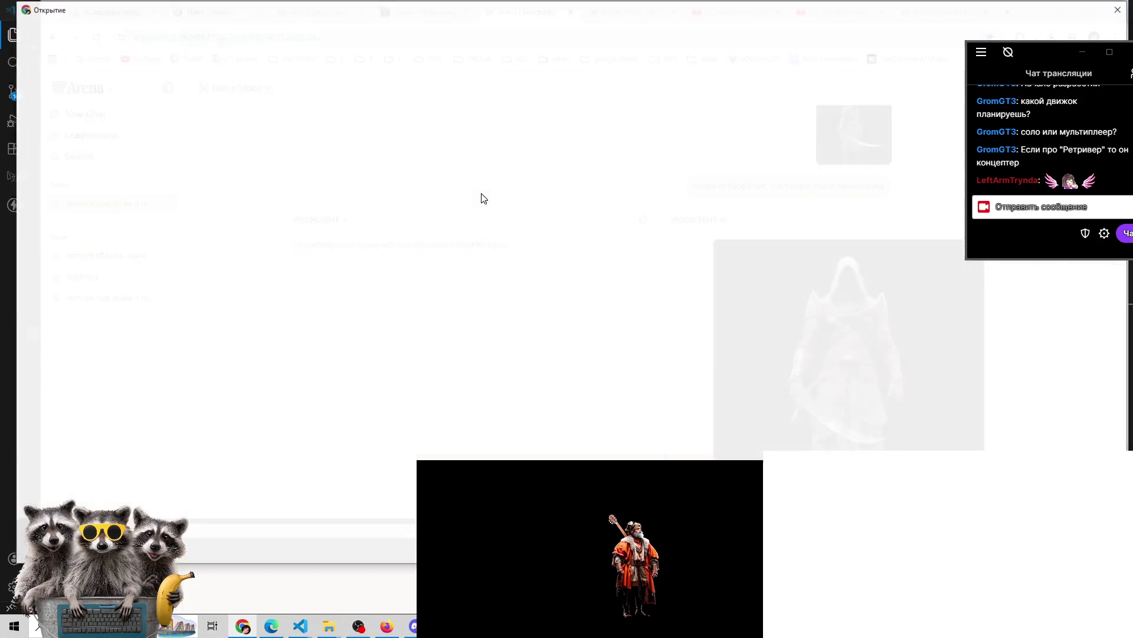
Pick bladedancer_2.png in the Открытие dialog and confirm to attach it
drag(1056, 48, 1035, 150)
click(1037, 112)
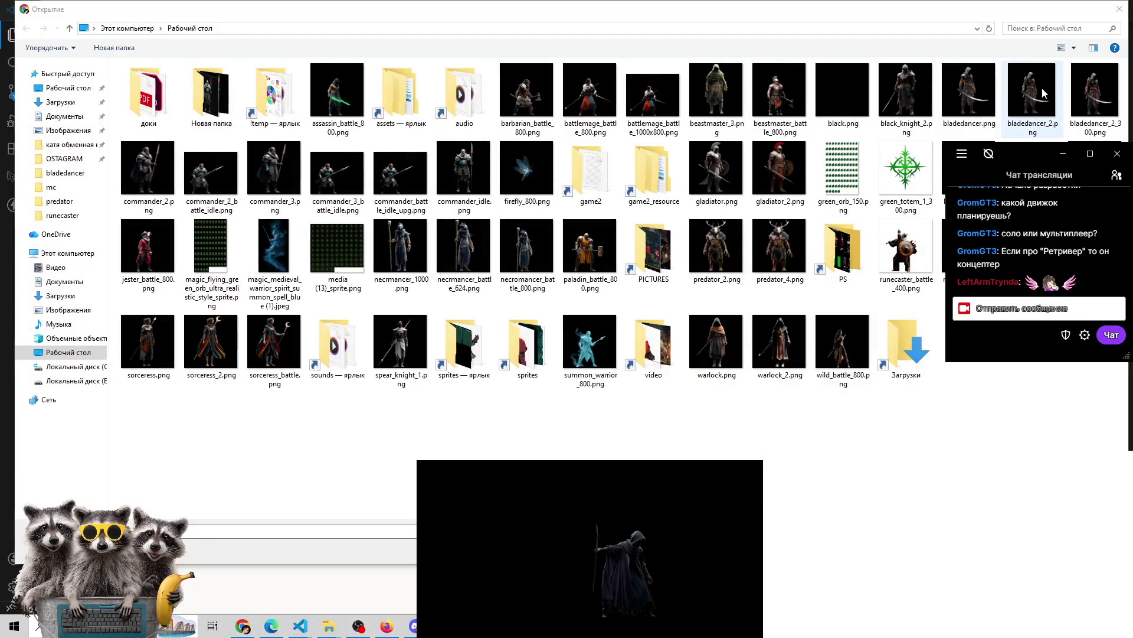
key(Return)
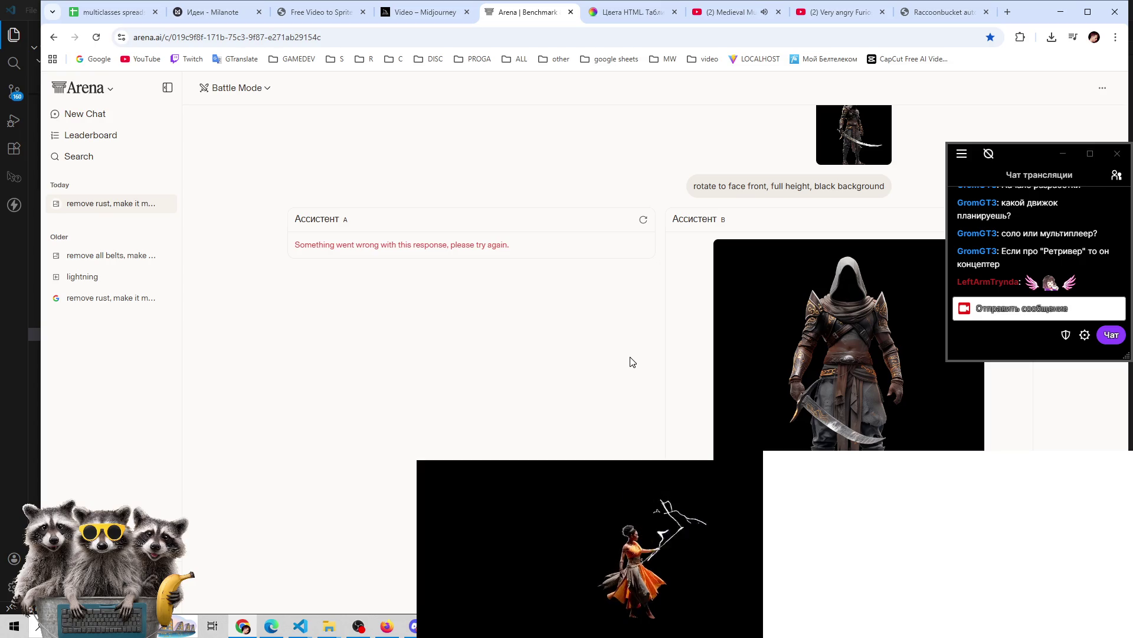
Send Arena the prompt 'rotate to face front, legs together', then go back to the game's code
click(271, 626)
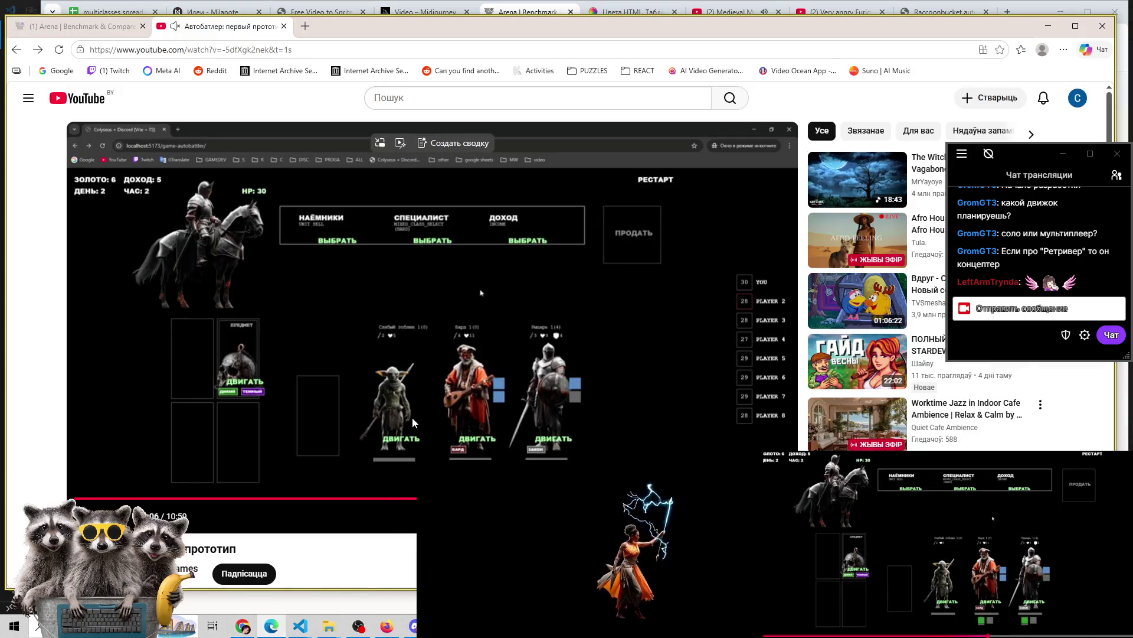
mouse_move(308, 630)
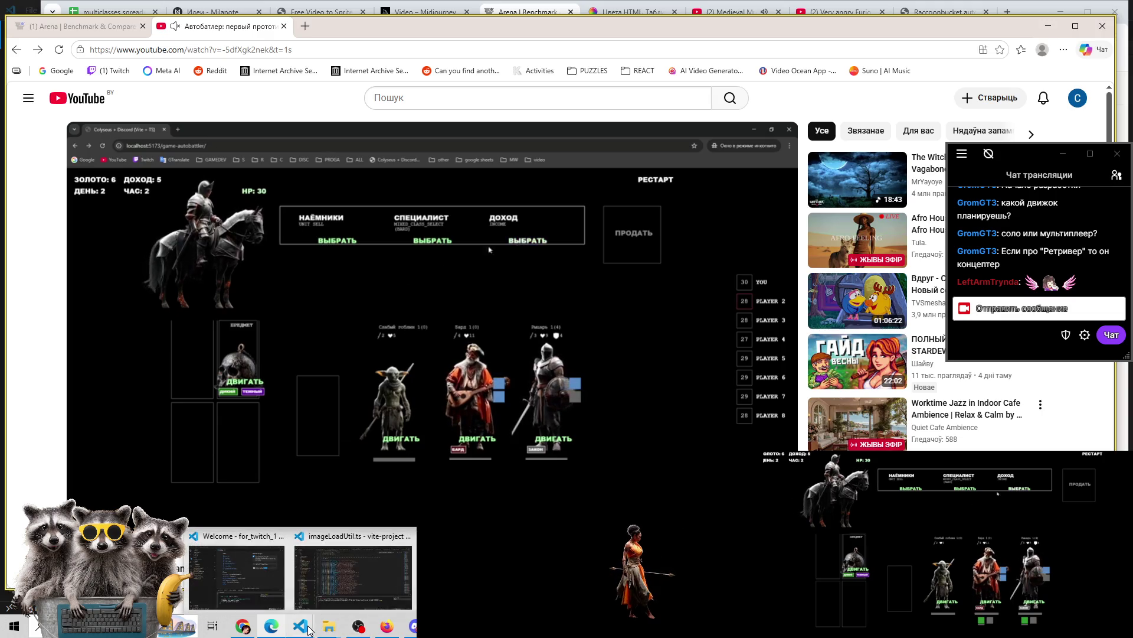
click(248, 630)
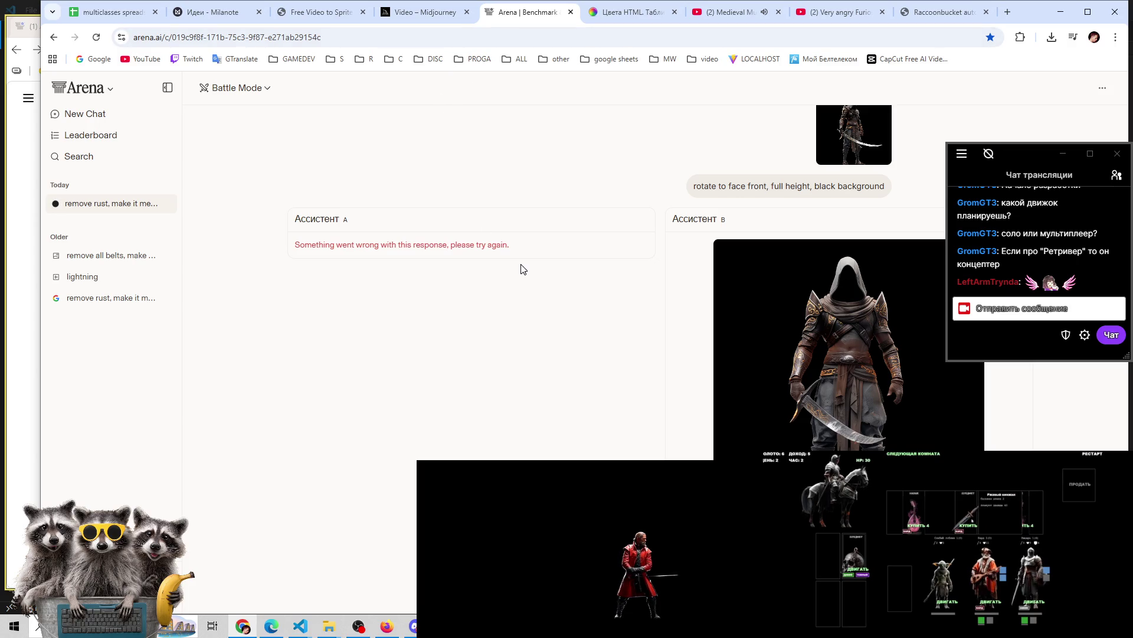
key(Return)
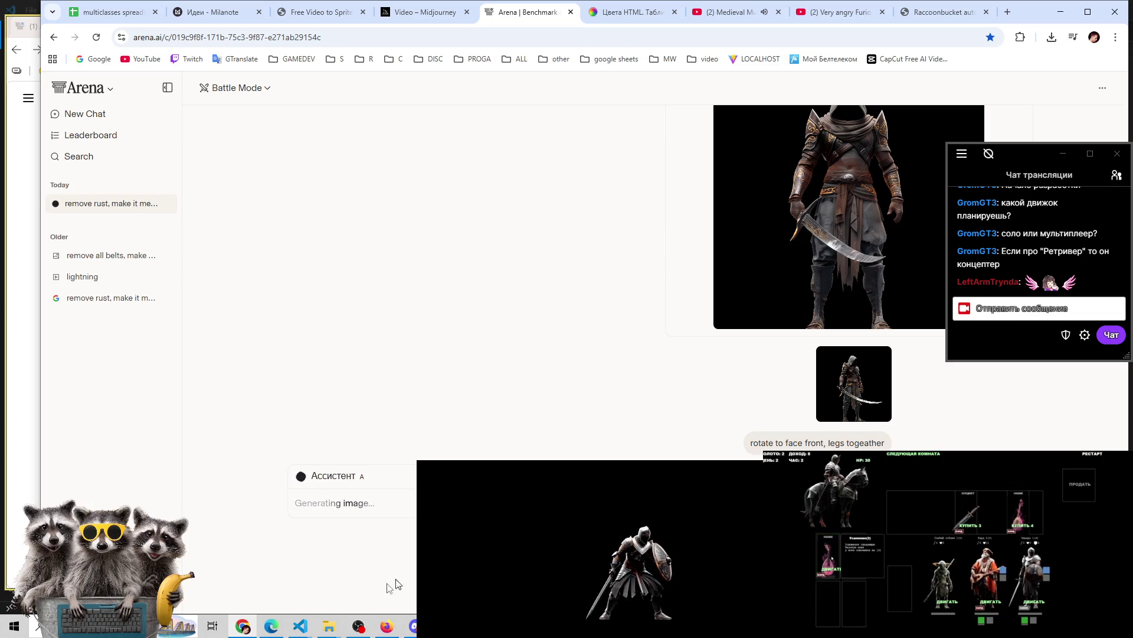
mouse_move(300, 625)
click(347, 569)
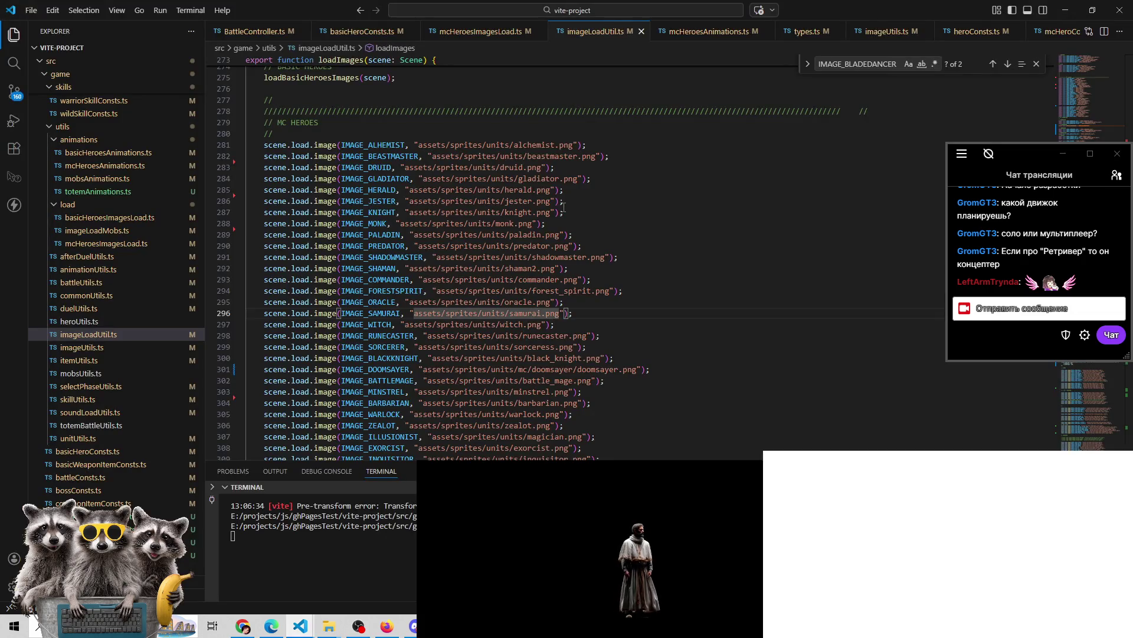
Select the hero image-loading lines in imageLoadUtil.ts
scroll(563, 206, down, 3)
drag(260, 153, 558, 322)
click(556, 314)
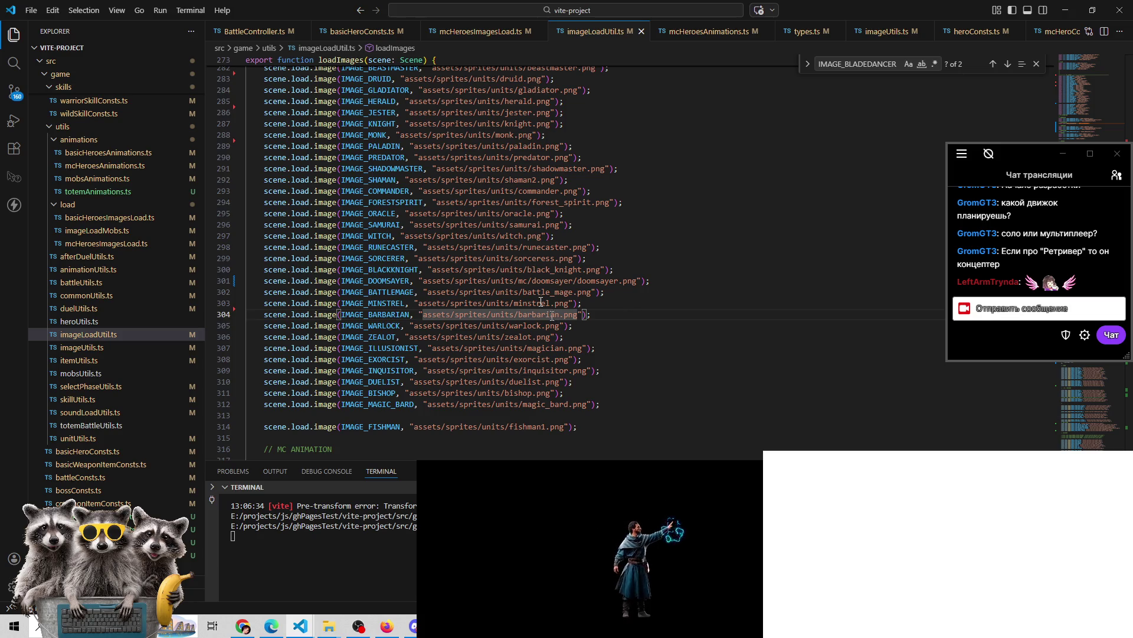
Glance at the Arena chat, then reselect and scroll through the sprite path lines
click(242, 626)
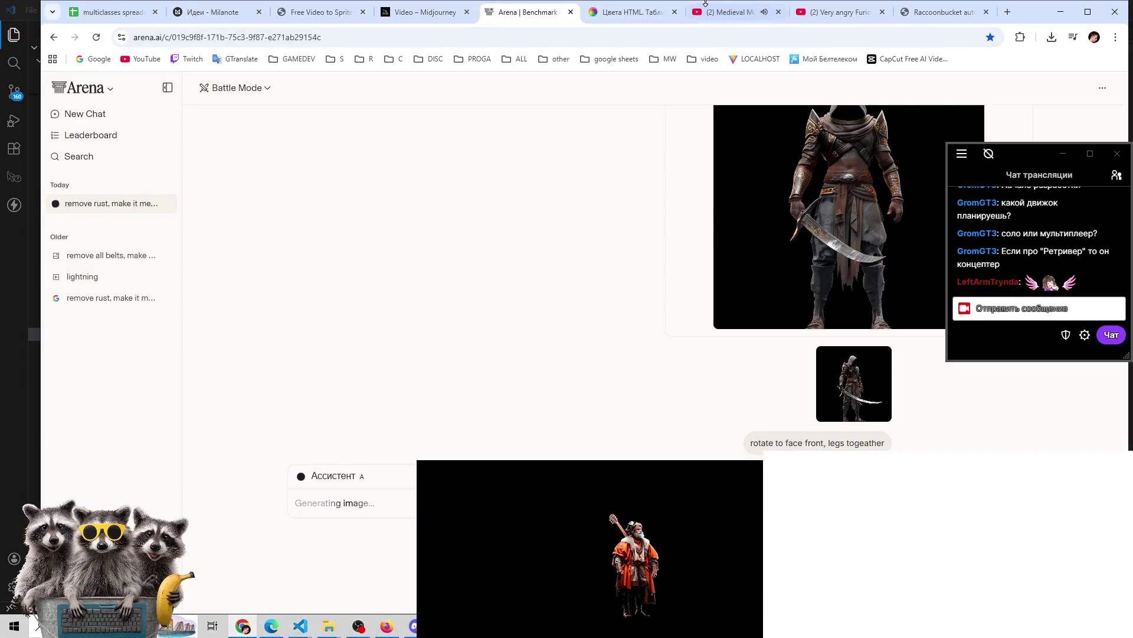
click(300, 625)
click(354, 590)
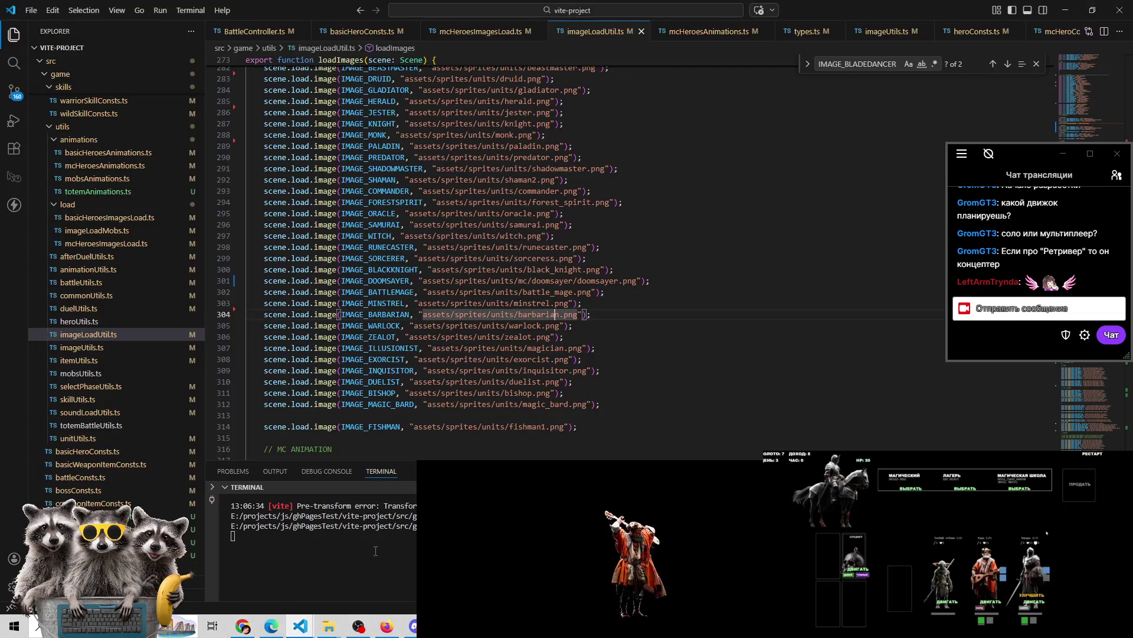
drag(510, 202, 503, 404)
click(503, 403)
scroll(503, 404, down, 3)
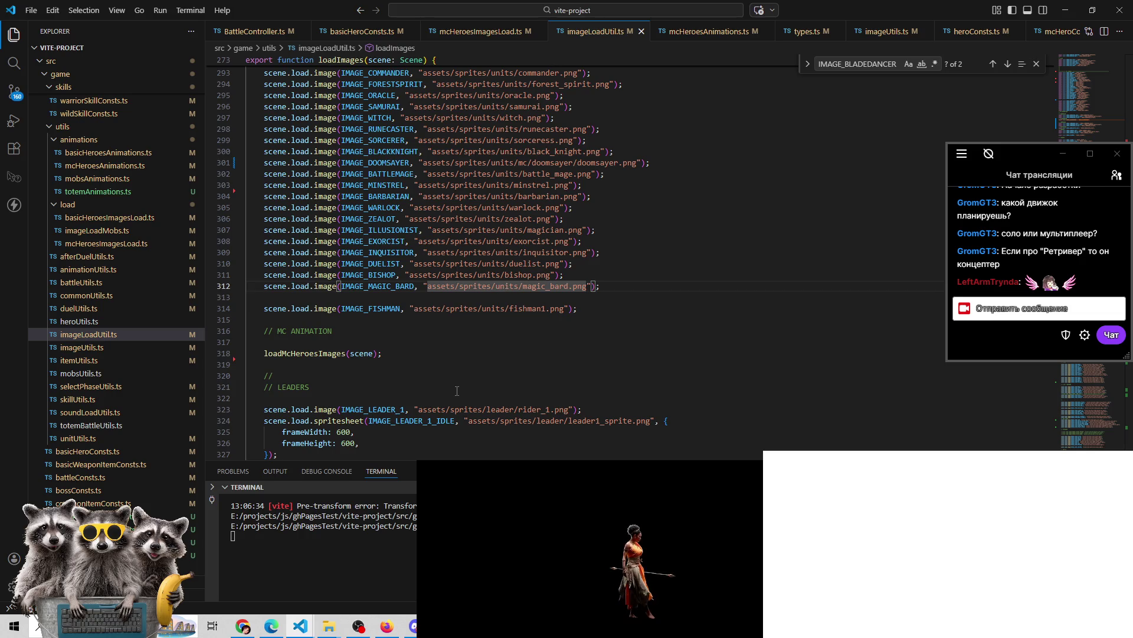
Check the autobattler YouTube video, then bring back the Arena chat with the hooded warrior render
mouse_move(378, 630)
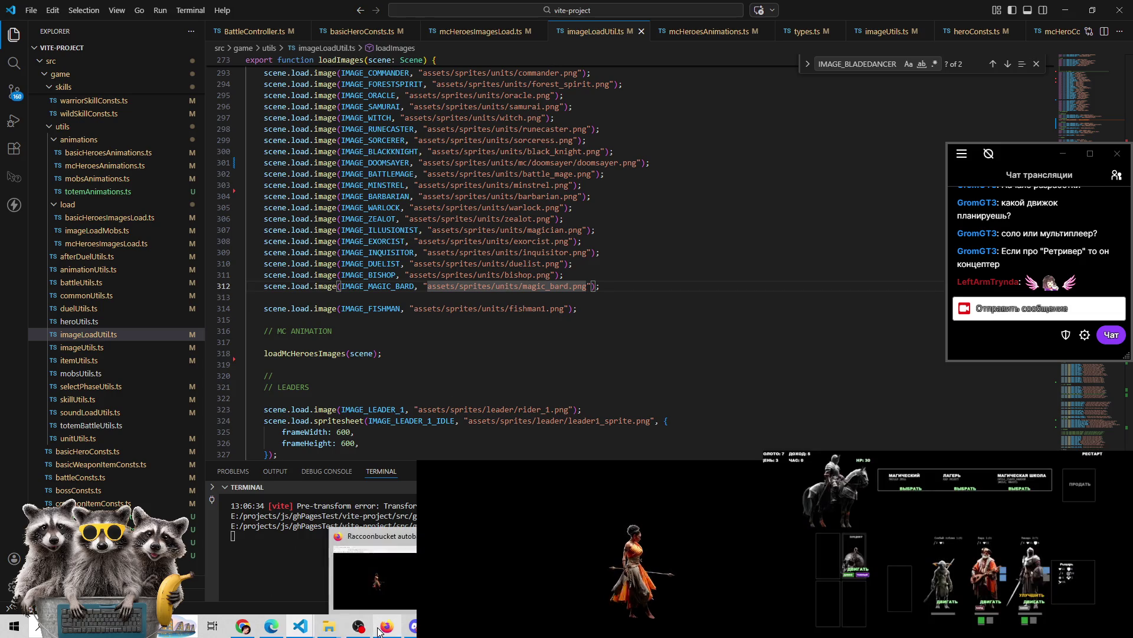
click(378, 629)
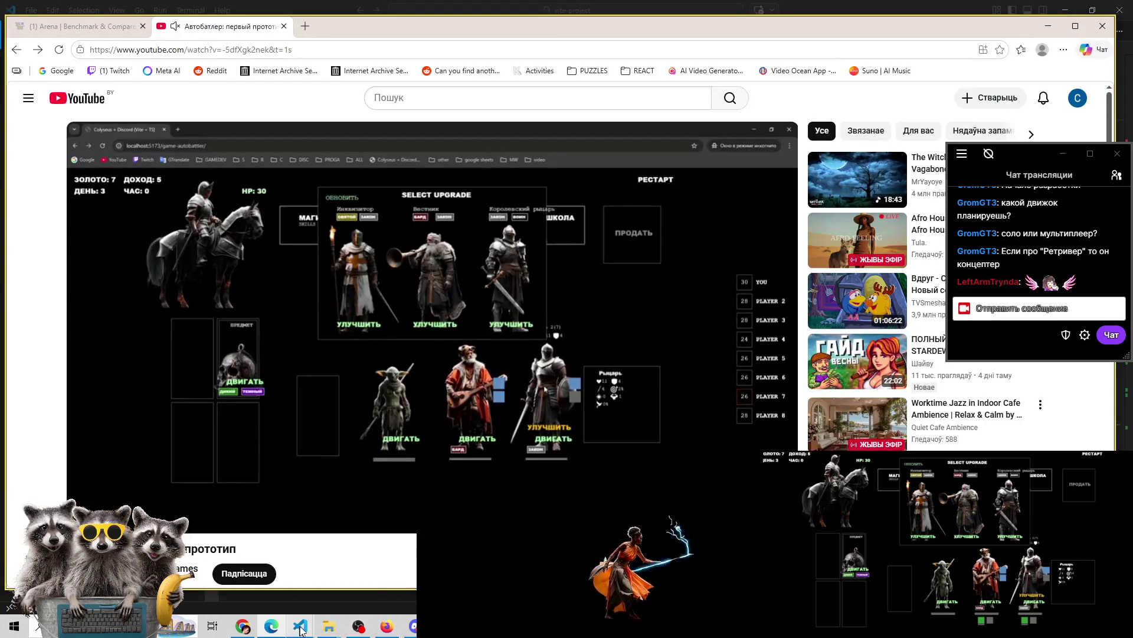
mouse_move(300, 629)
click(334, 572)
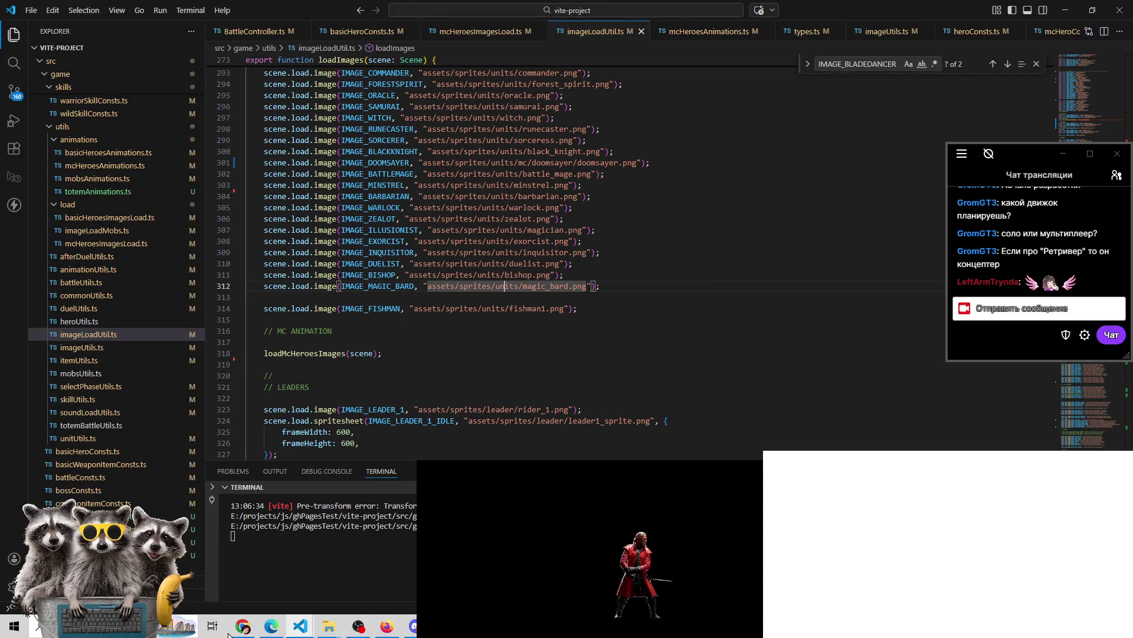
mouse_move(243, 627)
click(253, 575)
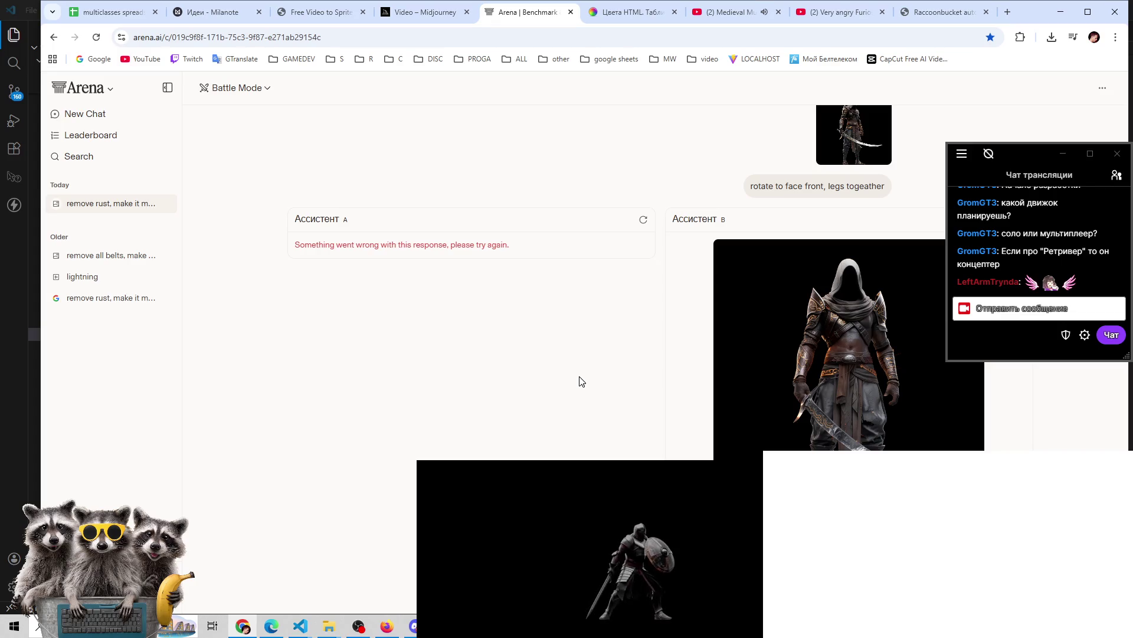
Retry Assistant A's failed image, move the stream chat overlay to the lower right, and switch to Discord
mouse_move(1019, 157)
mouse_down()
mouse_move(693, 69)
mouse_move(716, 88)
mouse_move(926, 43)
mouse_move(968, 185)
mouse_move(980, 149)
mouse_up()
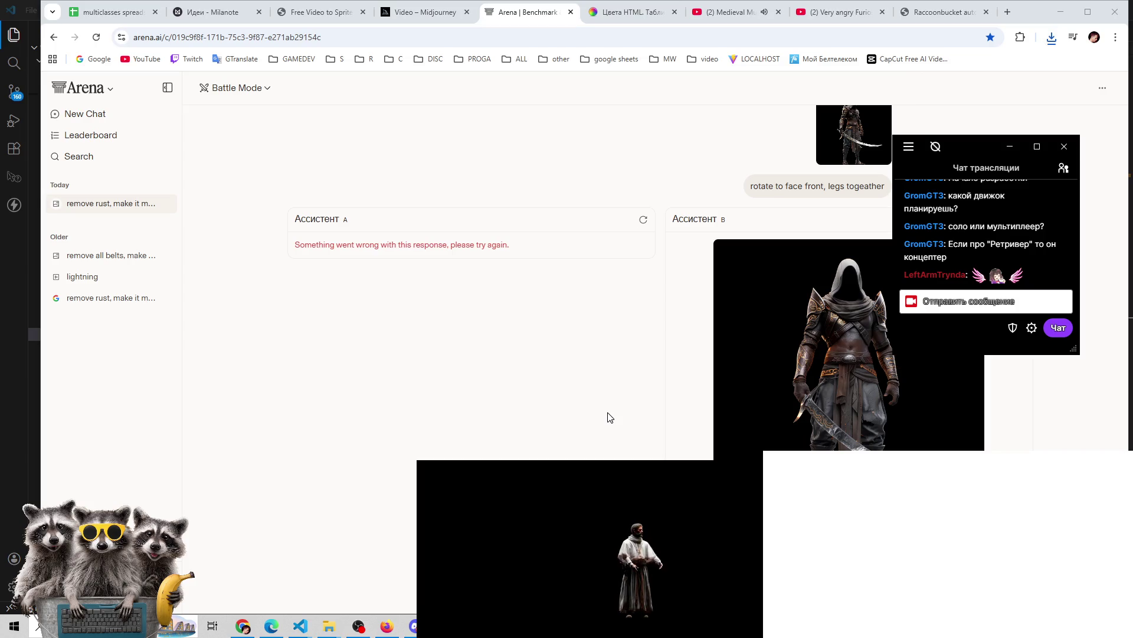
click(644, 219)
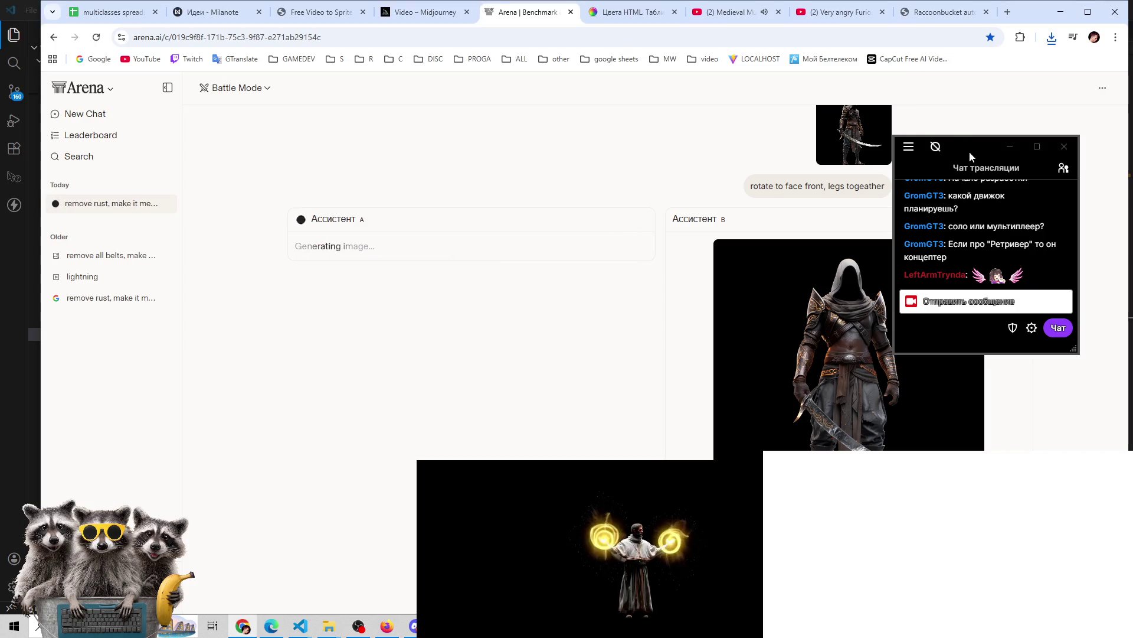
drag(969, 151, 618, 203)
scroll(962, 233, up, 4)
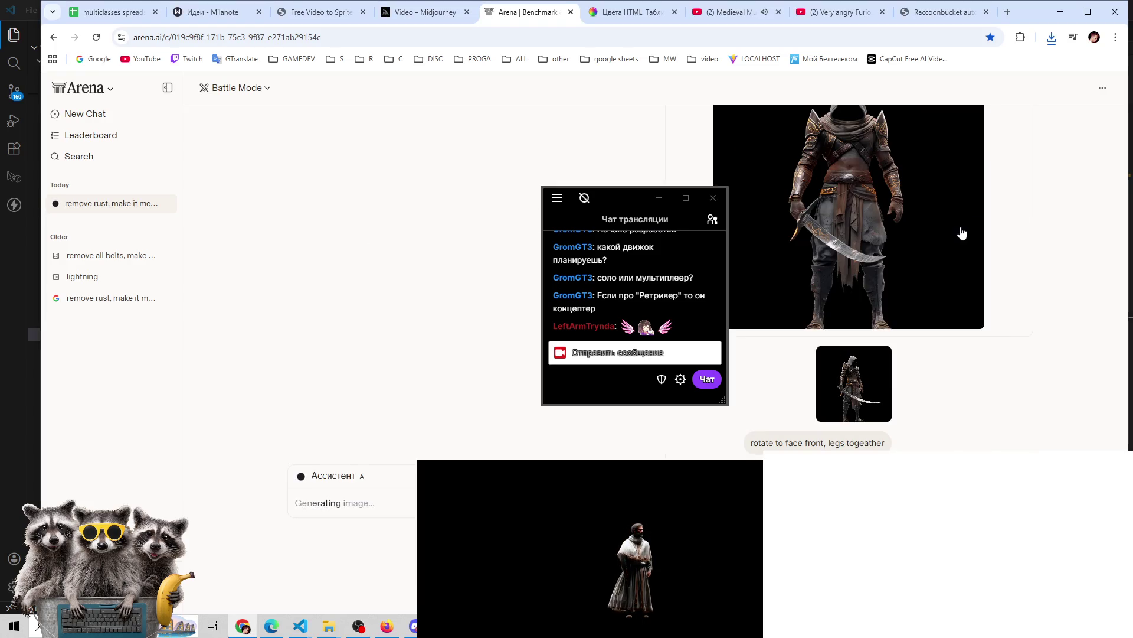
mouse_move(620, 199)
mouse_down()
mouse_move(931, 358)
mouse_move(980, 404)
mouse_move(1006, 387)
mouse_up()
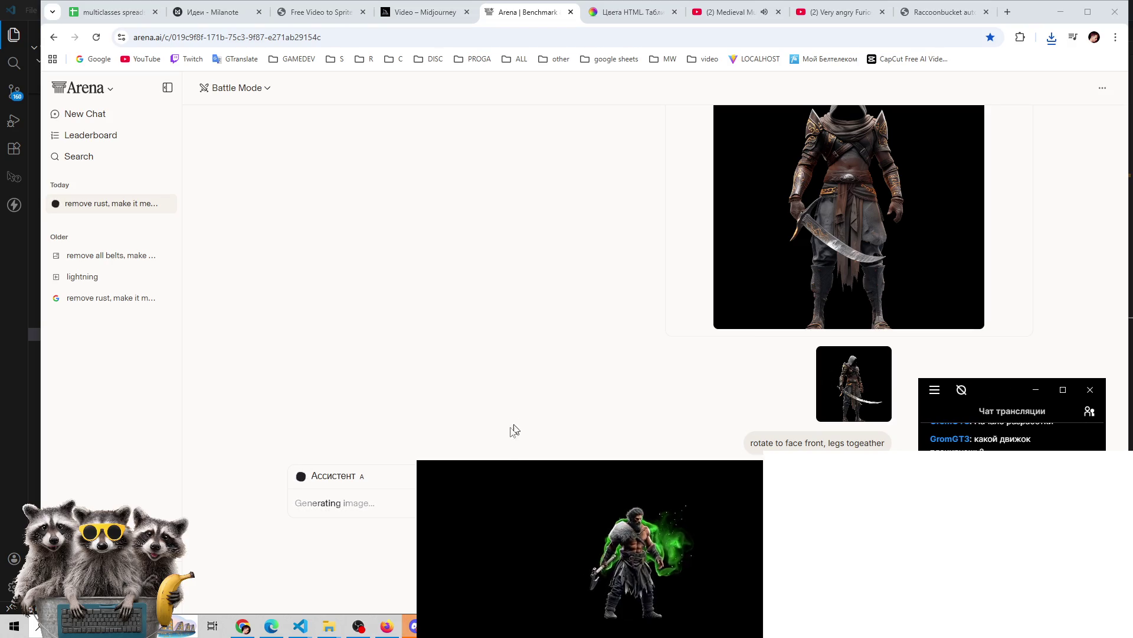
click(271, 627)
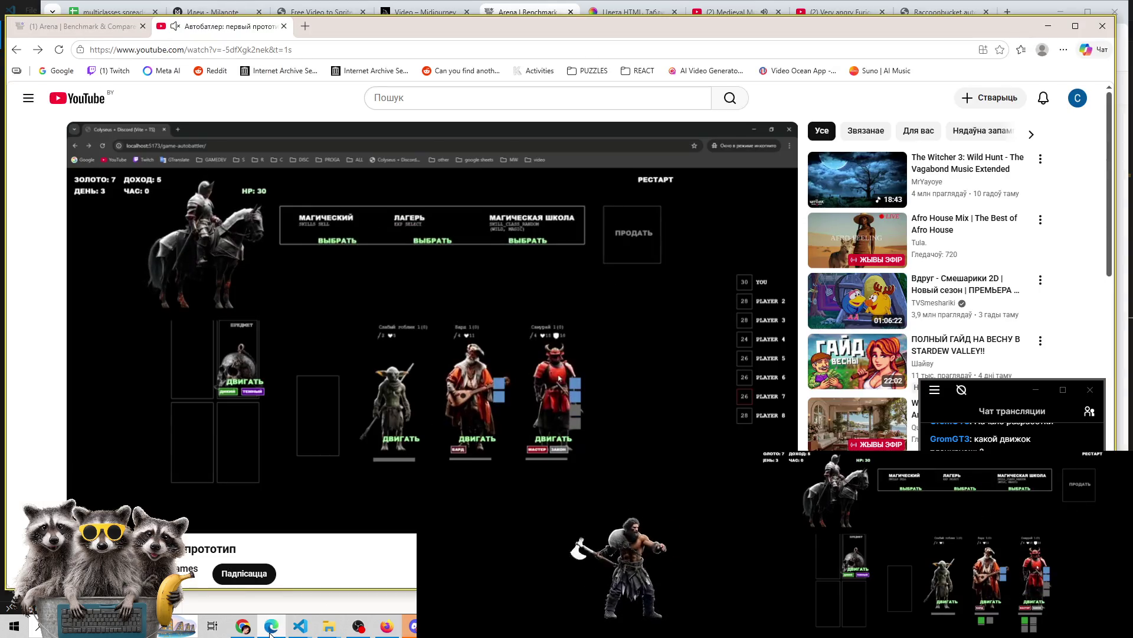
click(413, 626)
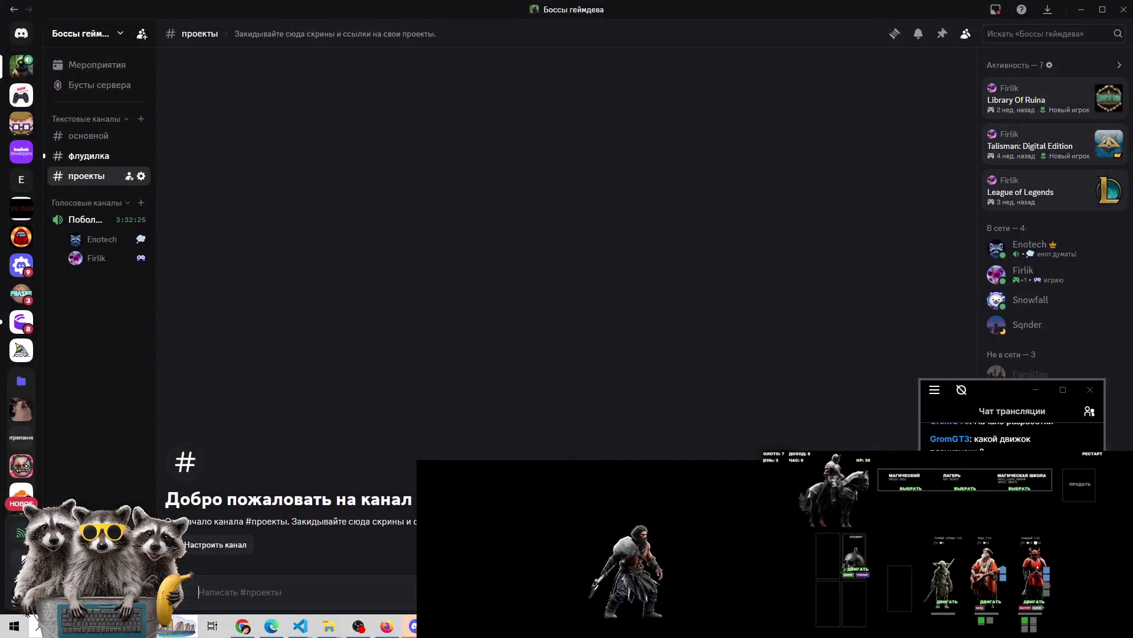
Open #флудилка and view the enlarged goose image, then close it
click(87, 157)
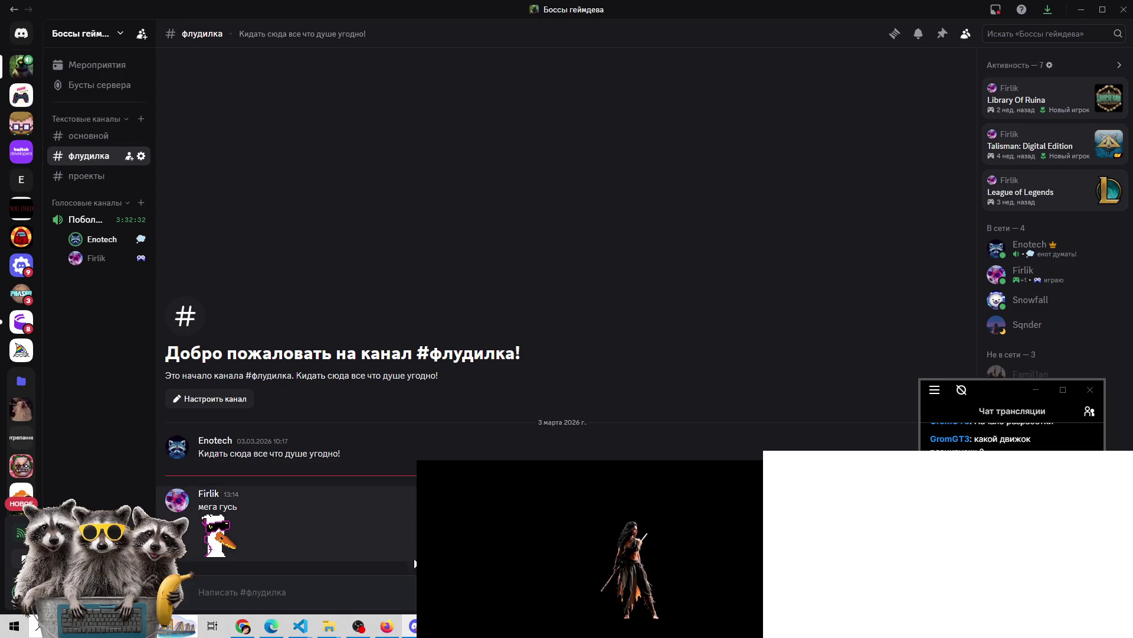
click(226, 543)
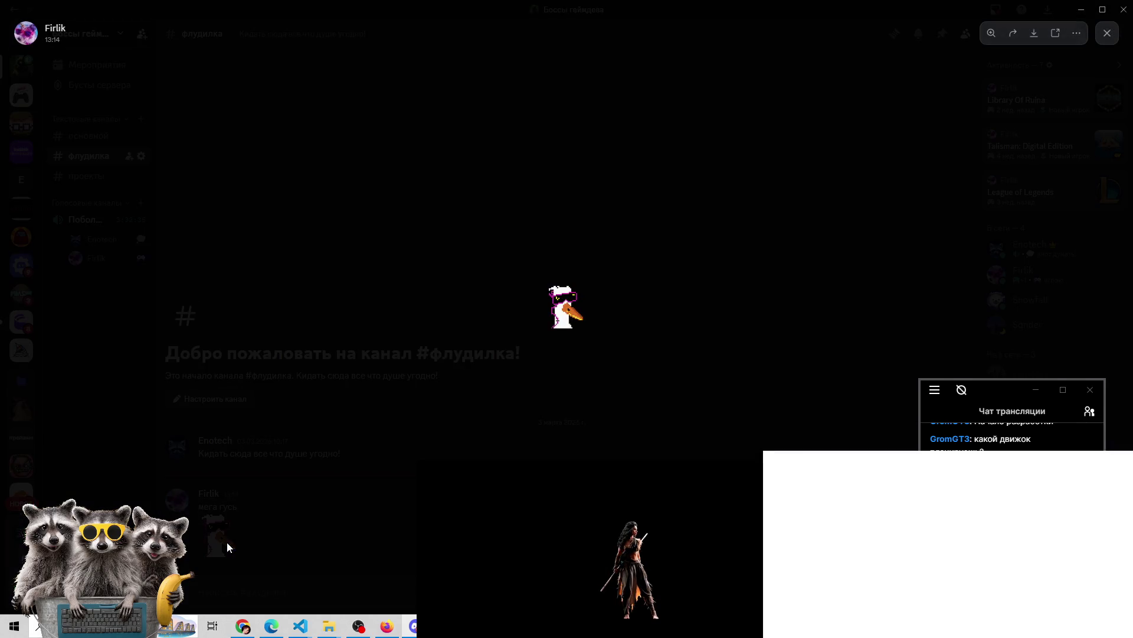
click(1107, 33)
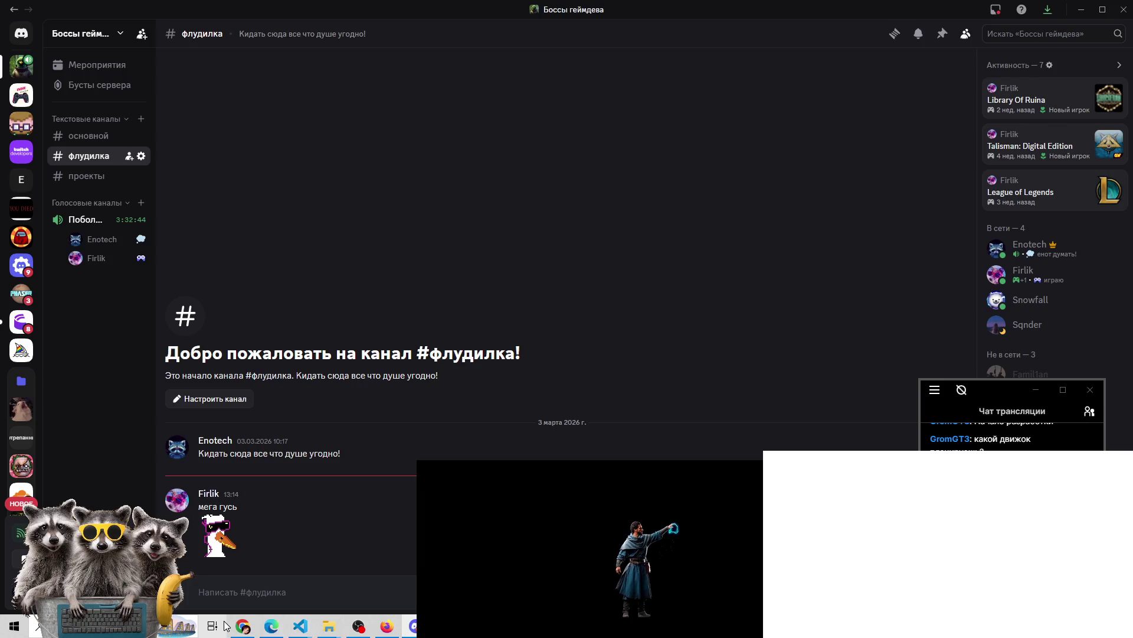
Return to the Arena chat where Assistant A is still generating, hiding the OBS window
mouse_move(242, 627)
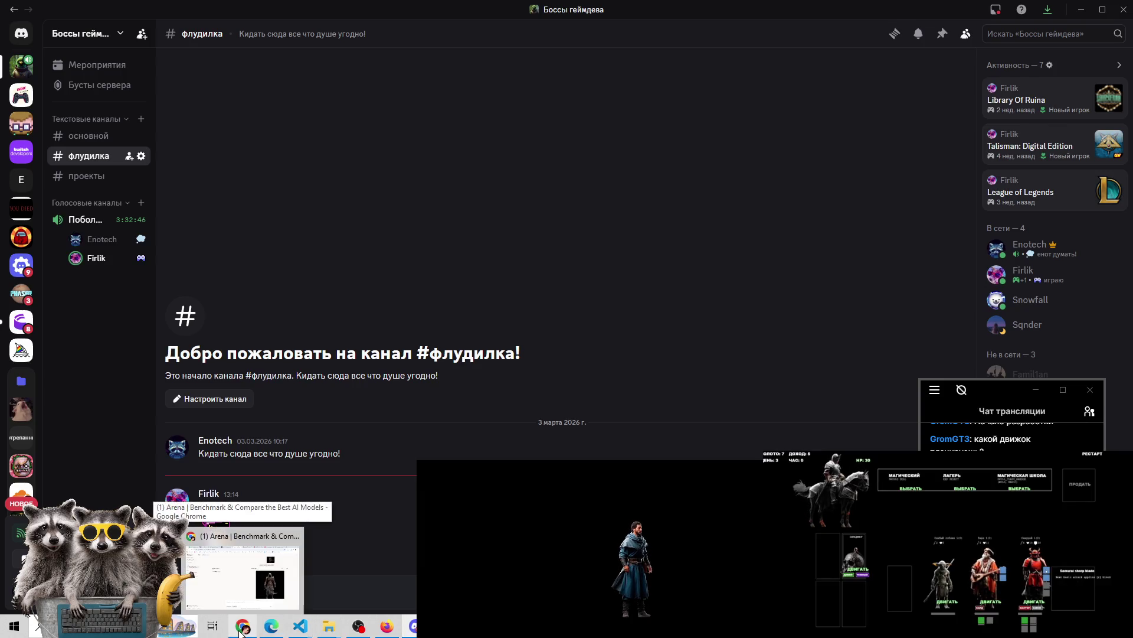
click(236, 567)
click(361, 625)
click(362, 624)
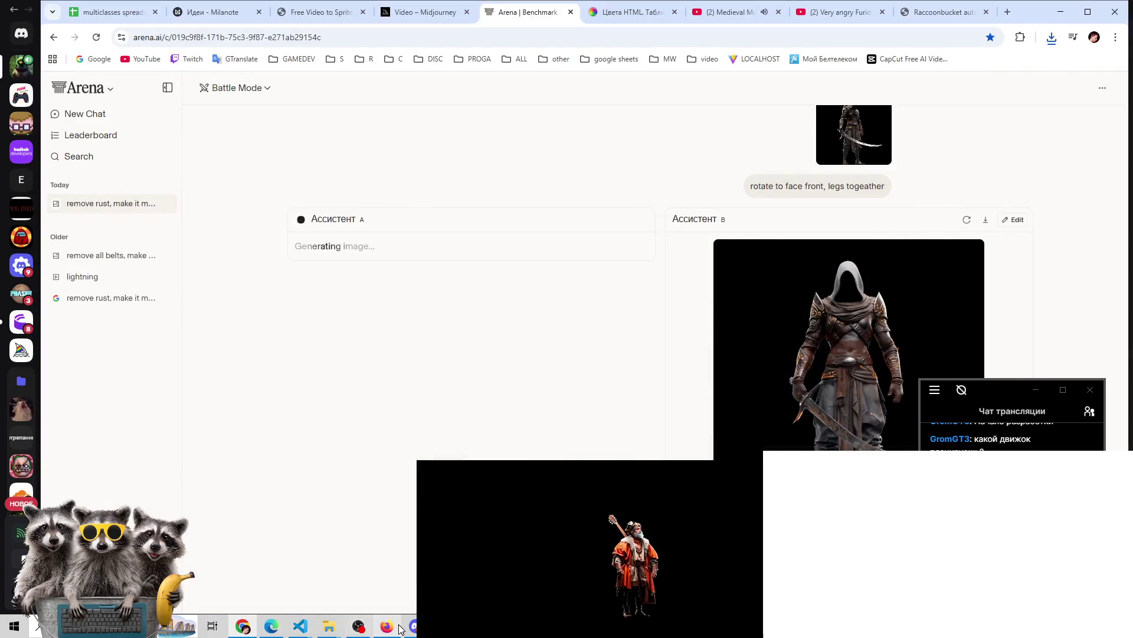
Check the running autobattler and YouTube video, then bring up imageLoadUtil.ts's sprite list ending with magic_bard.png
click(389, 627)
click(398, 628)
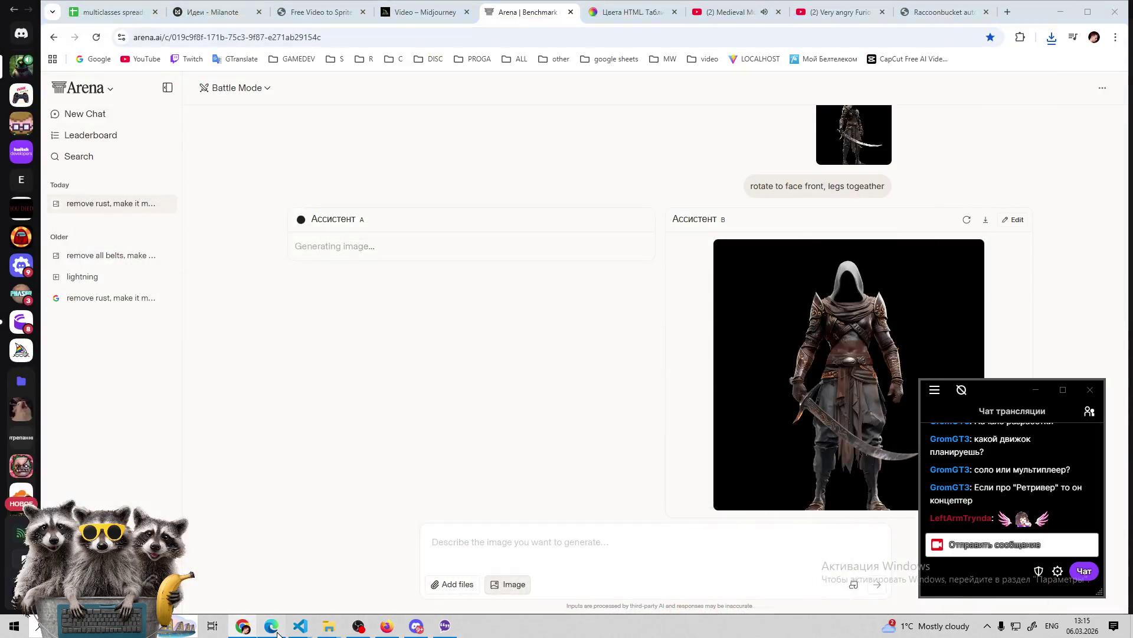
click(275, 629)
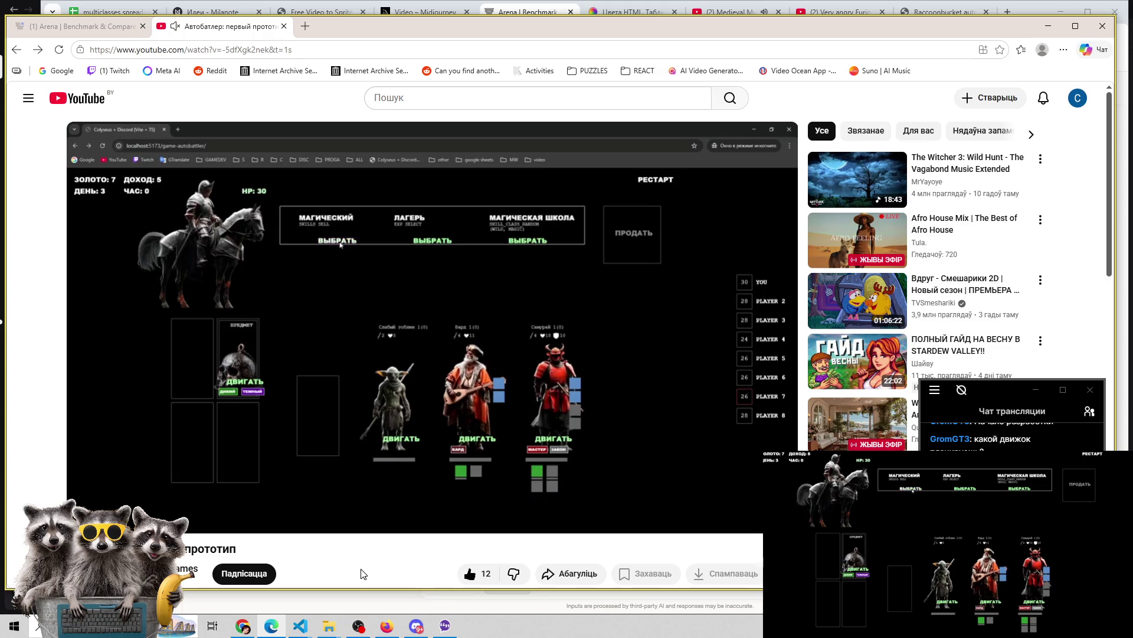
mouse_move(297, 624)
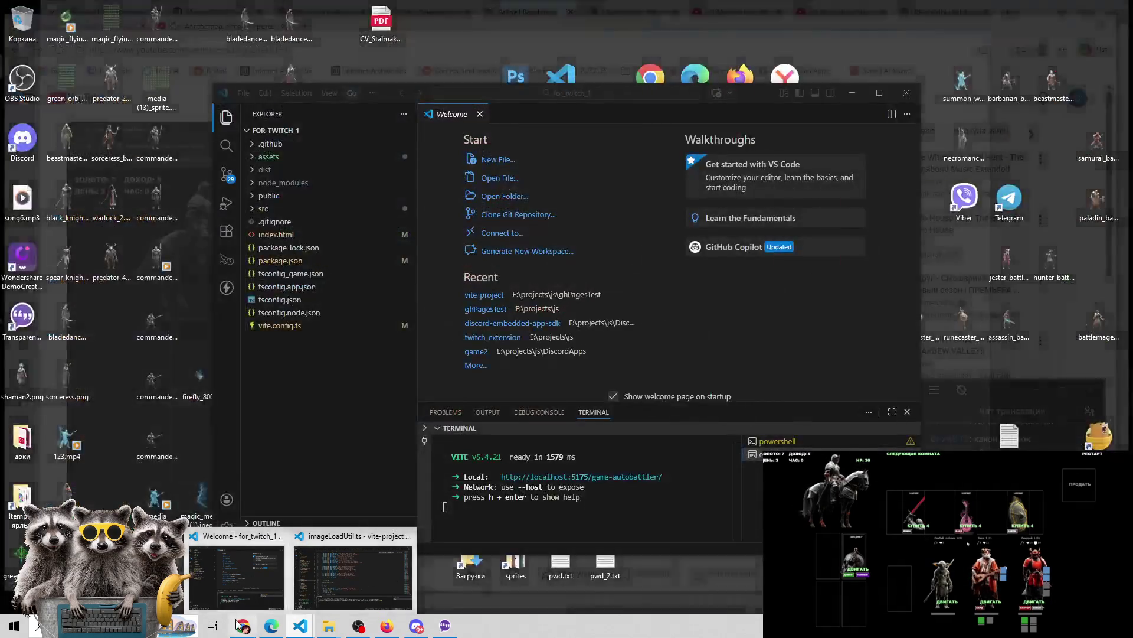
click(241, 624)
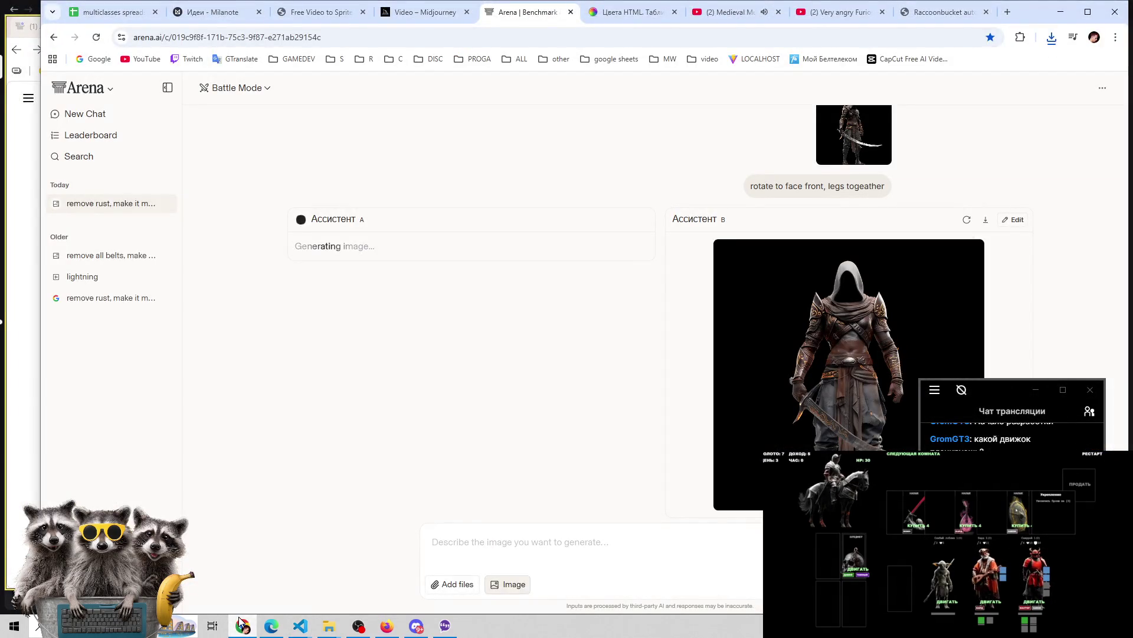
click(383, 624)
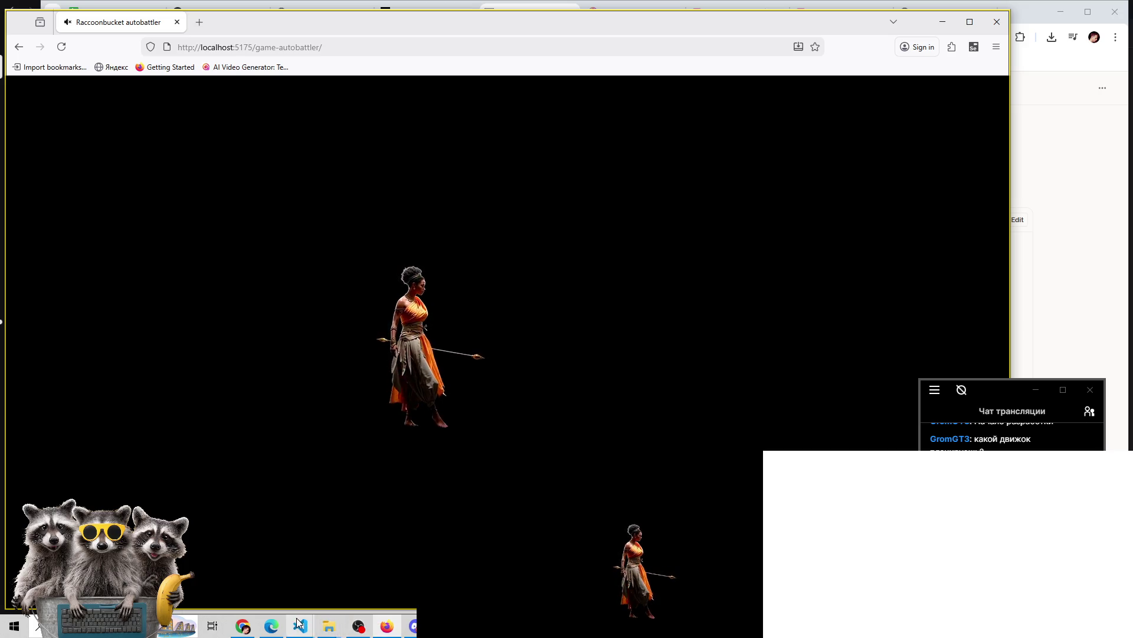
mouse_move(301, 624)
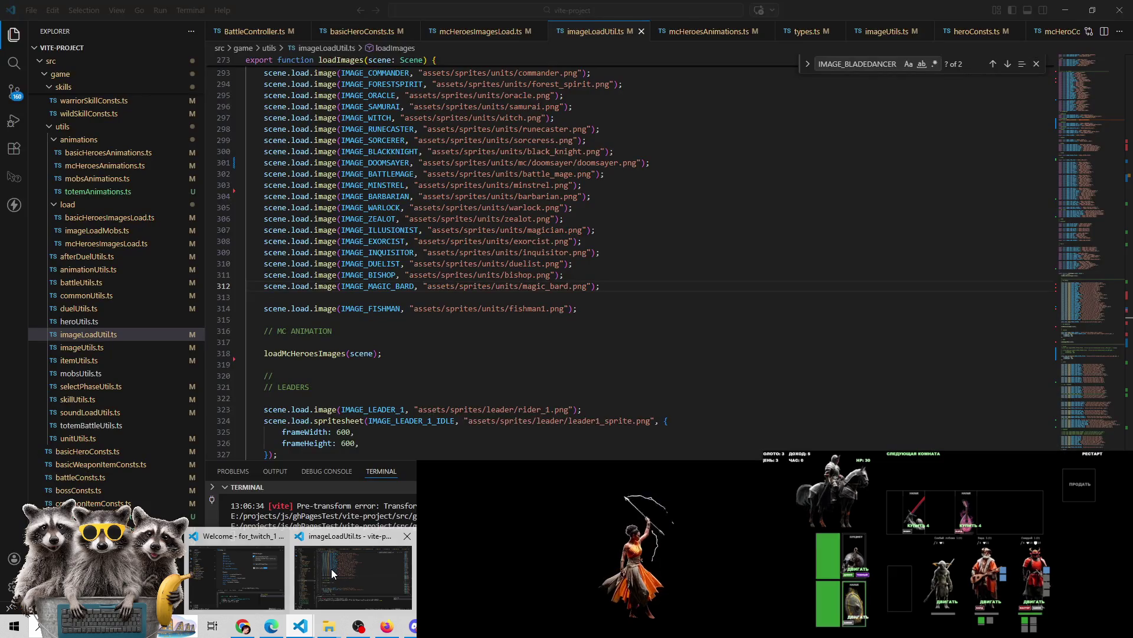
click(331, 569)
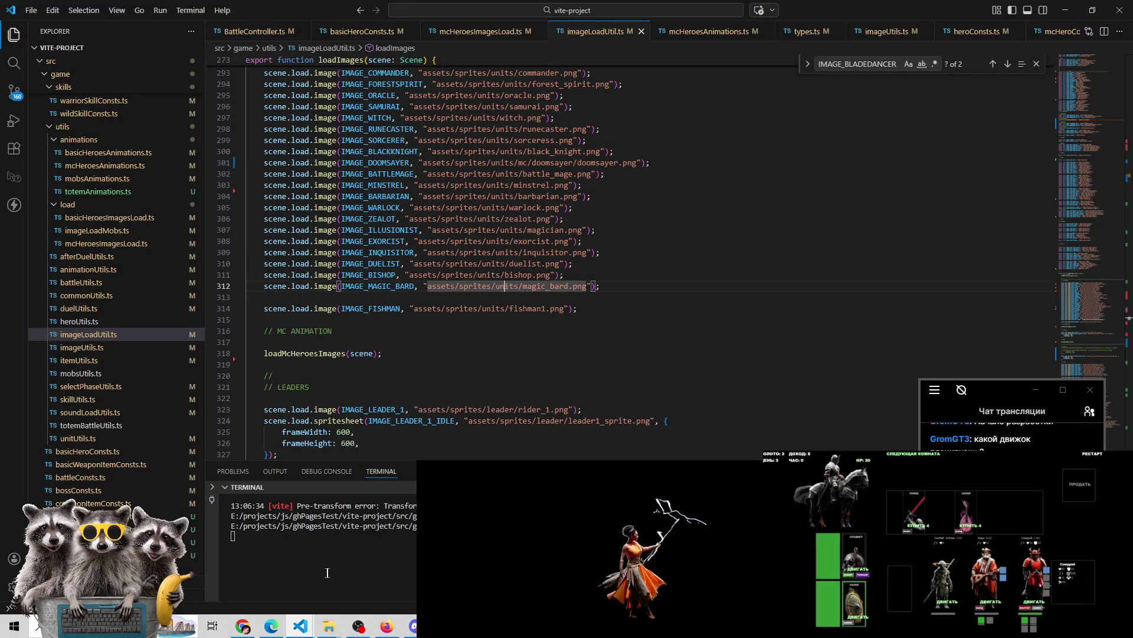
click(257, 580)
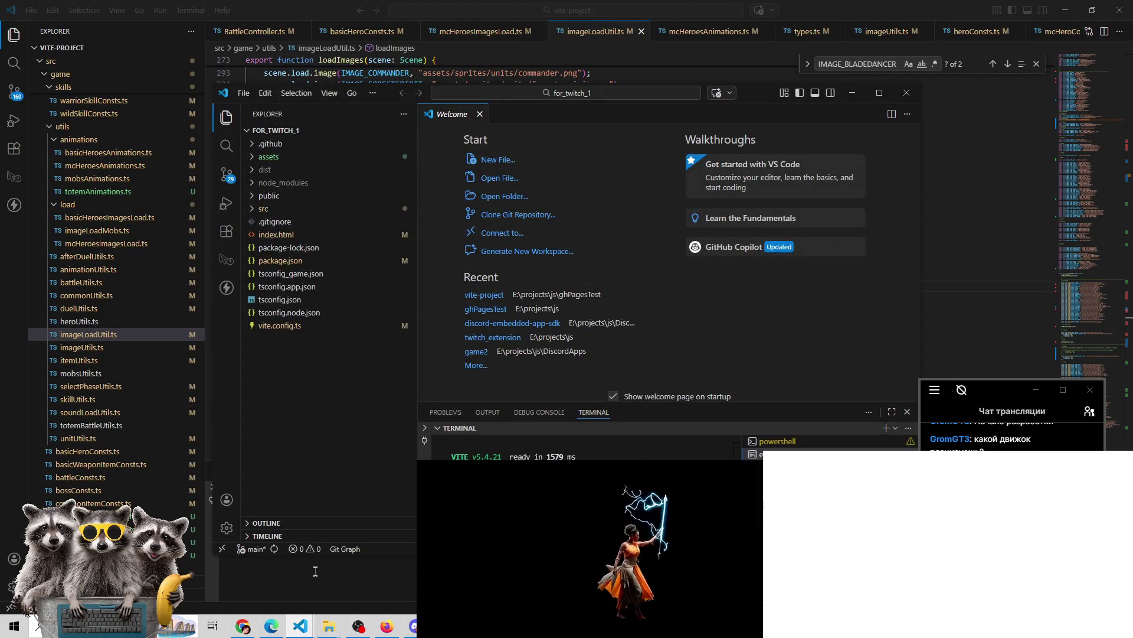
click(329, 575)
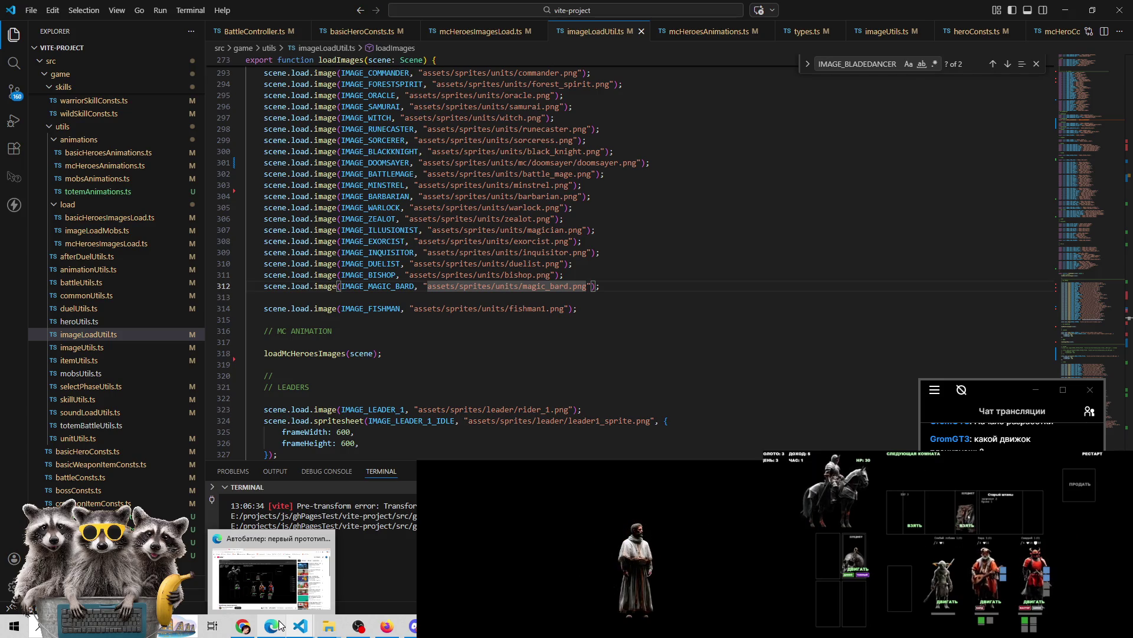
Save Assistant B's front-facing hooded swordsman as b_rotate_to_face_front (2).jpeg and dismiss the downloads list
click(272, 575)
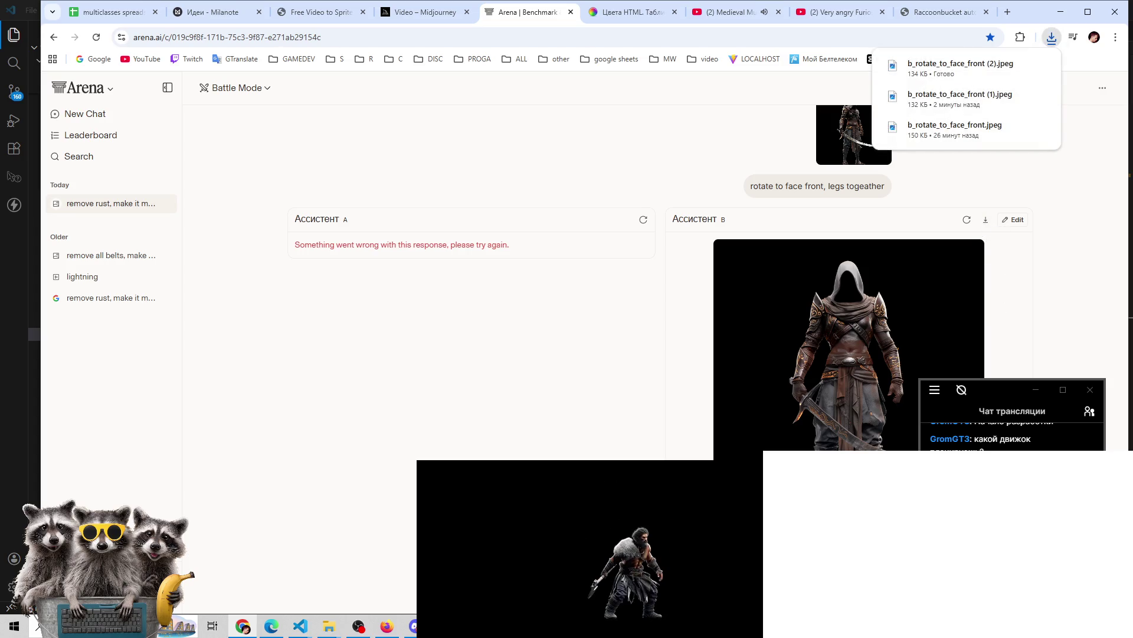
click(985, 219)
scroll(974, 224, up, 4)
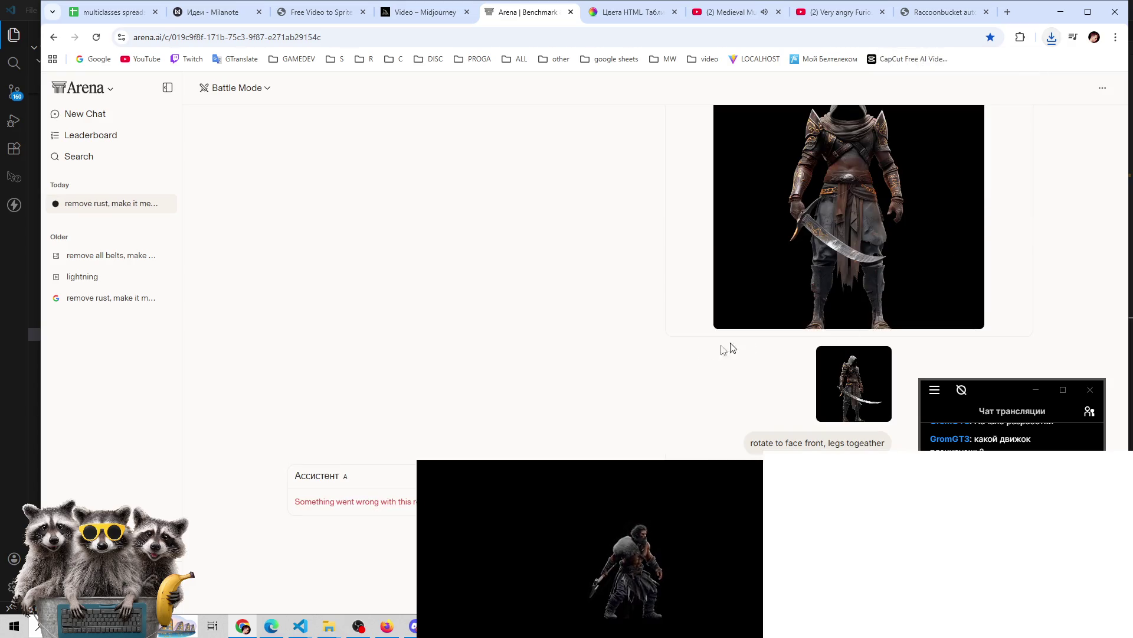
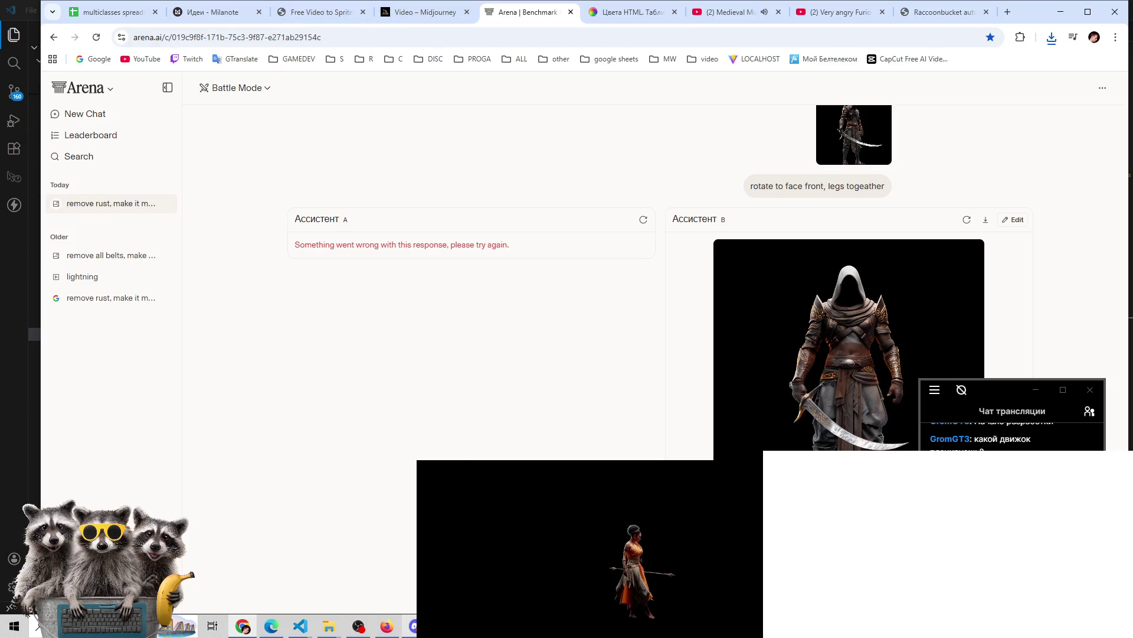
Minimize Chrome to check imageLoadUtils.ts in VS Code, then restore the Raccoonbucket game
click(249, 629)
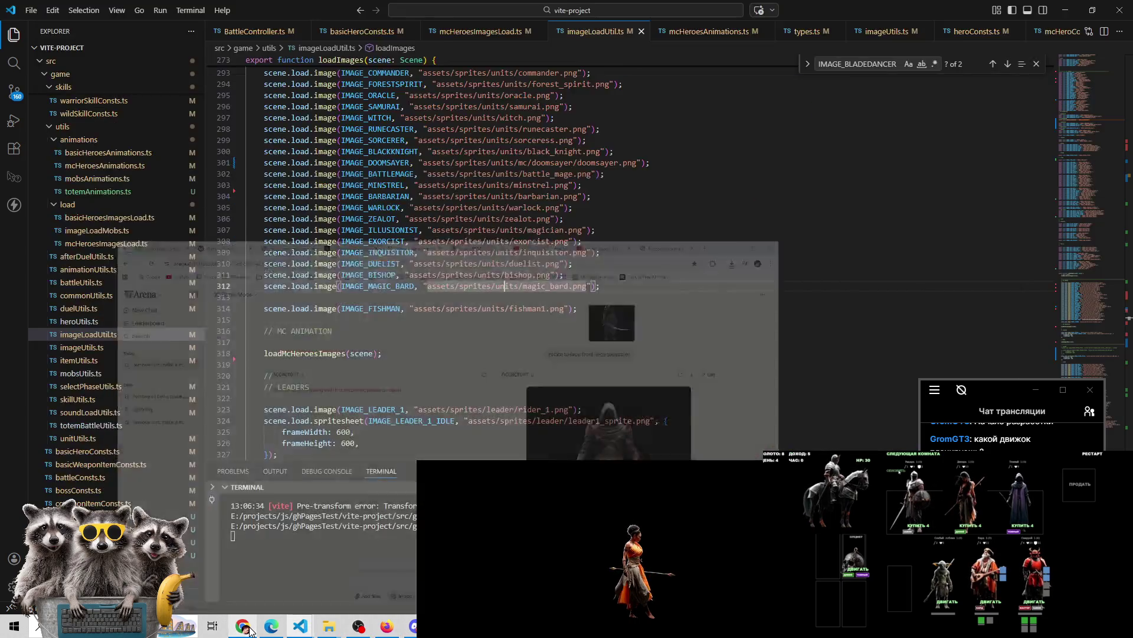
click(248, 628)
click(925, 17)
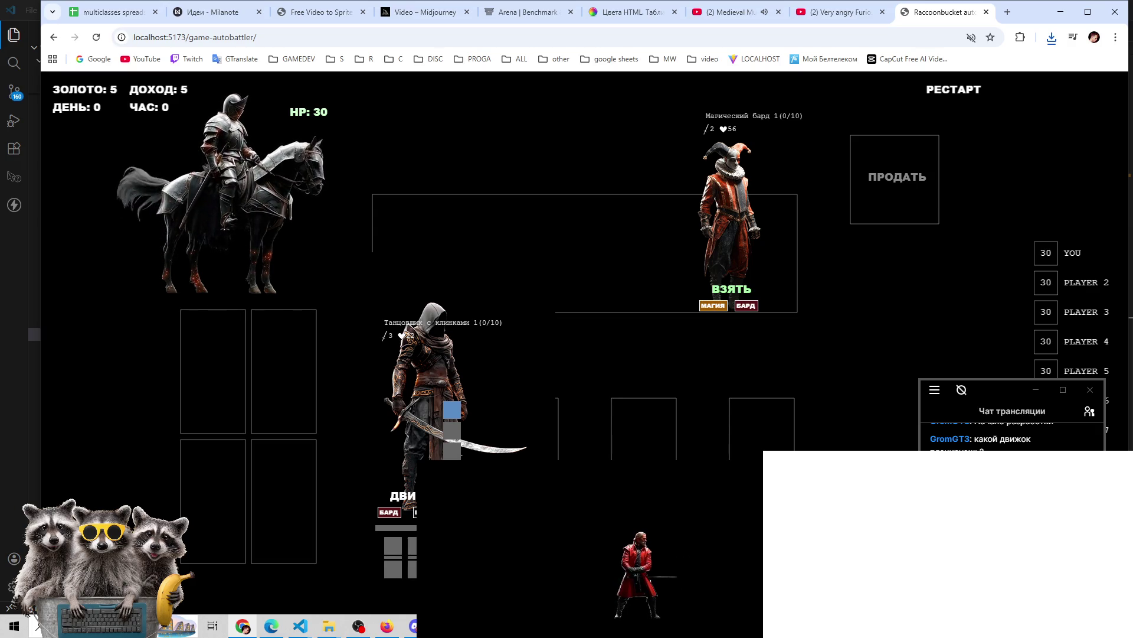
Place the magic bard on the board, sell the blade dancer, and take the test item
mouse_move(732, 213)
mouse_down()
mouse_move(679, 383)
mouse_move(761, 425)
mouse_up()
drag(690, 377, 624, 418)
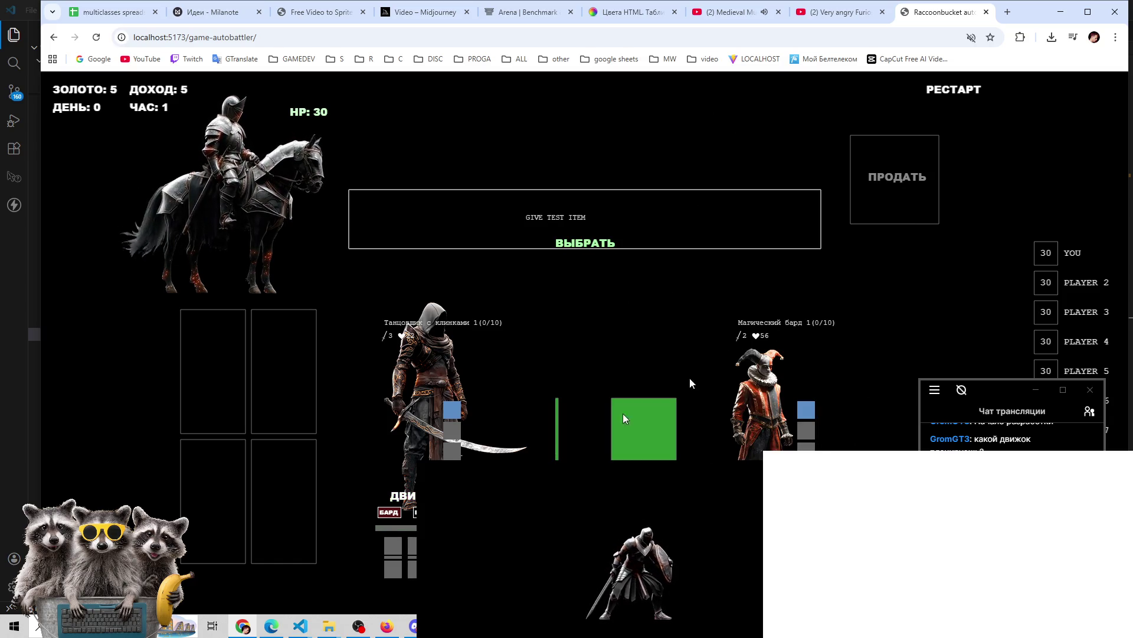
click(871, 190)
click(573, 244)
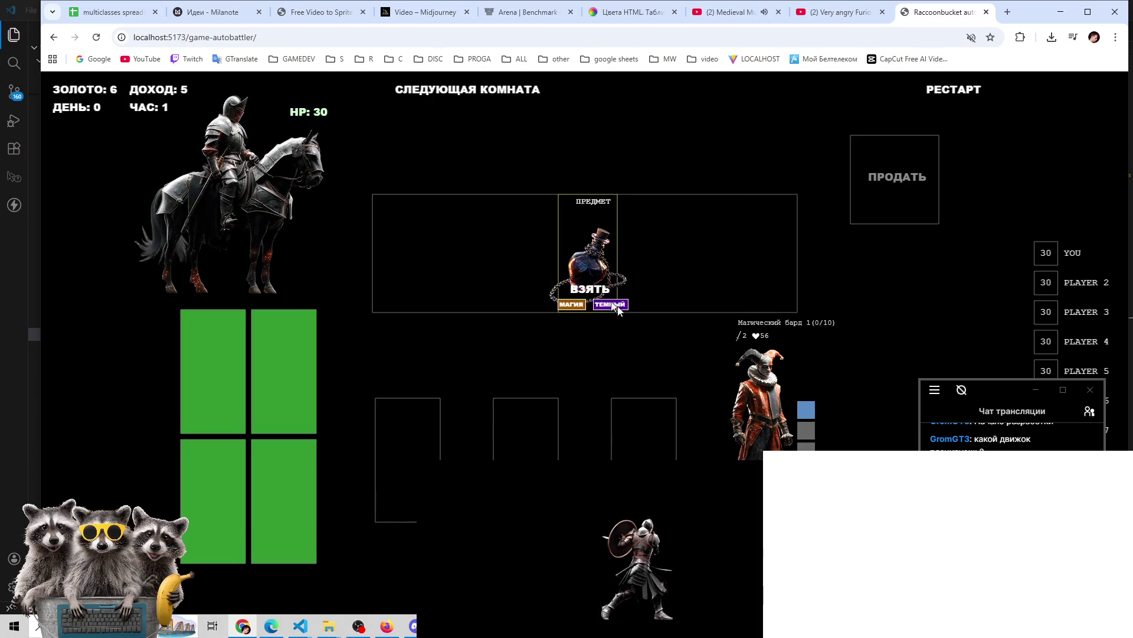
click(589, 287)
Win the duel against the necromancer and take the EXP card, reaching day 1 with 11 gold
click(602, 239)
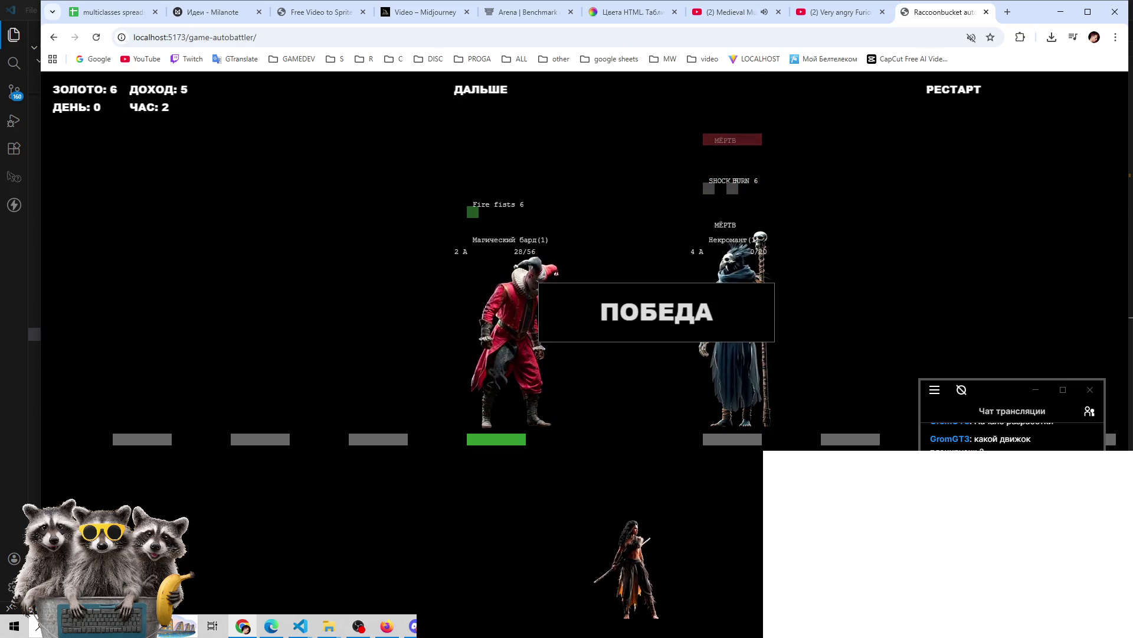
click(505, 90)
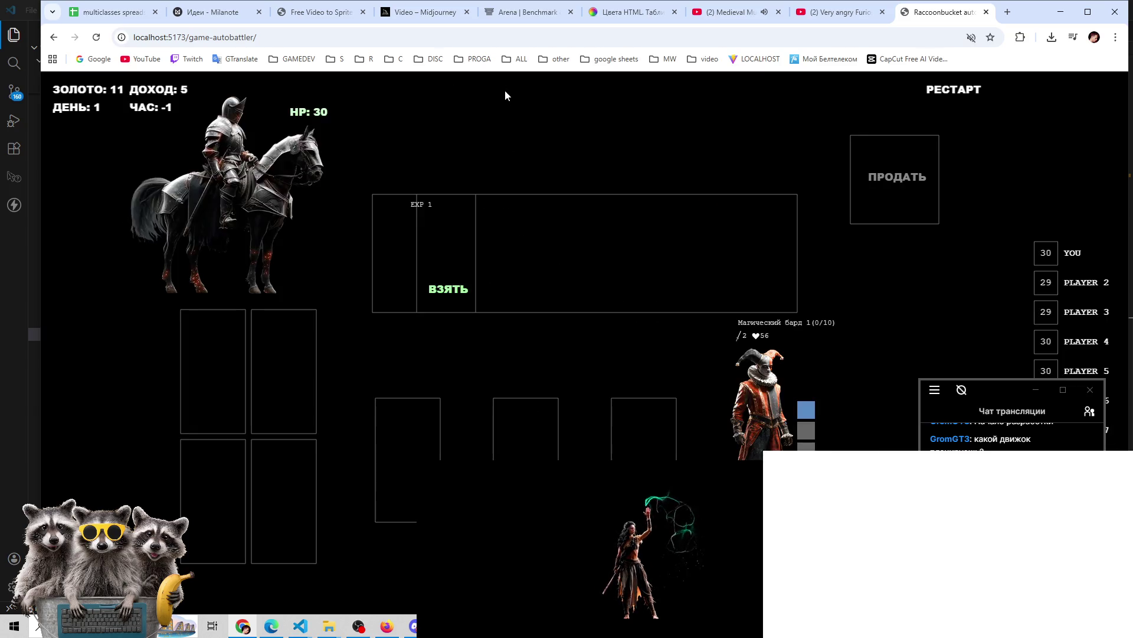
click(462, 289)
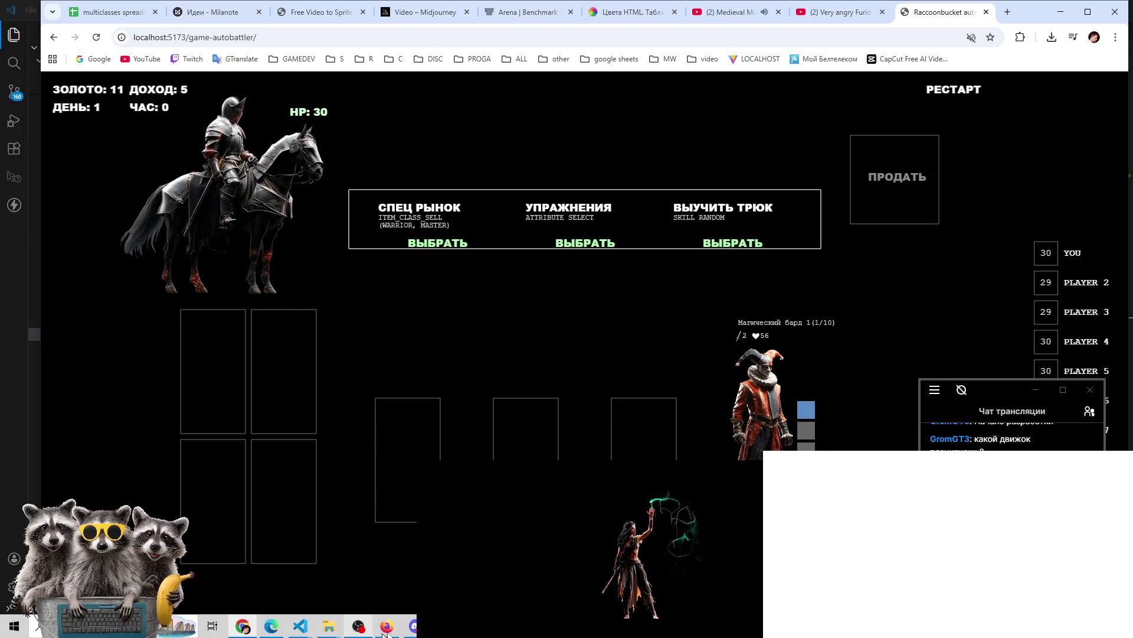
mouse_move(242, 625)
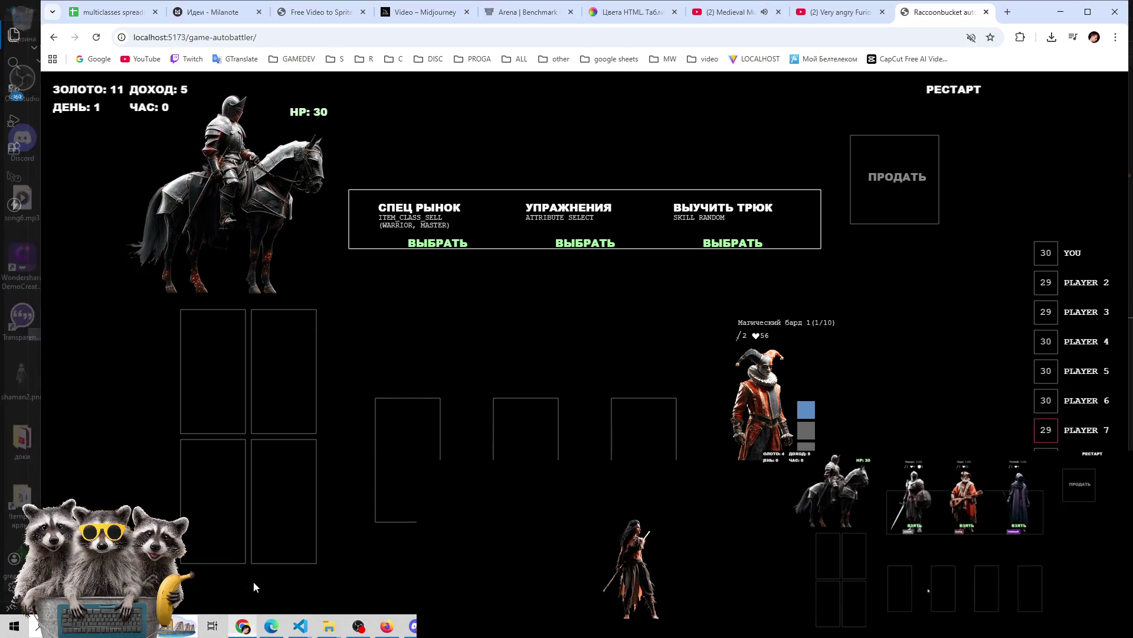
click(358, 627)
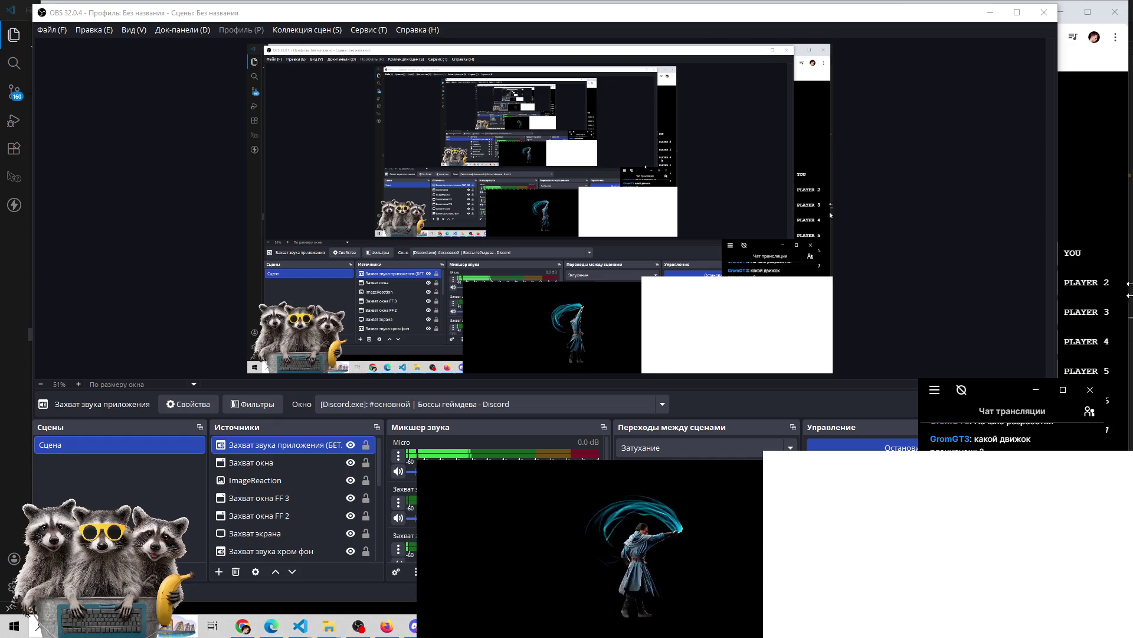
Toggle OBS's chat users panel on and off, then return to the browser
click(1090, 412)
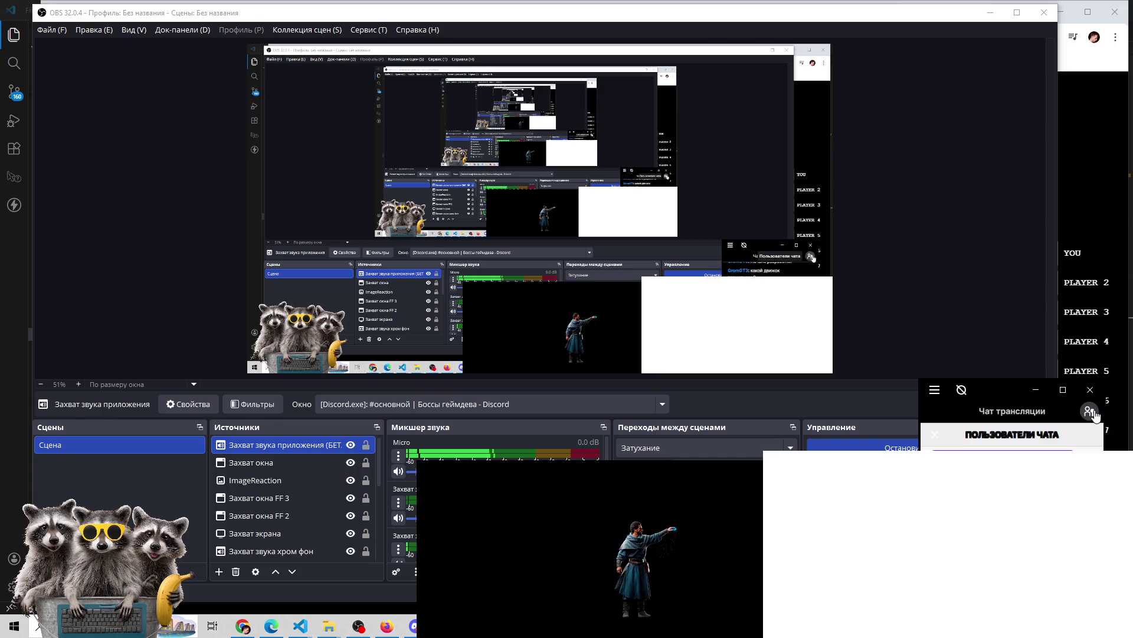
click(1089, 411)
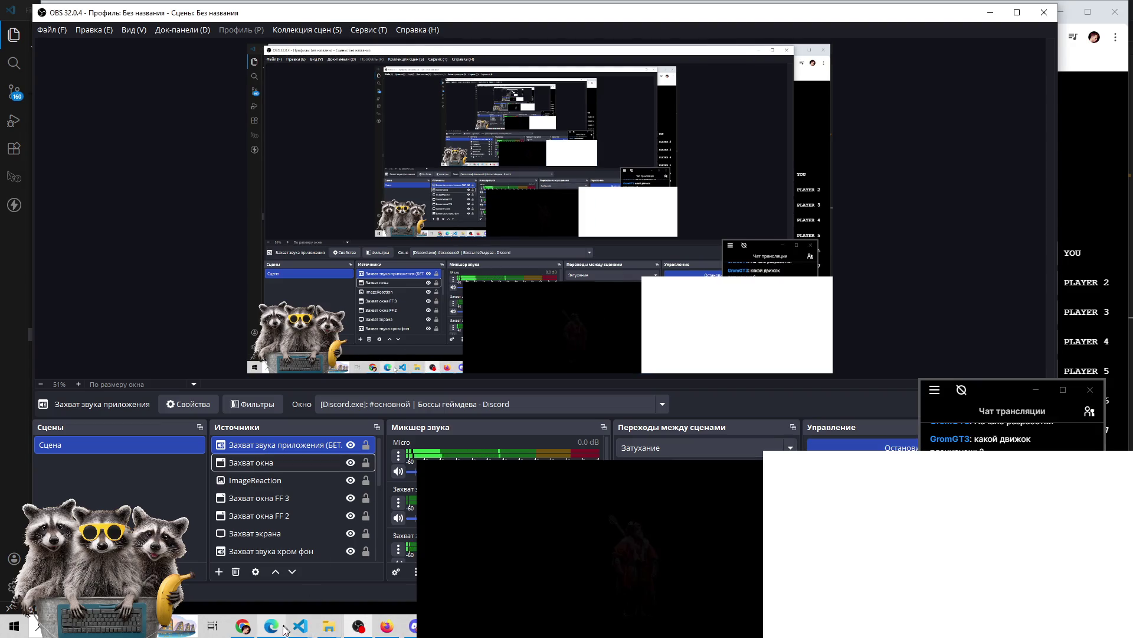
click(243, 625)
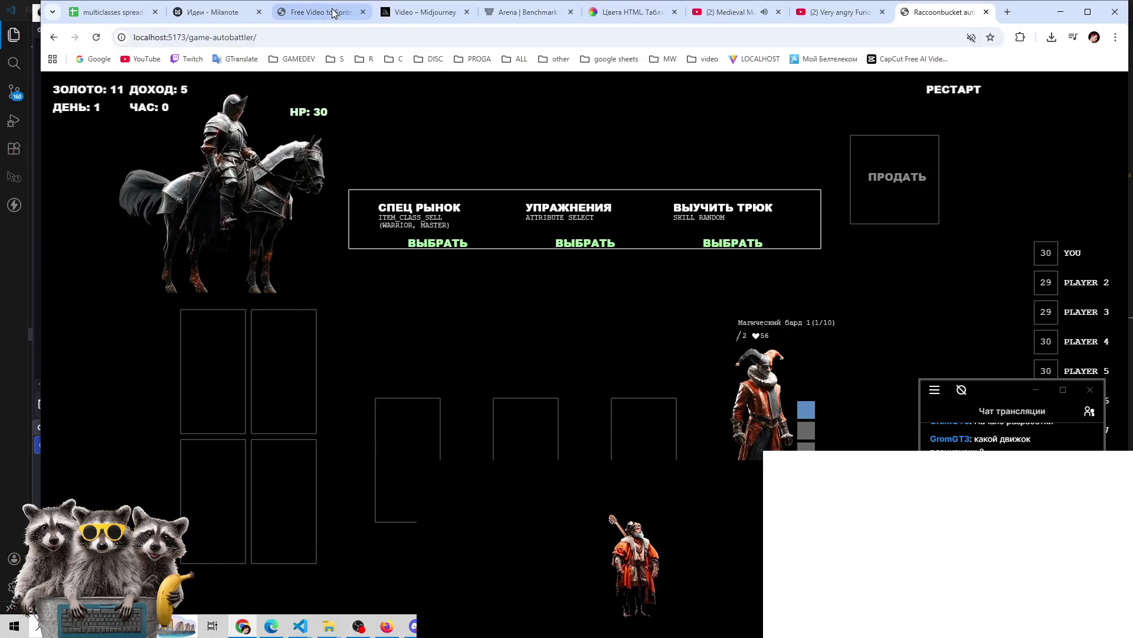
click(521, 17)
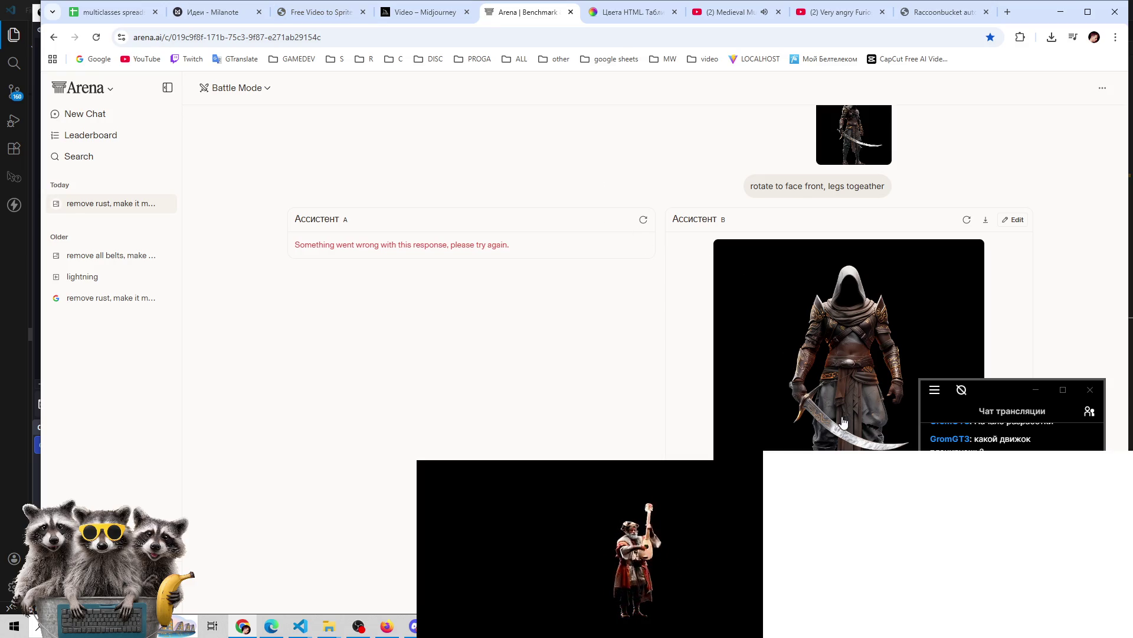
Retry Assistant A's failed image and regenerate Assistant B's image in Arena
click(640, 220)
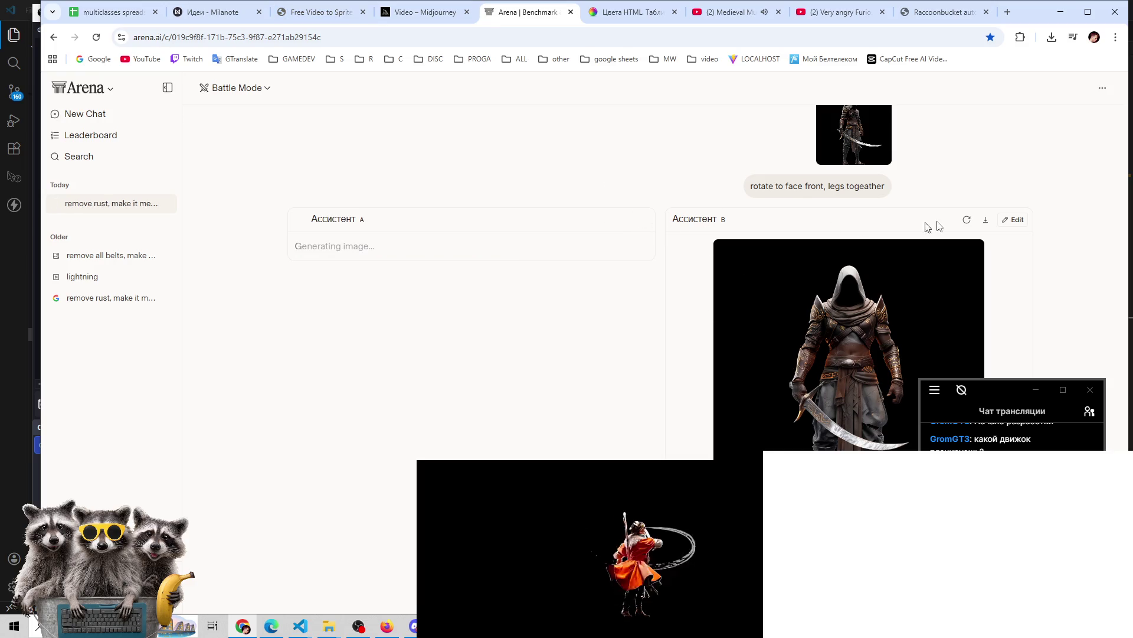
click(967, 220)
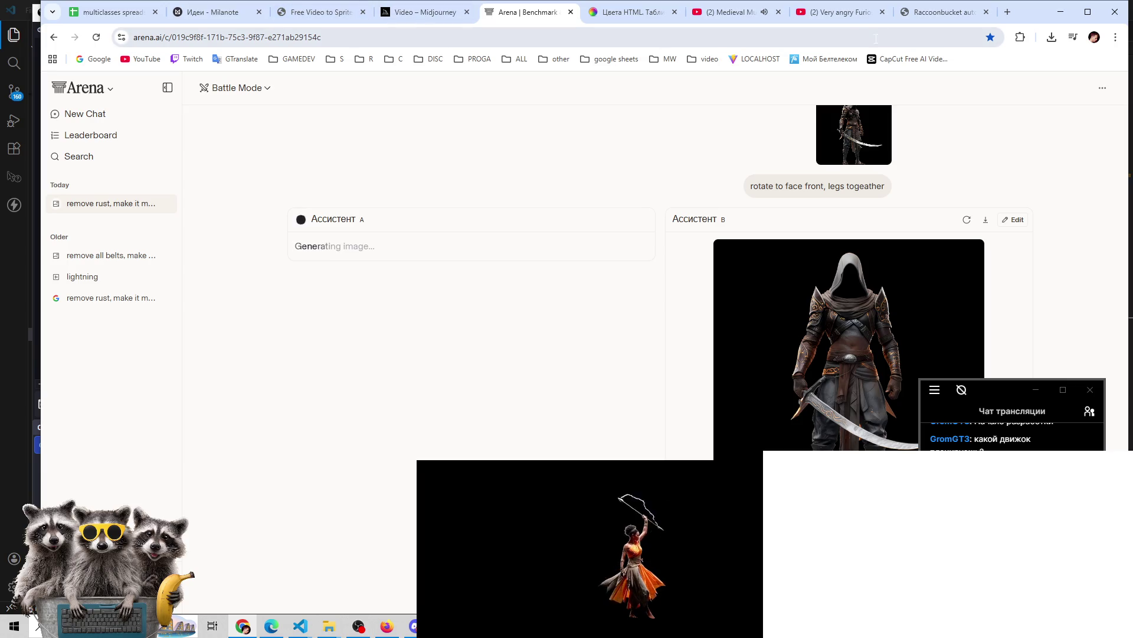
click(1091, 414)
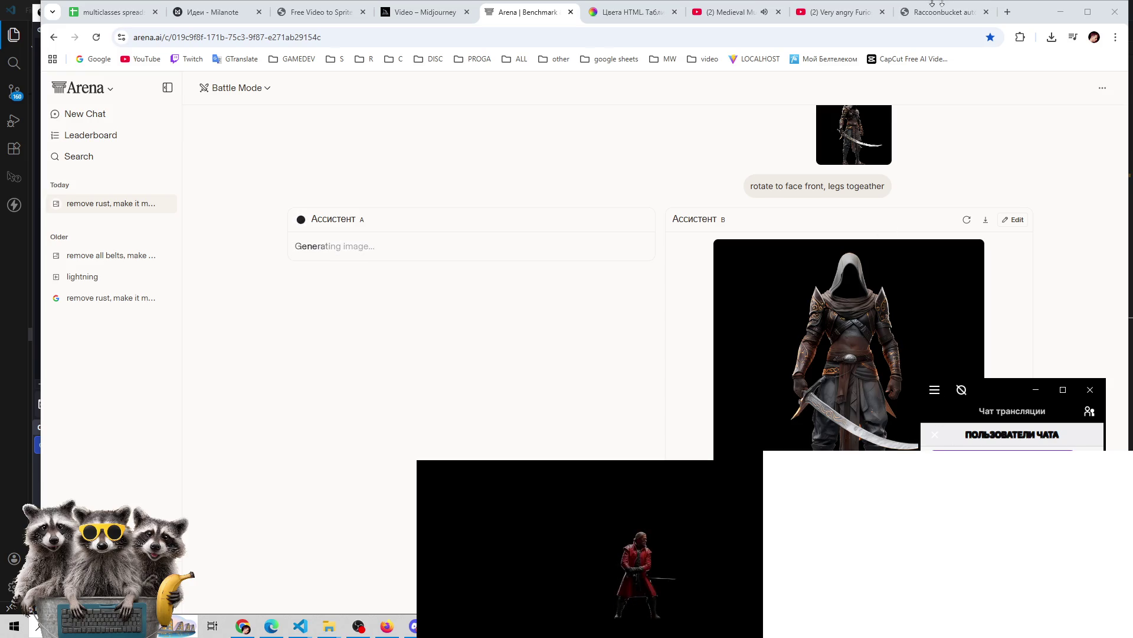
click(1008, 13)
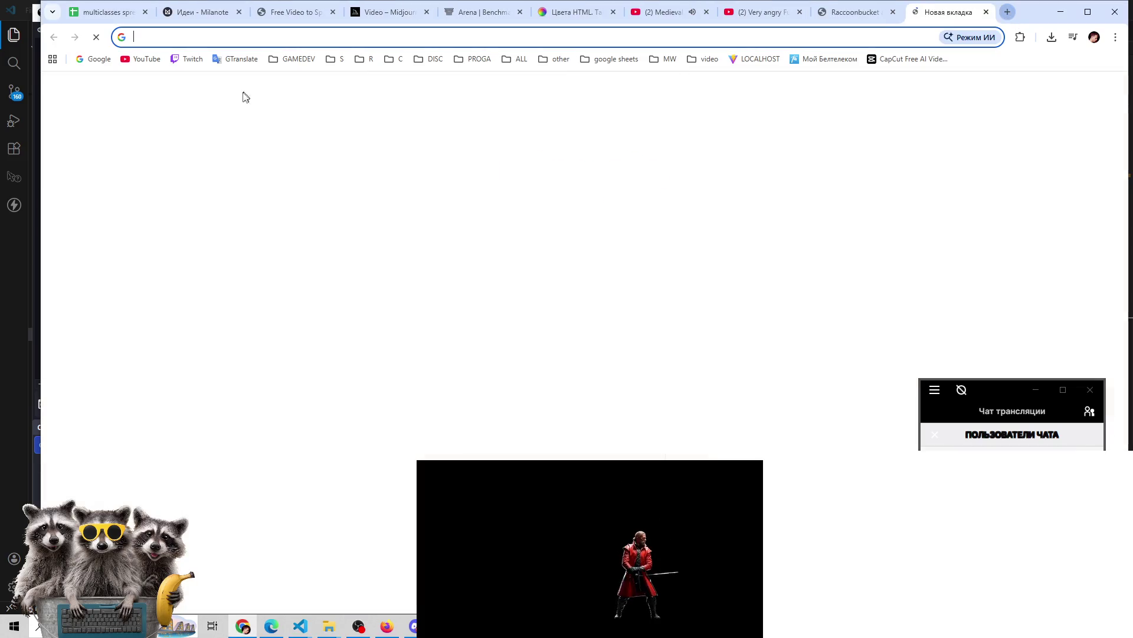
Browse Twitch to the Software and Game Development category and open the live Golang music-request stream
click(198, 62)
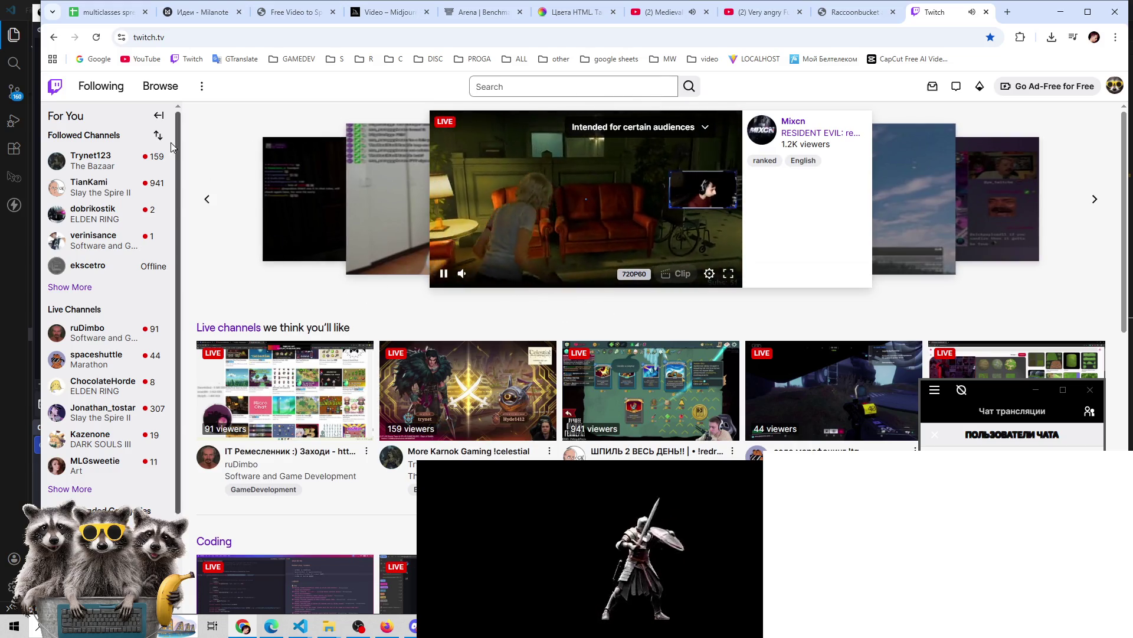
click(166, 89)
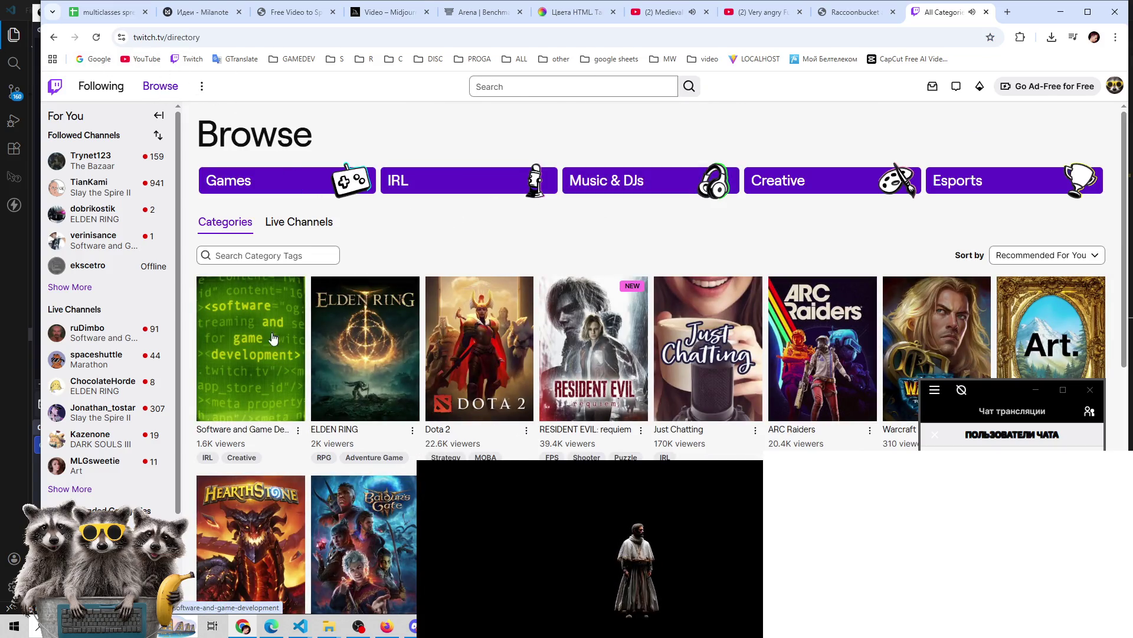
click(262, 331)
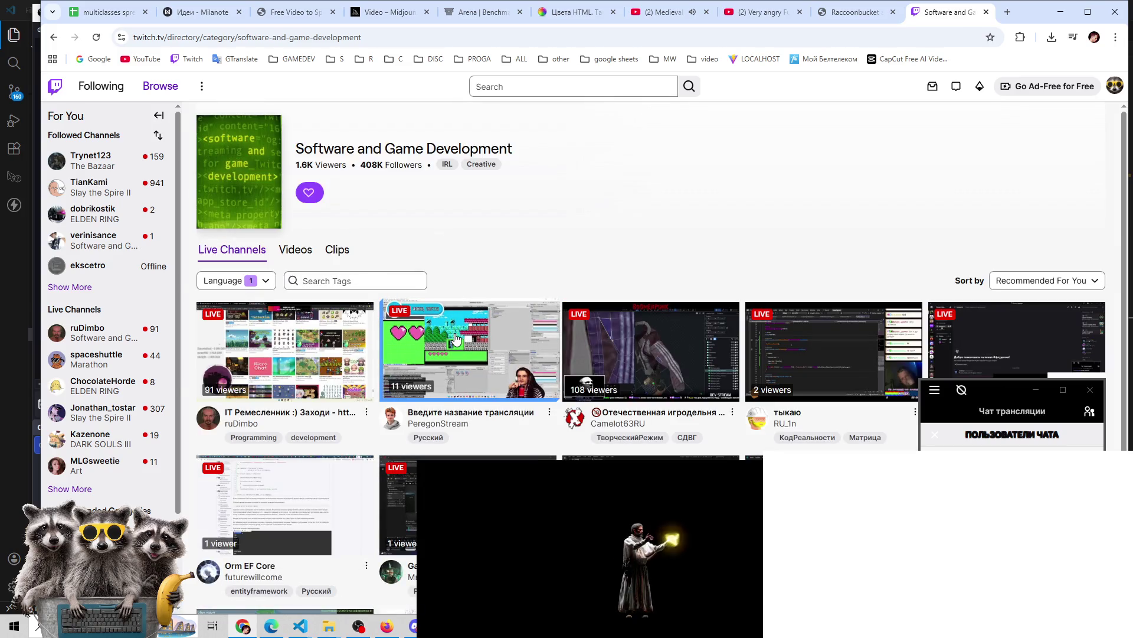
scroll(455, 337, down, 3)
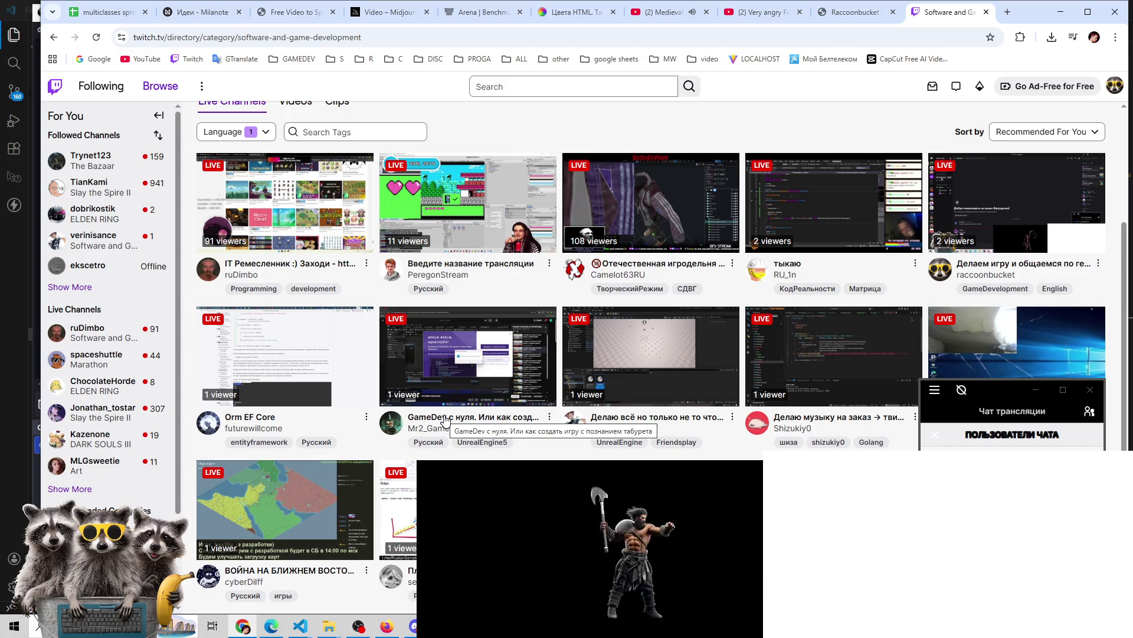
click(990, 402)
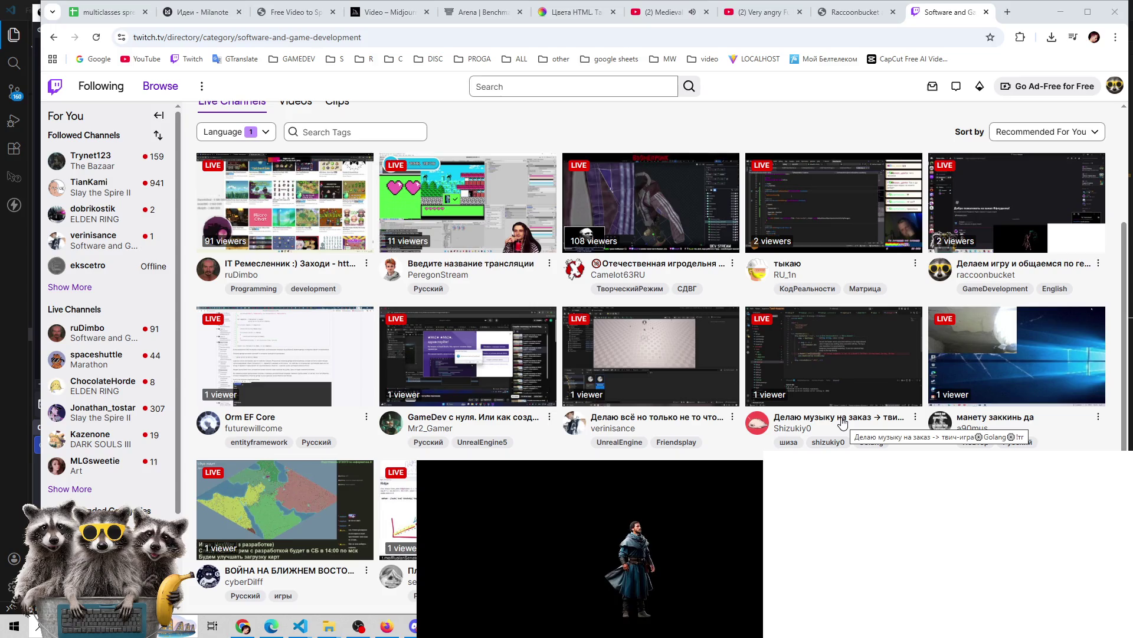
middle_click(843, 423)
click(947, 19)
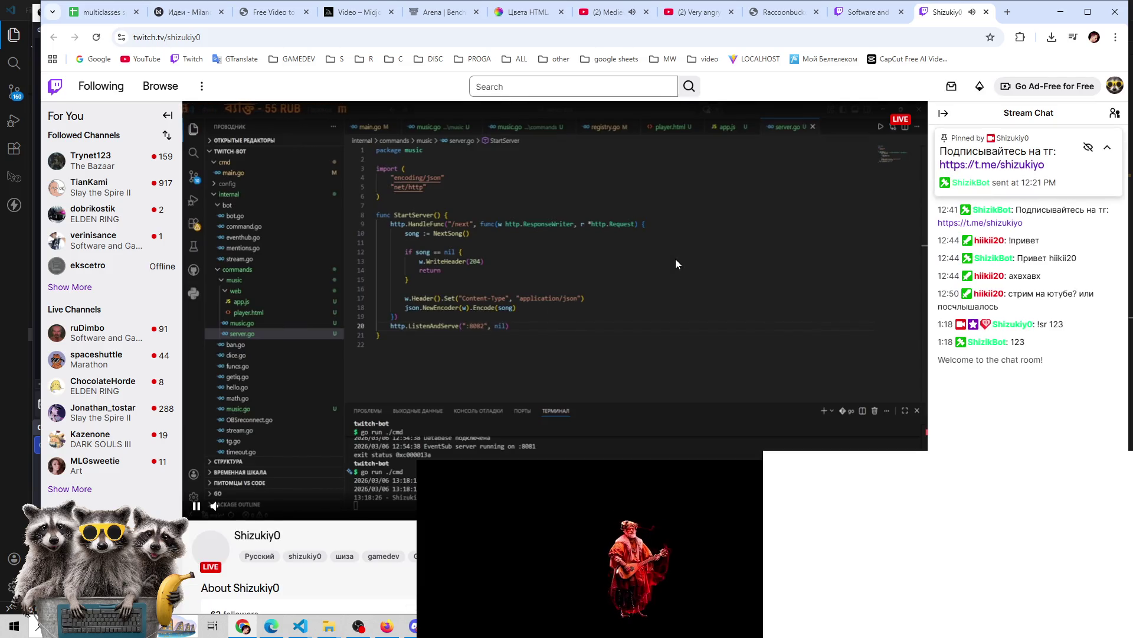
Scroll through the streamer's About panels on the Twitch channel page
scroll(636, 338, down, 5)
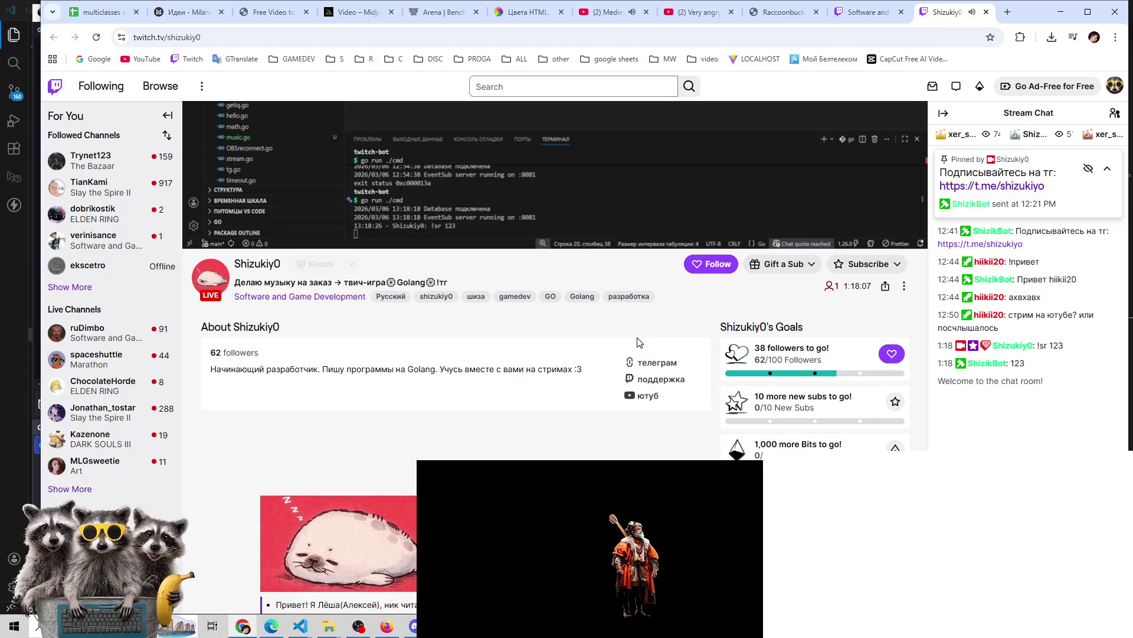
scroll(637, 343, down, 2)
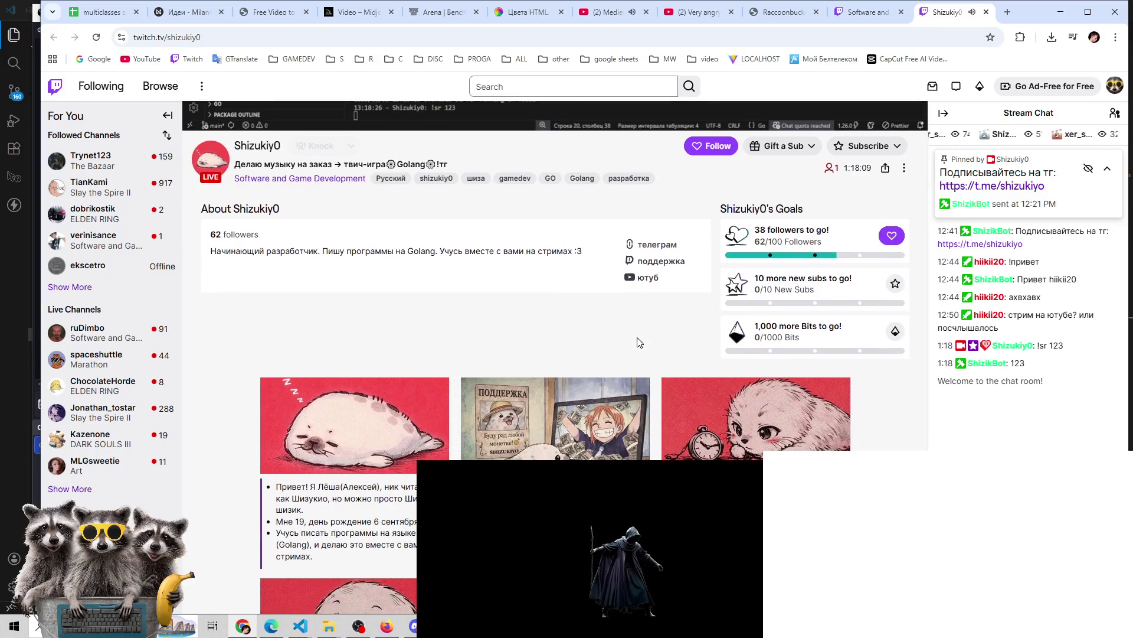
scroll(638, 343, up, 4)
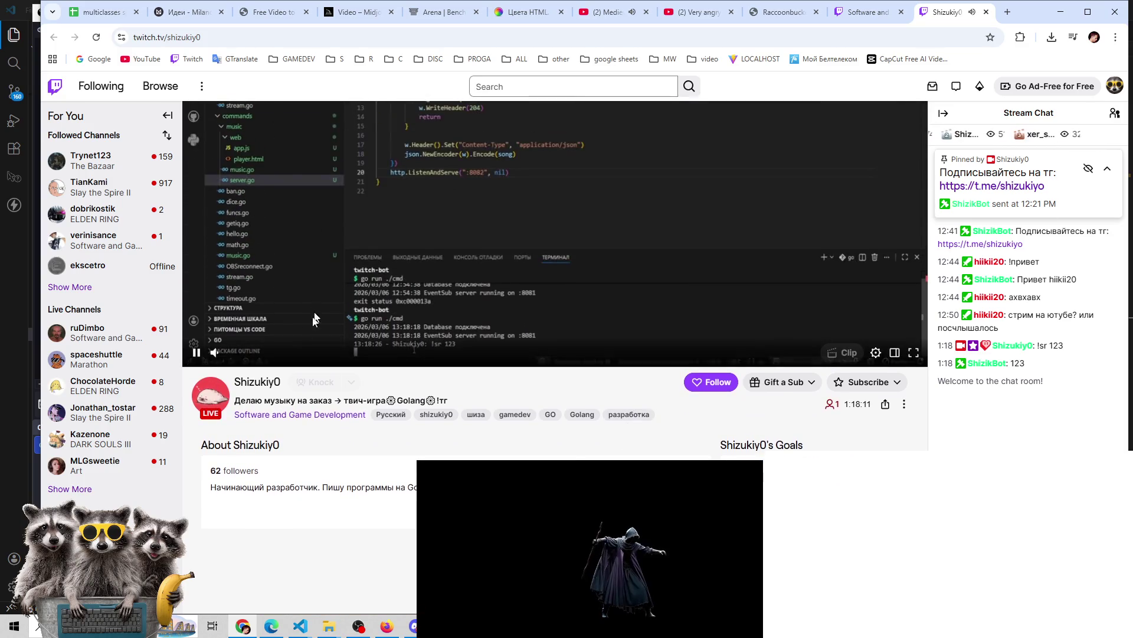
scroll(571, 435, down, 1)
scroll(570, 434, down, 1)
scroll(570, 434, up, 4)
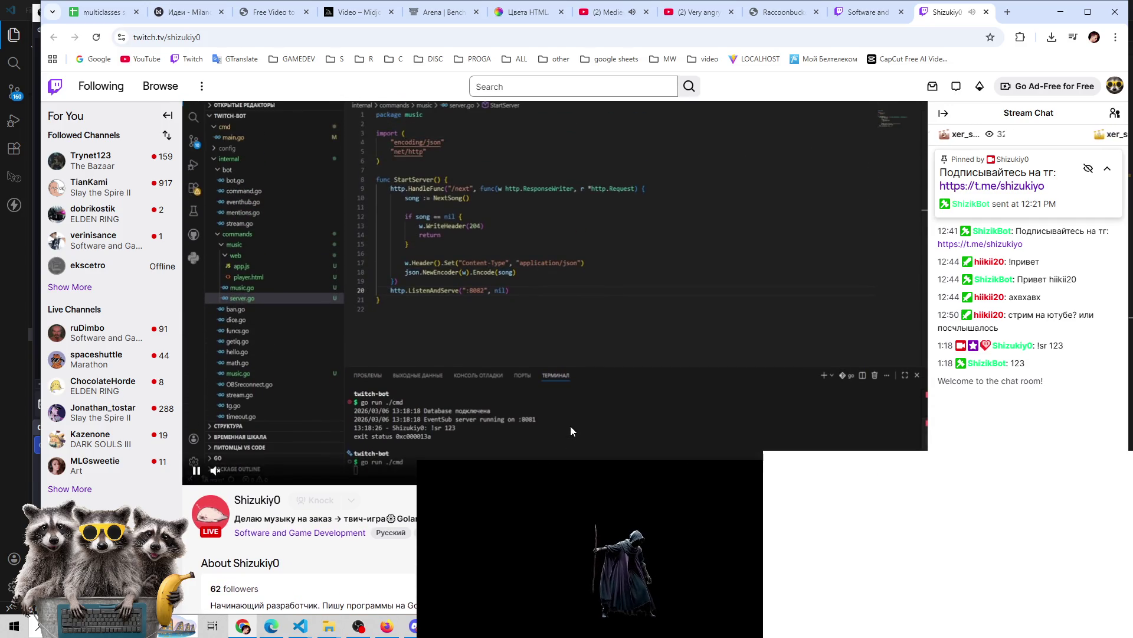
scroll(571, 430, down, 6)
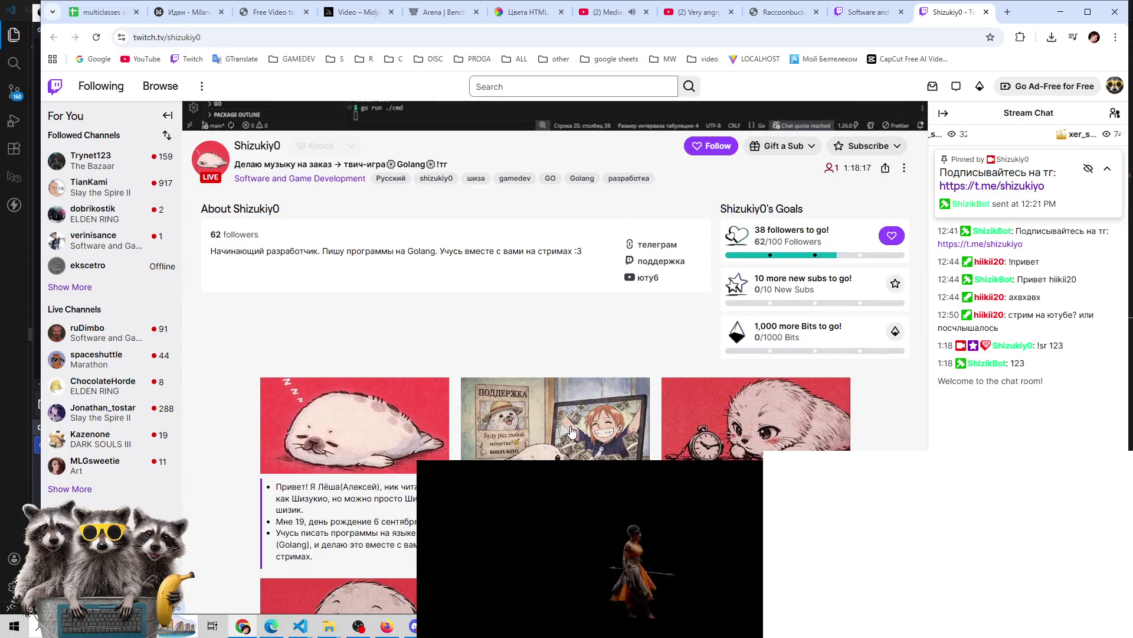
scroll(394, 406, down, 3)
scroll(356, 300, down, 3)
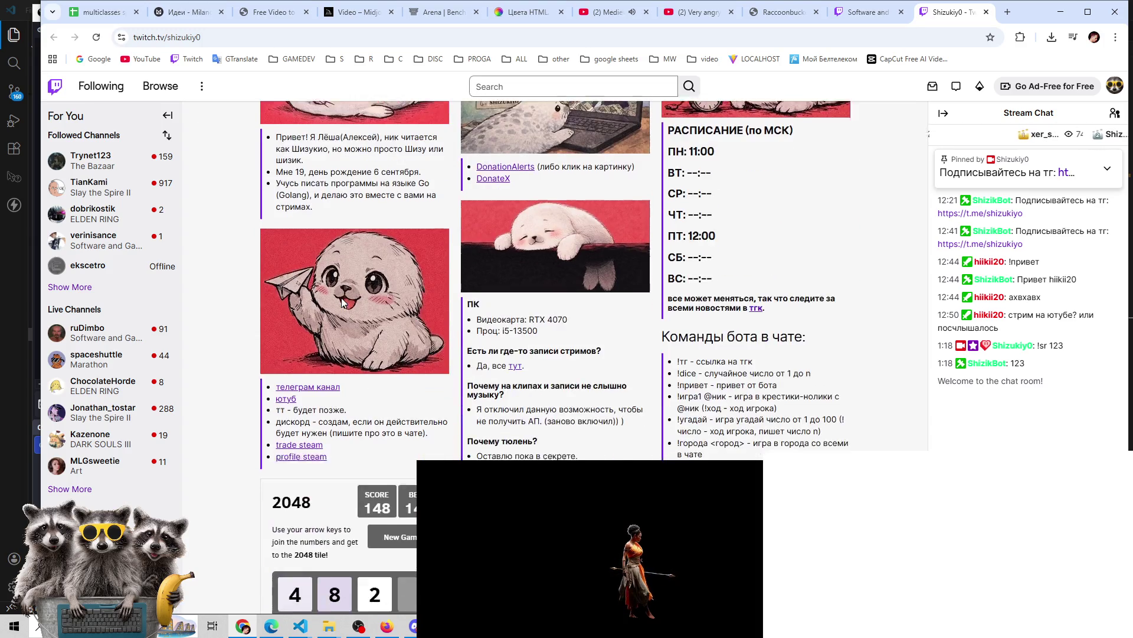
scroll(343, 302, up, 8)
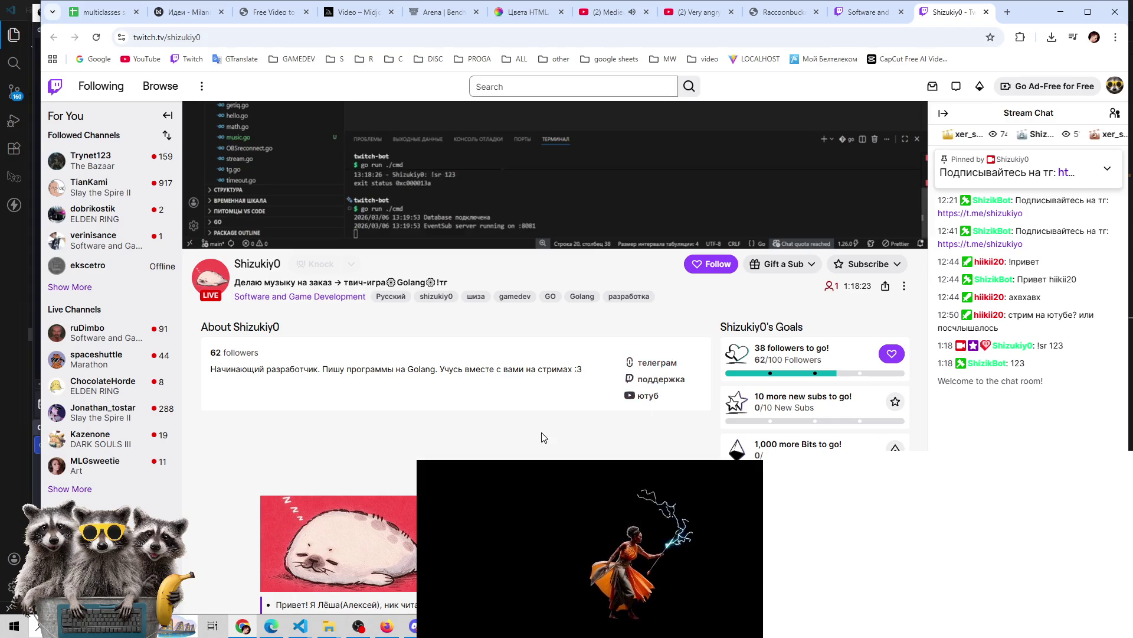
scroll(539, 435, down, 6)
scroll(566, 427, down, 5)
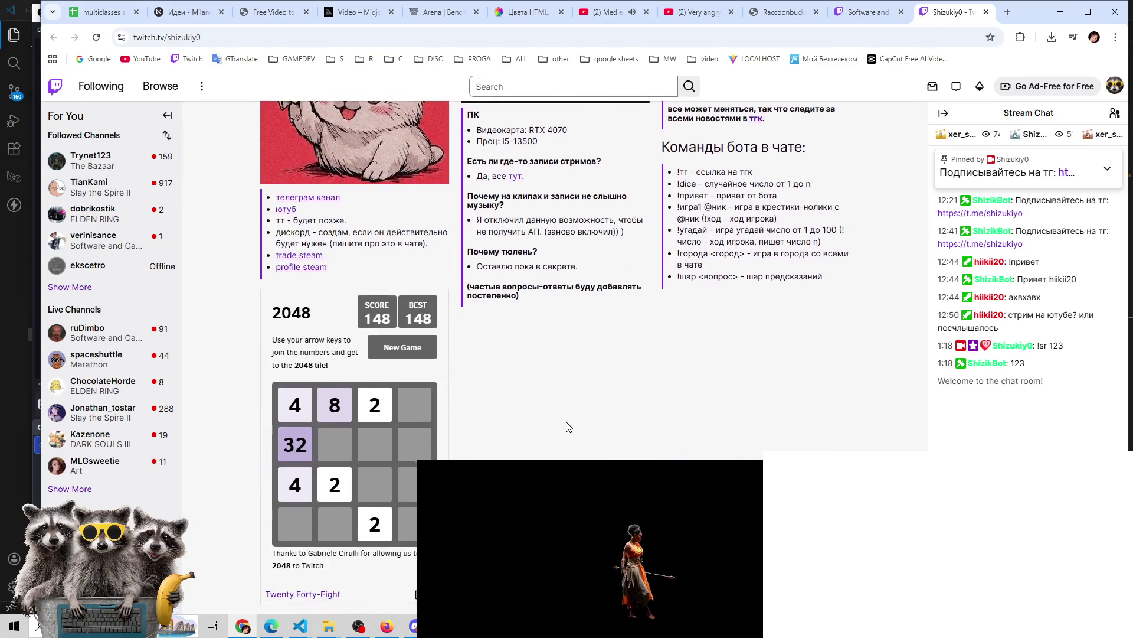
scroll(567, 421, up, 7)
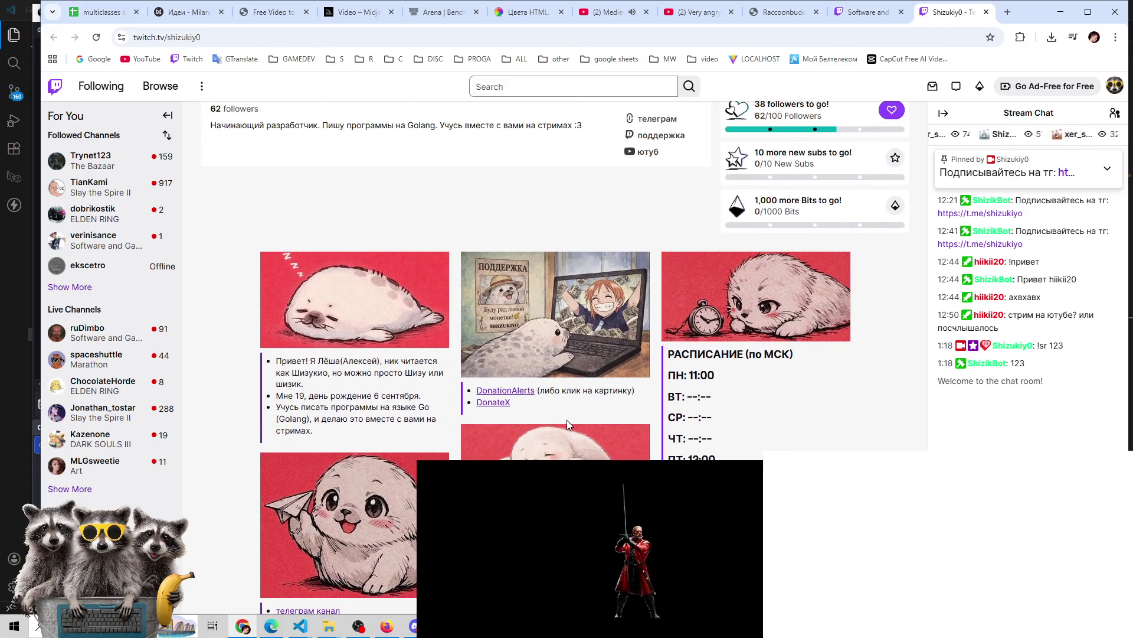
scroll(566, 421, up, 3)
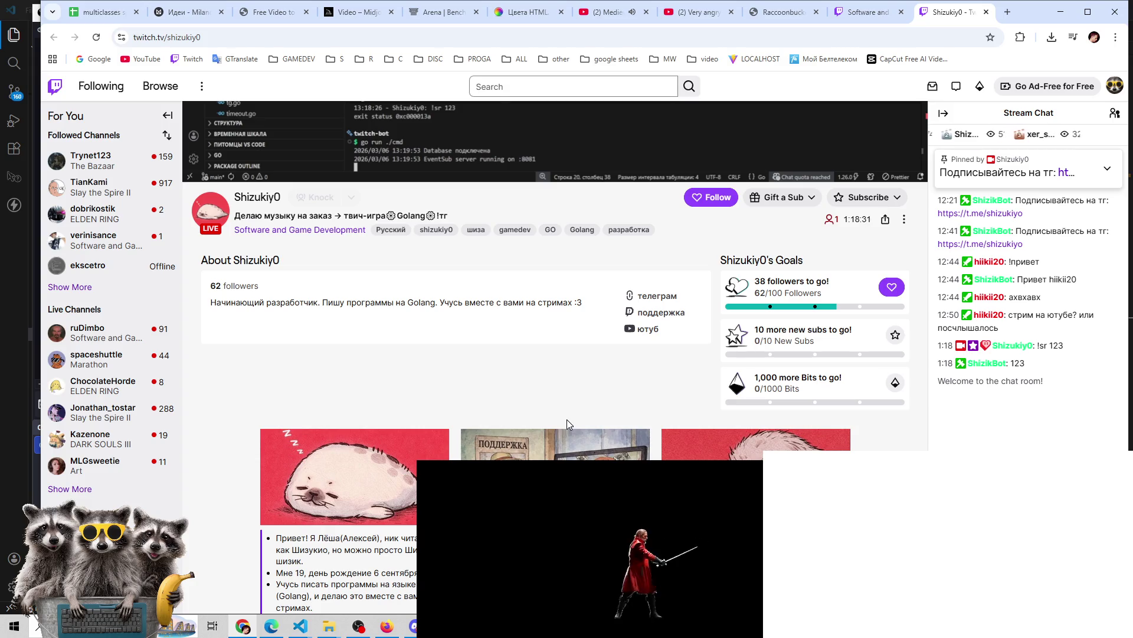
scroll(567, 424, down, 5)
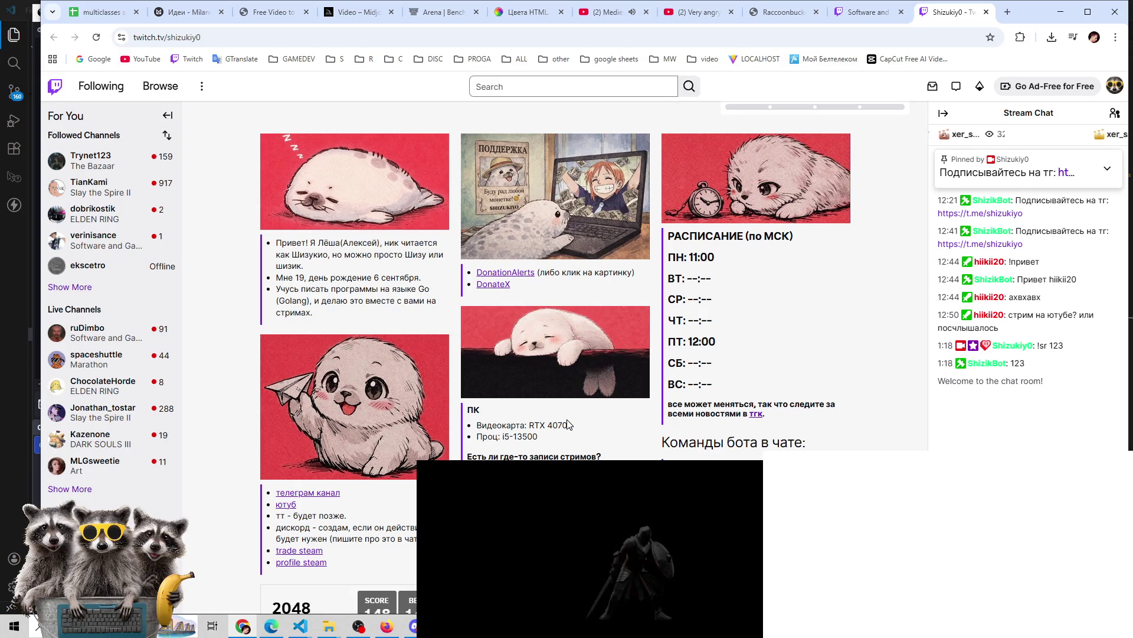
scroll(567, 424, down, 4)
scroll(567, 424, up, 2)
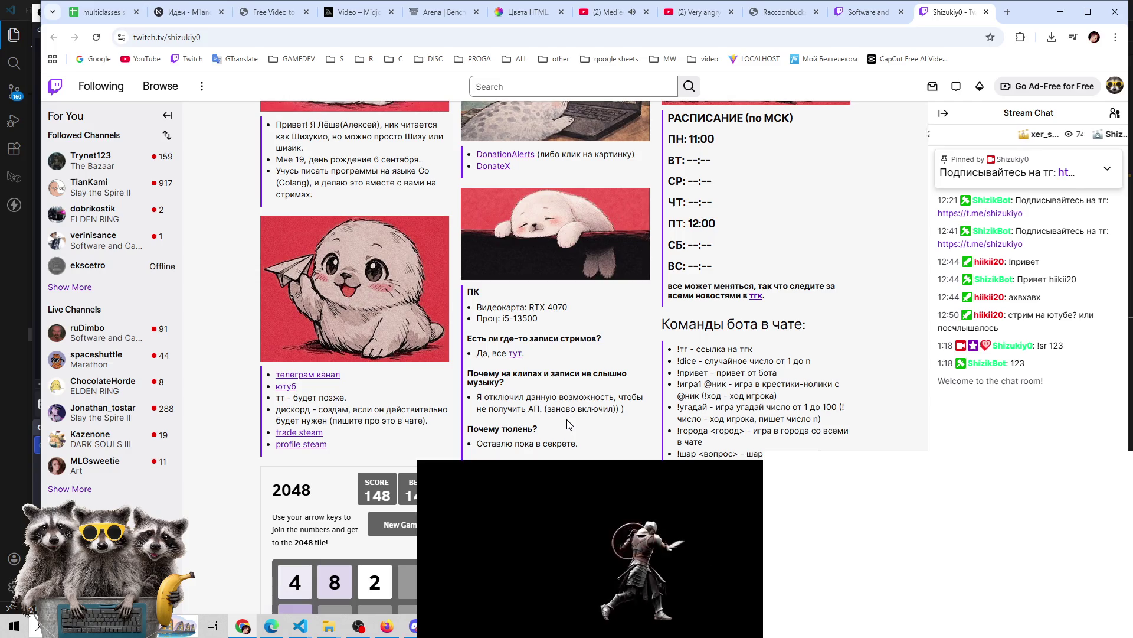
scroll(569, 423, up, 8)
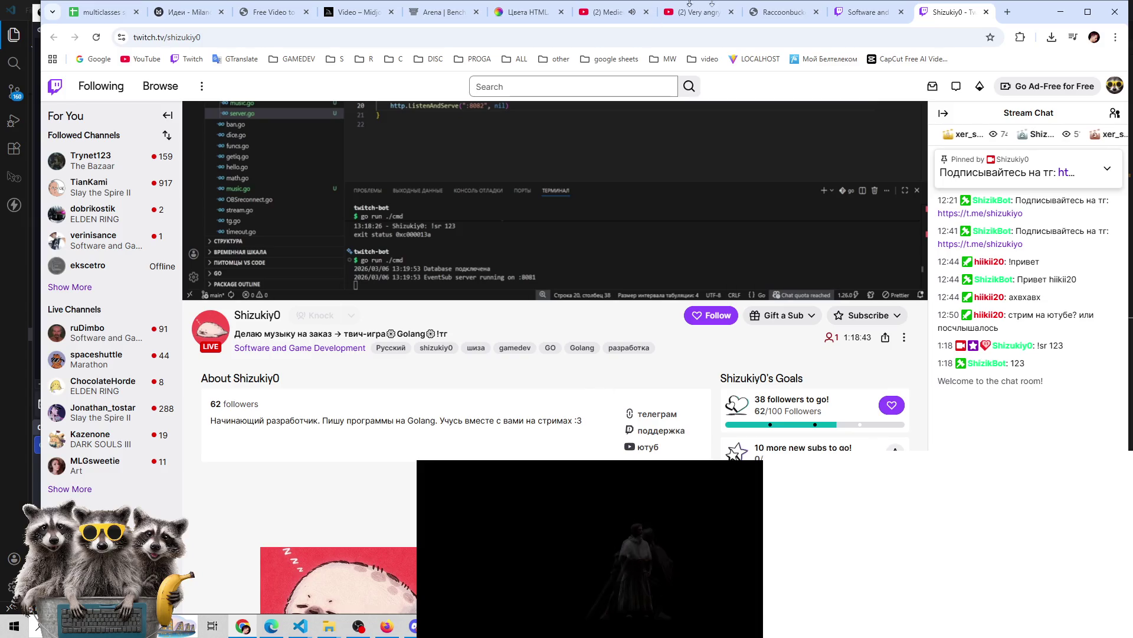
Move the stream chat window aside and open the streamer's 'ютуб' YouTube link
key(alt+Tab)
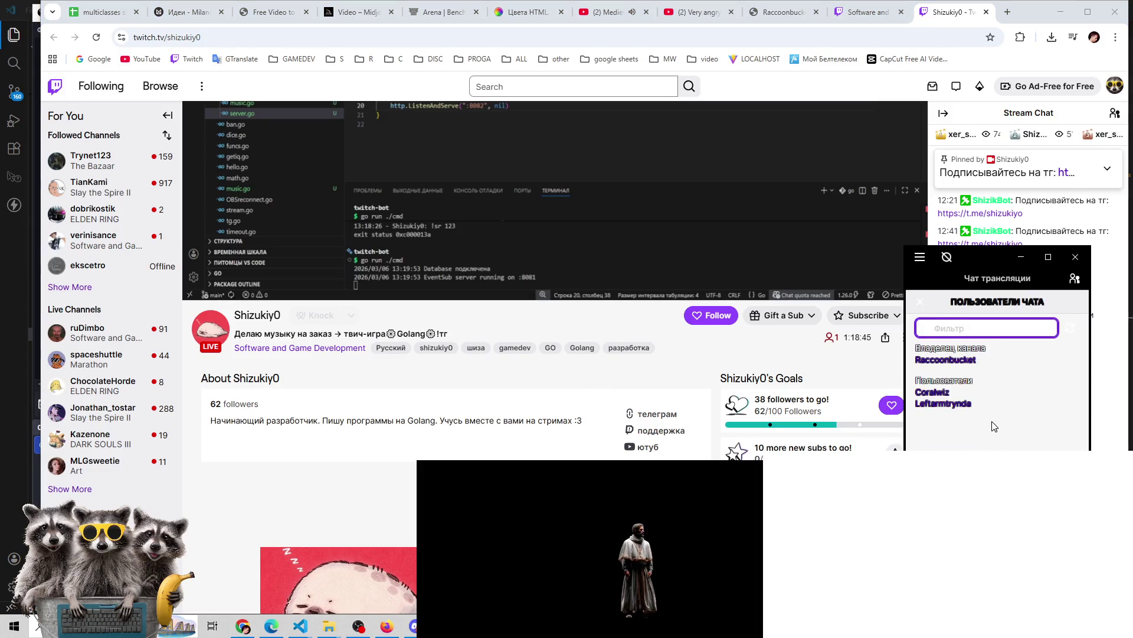
mouse_move(1008, 269)
mouse_down()
mouse_move(977, 380)
mouse_move(974, 634)
mouse_up()
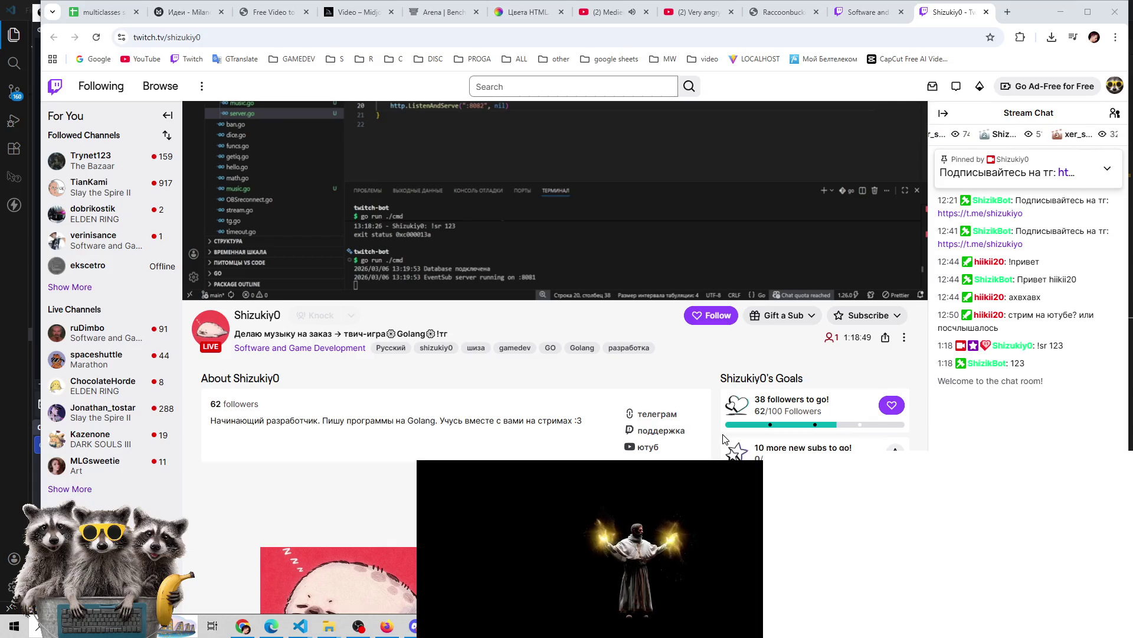
scroll(679, 385, down, 4)
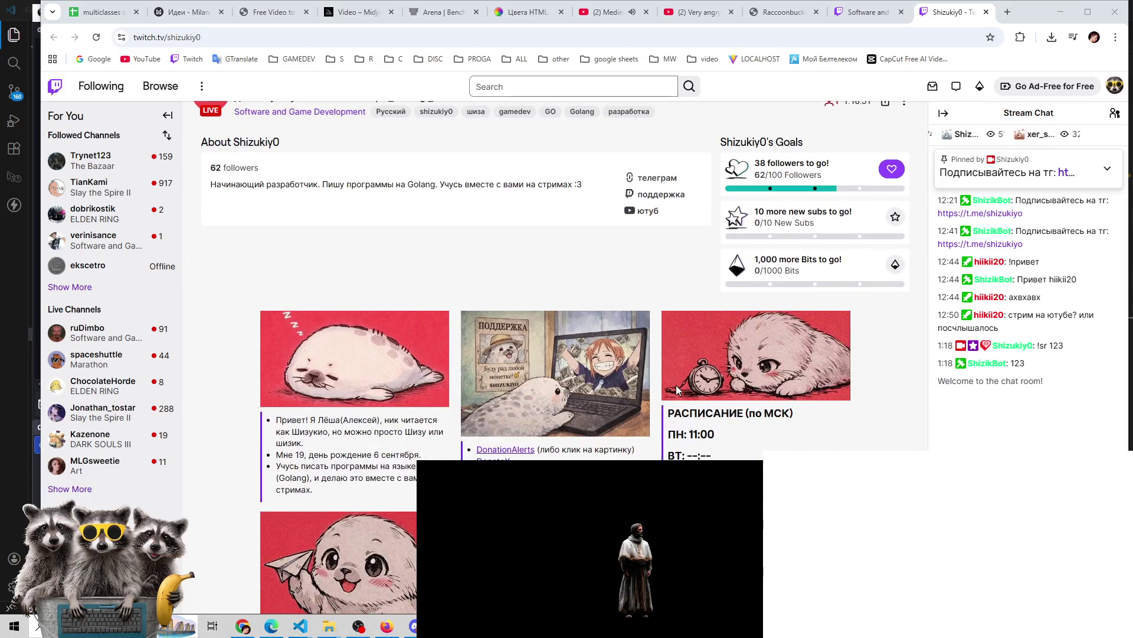
scroll(527, 392, down, 7)
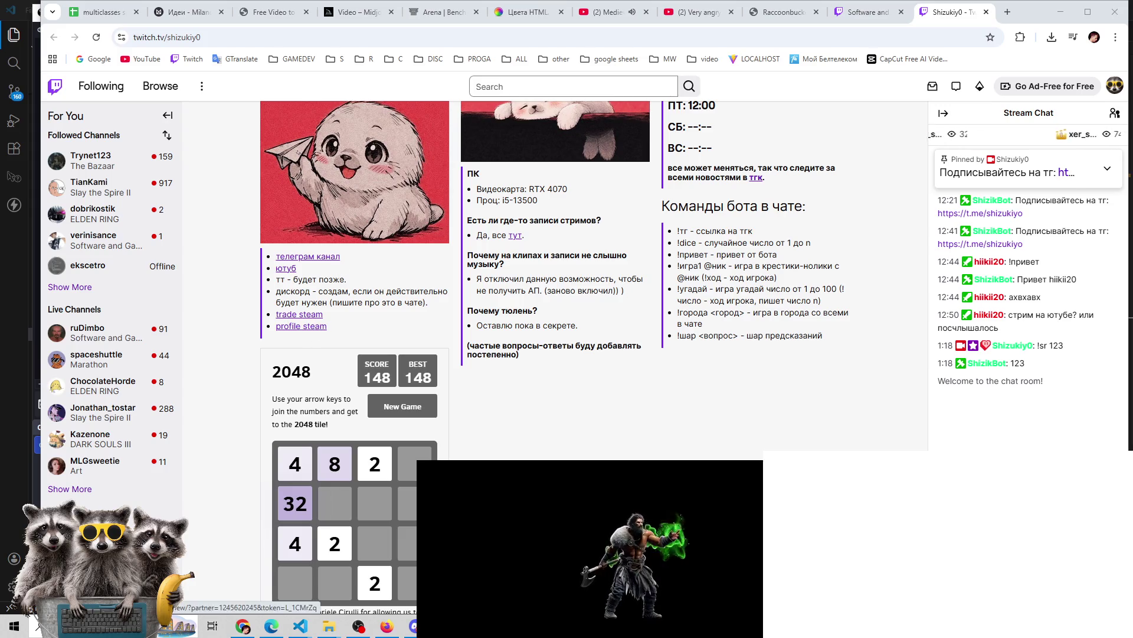
click(286, 269)
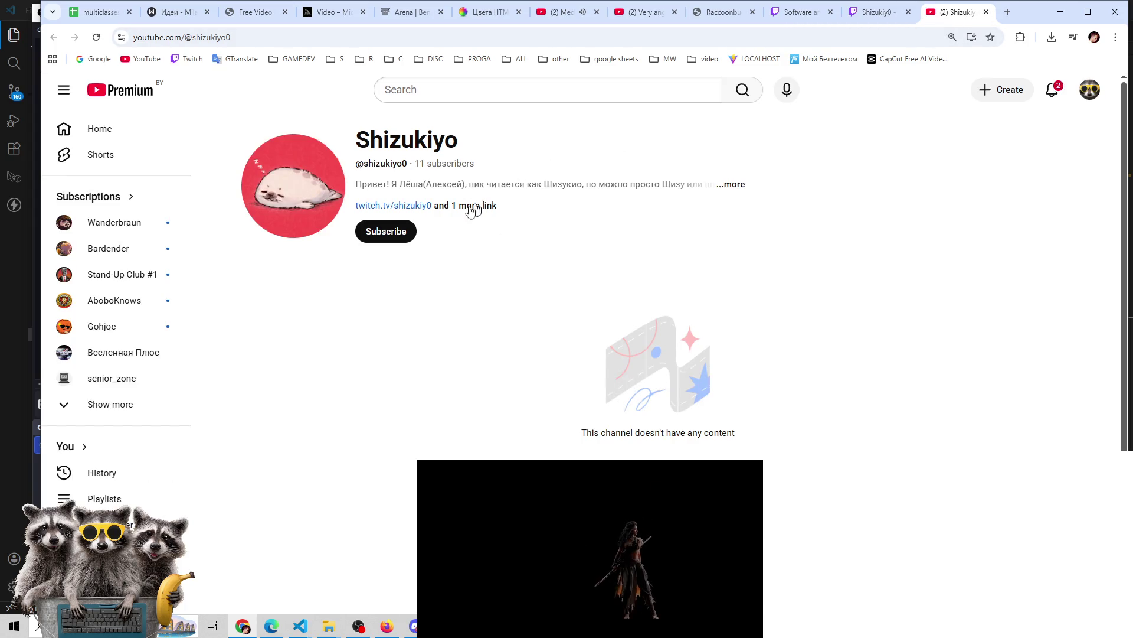
Close the YouTube tab and follow the 'телеграм' link in the Twitch About panel
click(986, 12)
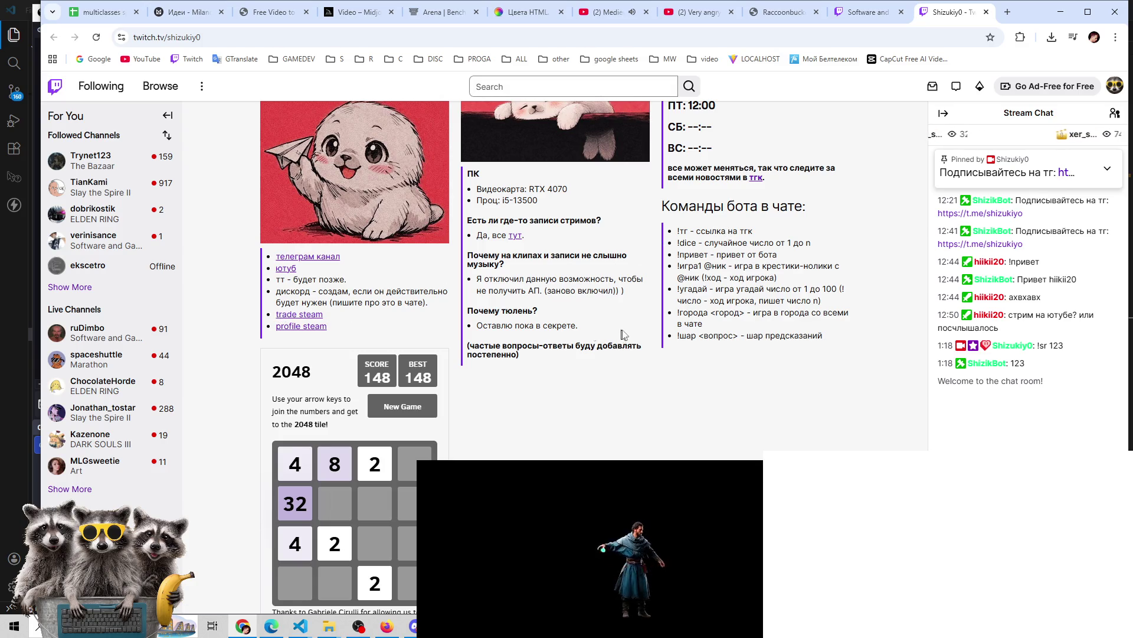
scroll(625, 331, up, 5)
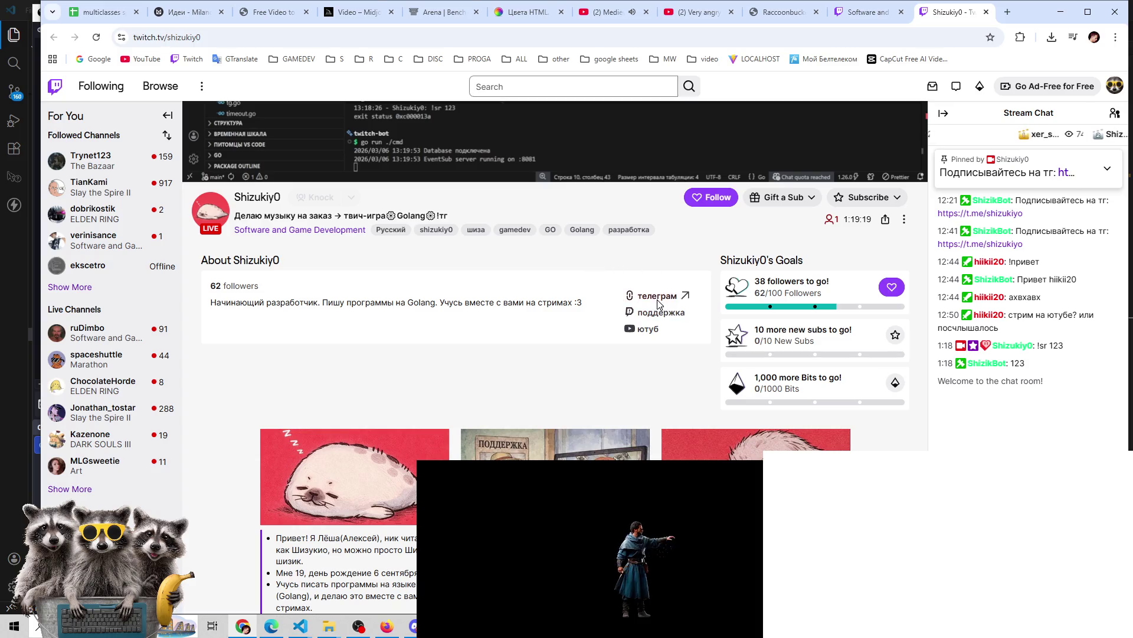
click(659, 304)
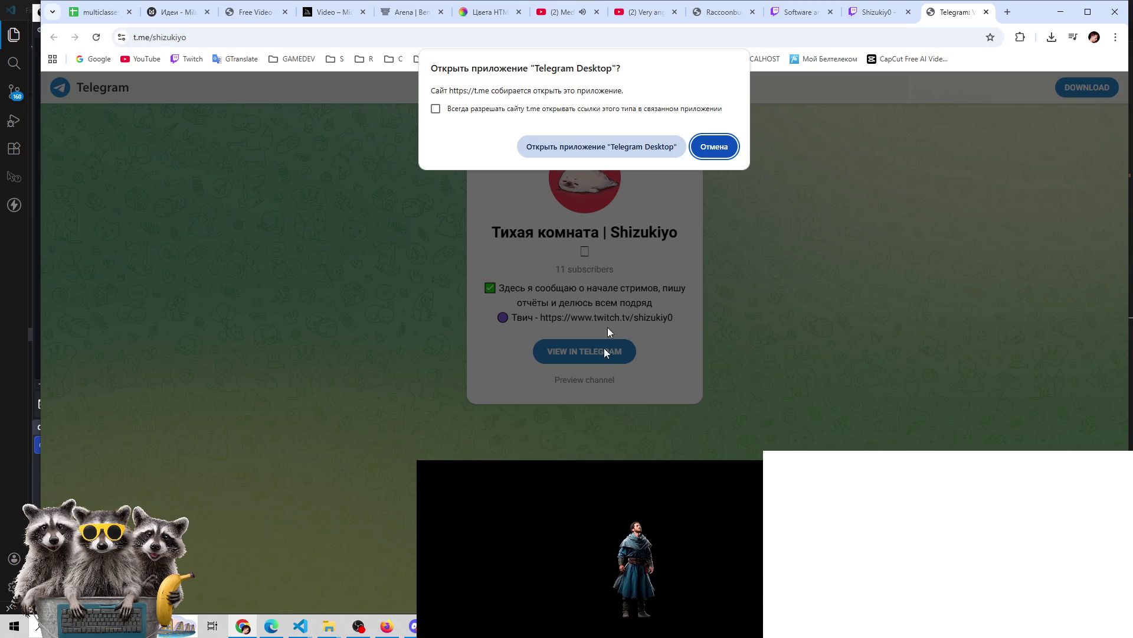
Open the channel in Telegram Desktop, scroll back to its February 15 creation, then close Telegram
click(636, 146)
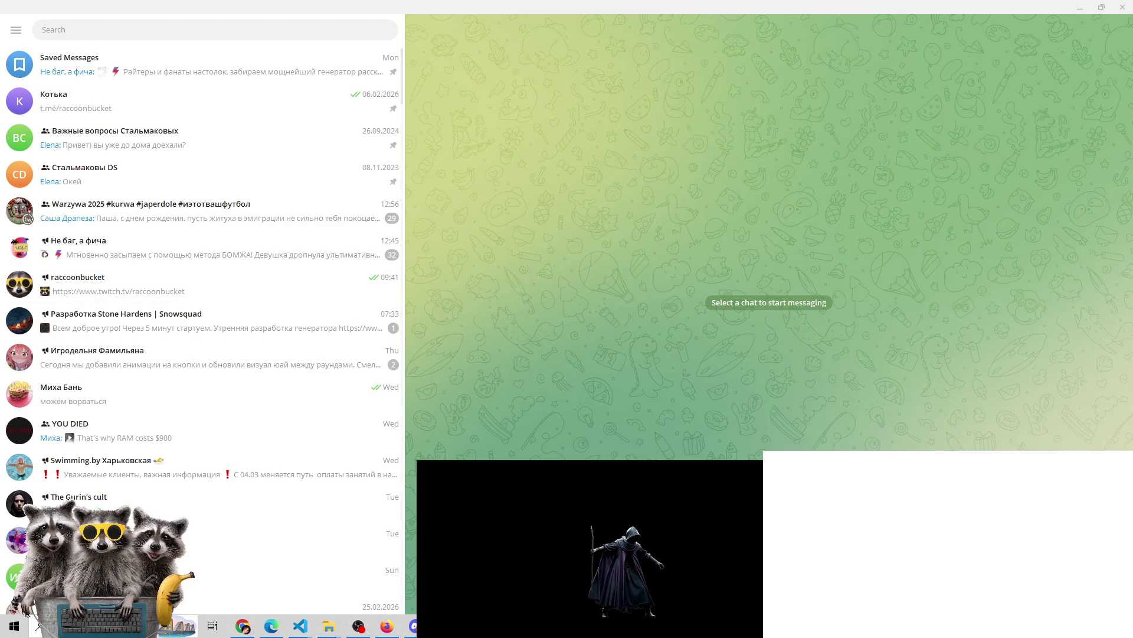
click(247, 621)
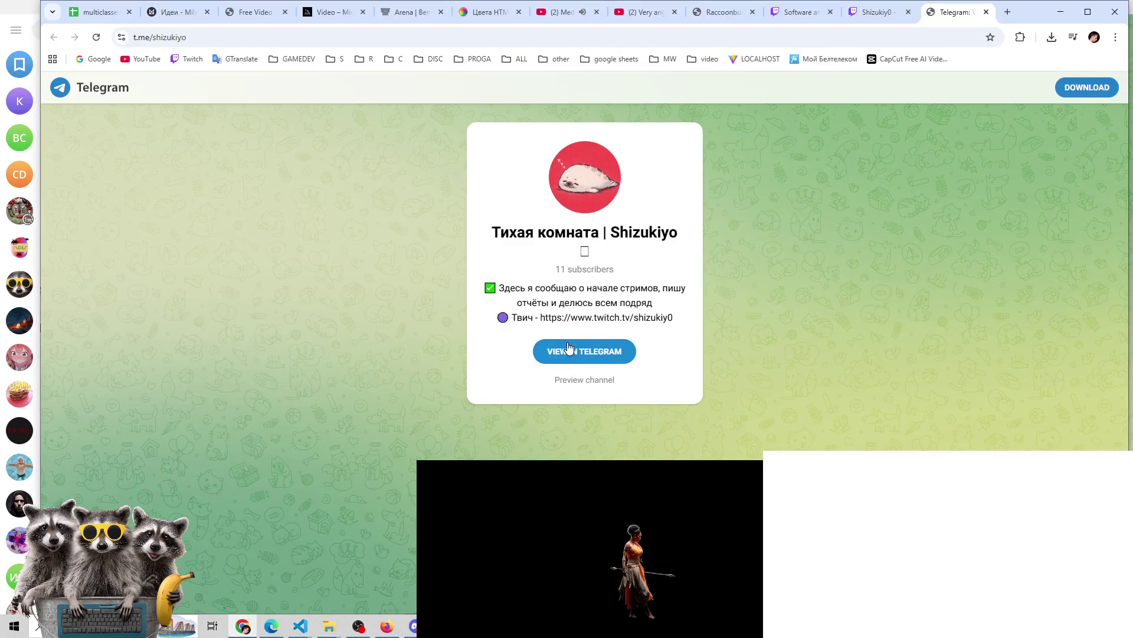
click(569, 348)
click(627, 149)
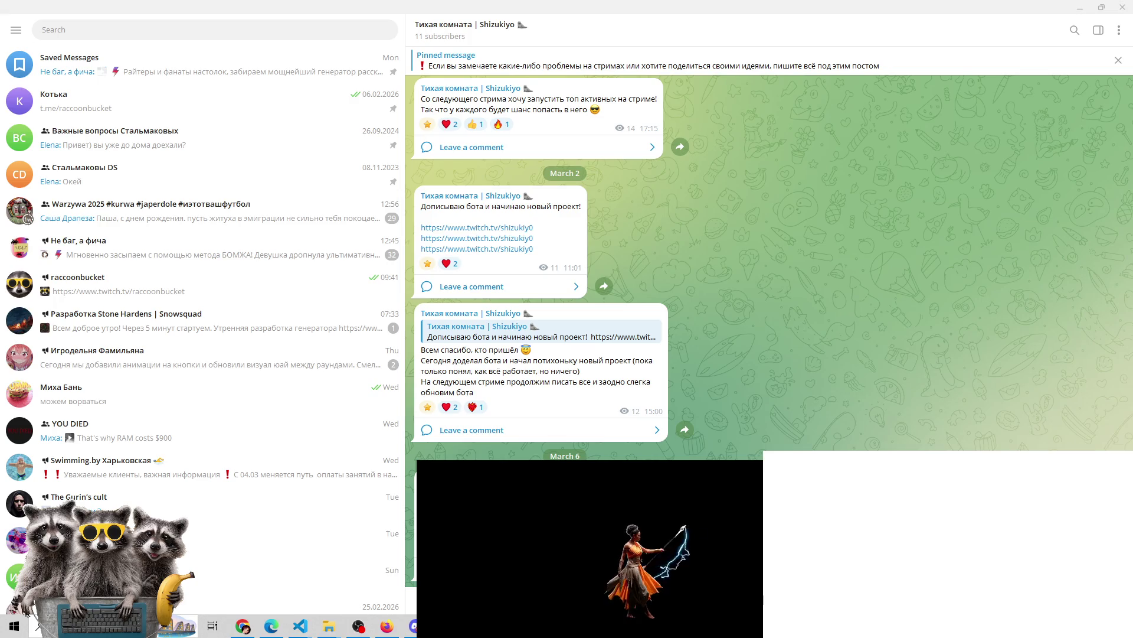
scroll(540, 266, up, 5)
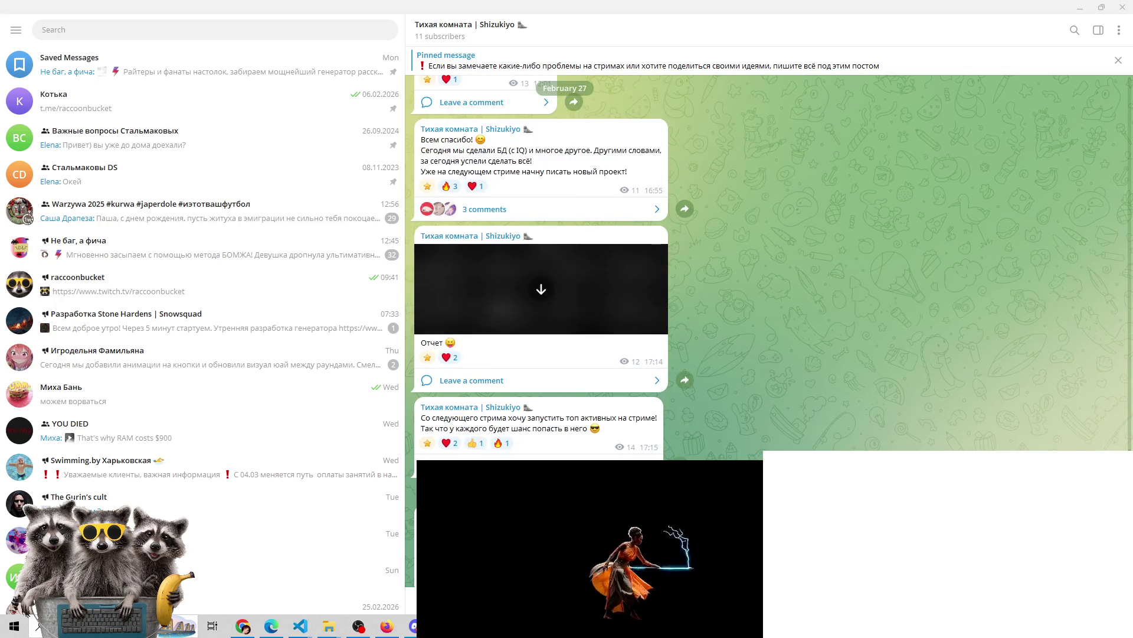
scroll(540, 265, up, 10)
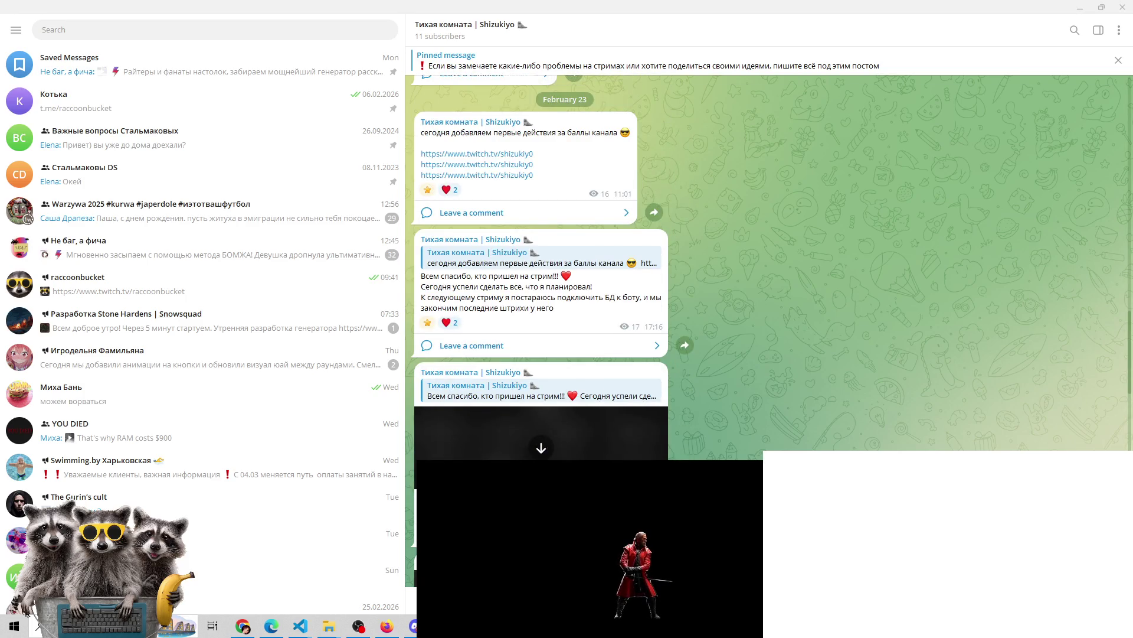
scroll(540, 265, up, 10)
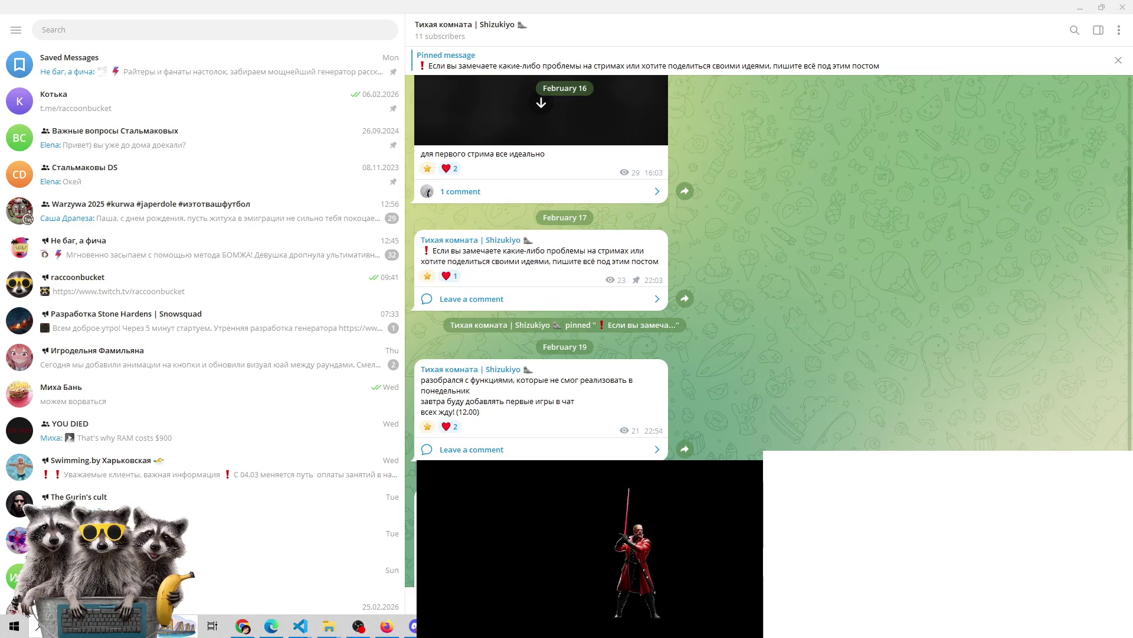
scroll(665, 460, up, 10)
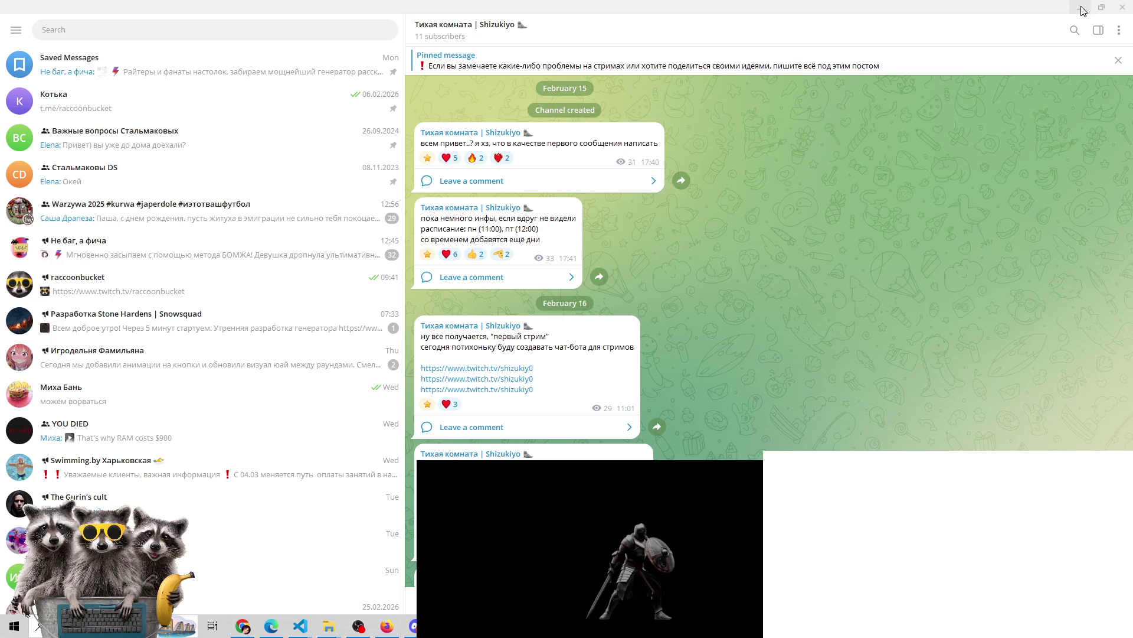
click(1122, 7)
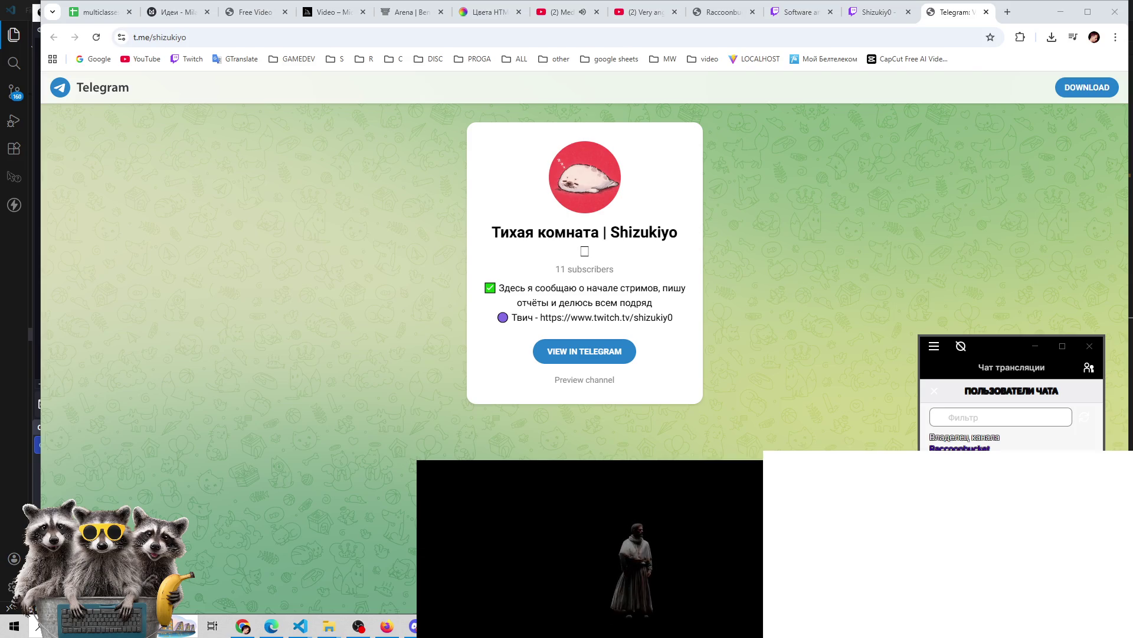
click(365, 630)
click(365, 630)
click(365, 630)
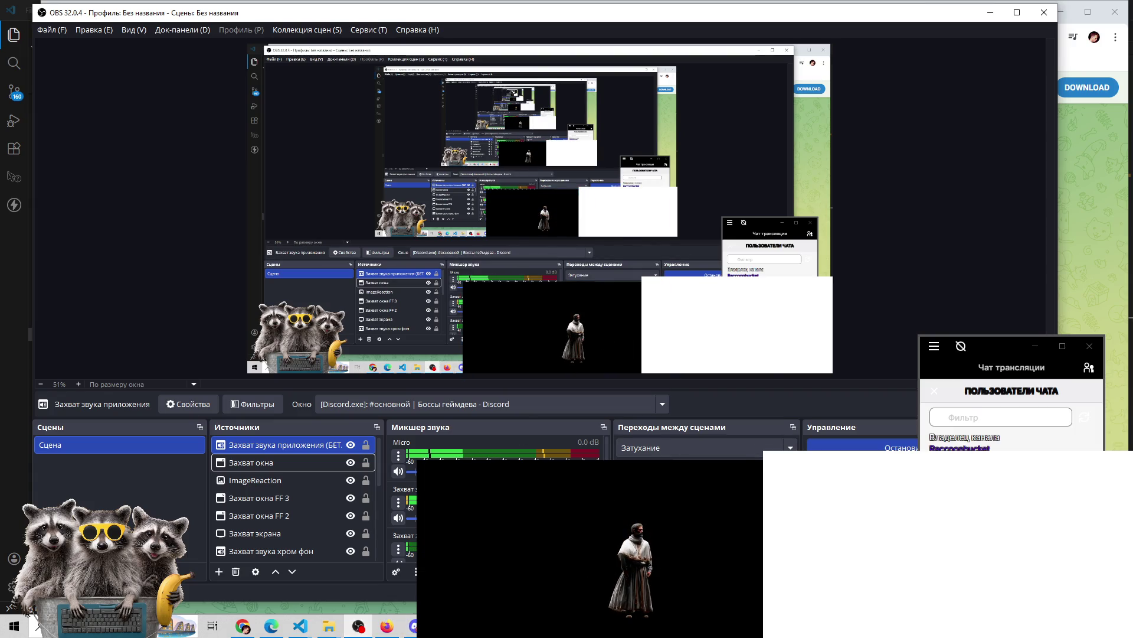
click(242, 627)
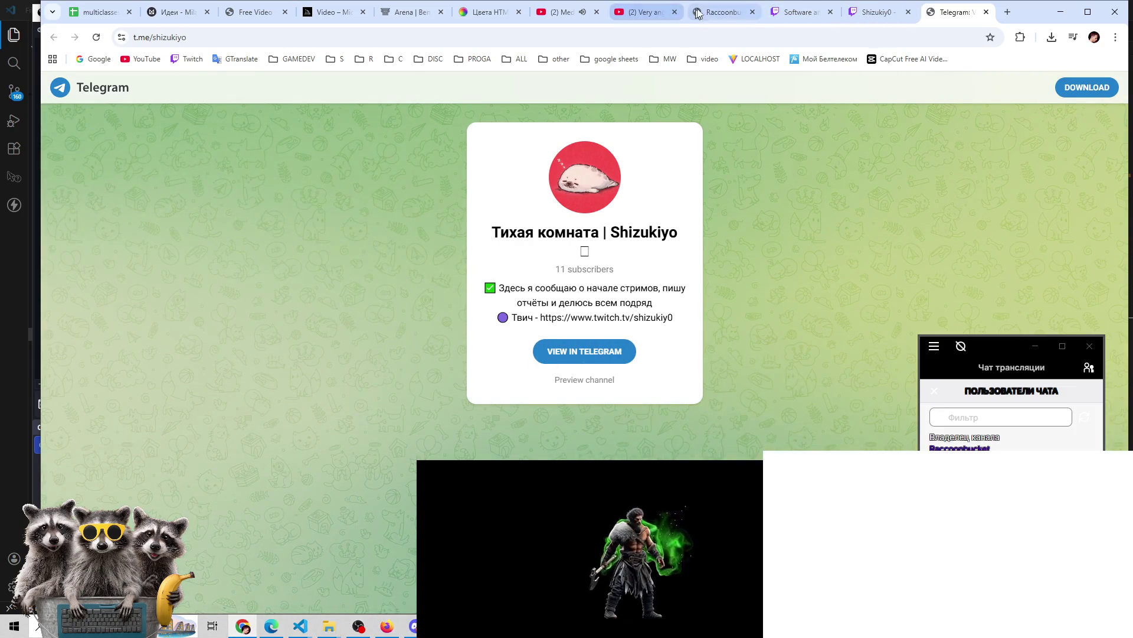
Switch to the other streamer's tab and go to your own channel via the account menu
click(716, 12)
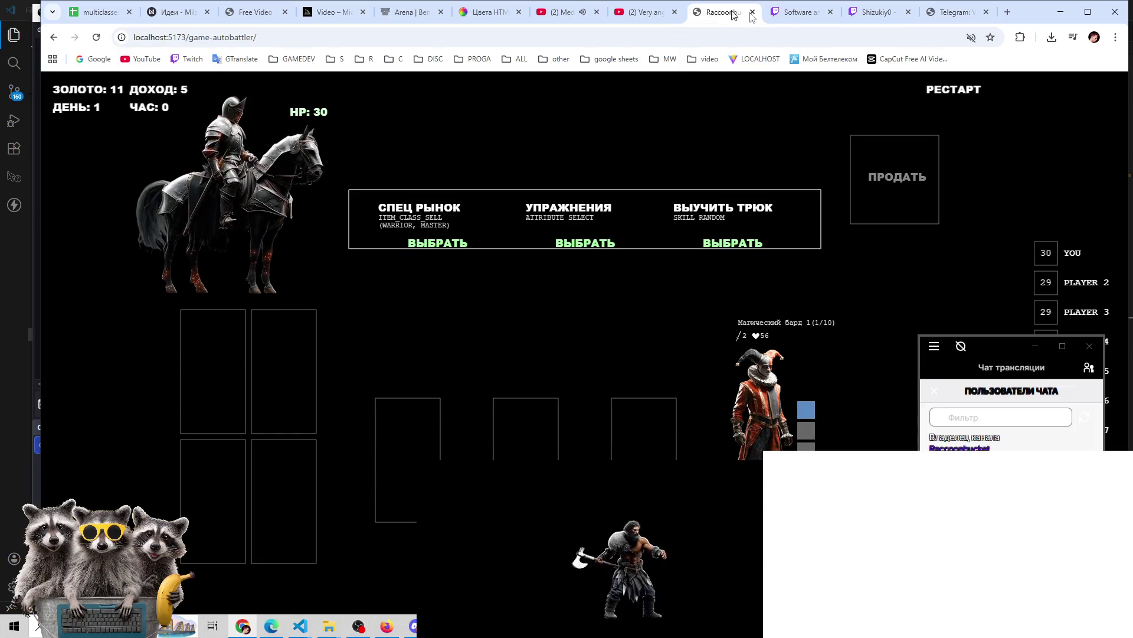
click(802, 14)
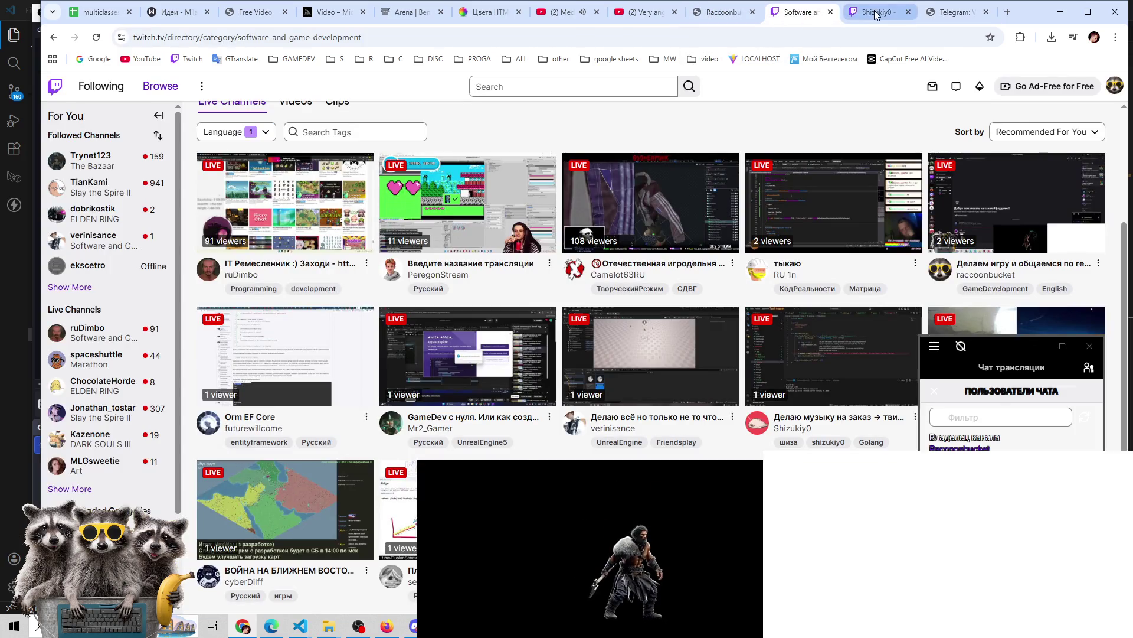
click(874, 13)
click(1115, 85)
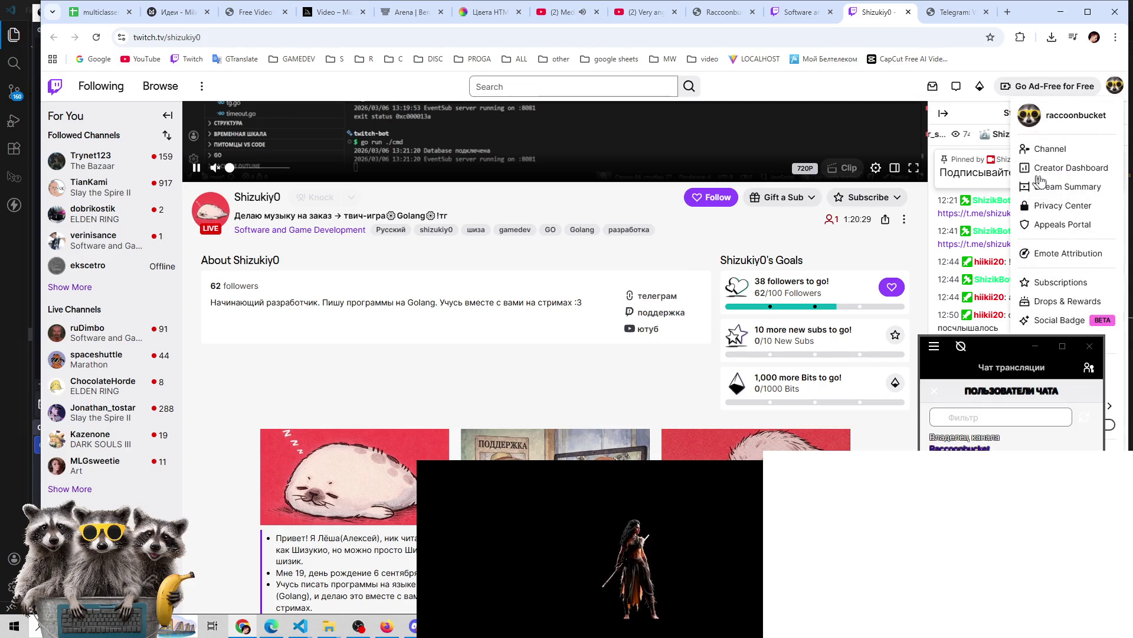
click(1039, 154)
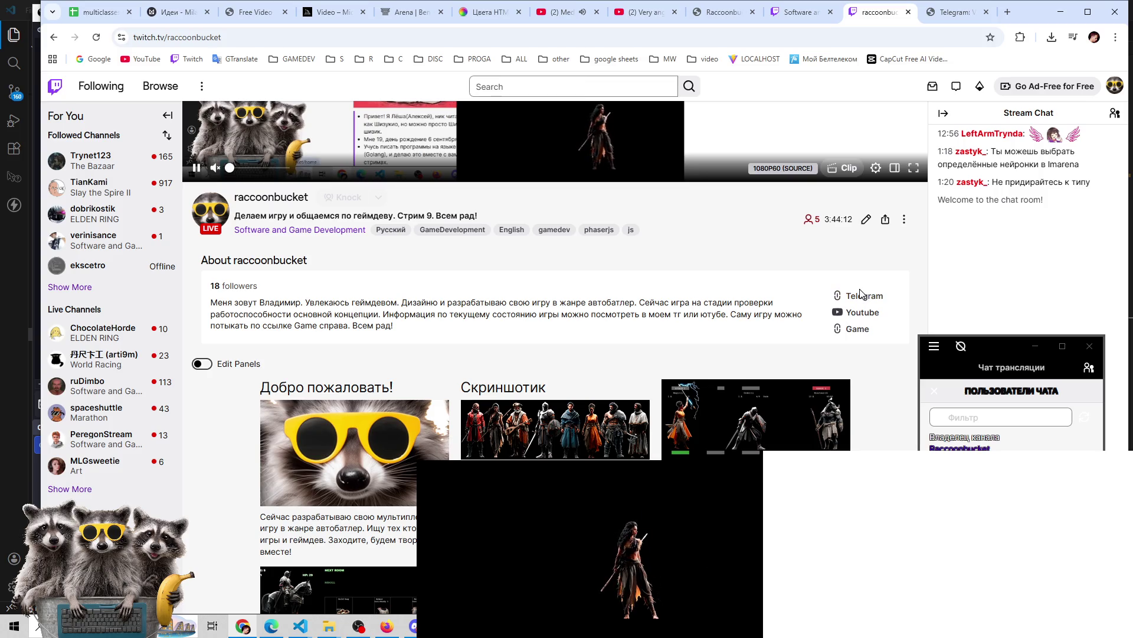
Look over your channel's Home view, then open the Customize channel settings
scroll(261, 229, down, 2)
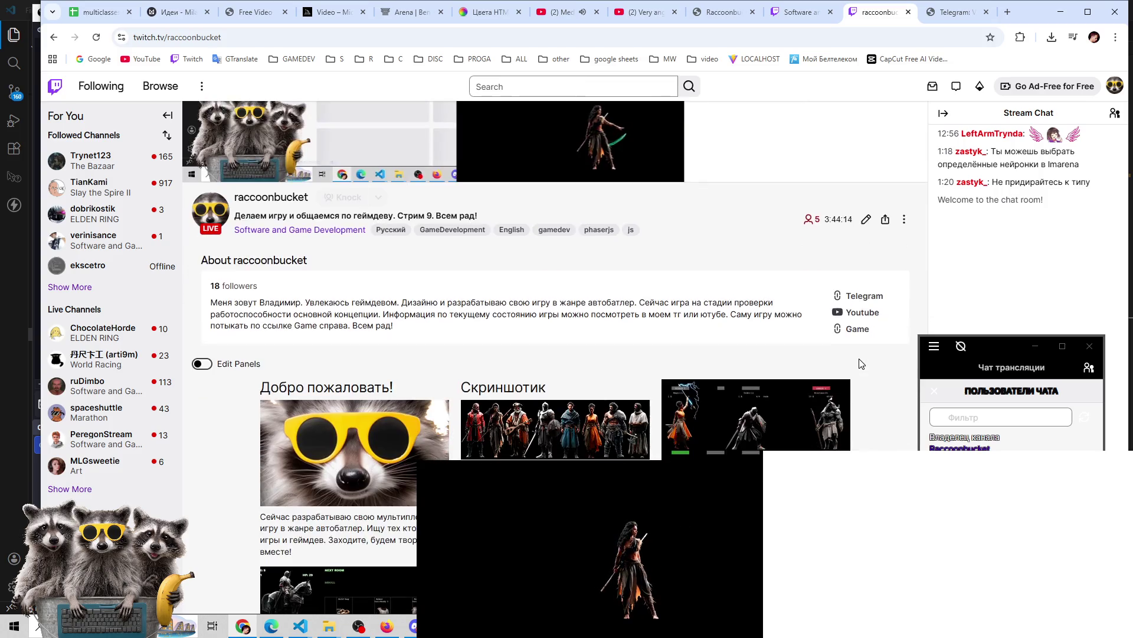
scroll(262, 229, up, 4)
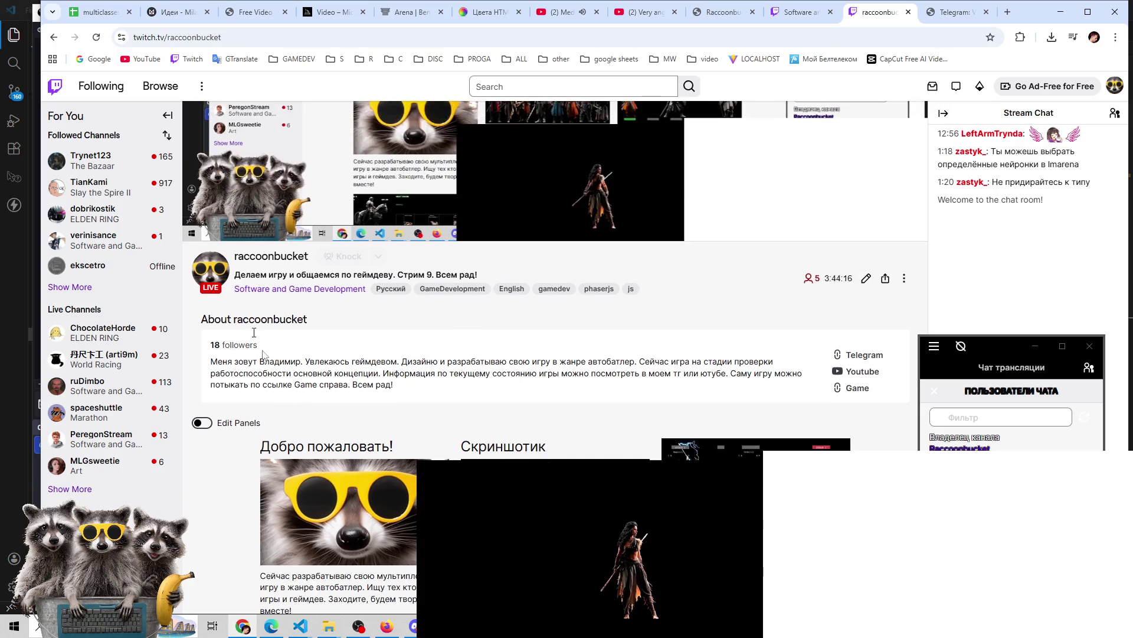
scroll(913, 419, down, 3)
scroll(914, 419, down, 1)
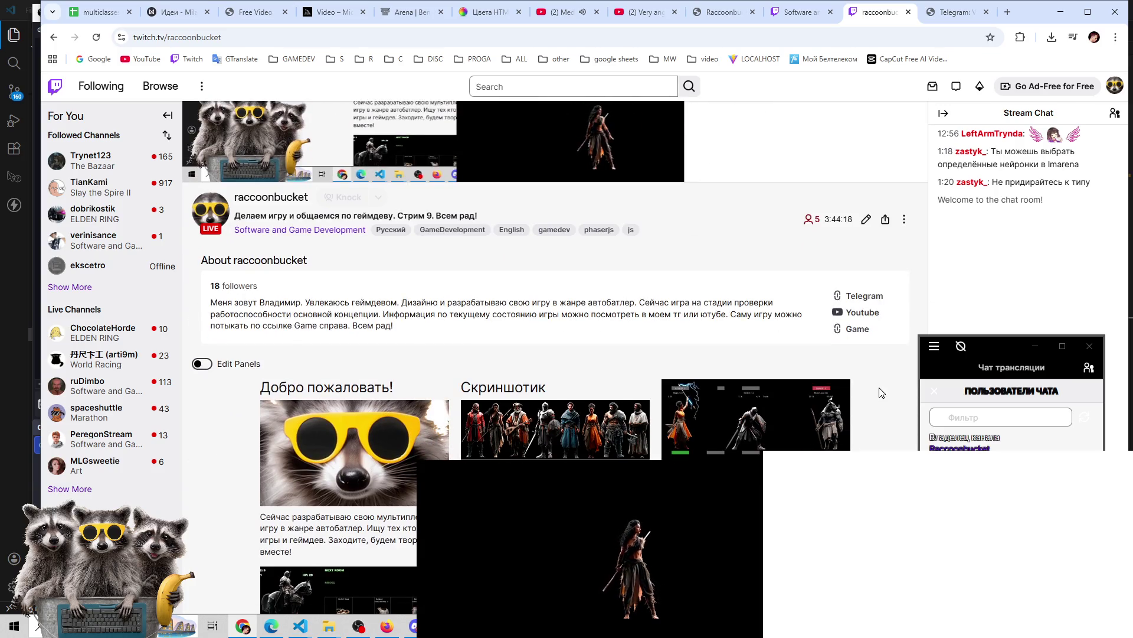
click(904, 219)
click(749, 265)
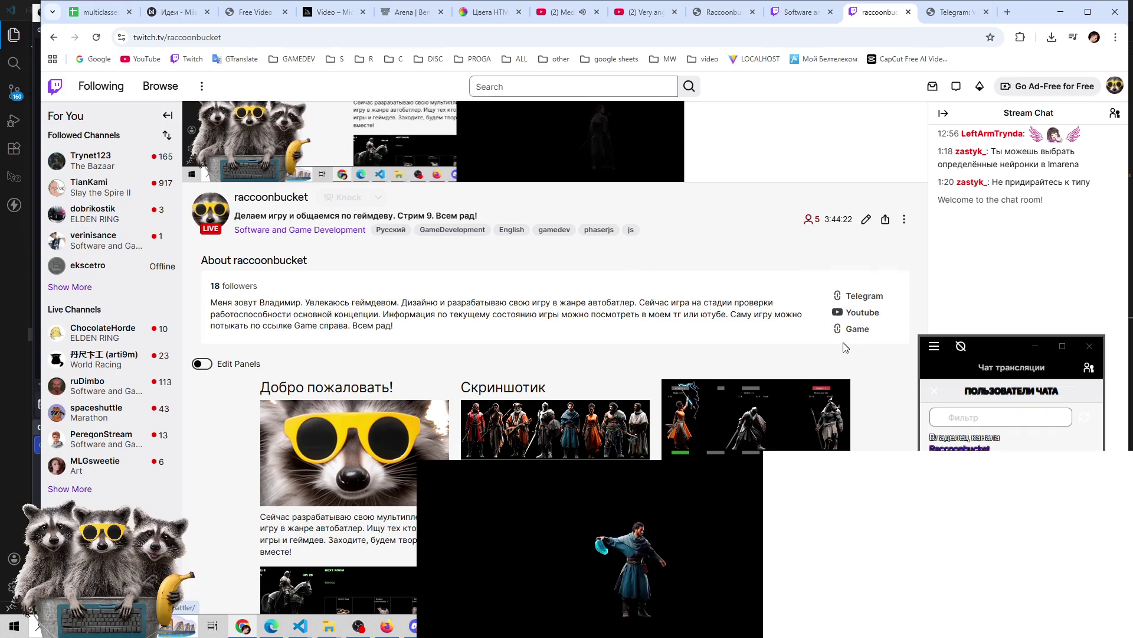
scroll(582, 342, down, 1)
scroll(581, 341, up, 2)
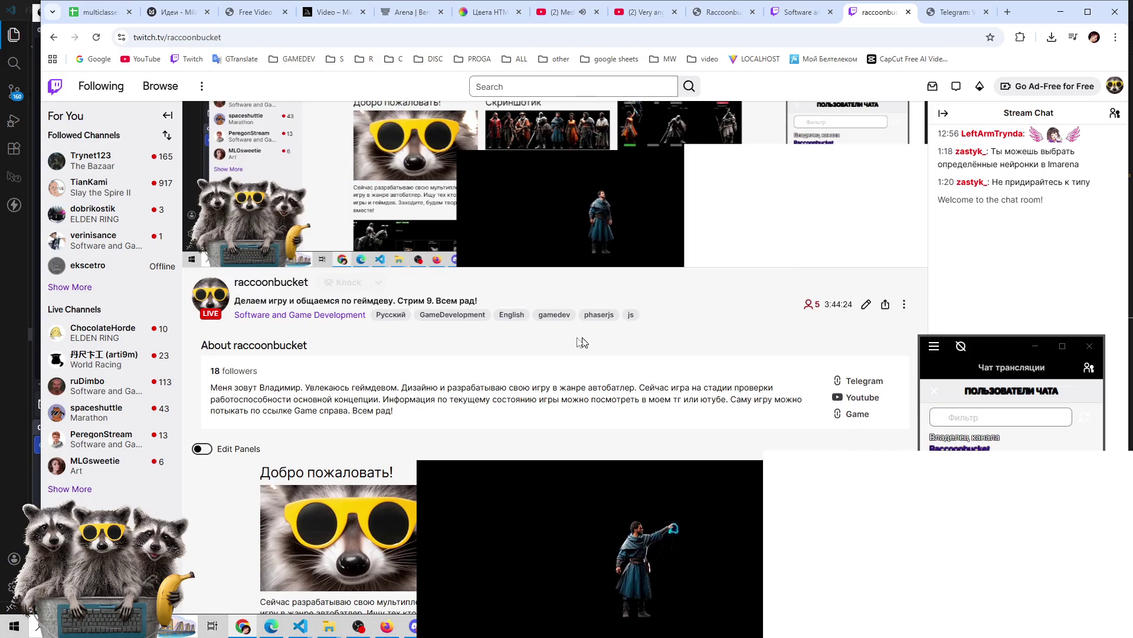
click(209, 295)
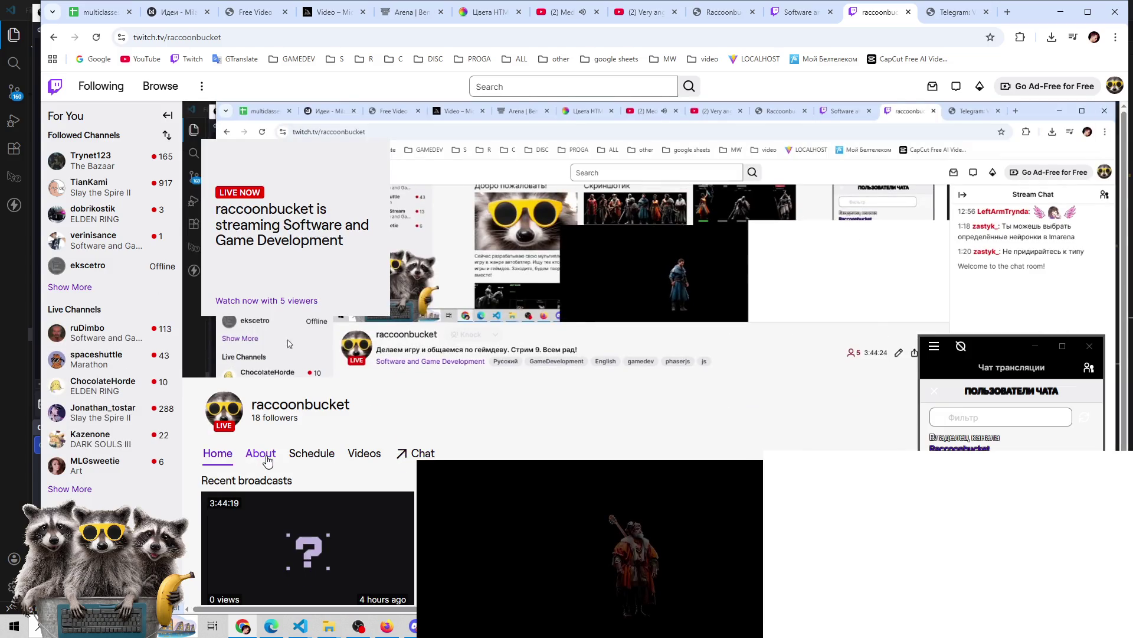
scroll(267, 461, down, 3)
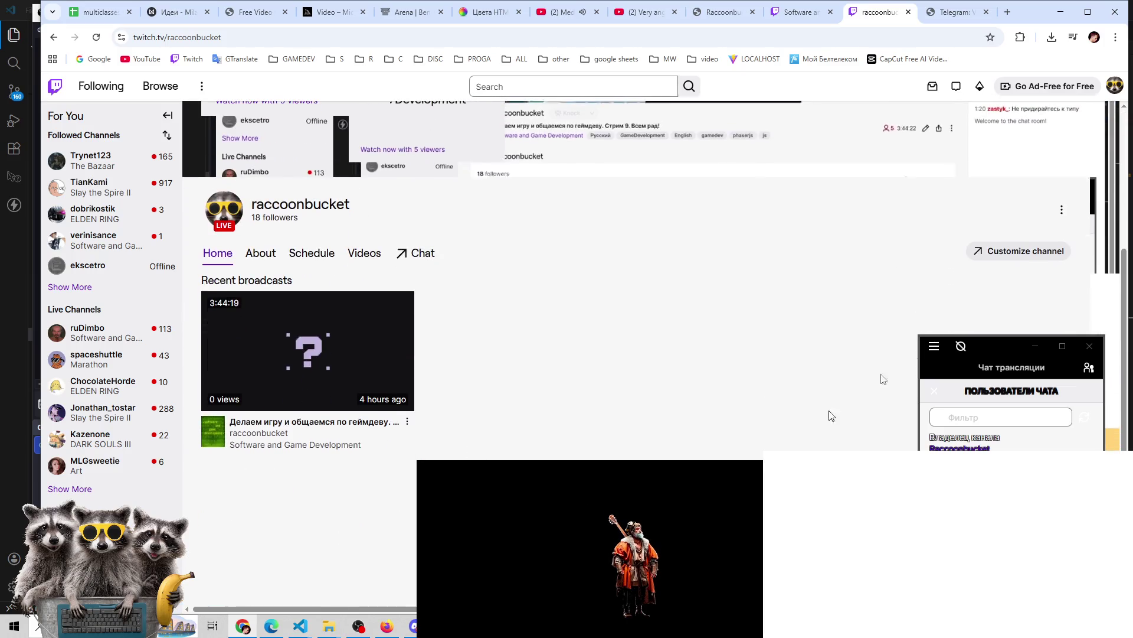
click(1046, 252)
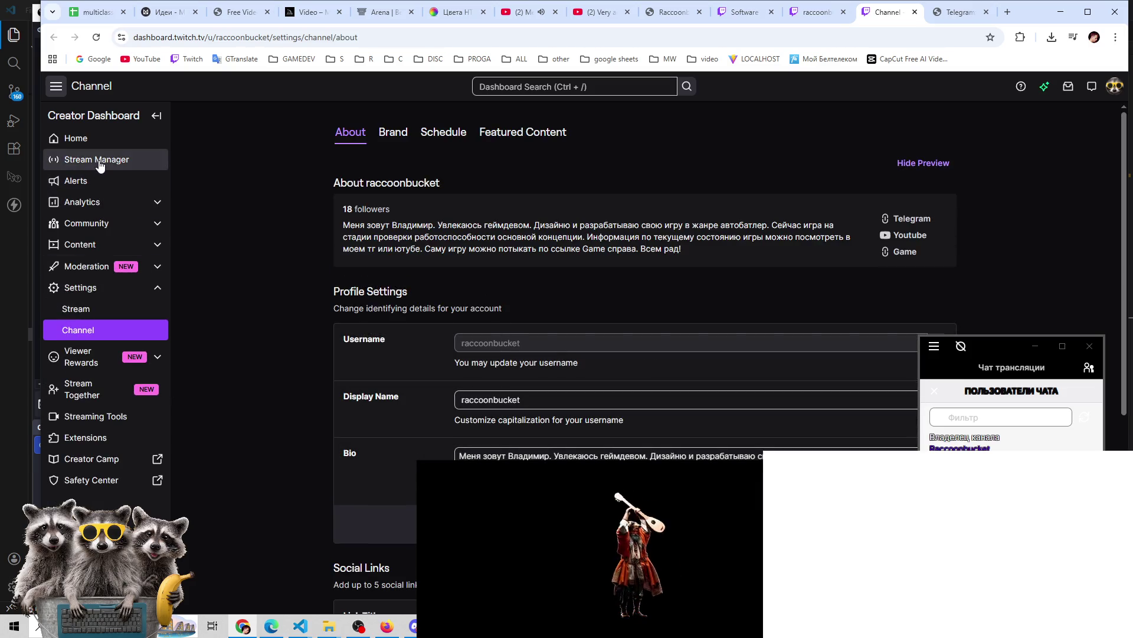
Go to Stream Manager and open the Raid Channel list of live channels
click(100, 164)
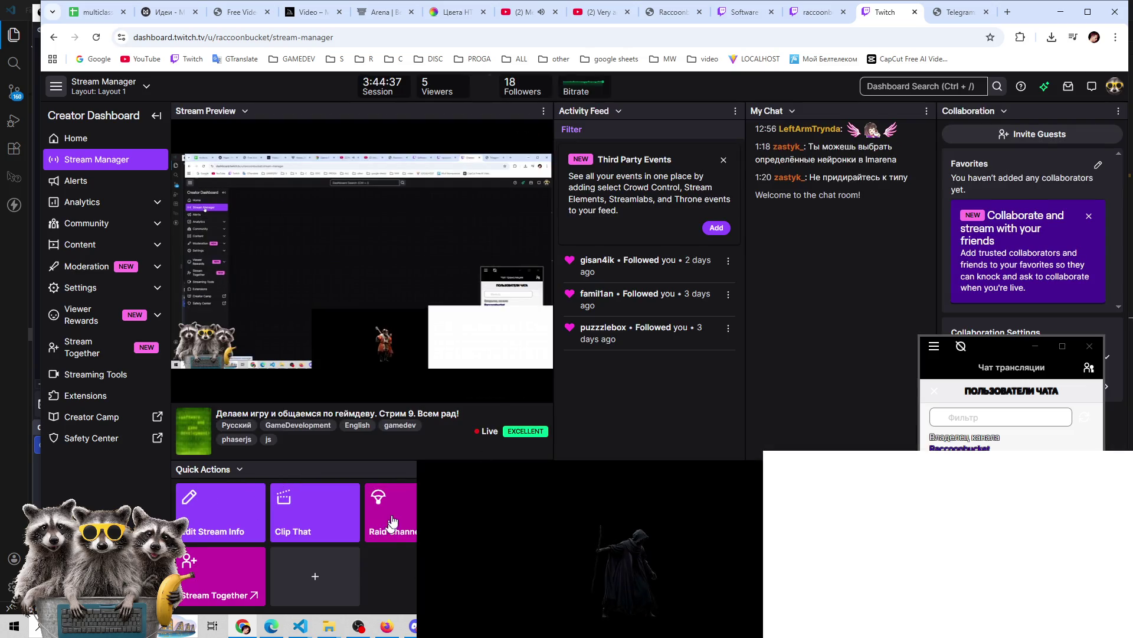
click(406, 513)
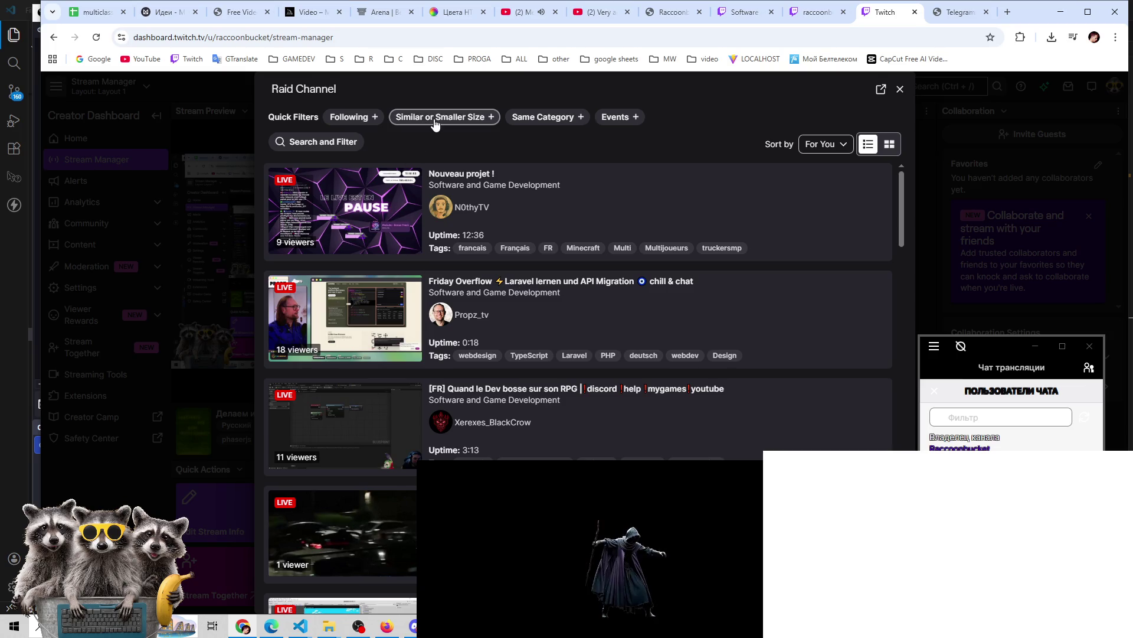
Filter raid targets to Same Category, try searching 'healt' and 'русский', then dismiss the search
click(552, 118)
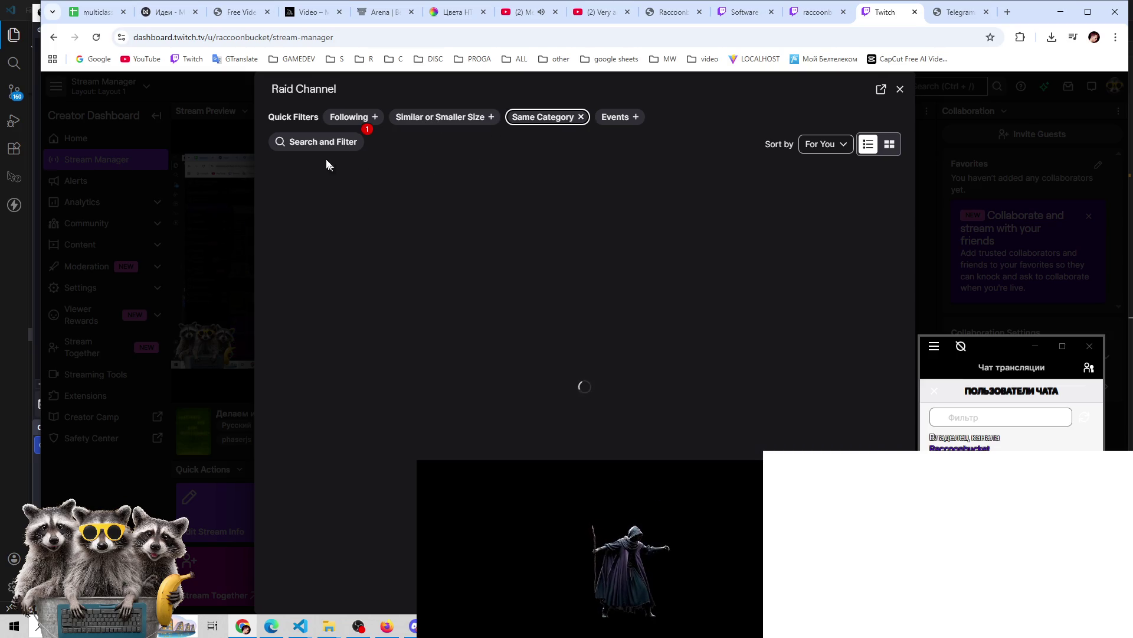
click(328, 143)
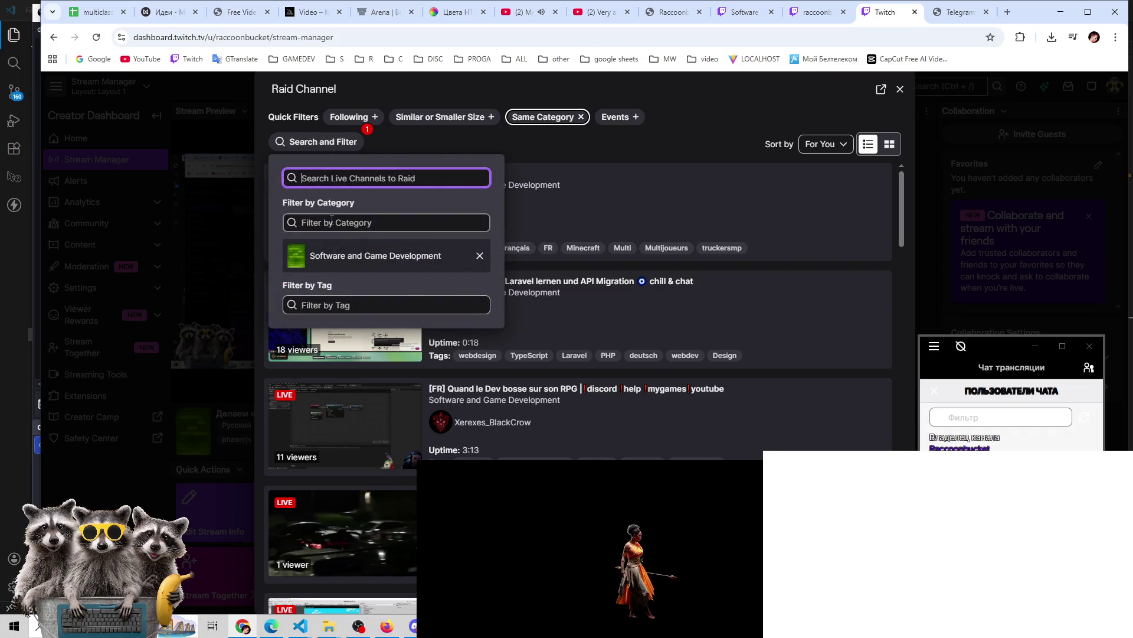
text(he)
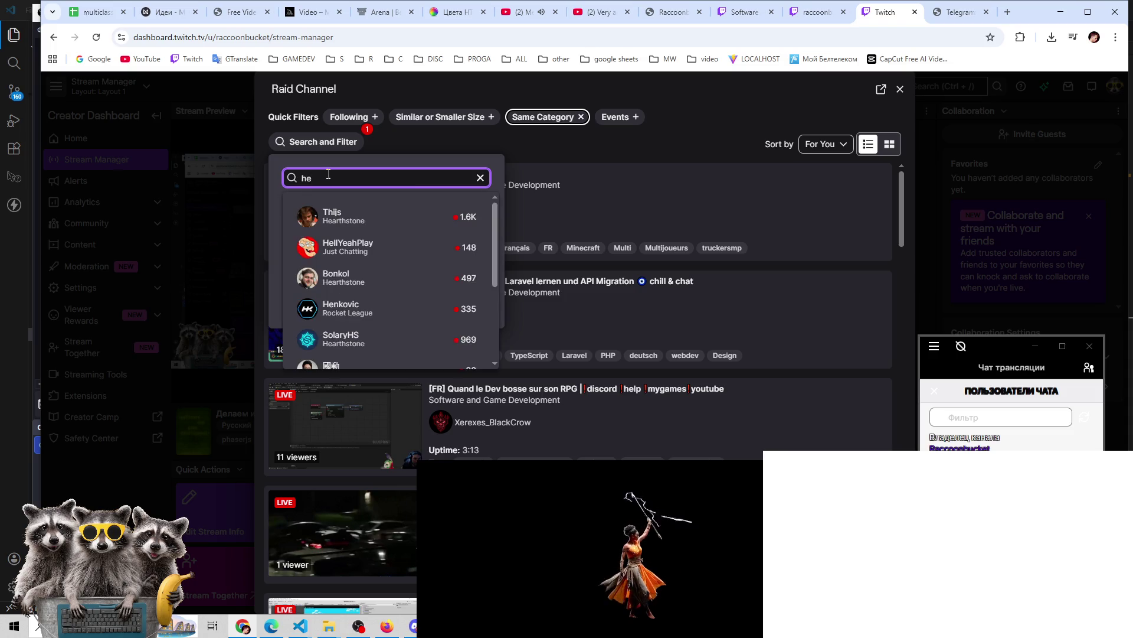
text(alt)
key(BackSpace)
key(BackSpace)
key(BackSpace)
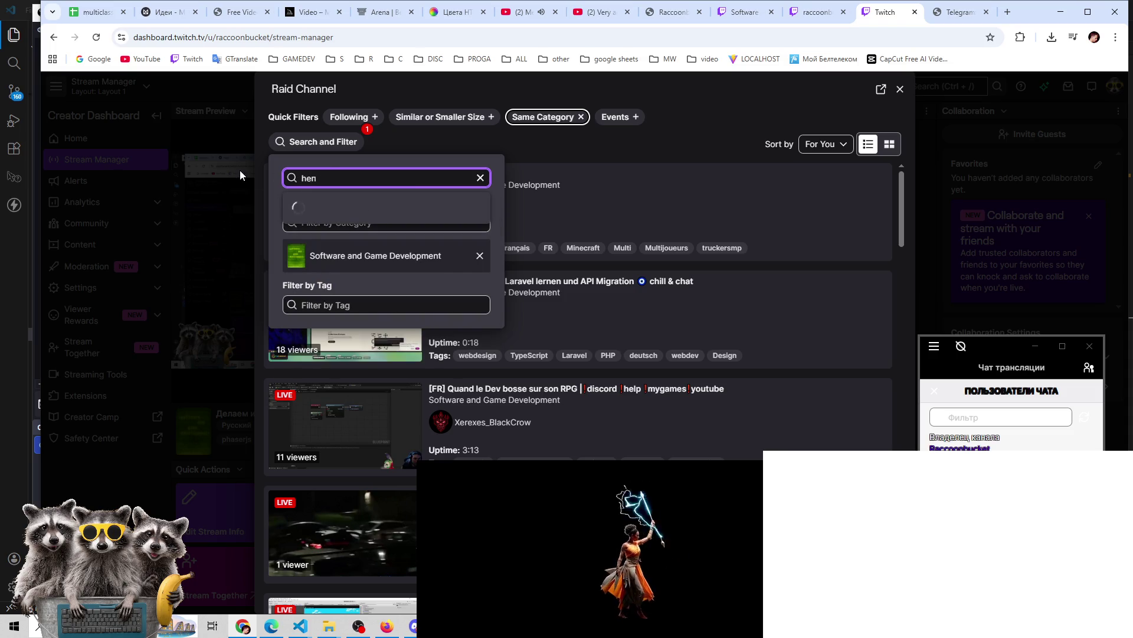
text(русский)
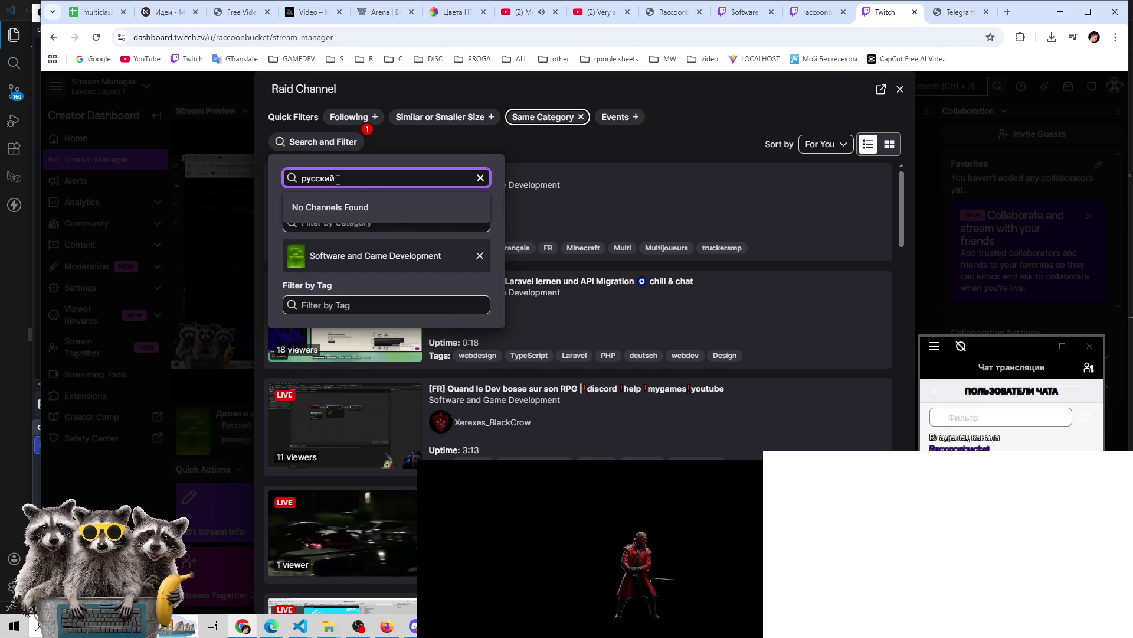
key(Escape)
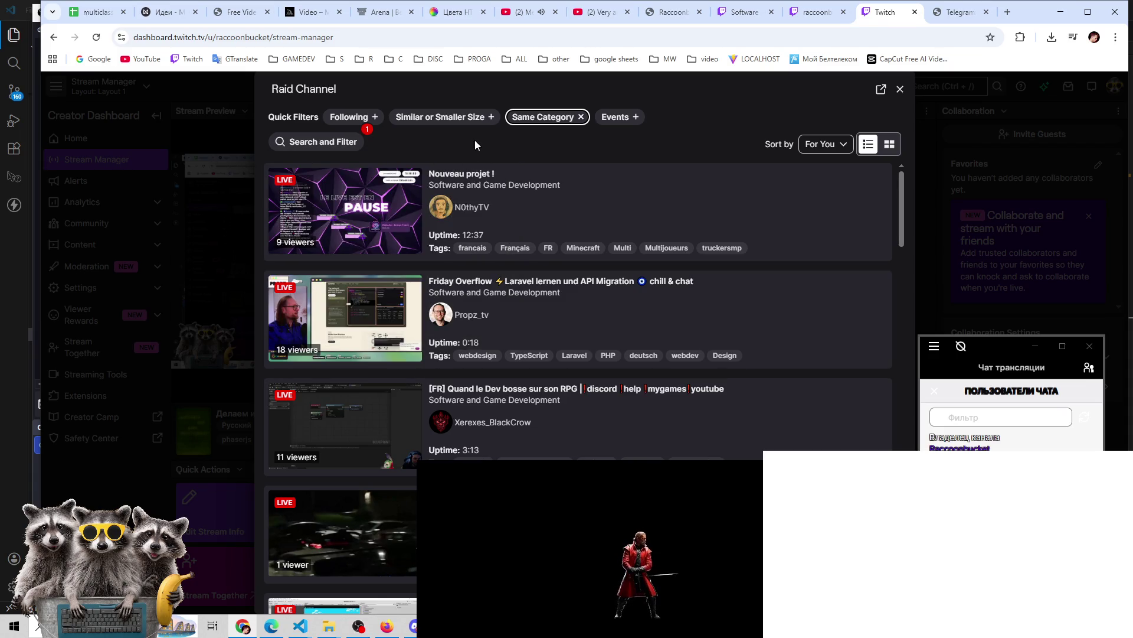
Add the Following filter and open a Stream Preview of the single followed UE5 development stream
scroll(407, 359, down, 4)
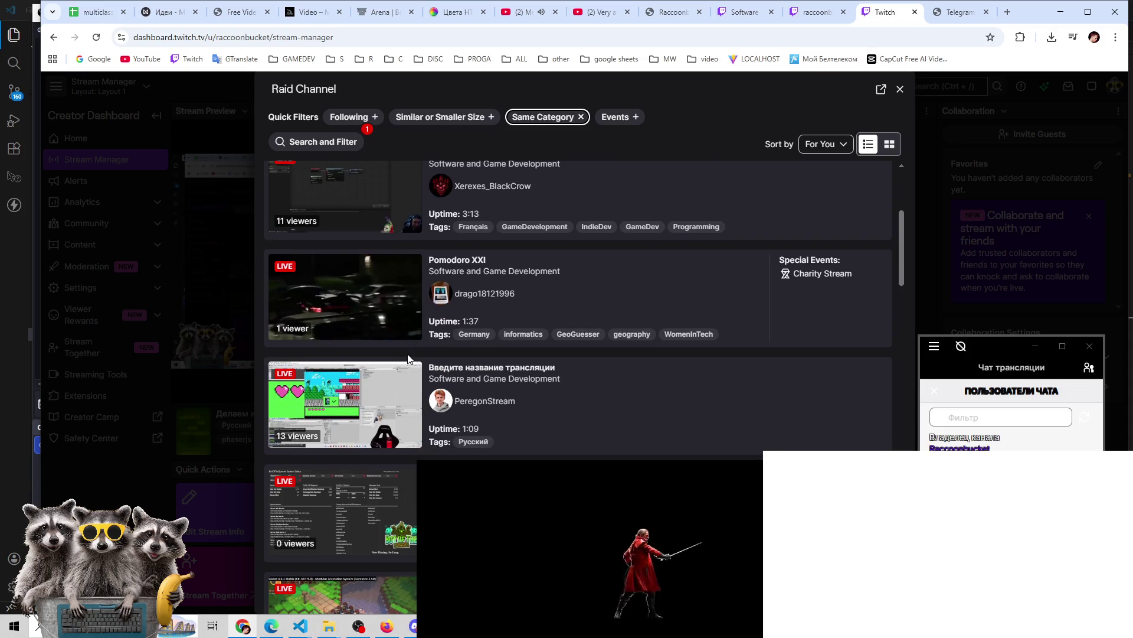
scroll(407, 354, down, 2)
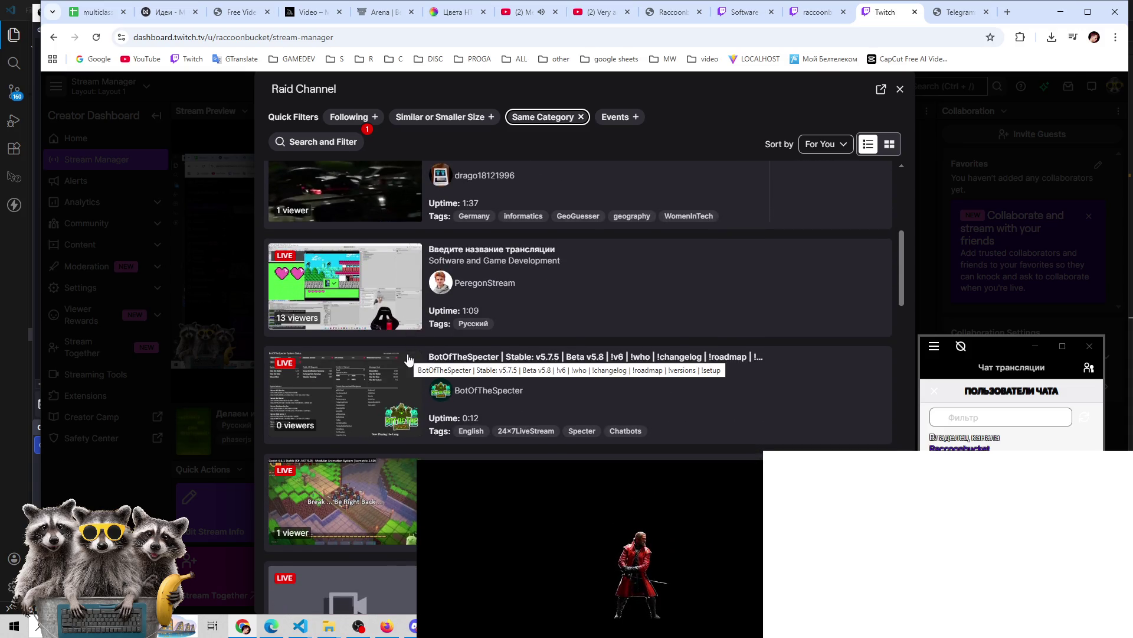
scroll(407, 355, down, 4)
scroll(407, 358, down, 5)
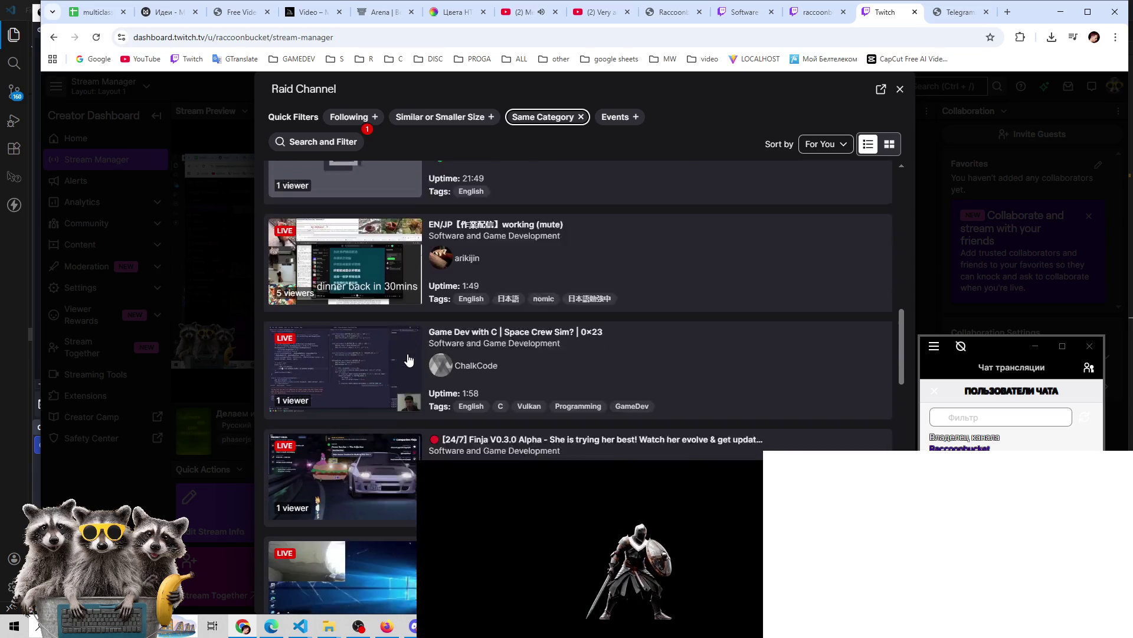
scroll(409, 358, down, 3)
scroll(409, 358, down, 4)
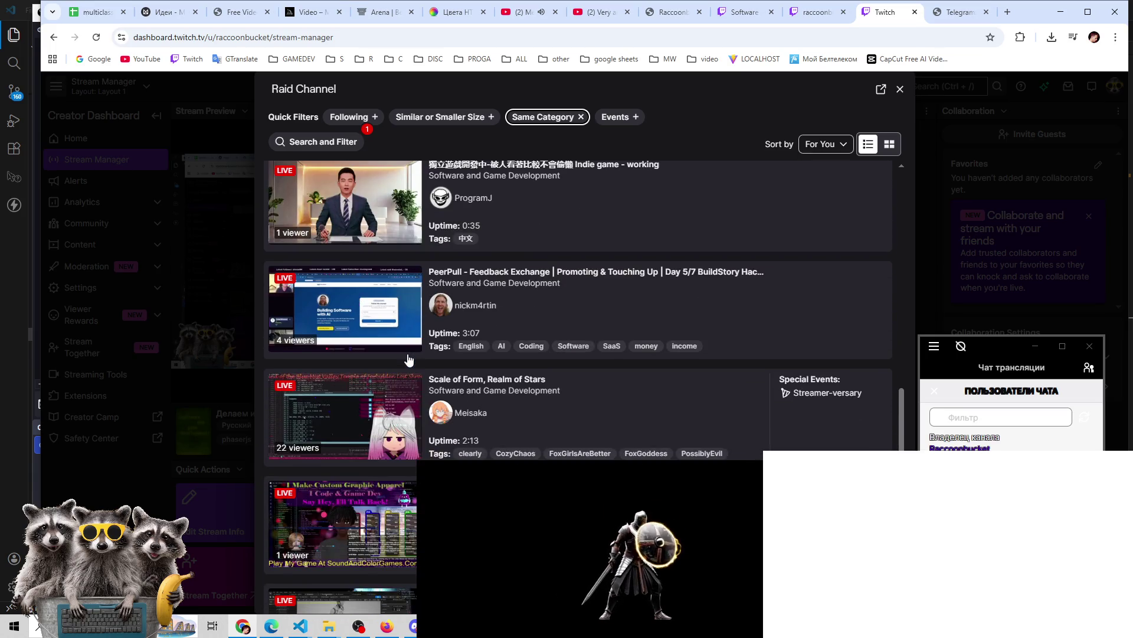
scroll(408, 359, down, 3)
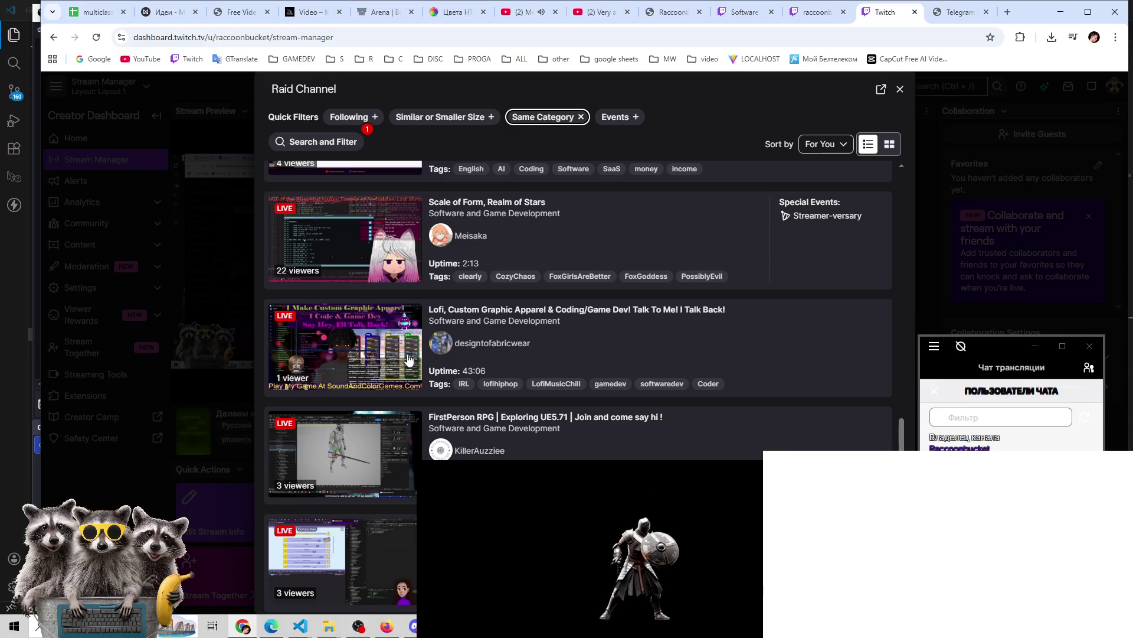
scroll(408, 358, up, 15)
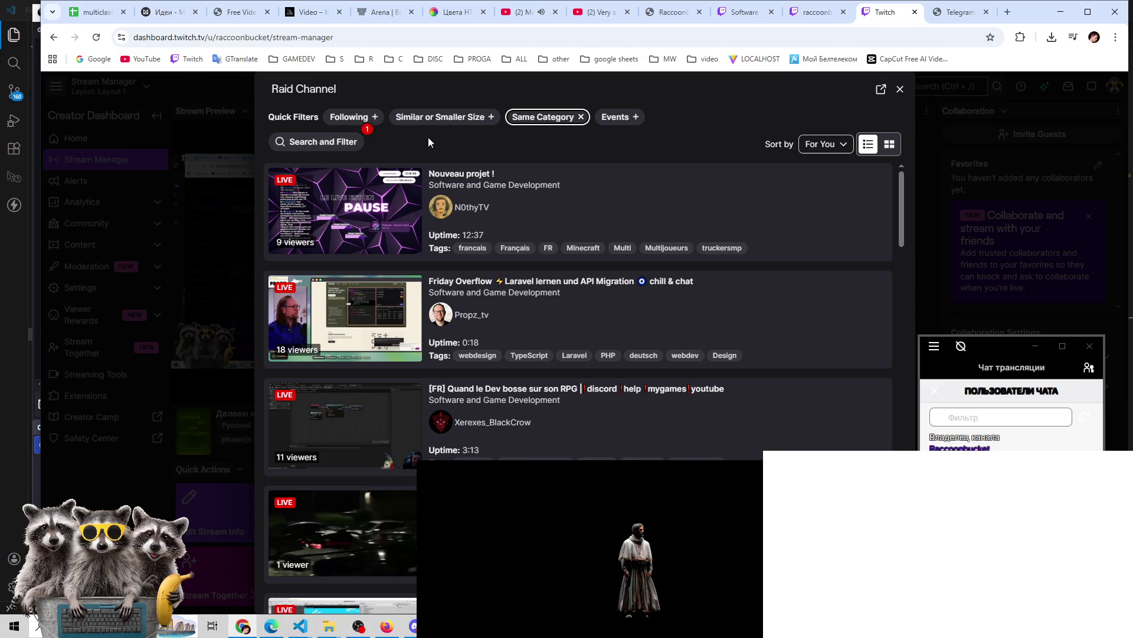
click(337, 118)
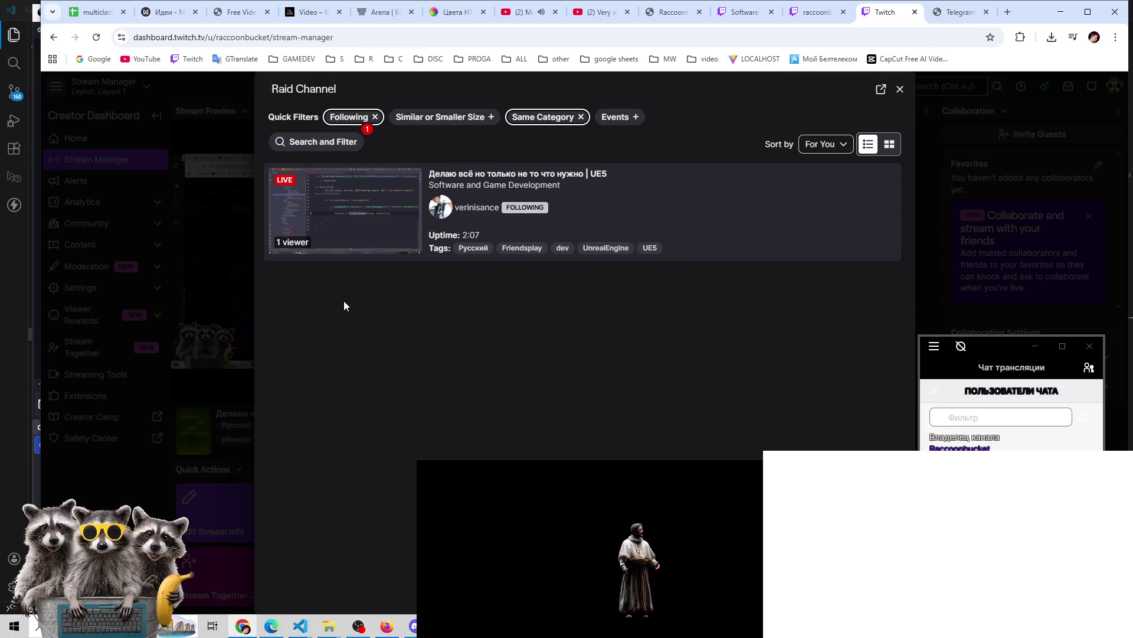
click(364, 218)
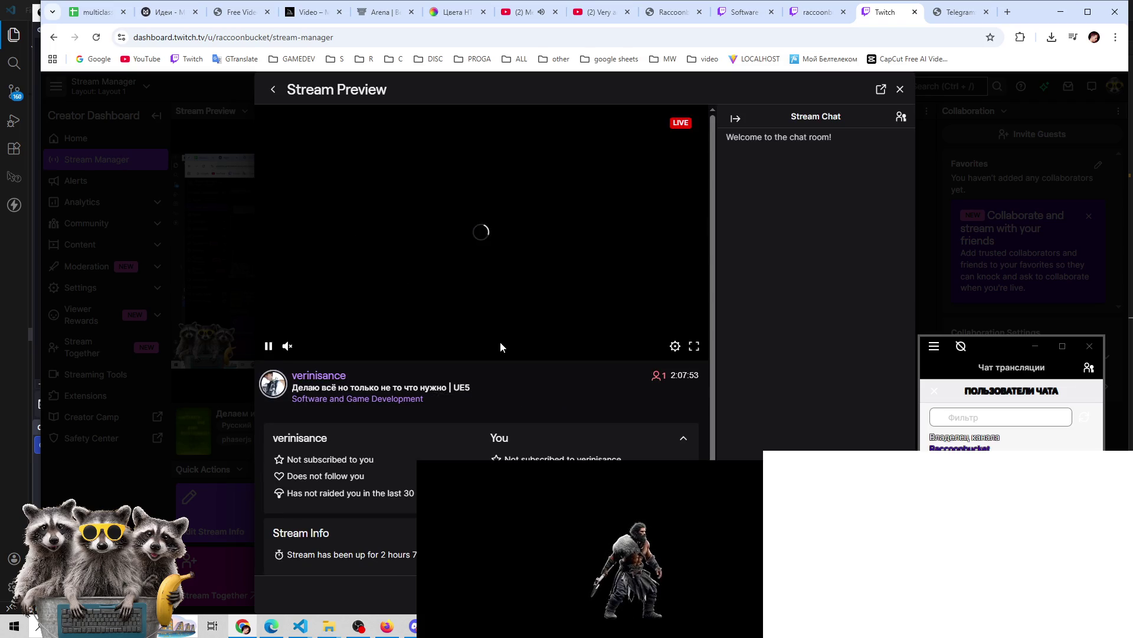